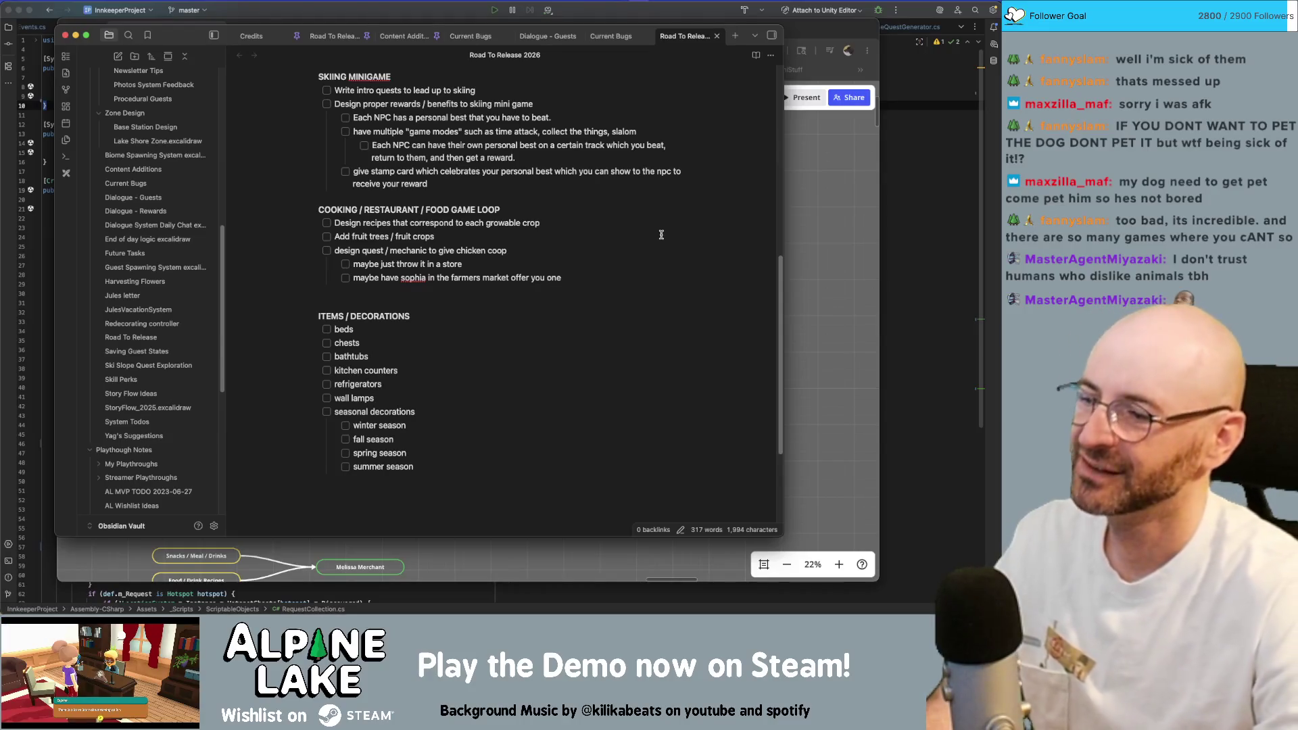
Copy the dog furniture through signs lines from Road To Release and paste them below summer season in the 2026 note.
left_click(582, 464)
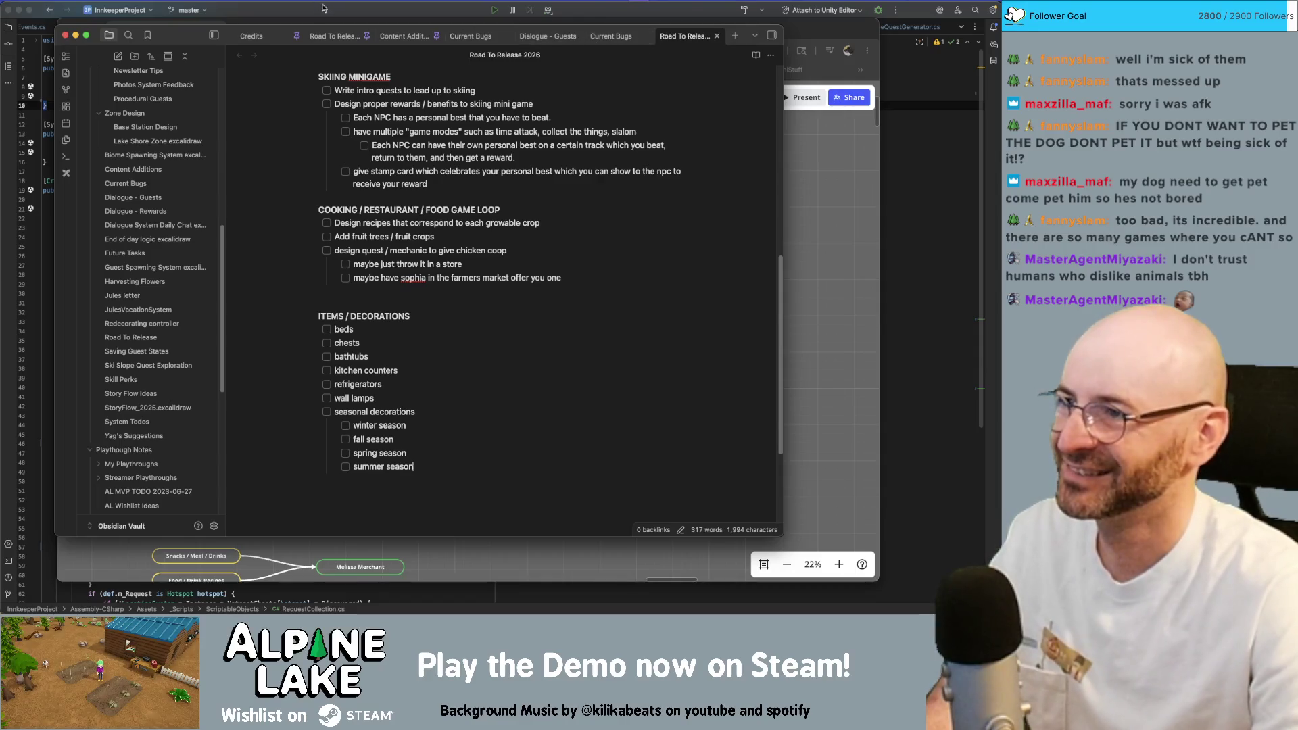
left_click(331, 35)
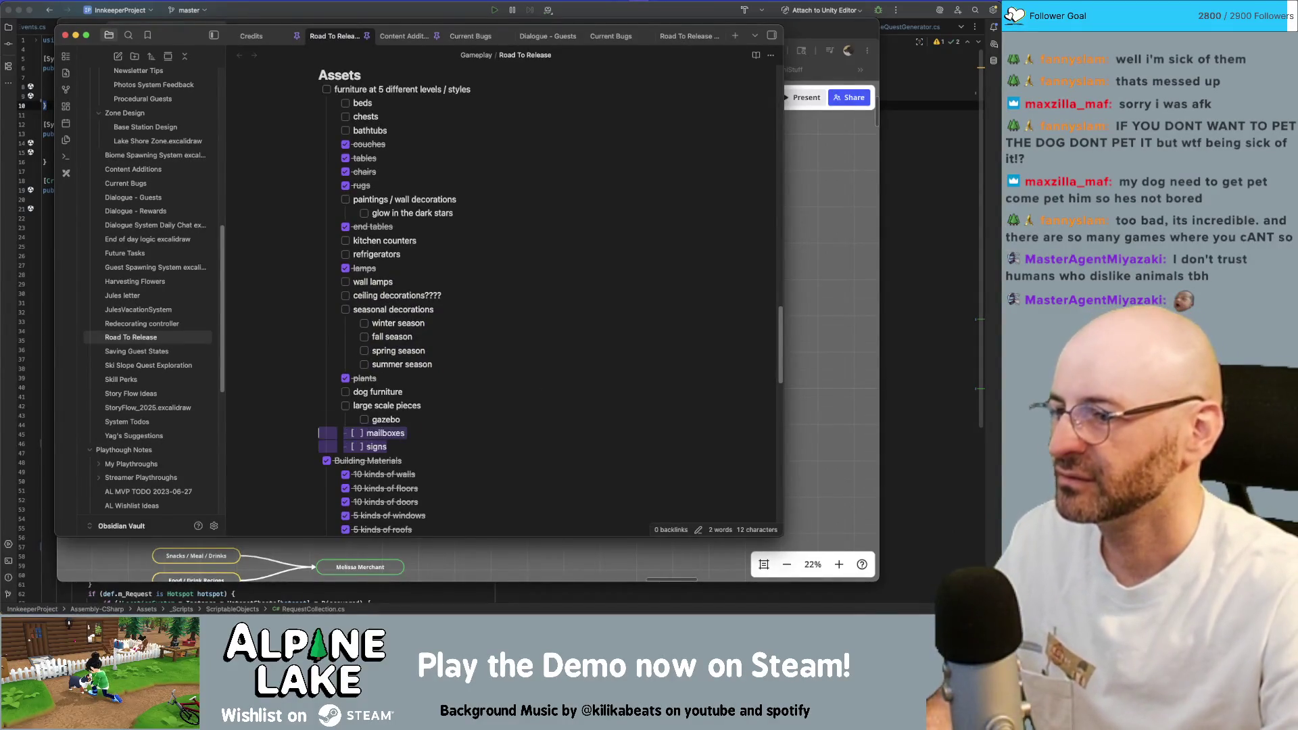
left_click_drag(376, 447, 318, 405)
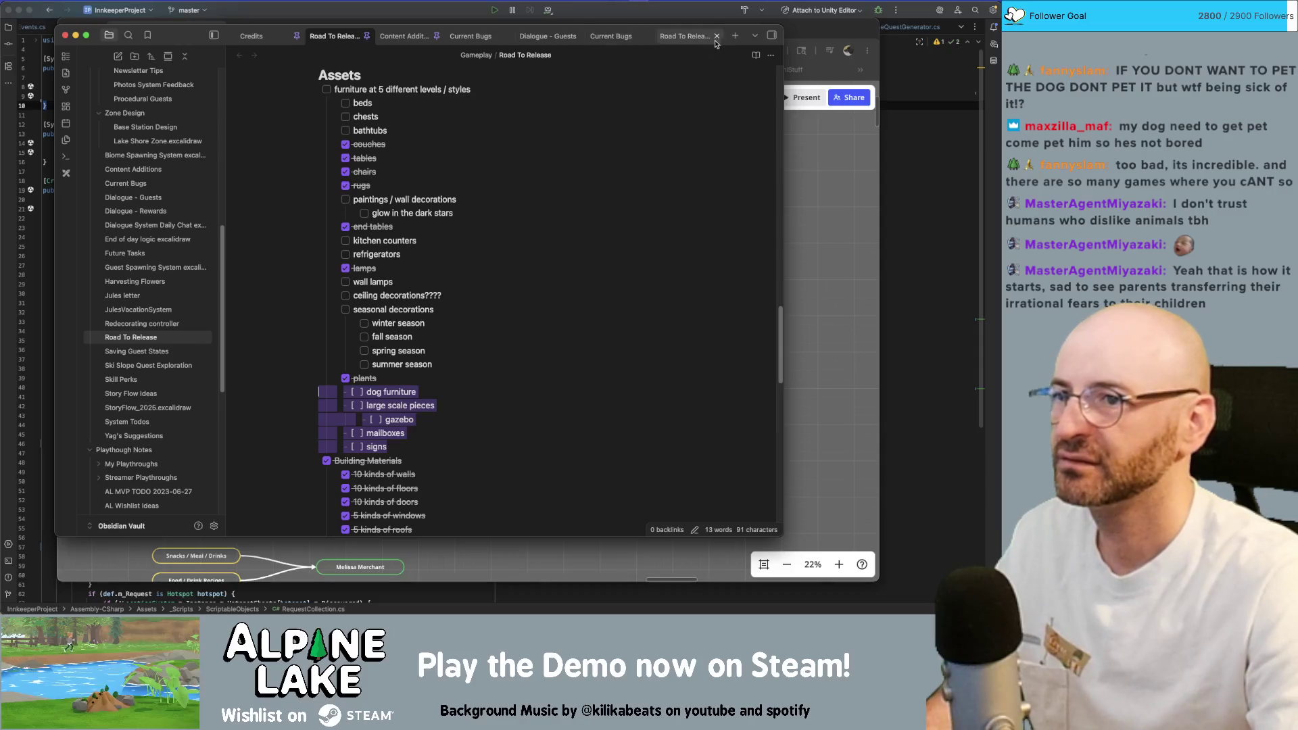
left_click(685, 36)
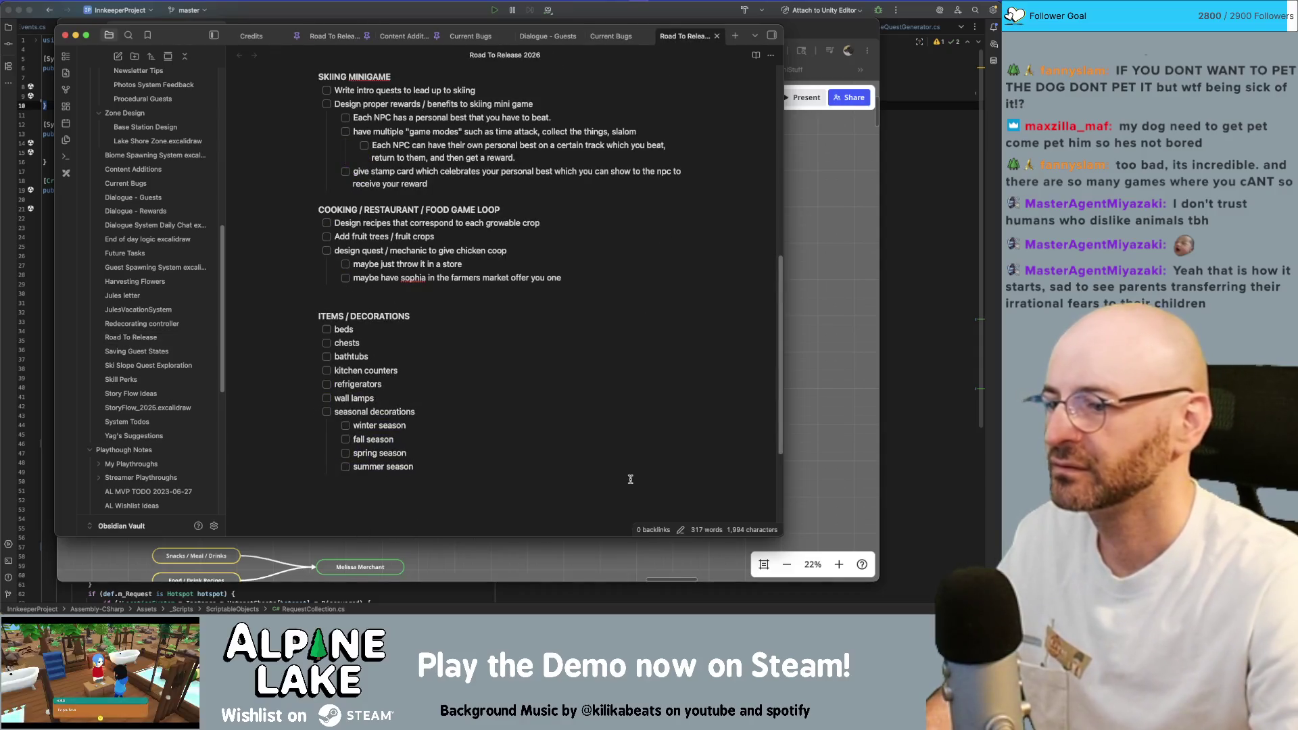
key("ctrl+v")
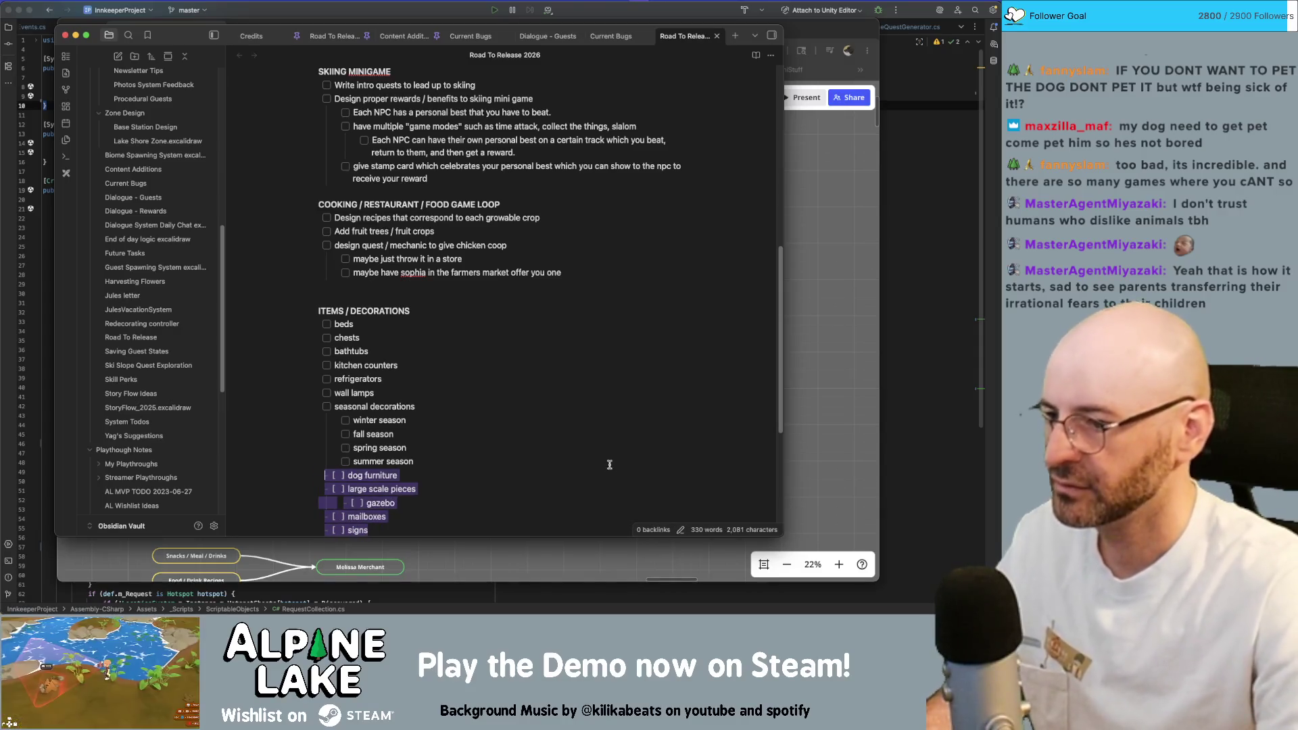
left_click(598, 232)
scroll(597, 232, "down", 3)
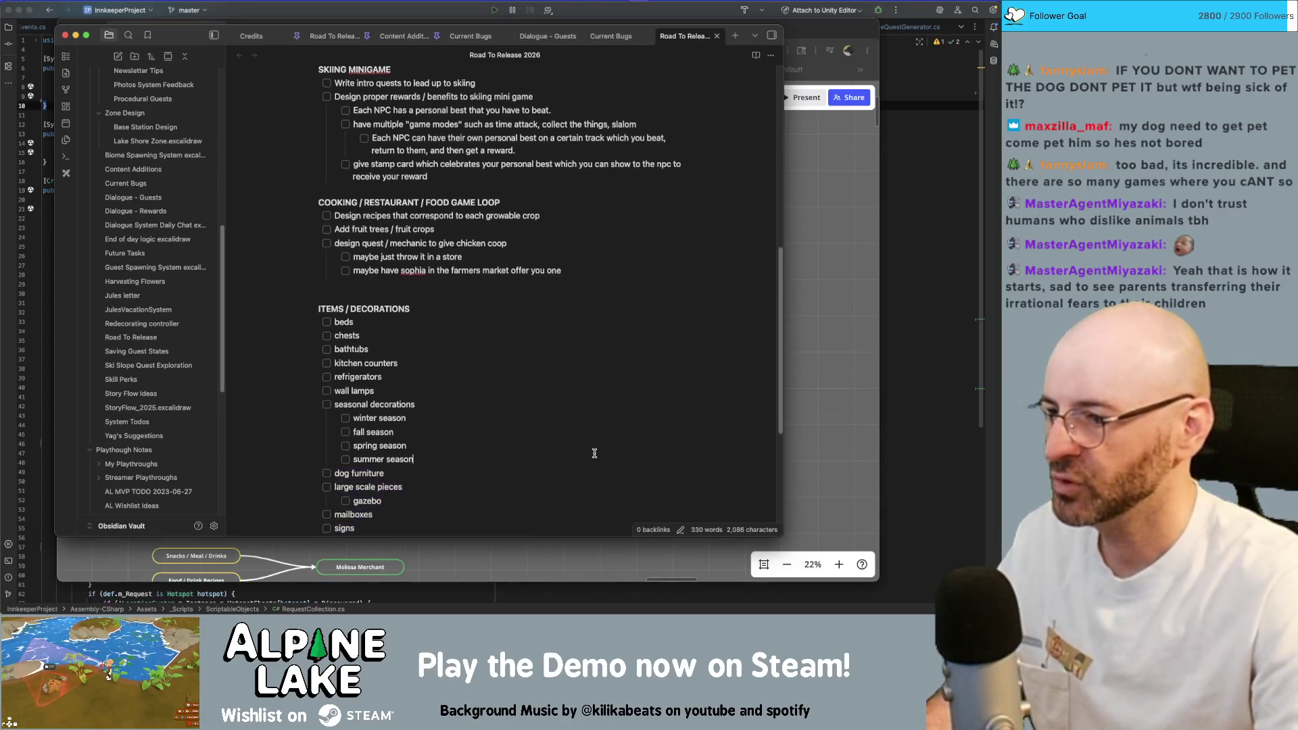
Check how the Economy heading is written in Road To Release, then return to the 2026 note.
left_click(401, 37)
left_click(335, 36)
scroll(530, 299, "down", 3)
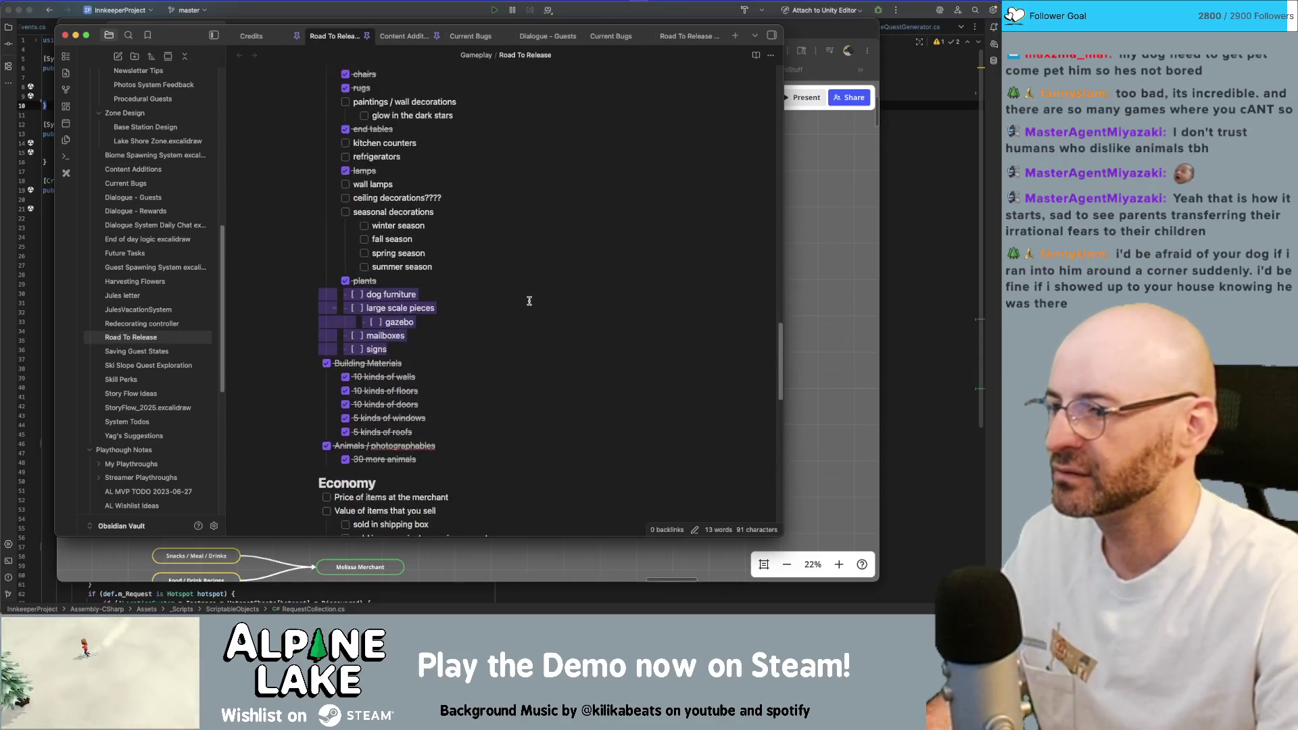
scroll(530, 305, "down", 2)
left_click(530, 305)
scroll(537, 320, "down", 2)
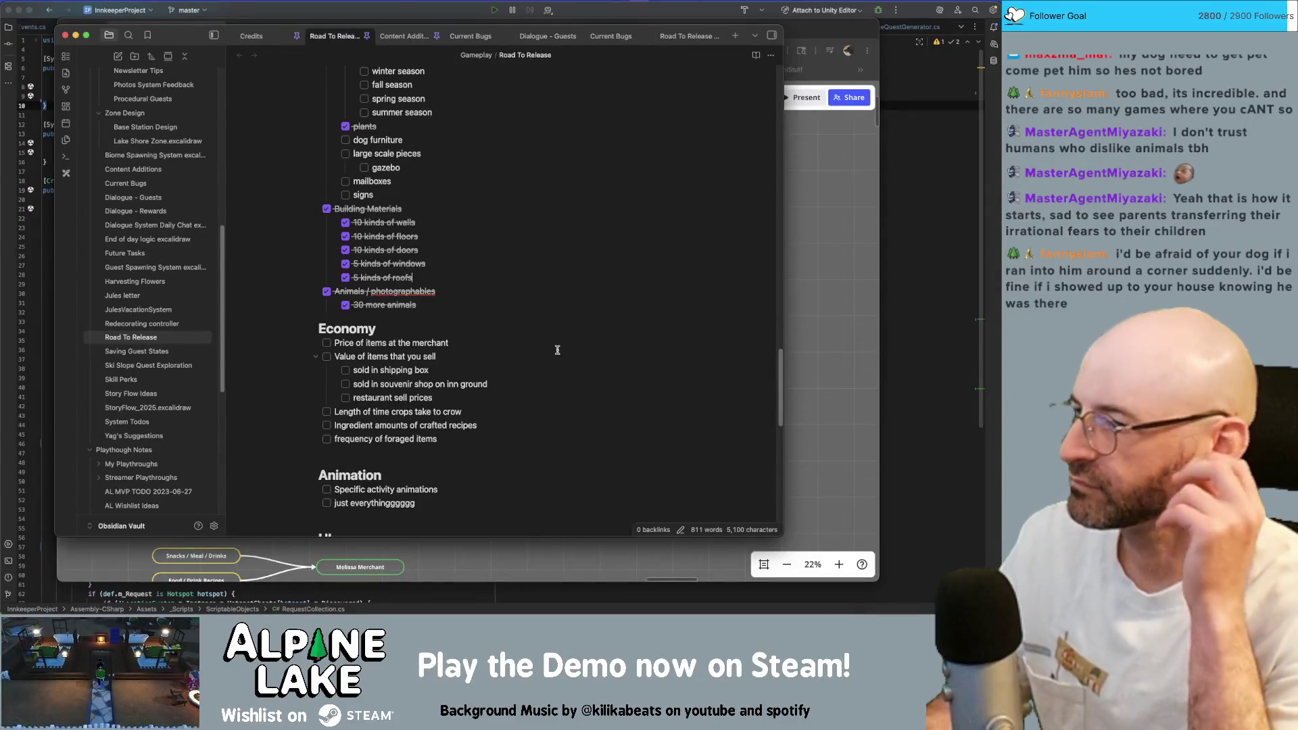
left_click(395, 325)
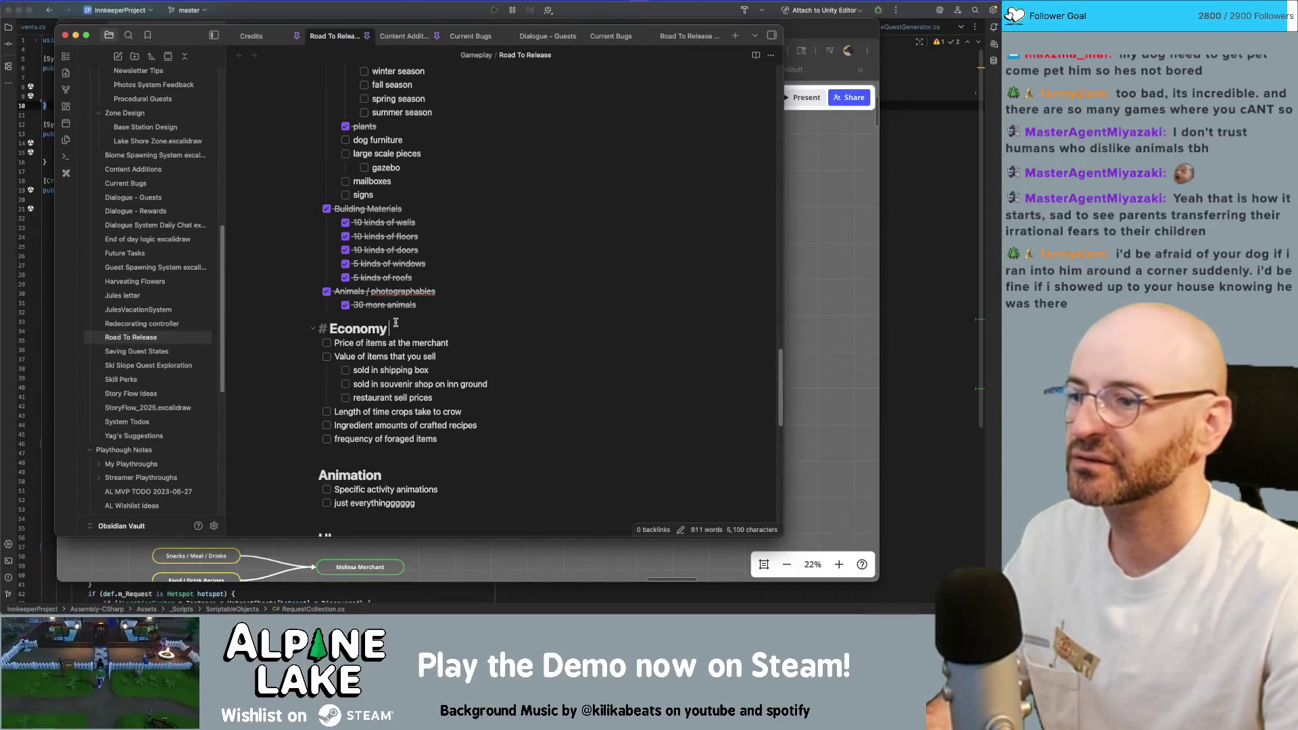
left_click(684, 35)
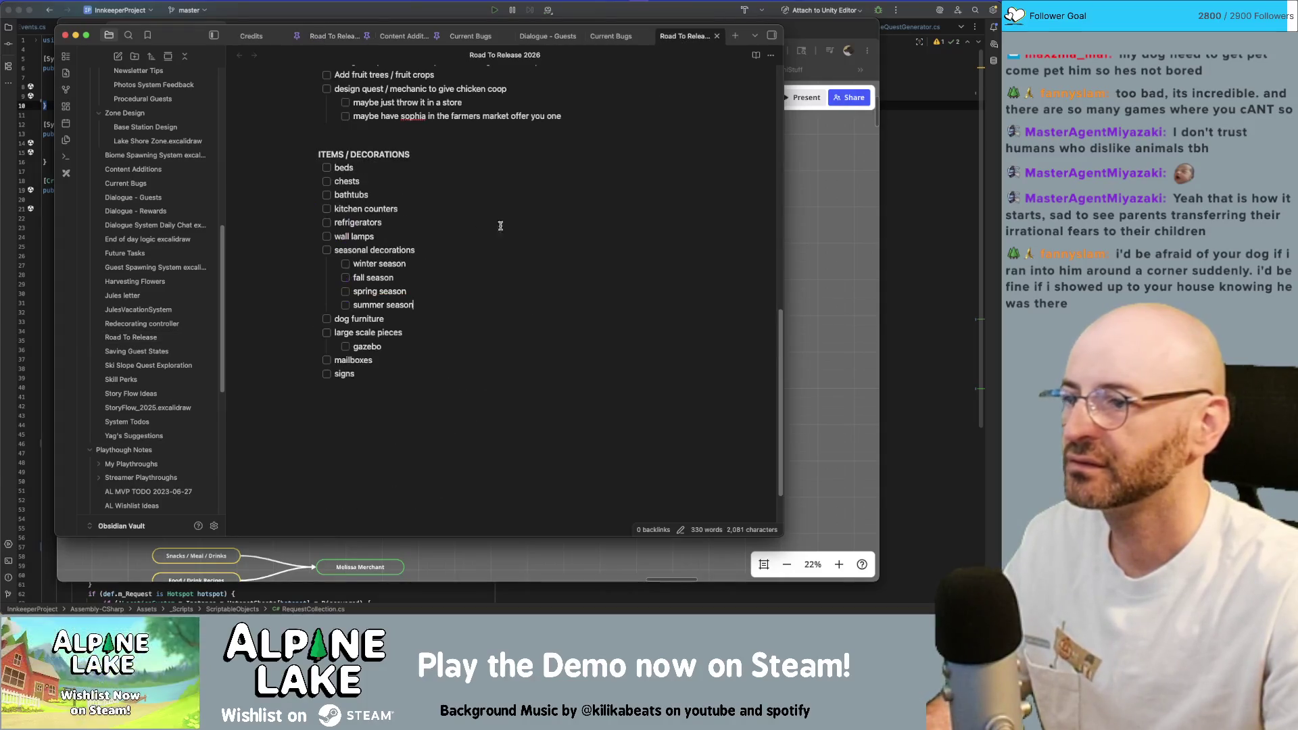
Try marking ITEMS / DECORATIONS as a # heading, then undo so it stays bold.
left_click(424, 159)
key("Home")
type("#")
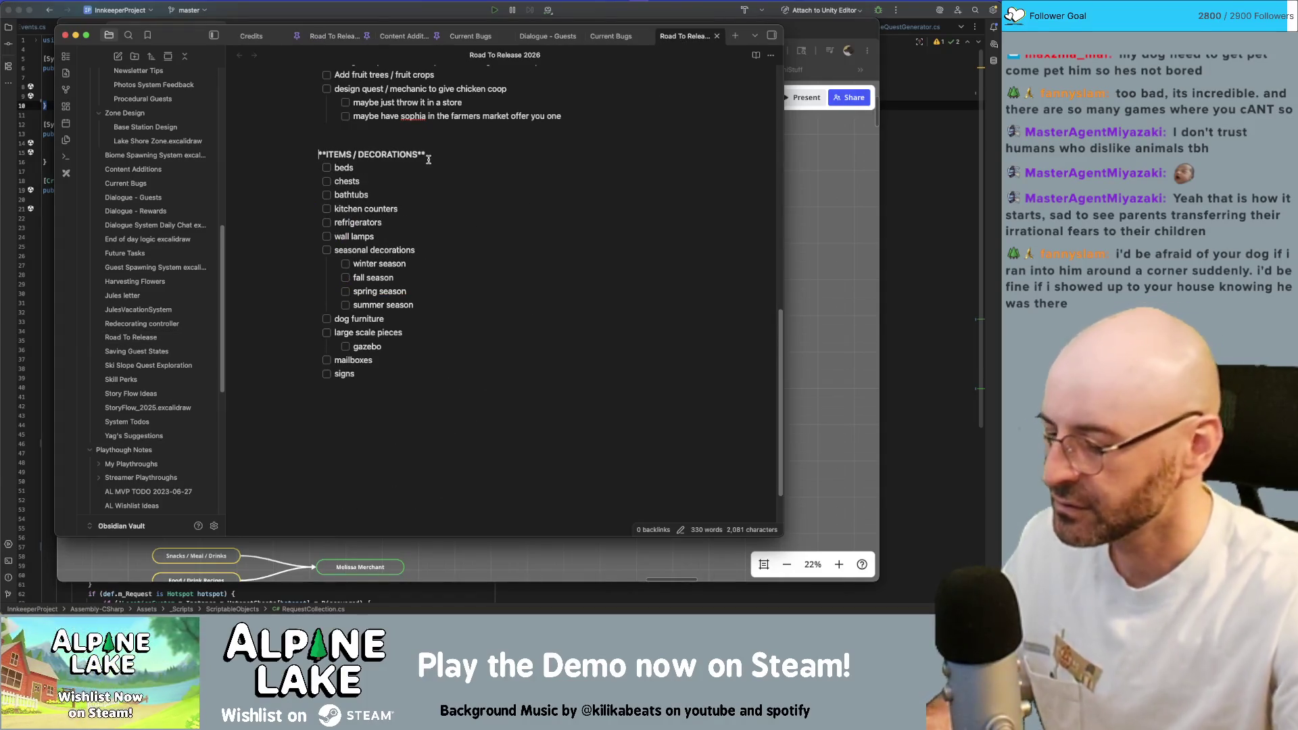
key("Delete")
key("Delete")
key("End")
key("BackSpace")
key("BackSpace")
key("Escape")
key("ctrl+z")
key("ctrl+z")
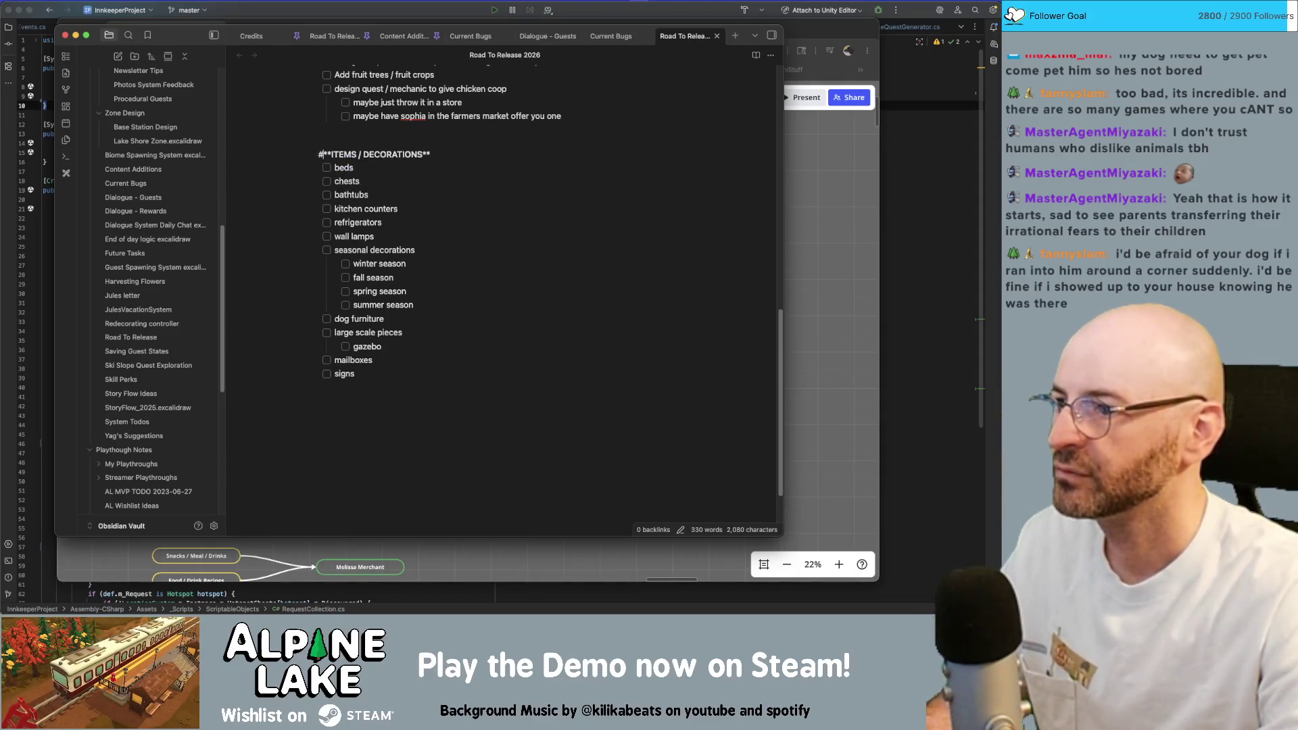
key("ctrl+z")
key("Up")
scroll(409, 177, "up", 1)
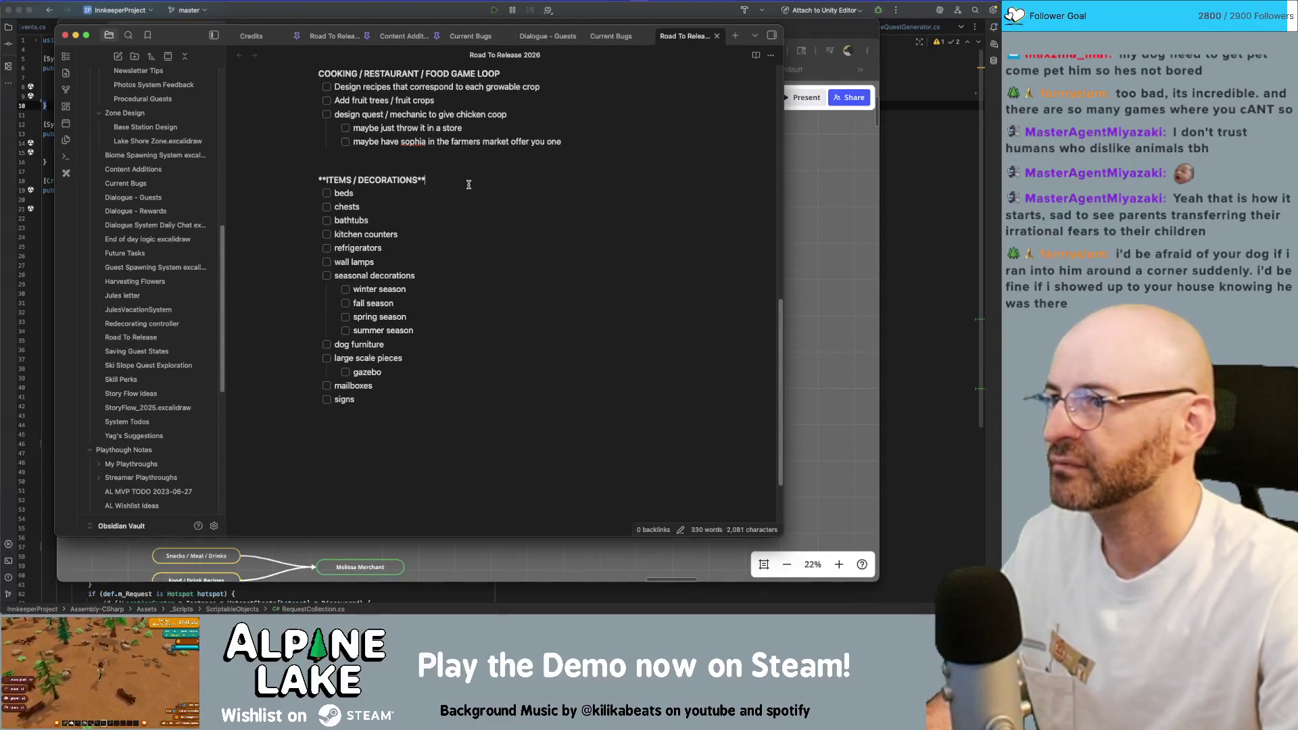
Inspect the bold heading line, then start a new line below signs.
triple_click(469, 183)
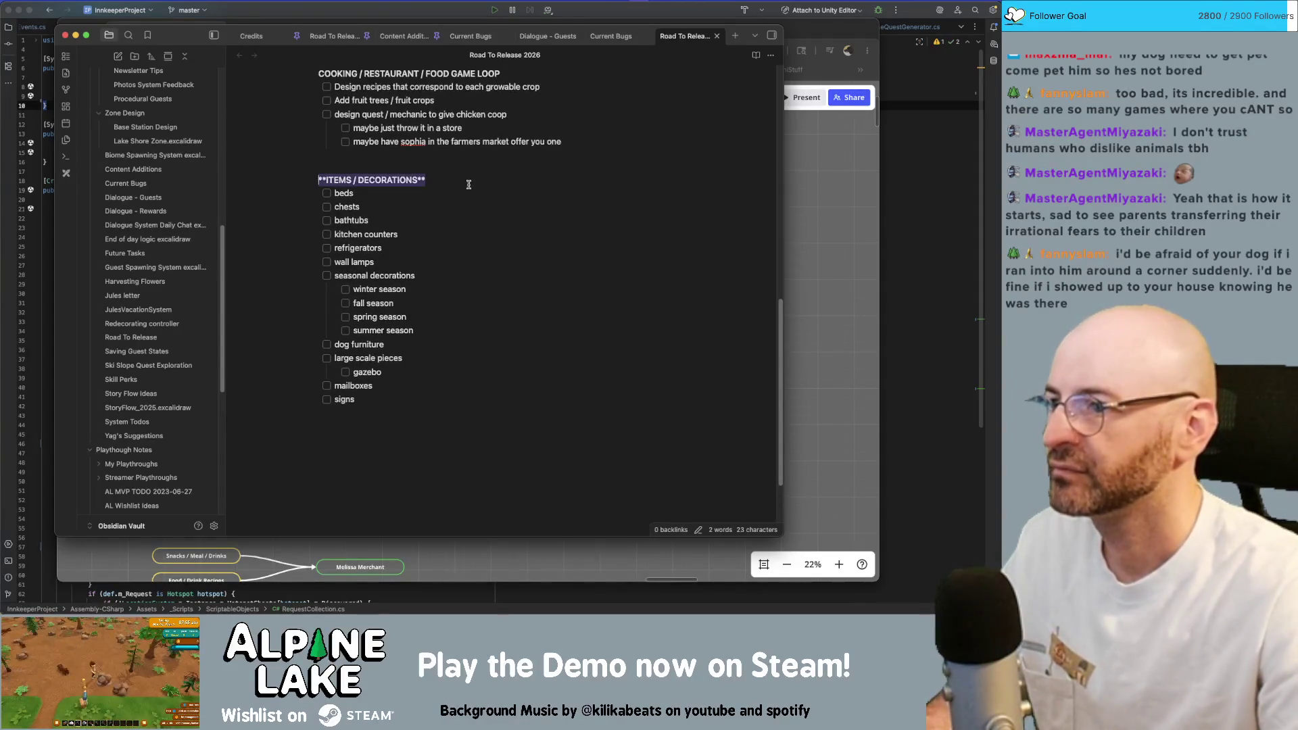
right_click(397, 177)
left_click(373, 174)
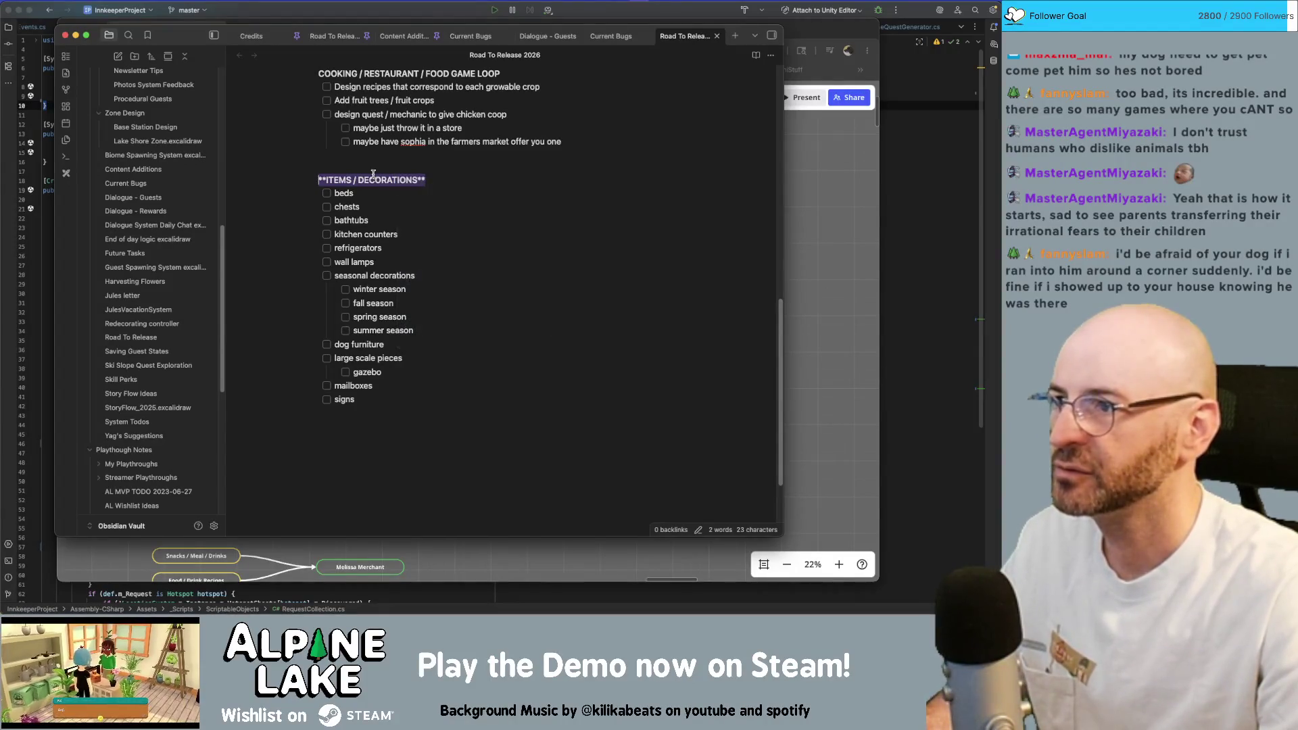
left_click(583, 262)
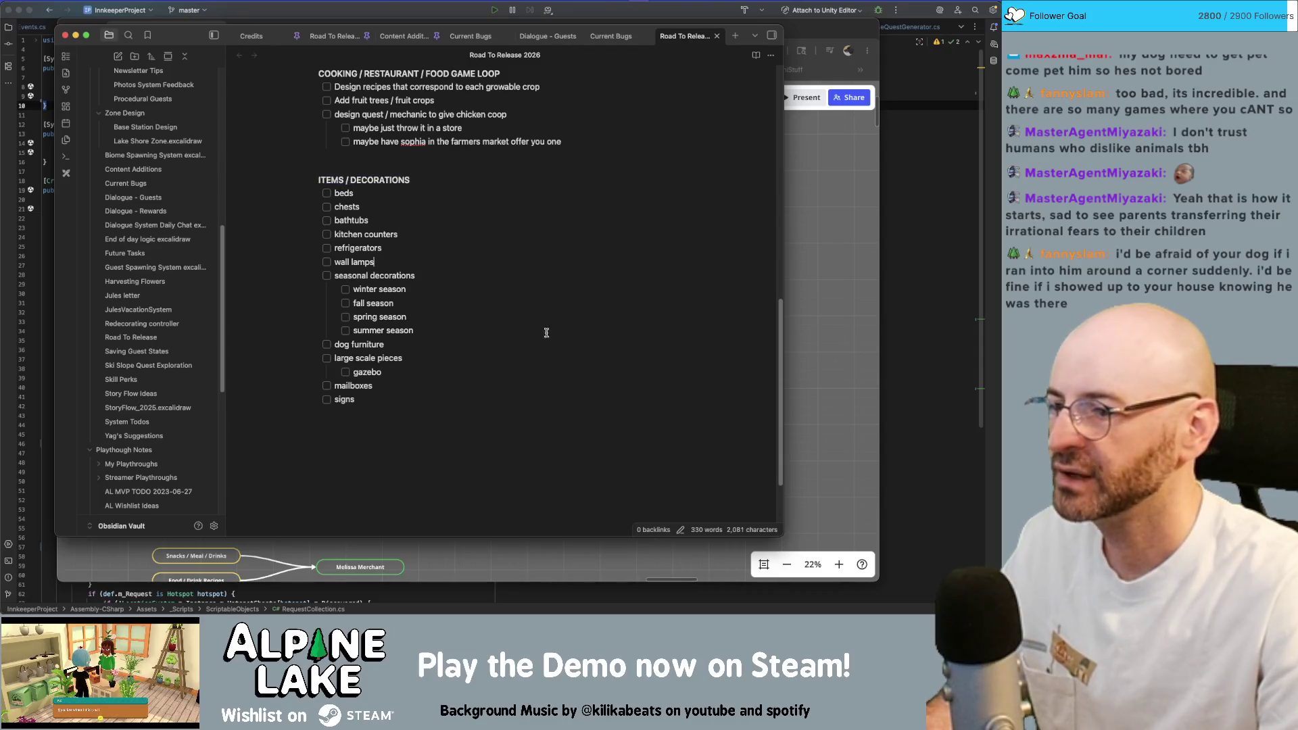
left_click(545, 438)
key("Return")
key("Return")
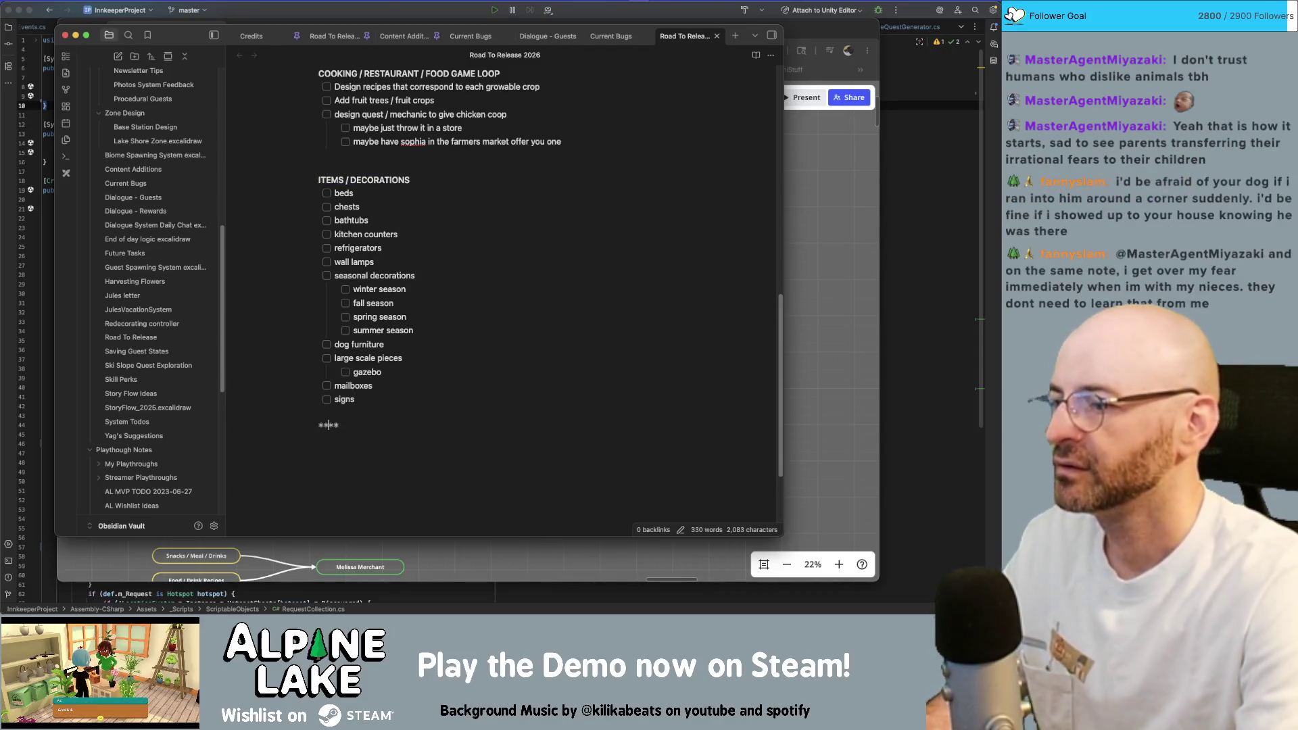
type("ECONOMY")
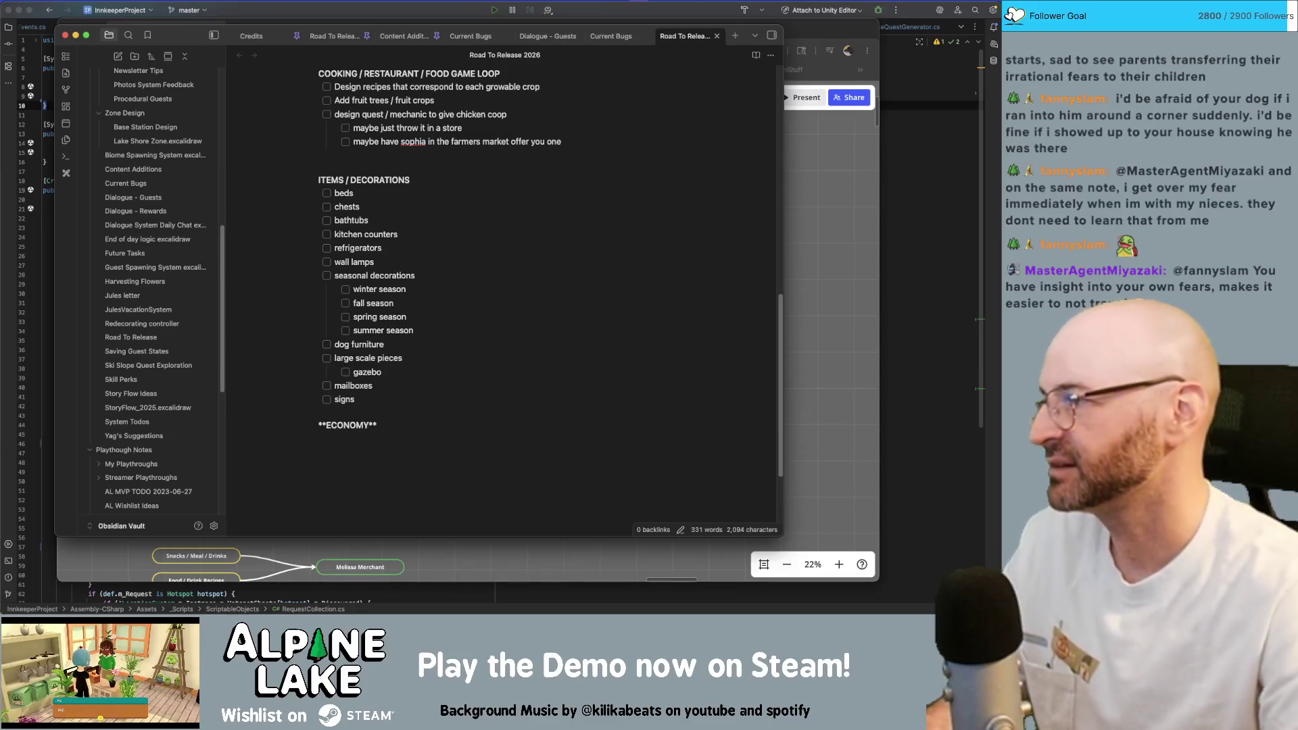
Finish the bold ECONOMY line with its item-value task and switch to the Road To Release note.
key("Return")
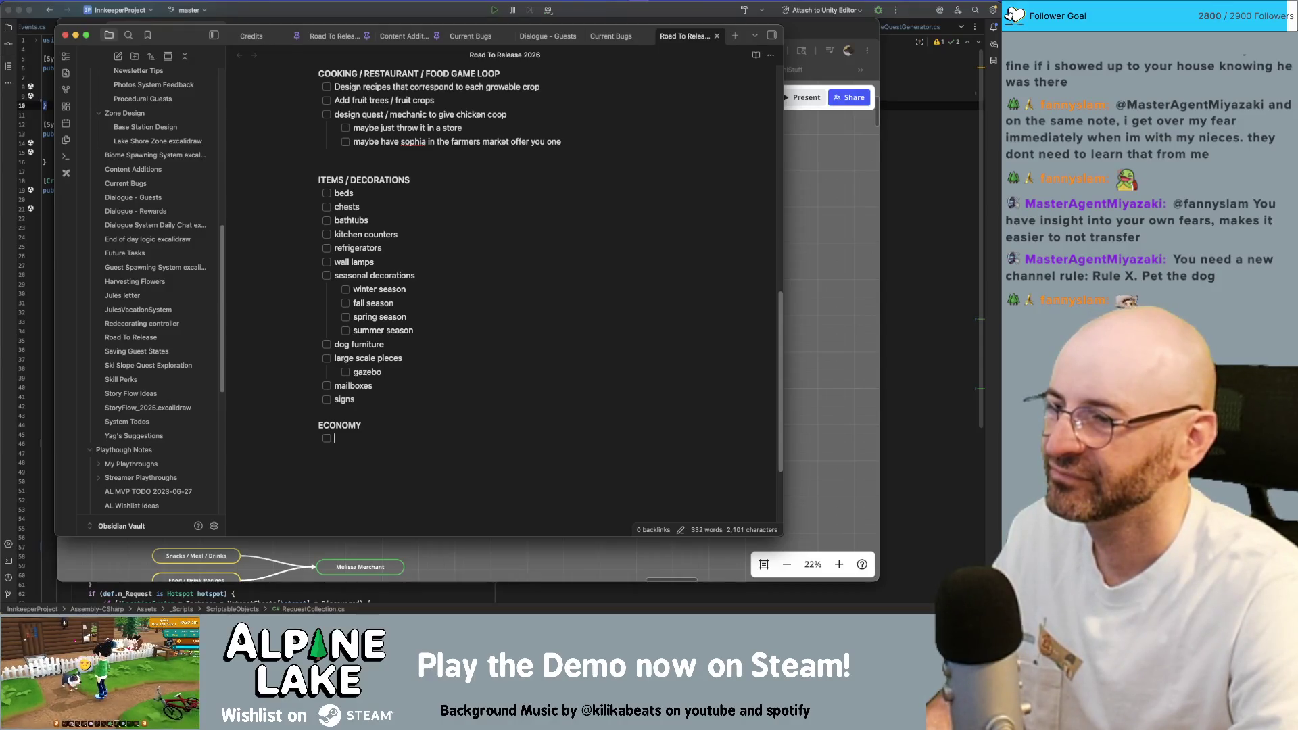
type("Make sure all")
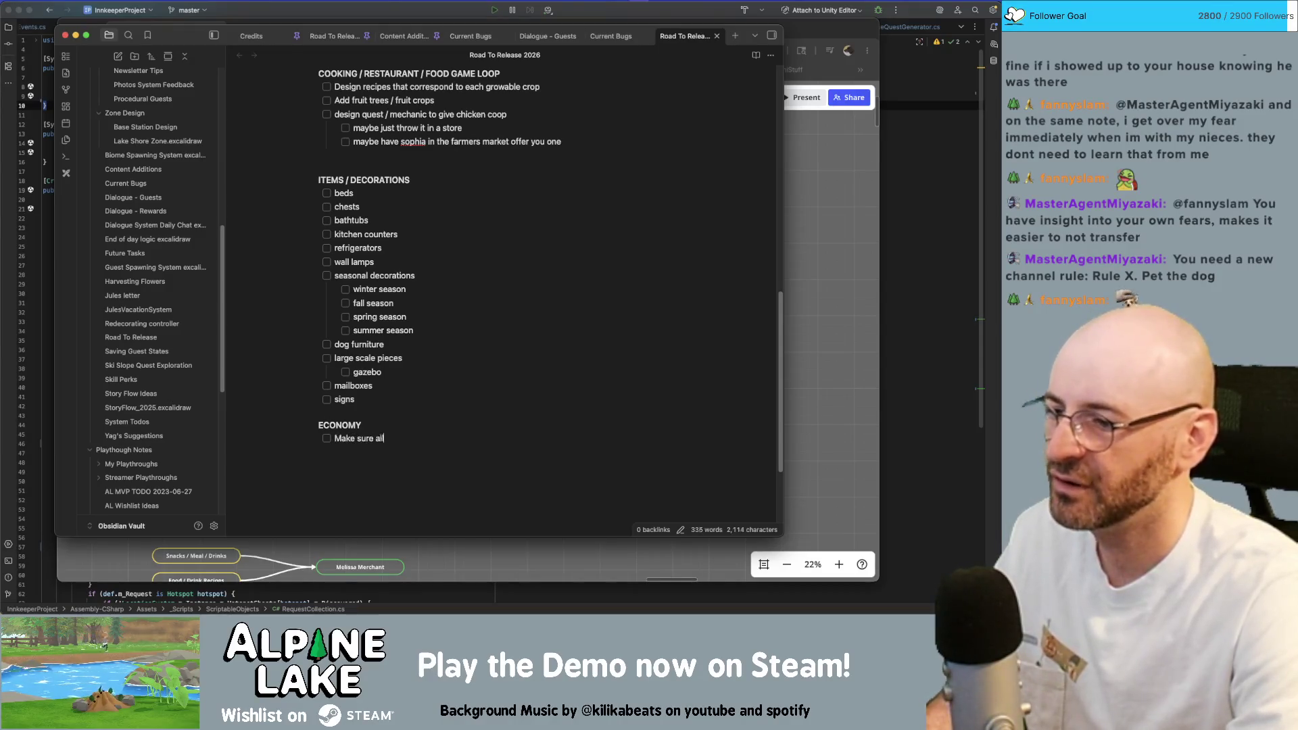
type(" items have some kind of v")
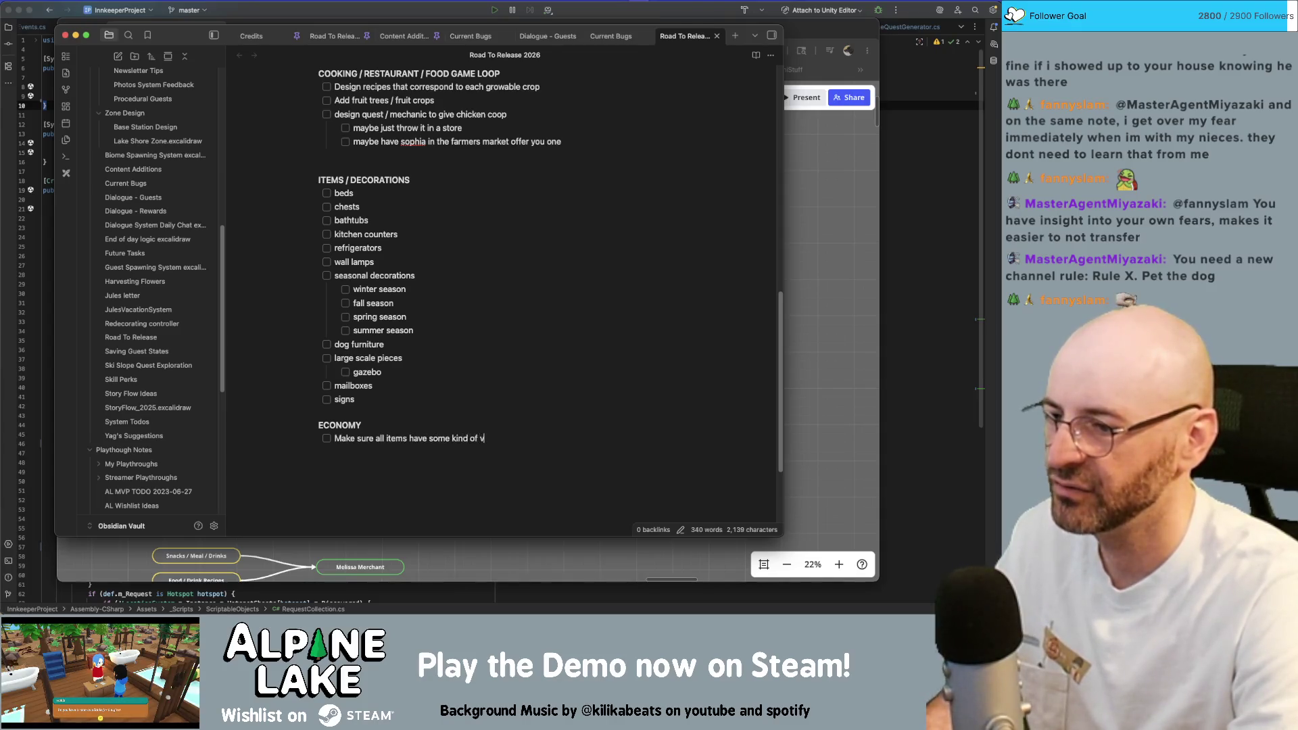
type("alue")
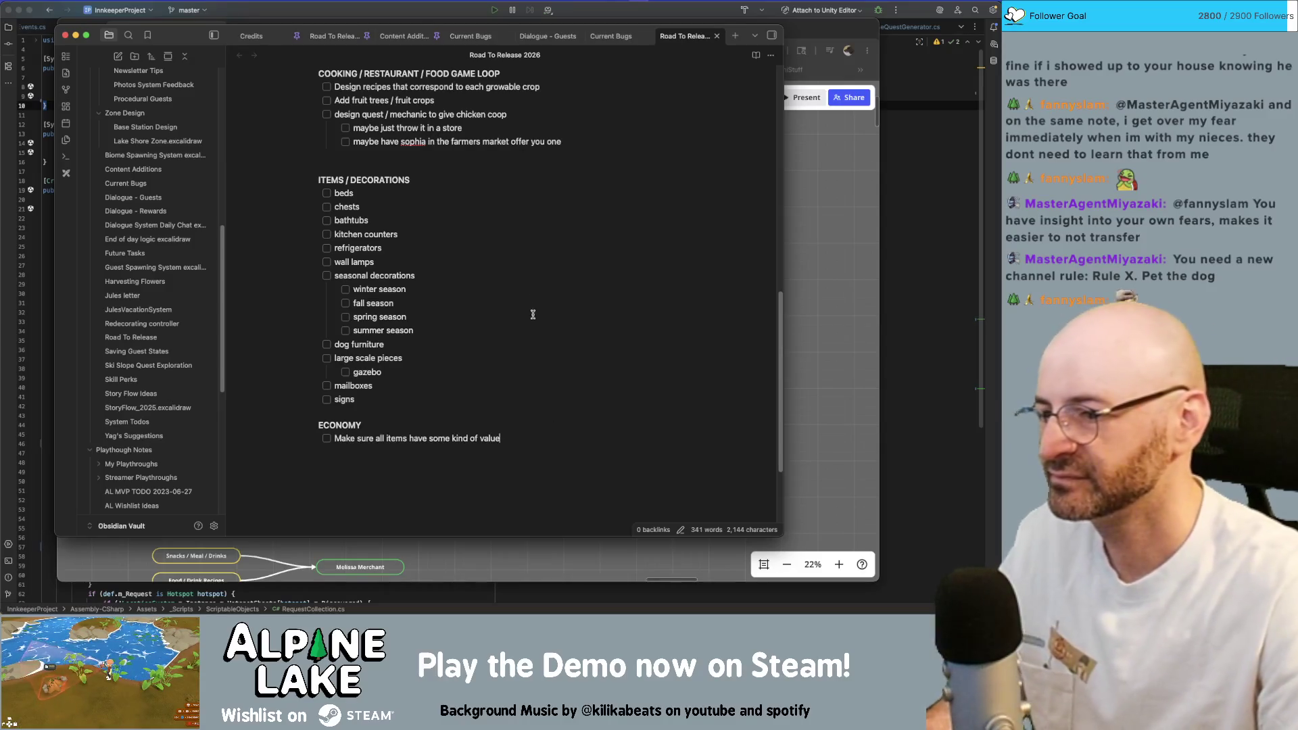
left_click(508, 437)
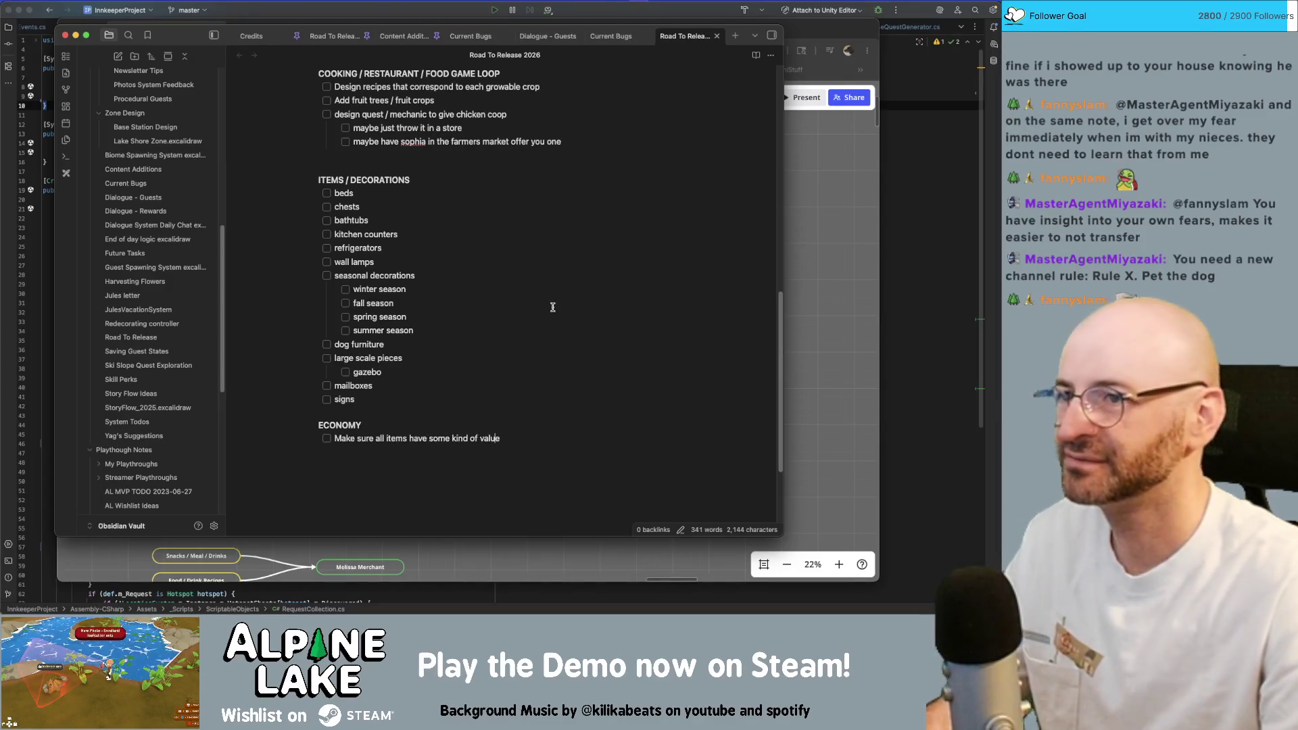
left_click(335, 35)
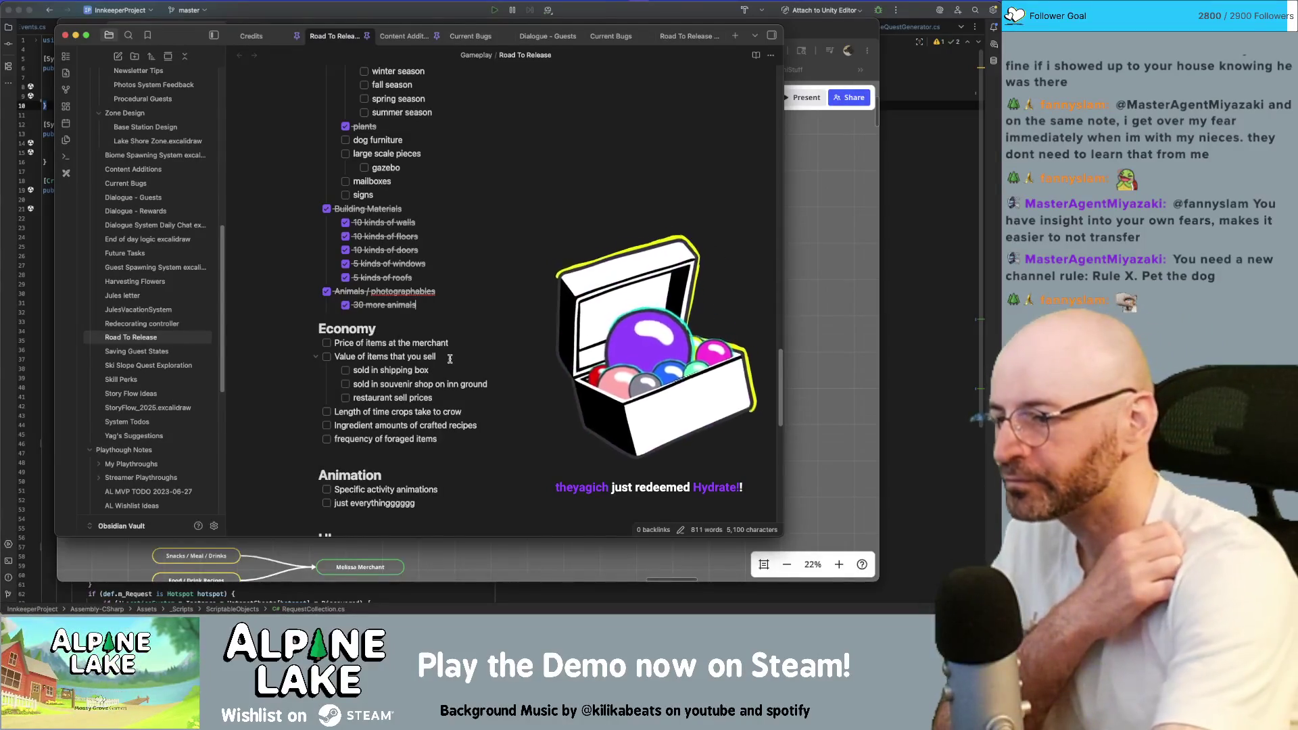
scroll(351, 465, "down", 2)
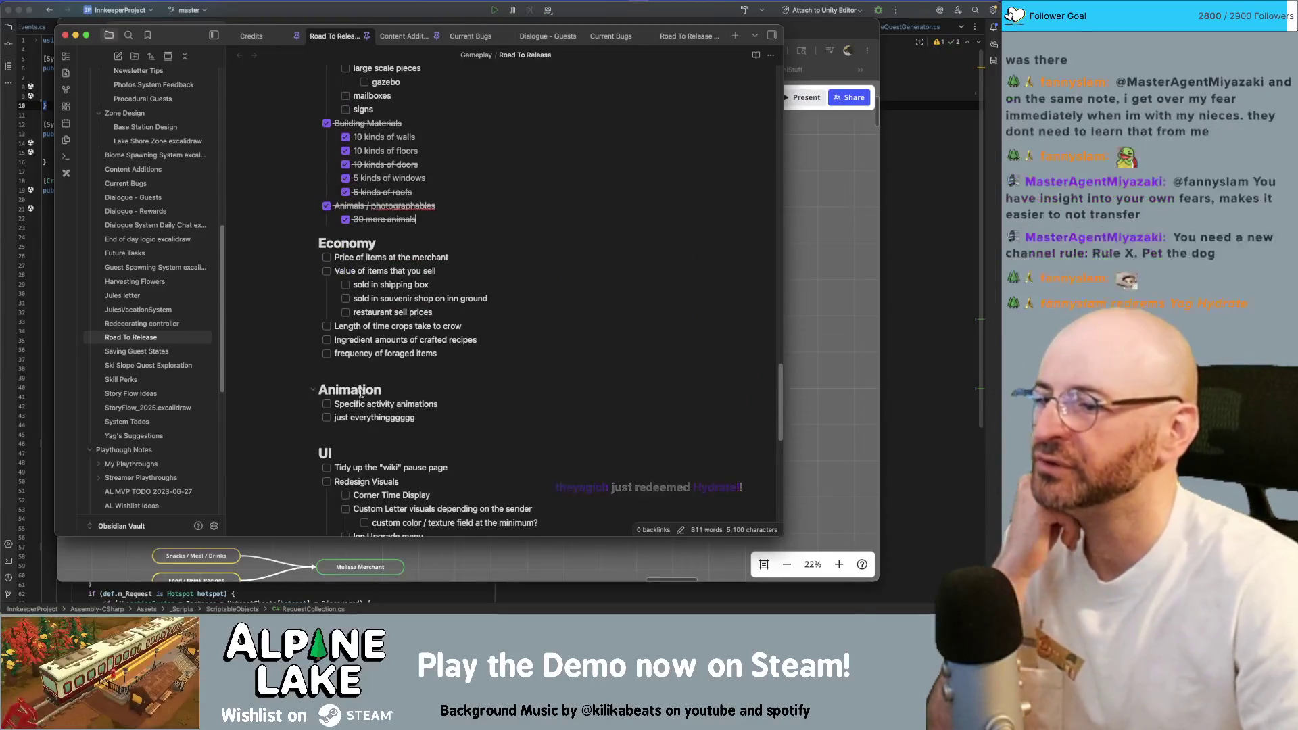
scroll(348, 327, "down", 1)
scroll(348, 326, "down", 2)
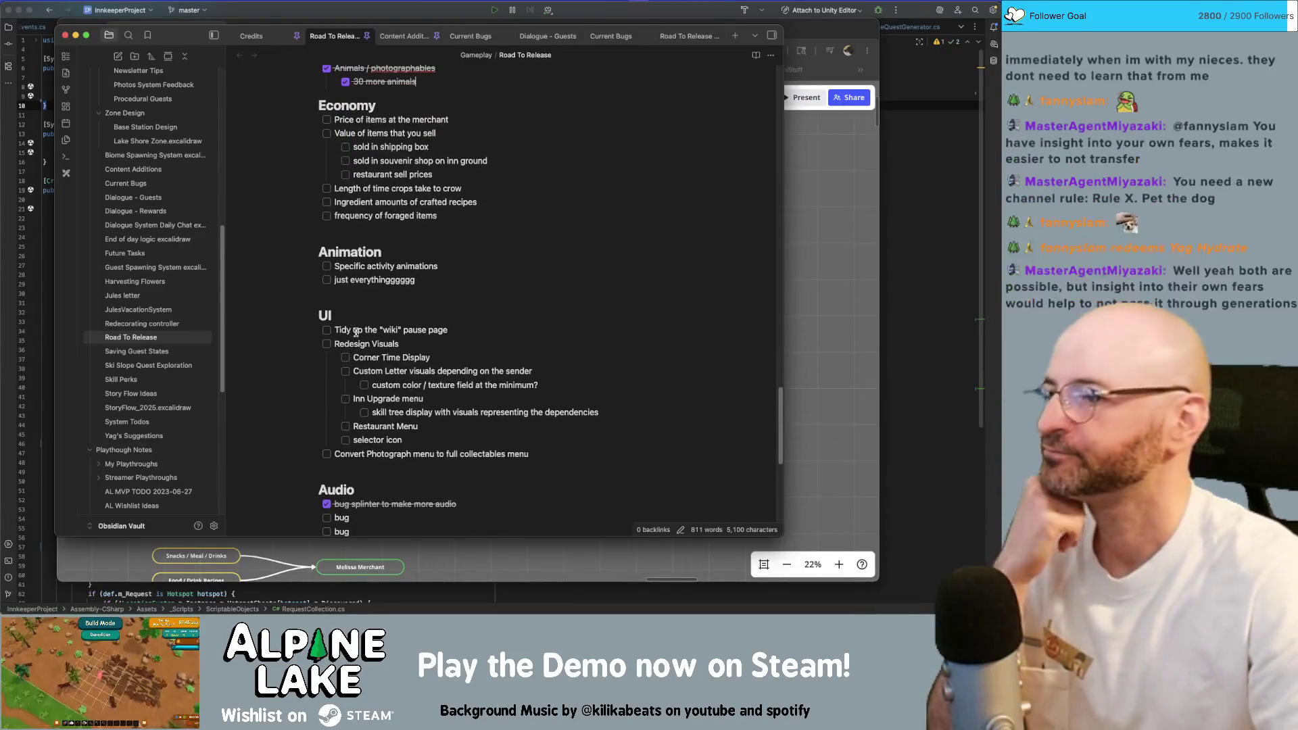
scroll(365, 325, "down", 2)
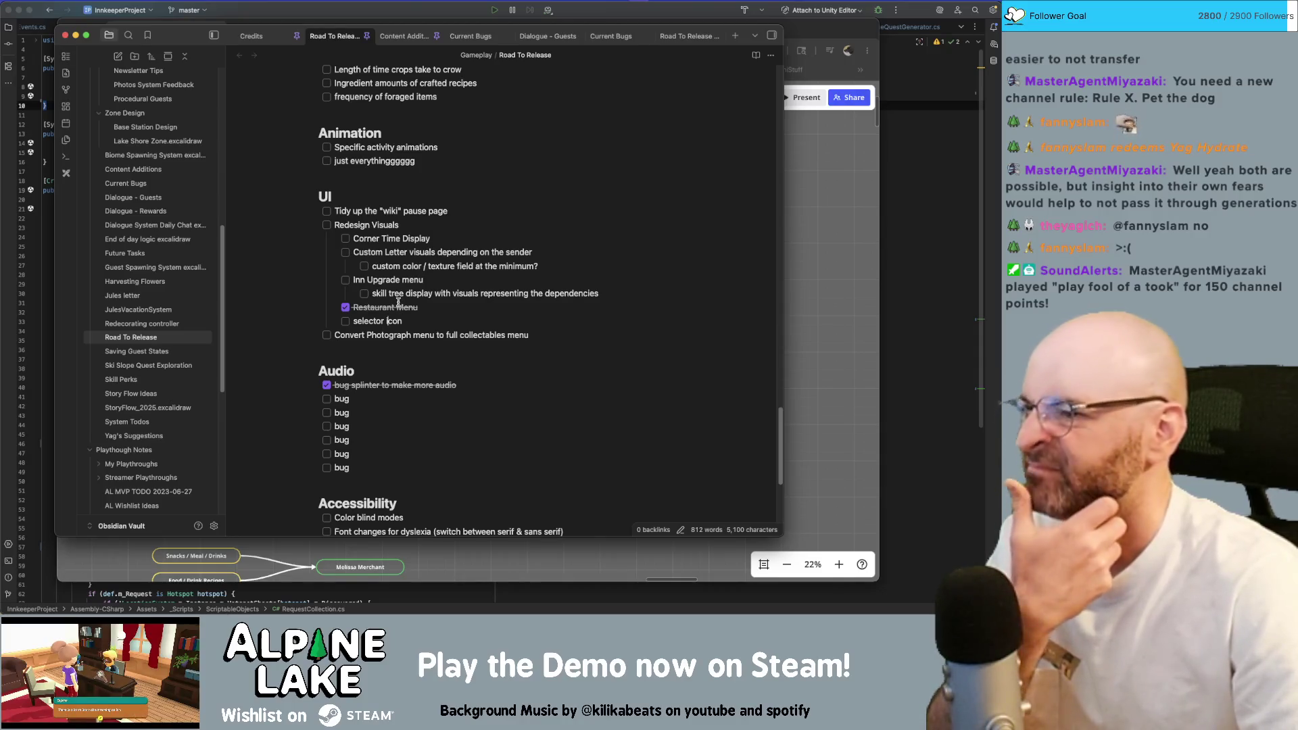
Uncheck Restaurant Menu and select the UI section's tasks for copying.
key("BackSpace")
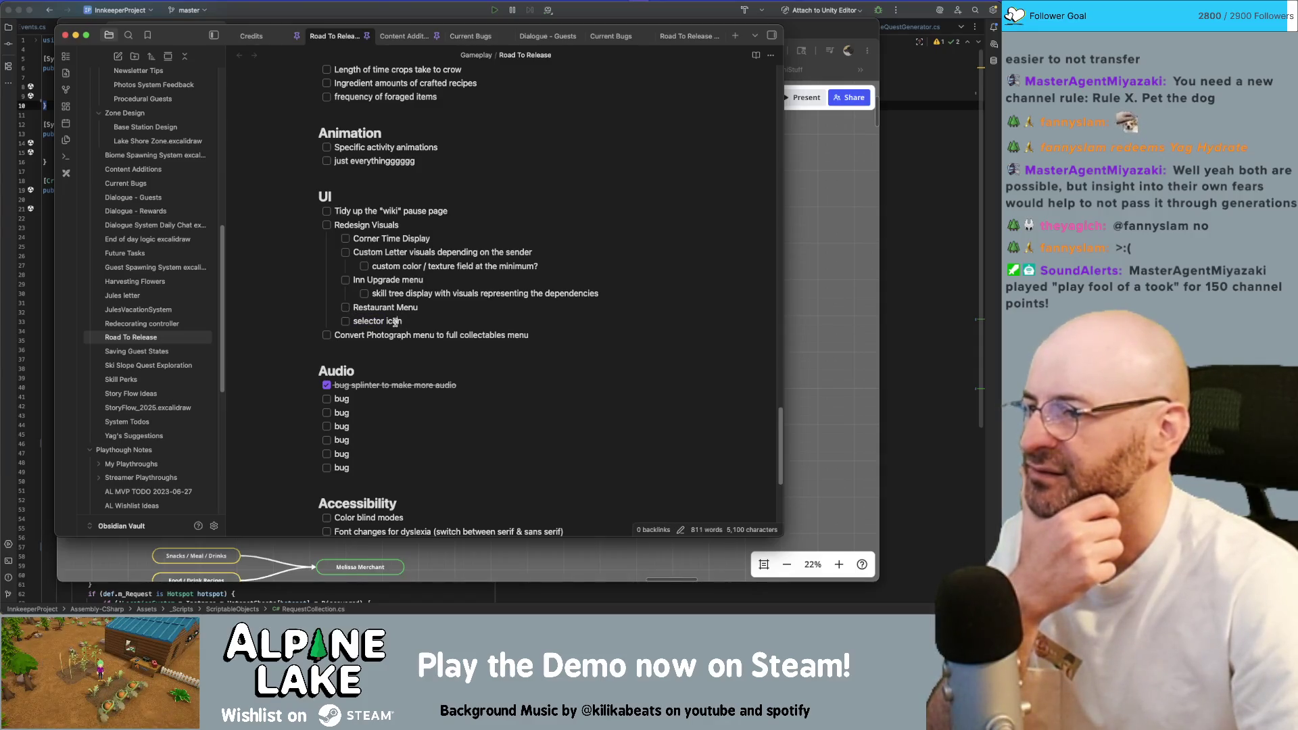
left_click_drag(537, 336, 317, 203)
key("super+c")
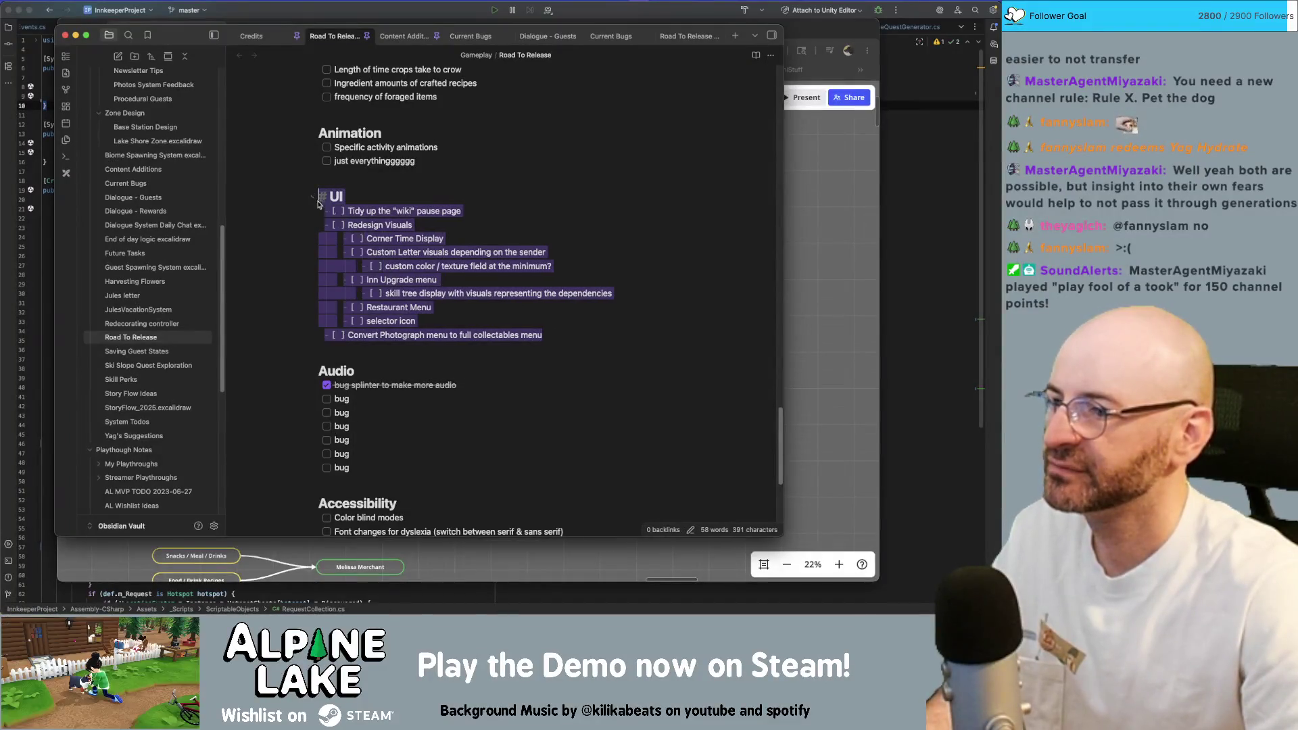
Paste the UI checklist section under Economy in the 2026 note and retype its UI label.
left_click(685, 35)
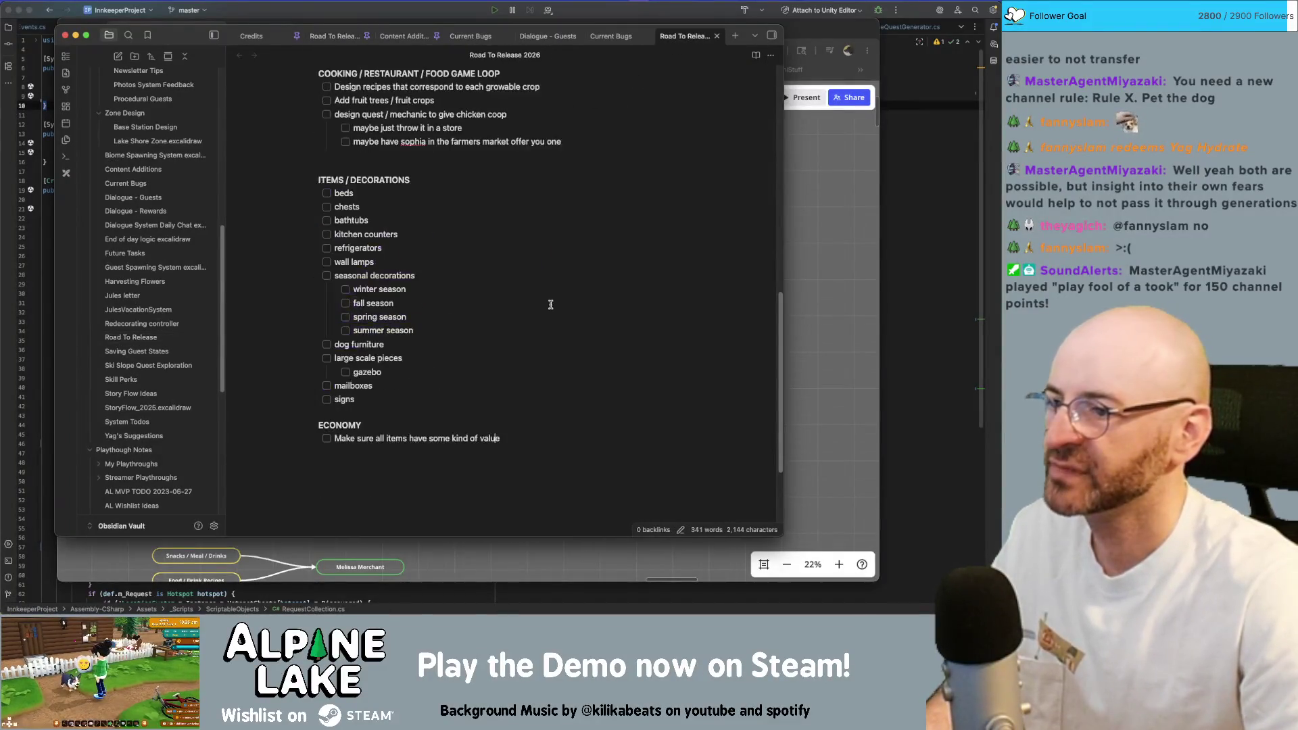
key("Return")
key("Return")
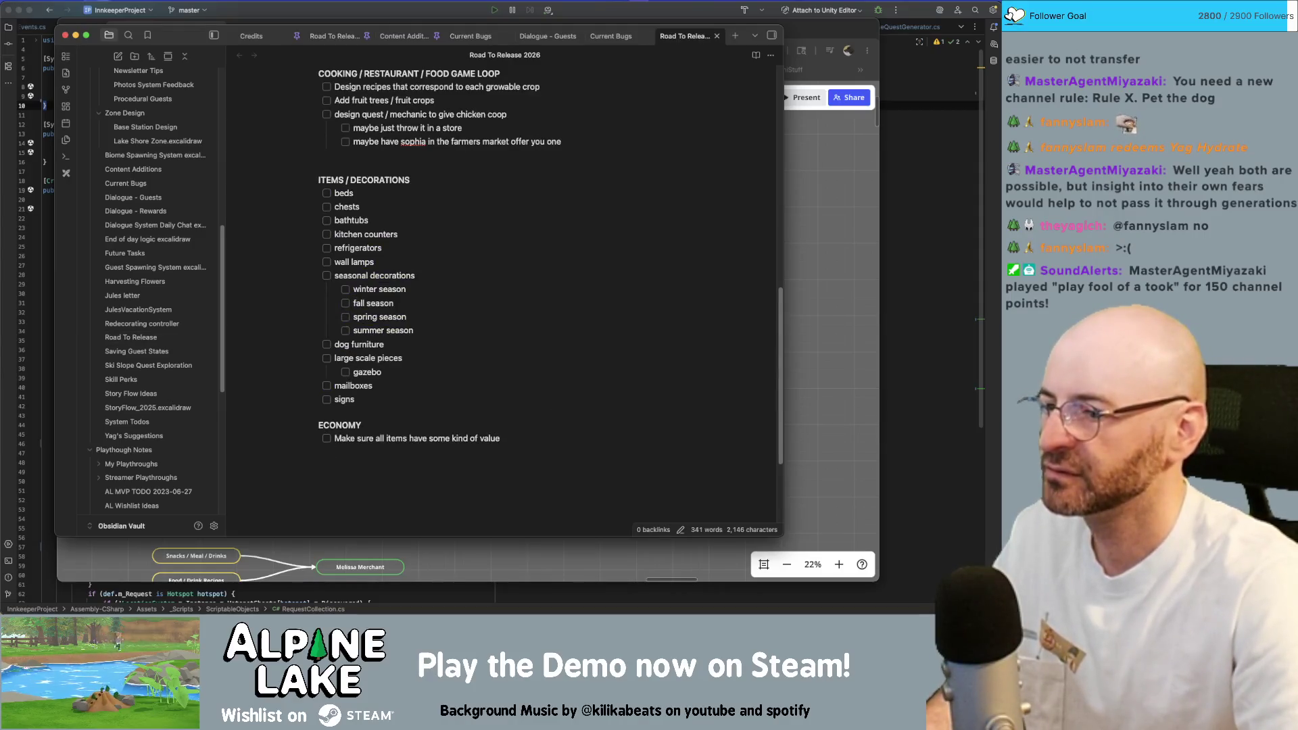
key("super+v")
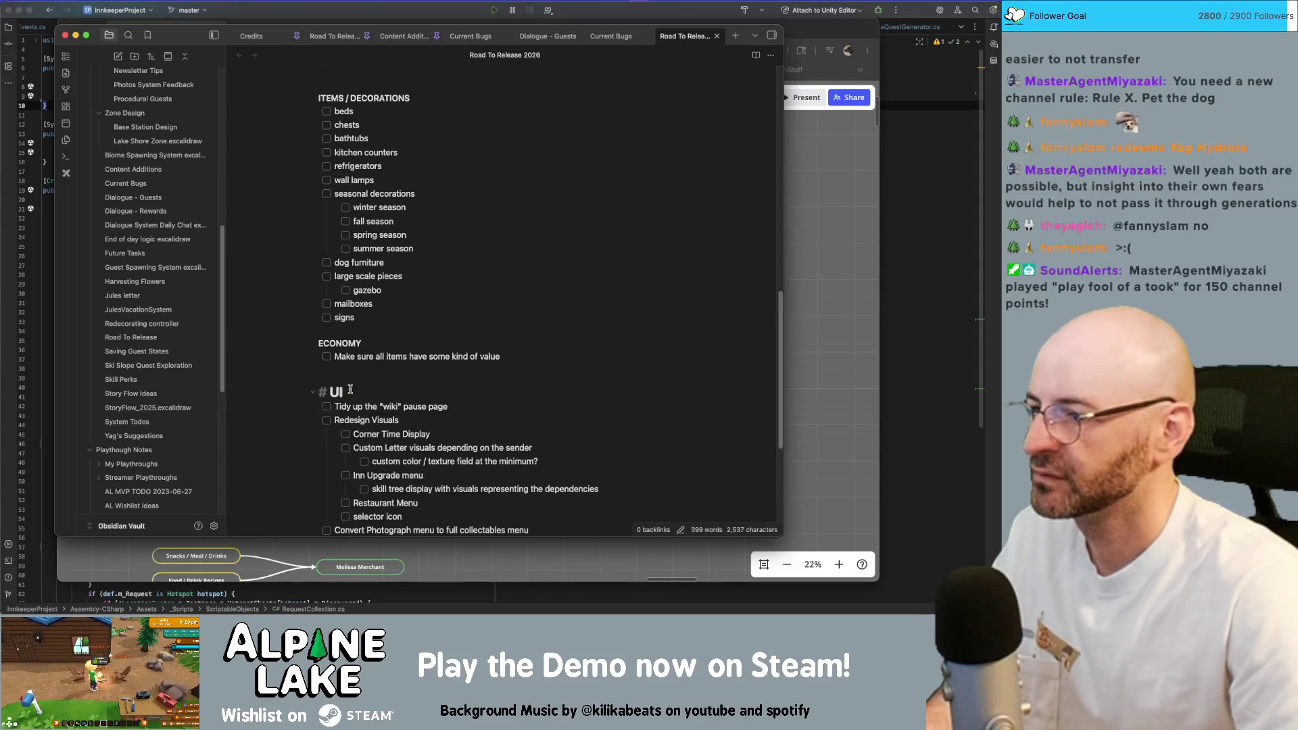
key("BackSpace")
key("BackSpace")
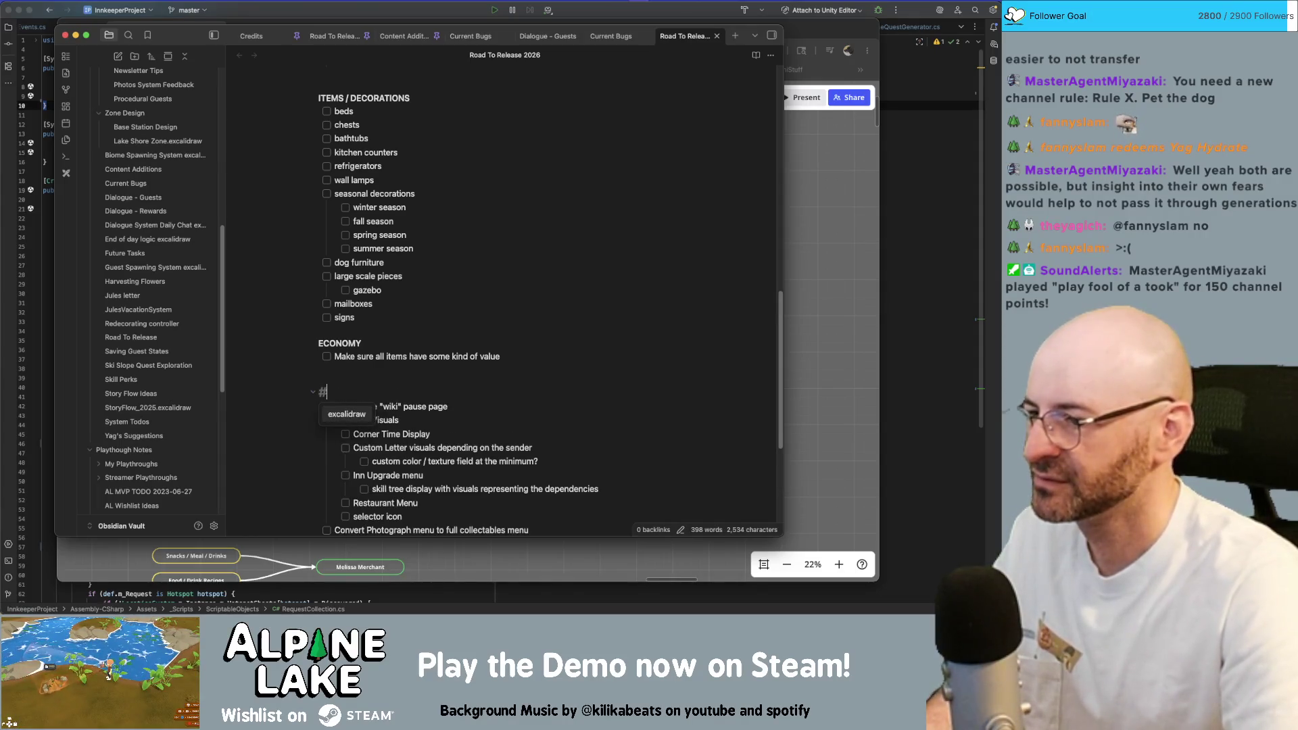
key("BackSpace")
key("Return")
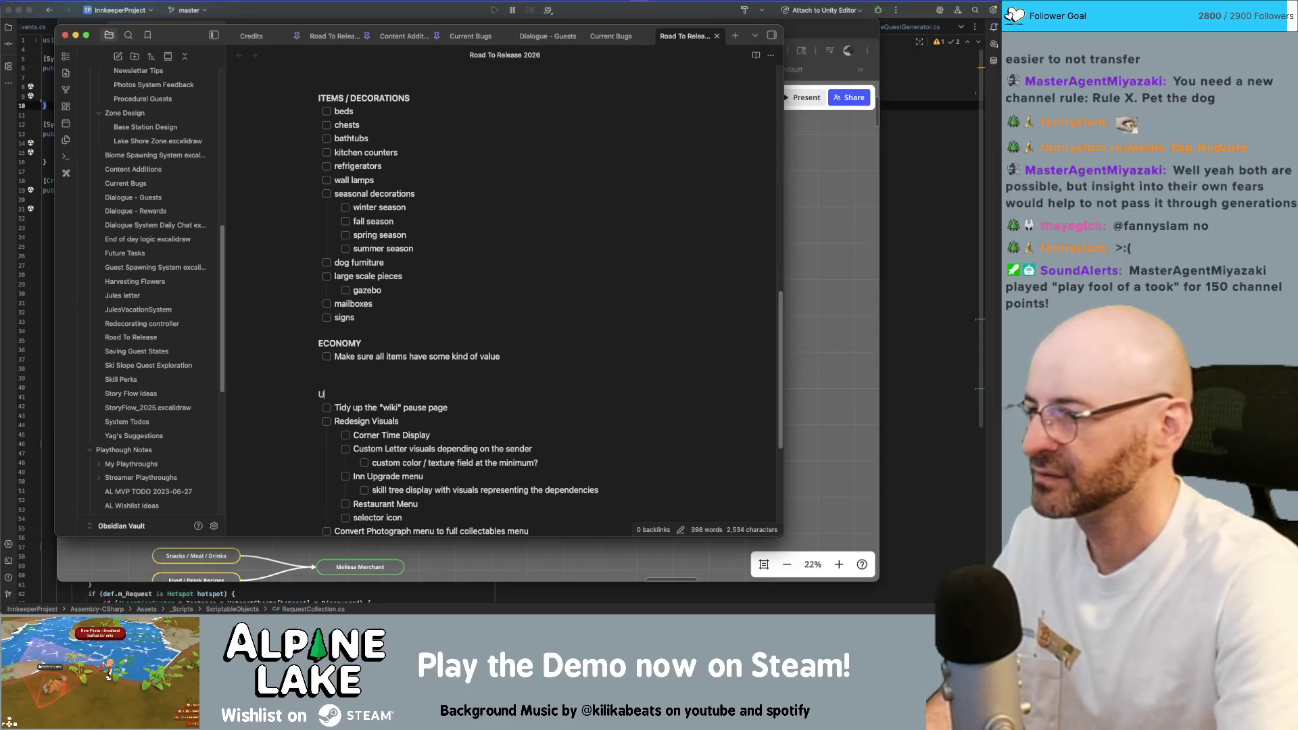
type("**UI")
type("###")
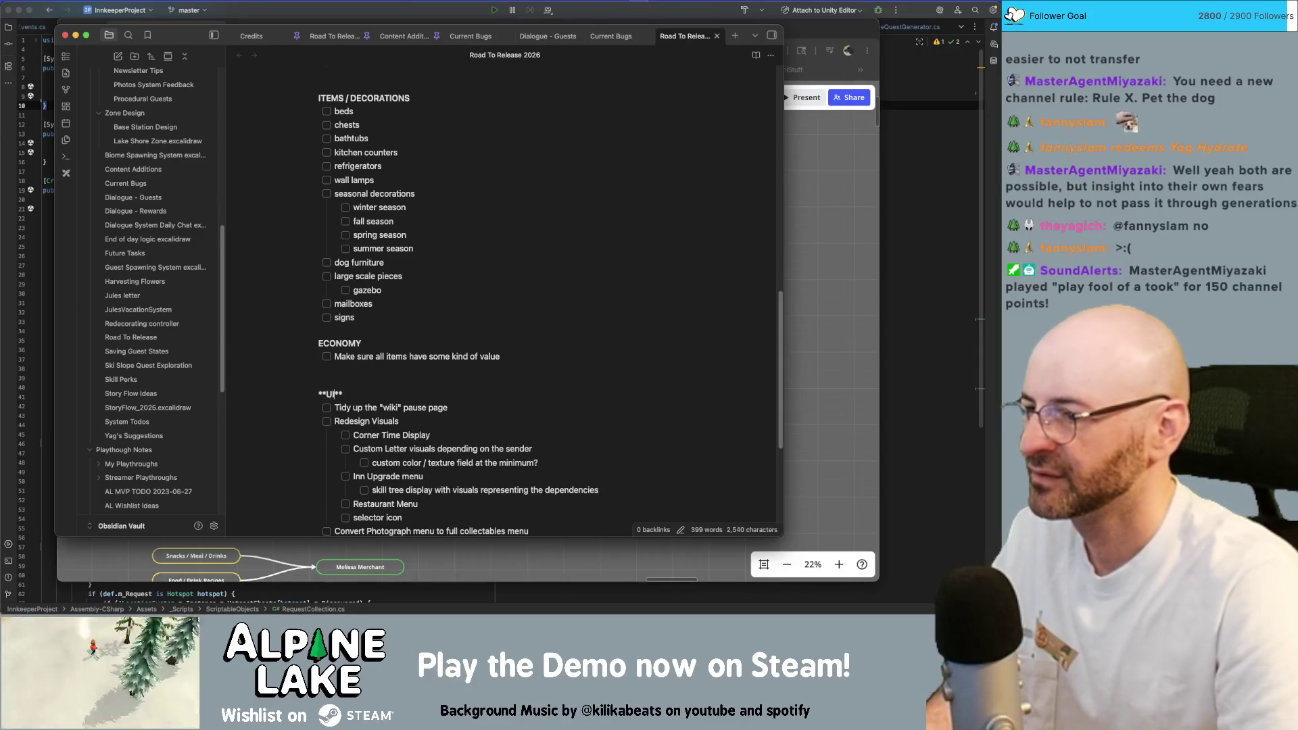
left_click(335, 421)
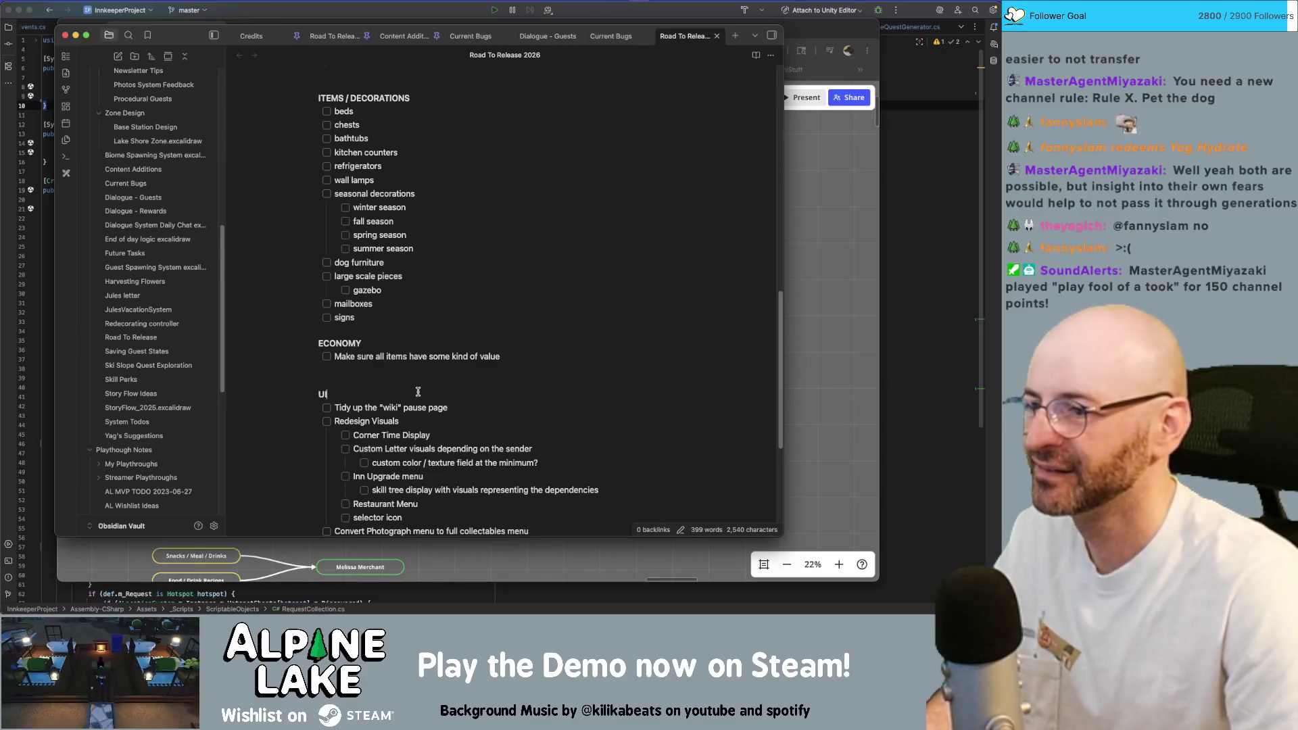
left_click(337, 395)
type("*")
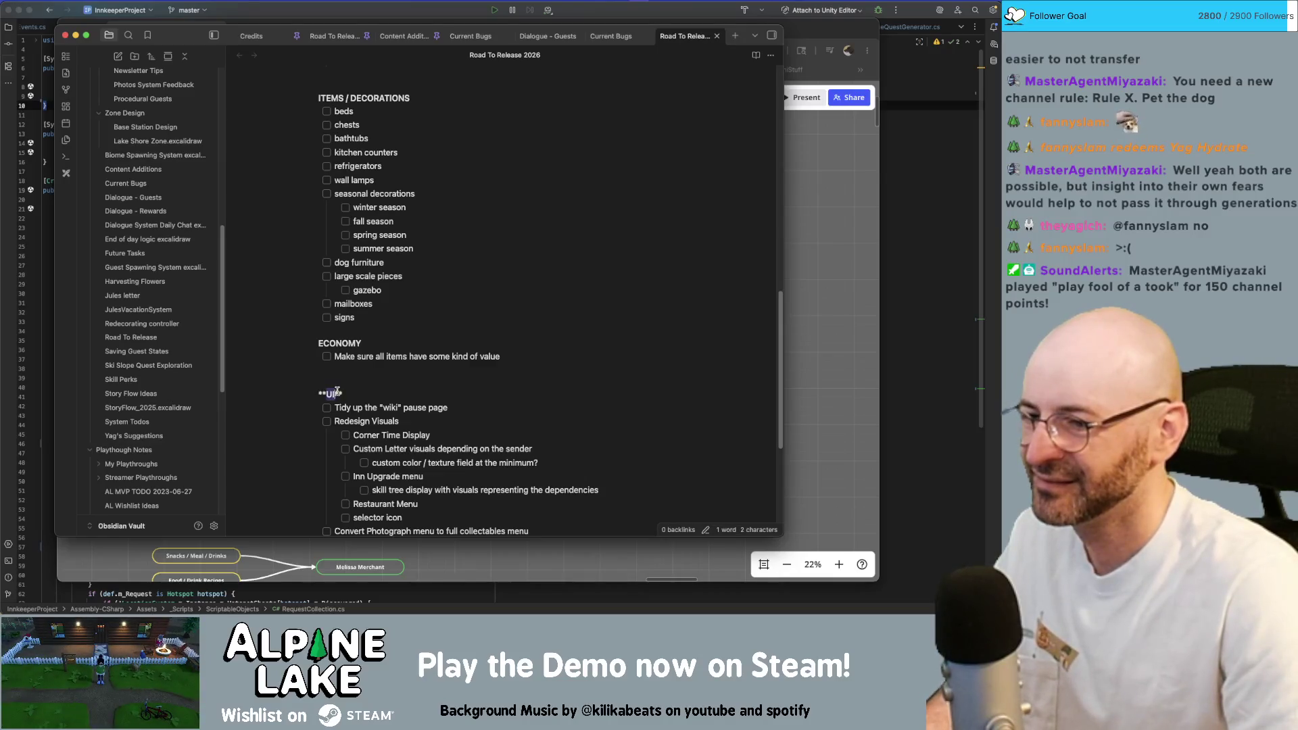
Make UI a heading via the formatting menu and replace the bold ECONOMY label with heading text.
right_click(330, 394)
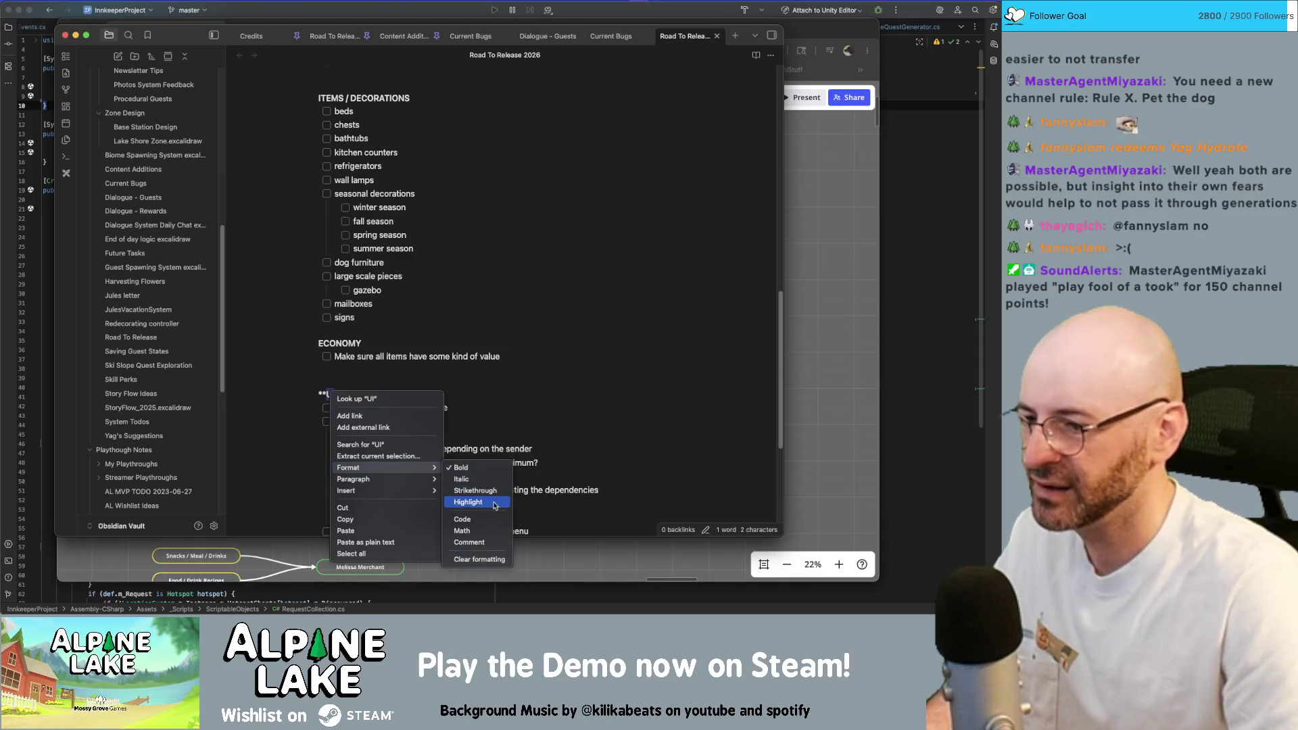
mouse_move(386, 479)
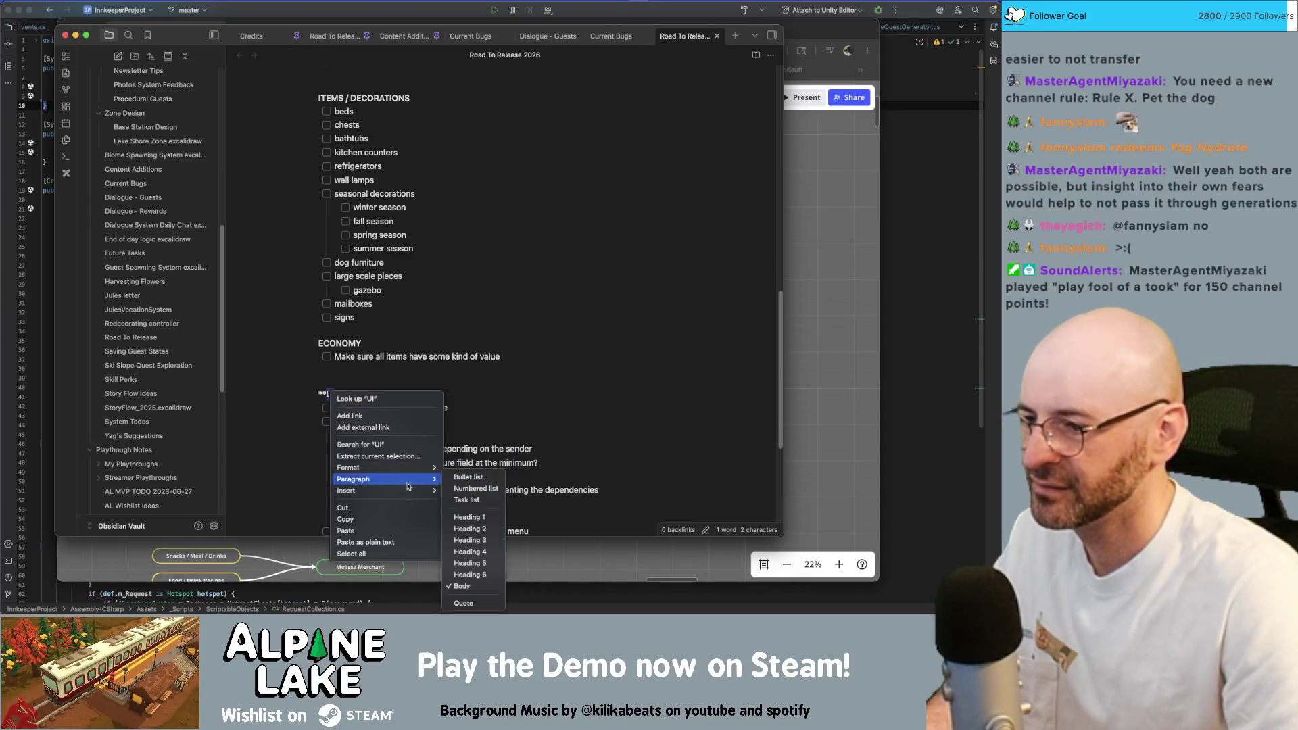
left_click(472, 550)
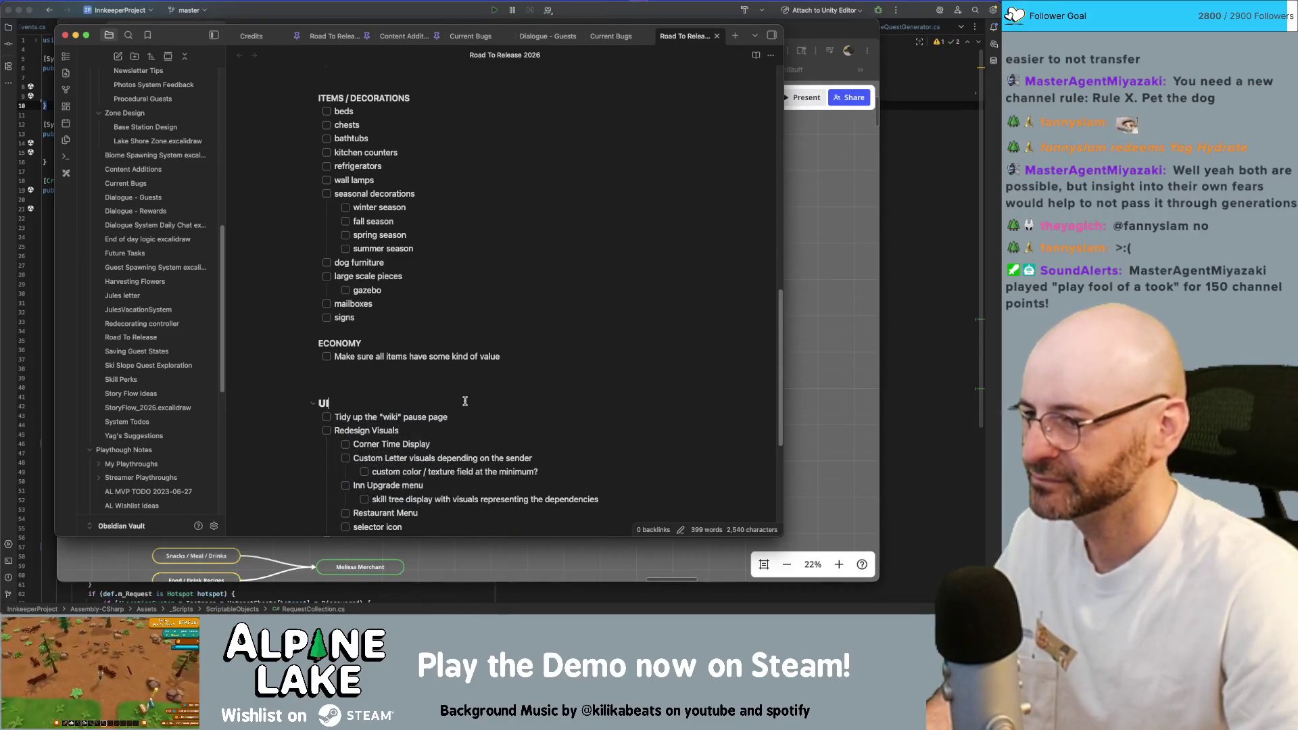
key("BackSpace")
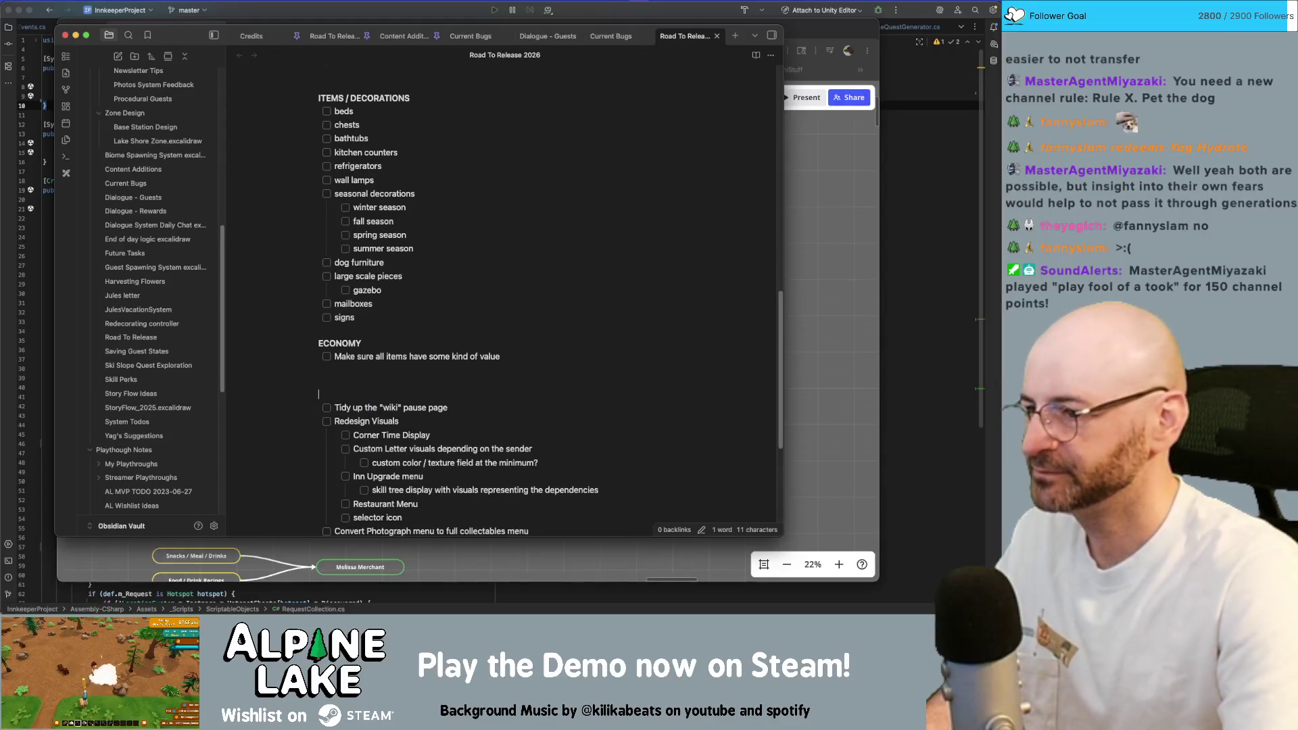
type("###")
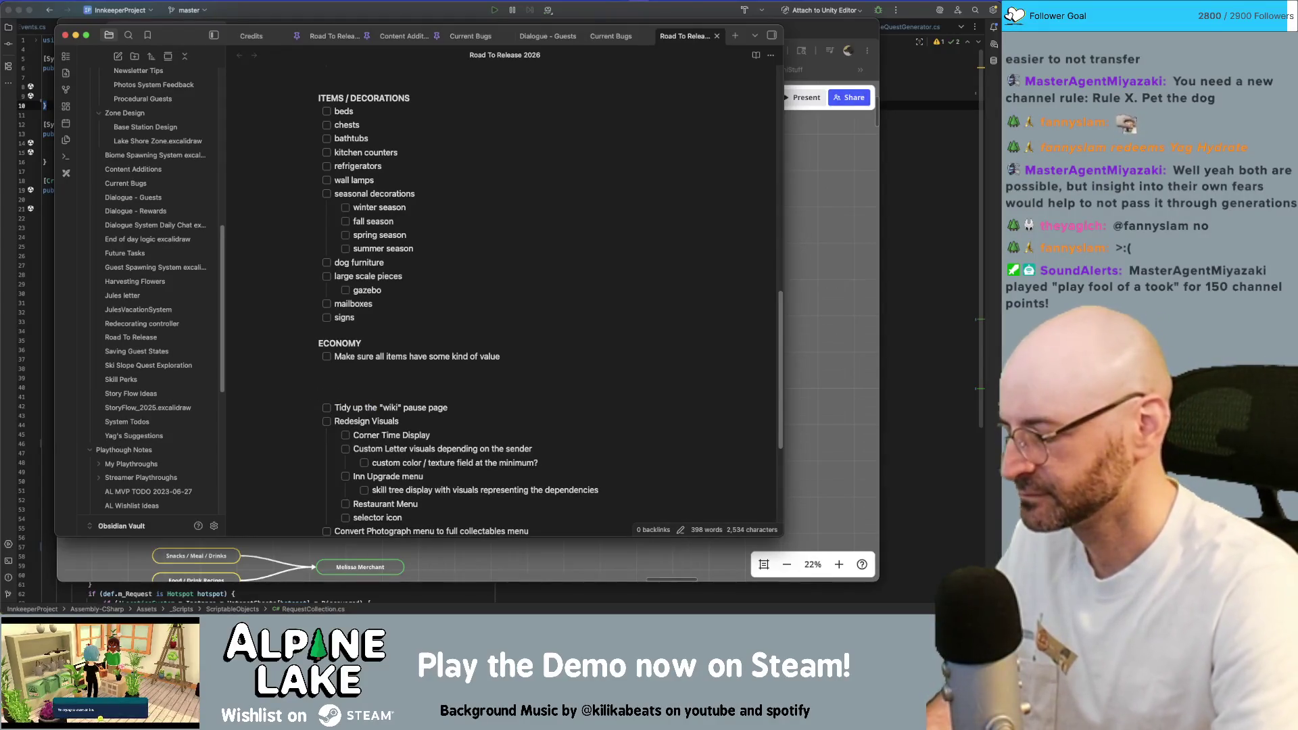
type("### UI")
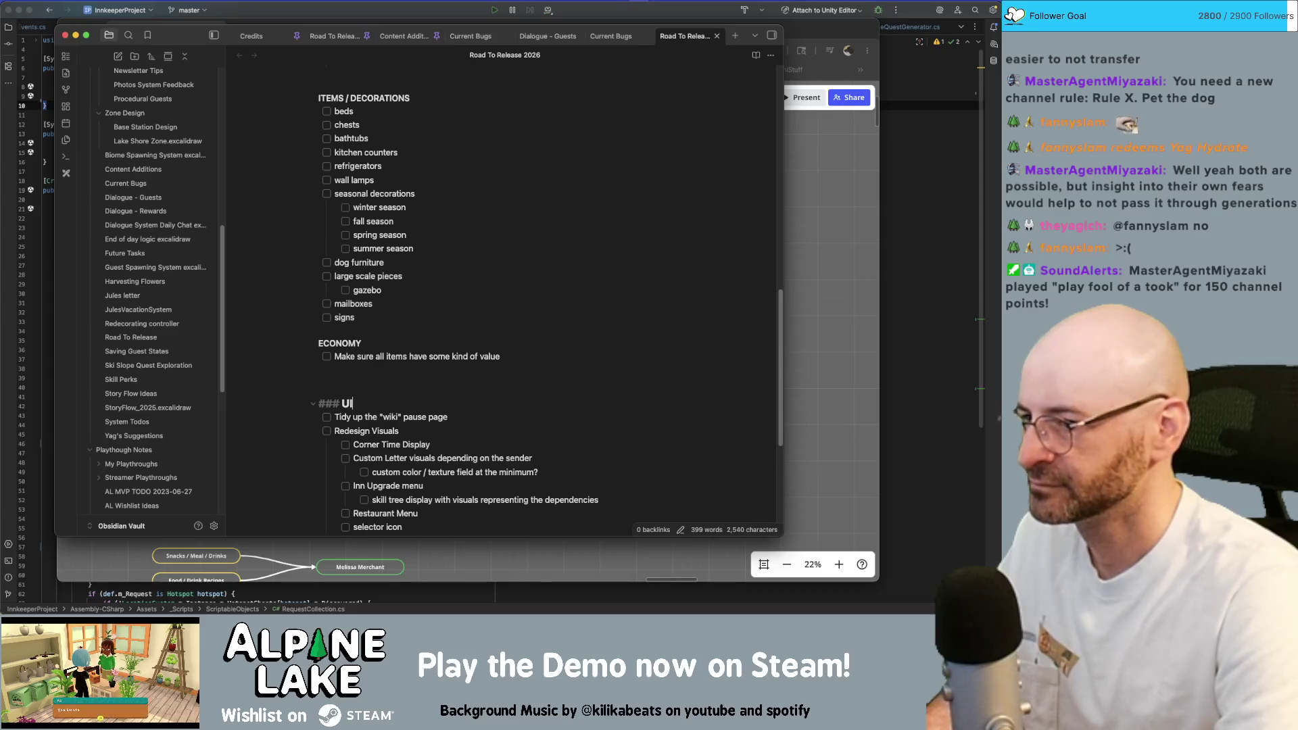
key("BackSpace")
key("BackSpace")
key("BackSpace")
type("#")
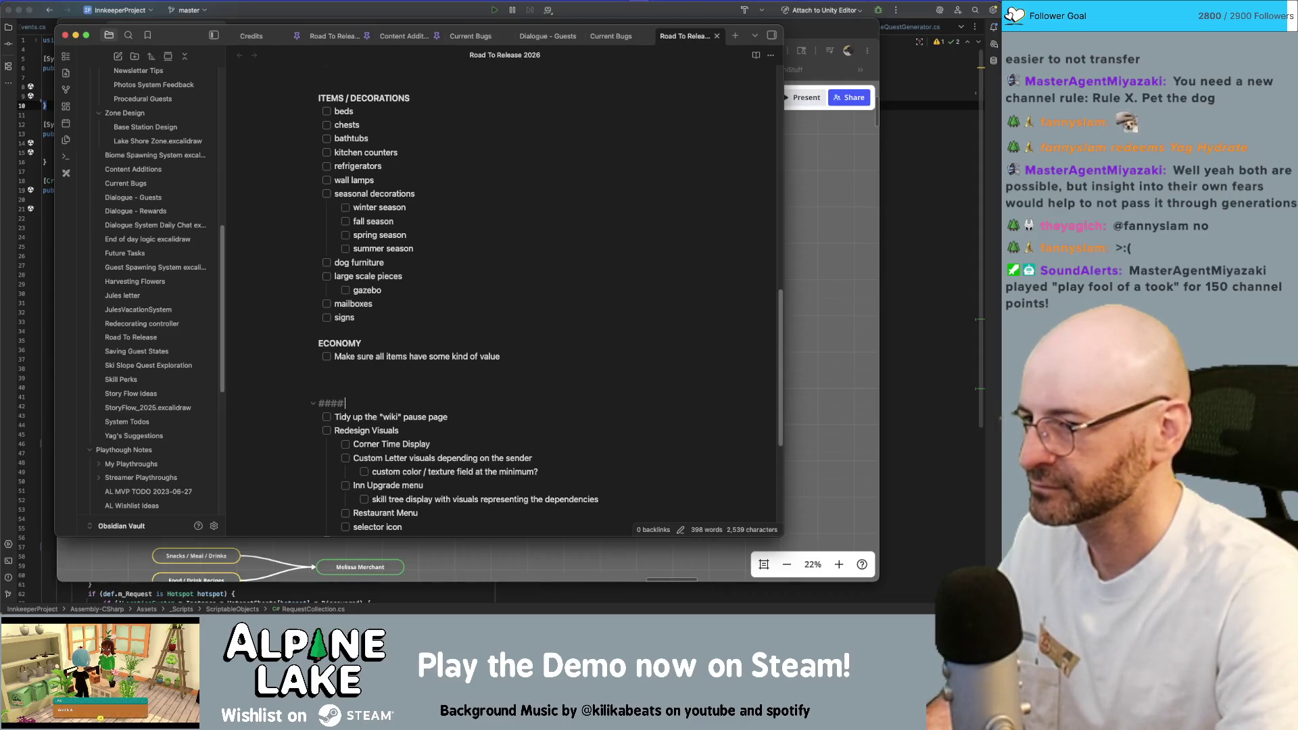
key("BackSpace")
key("BackSpace")
key("BackSpace")
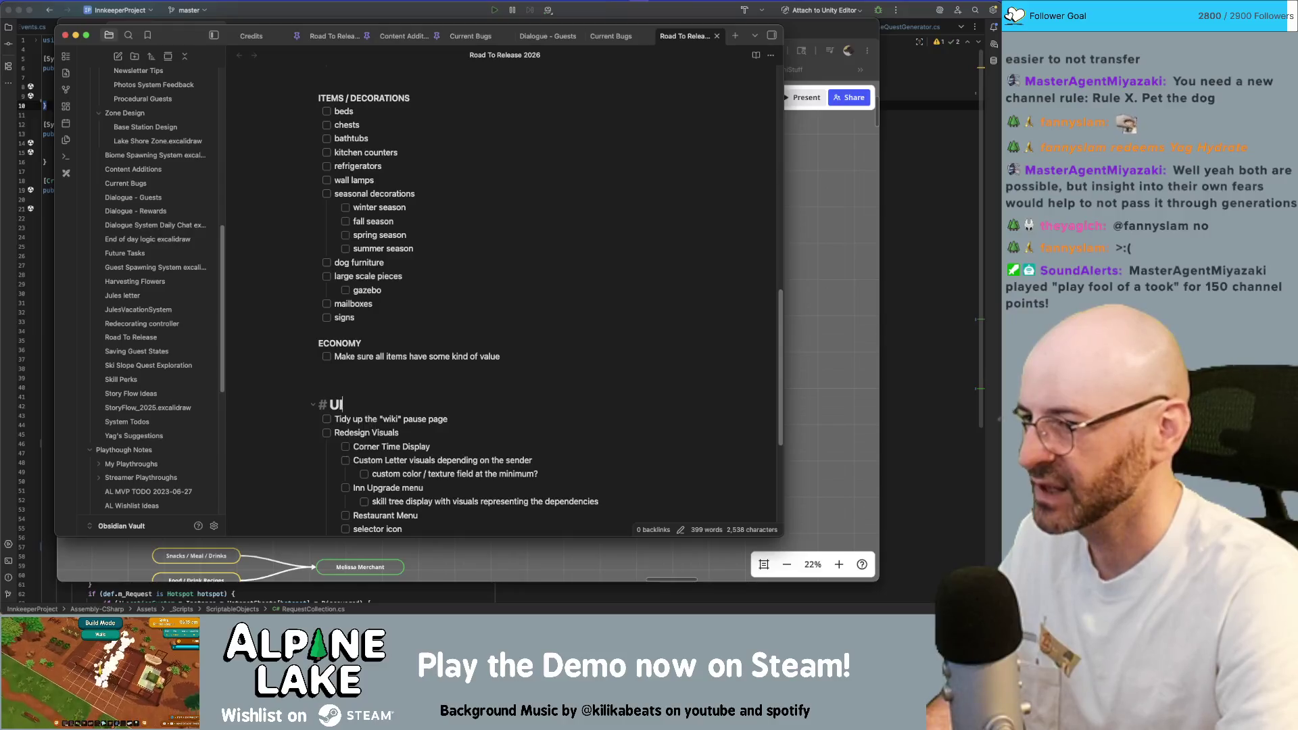
key("BackSpace")
key("BackSpace")
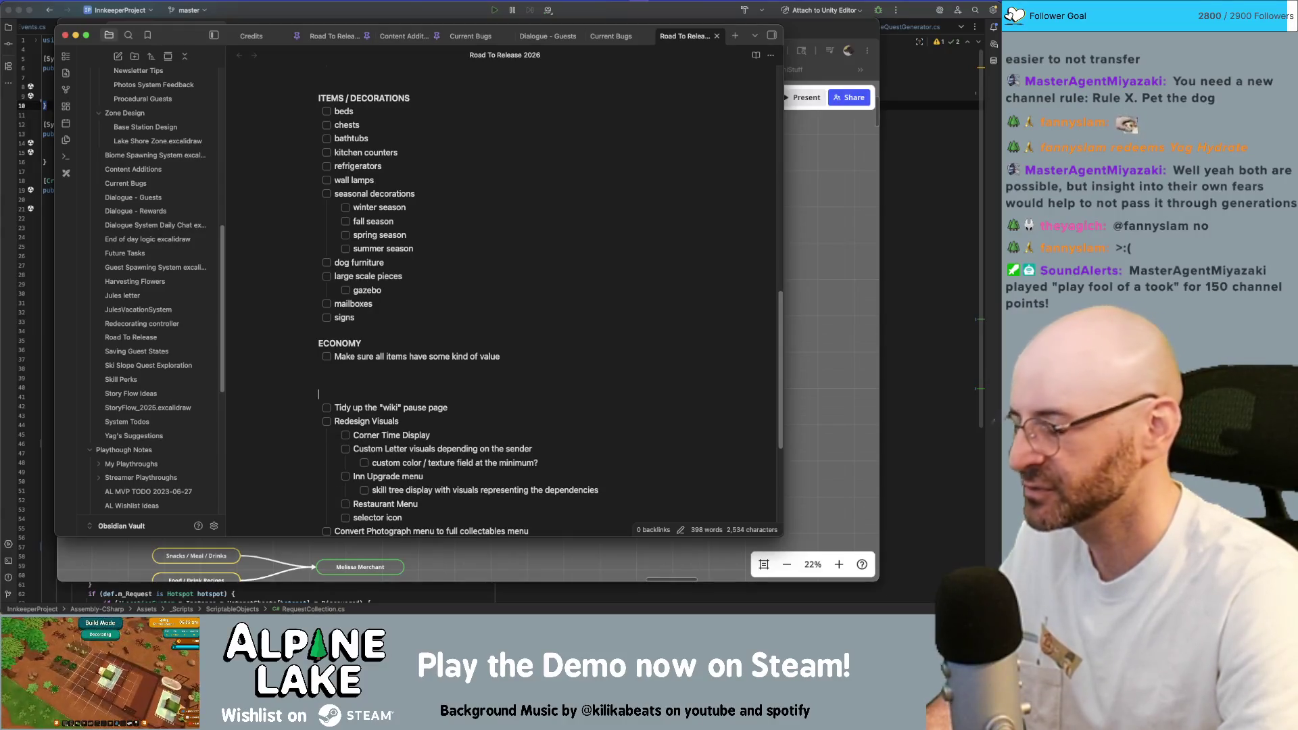
type("# UI")
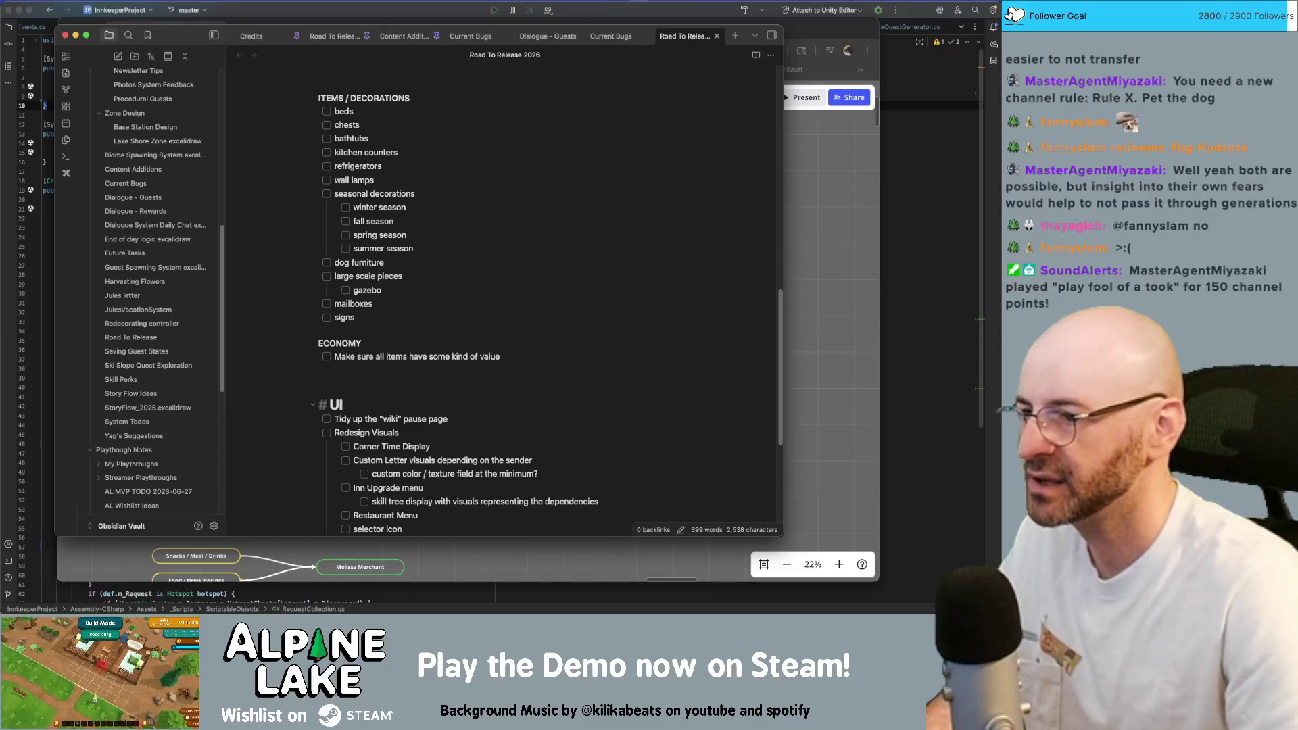
left_click(336, 355)
key("shift+Down")
key("shift+End")
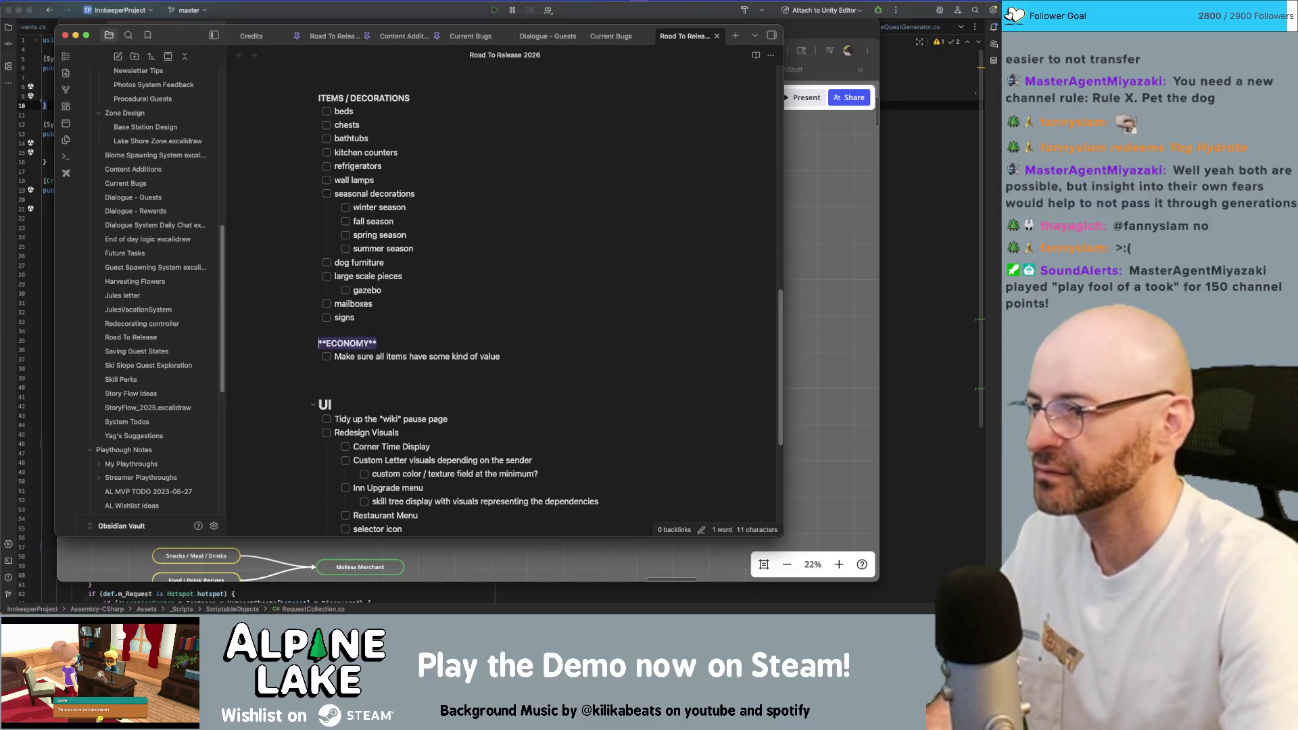
type("# ECON")
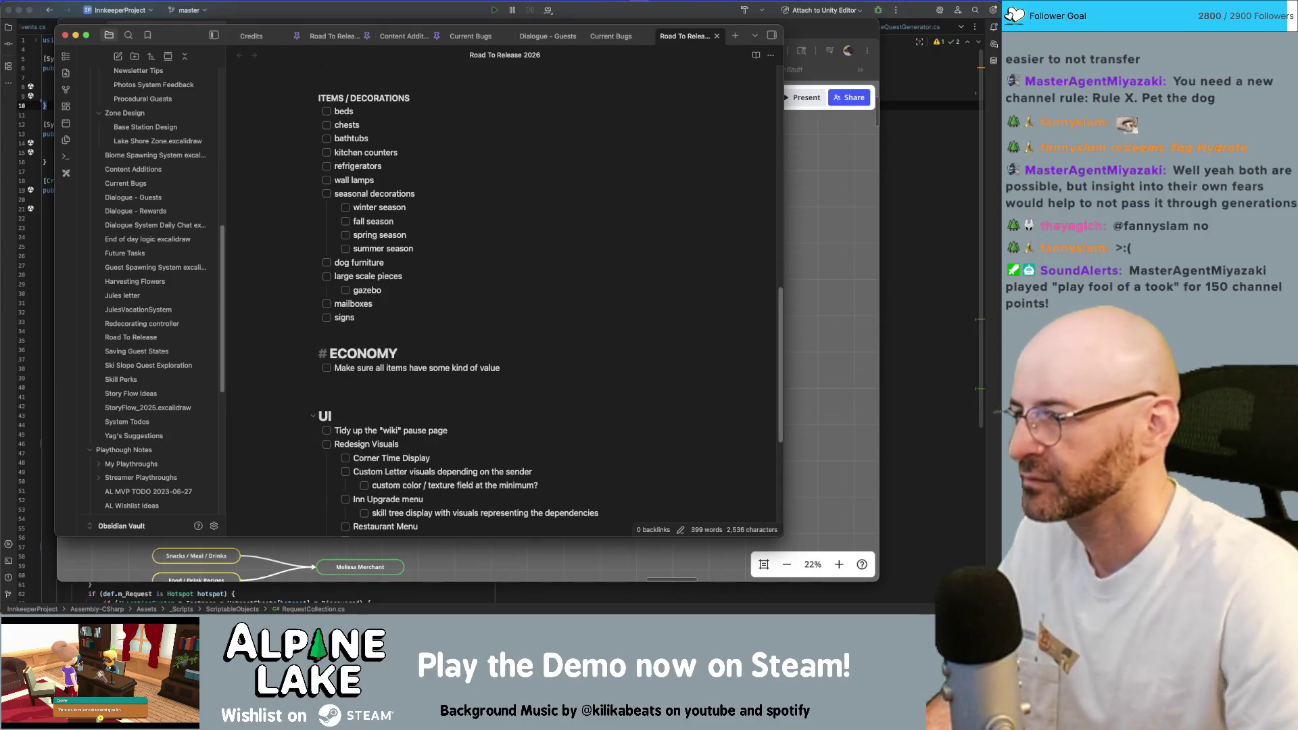
scroll(499, 281, "up", 3)
Turn ITEMS / DECORATIONS and COOKING / RESTAURANT / FOOD GAME LOOP into headings without bold markers.
left_click(504, 235)
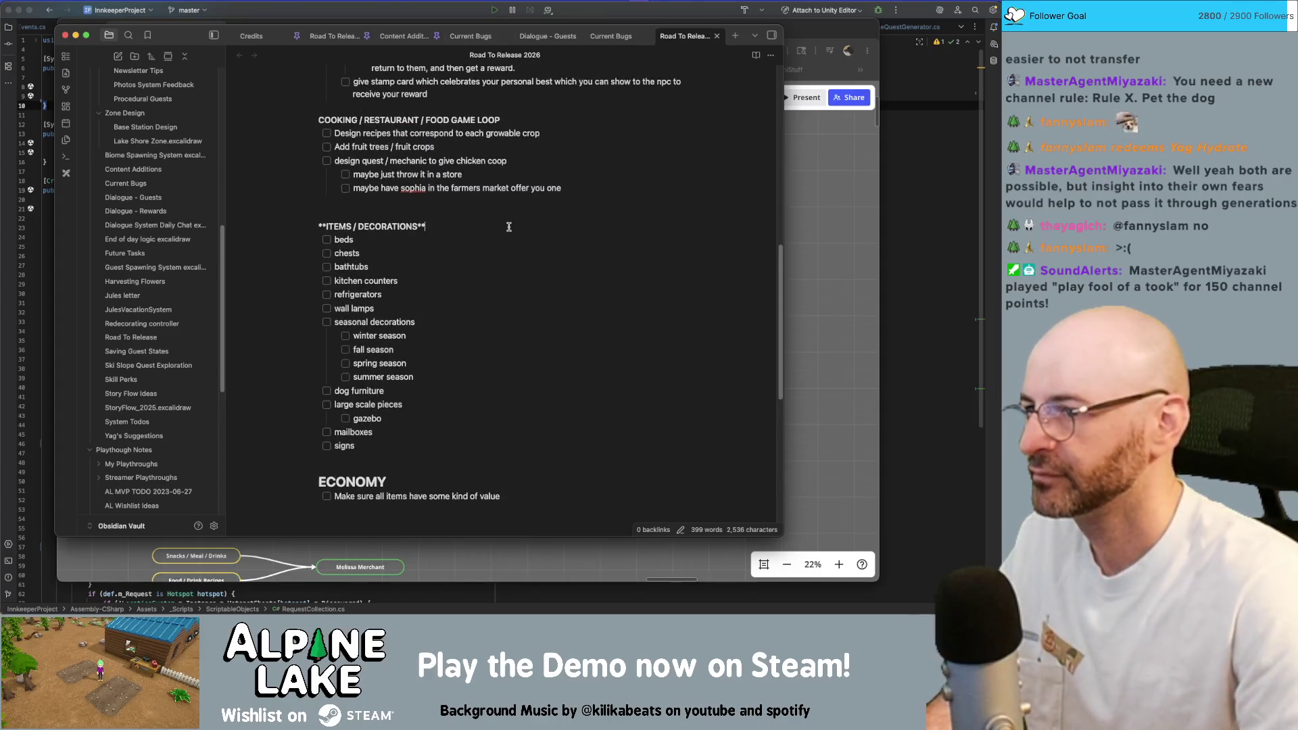
key("Home")
type("#")
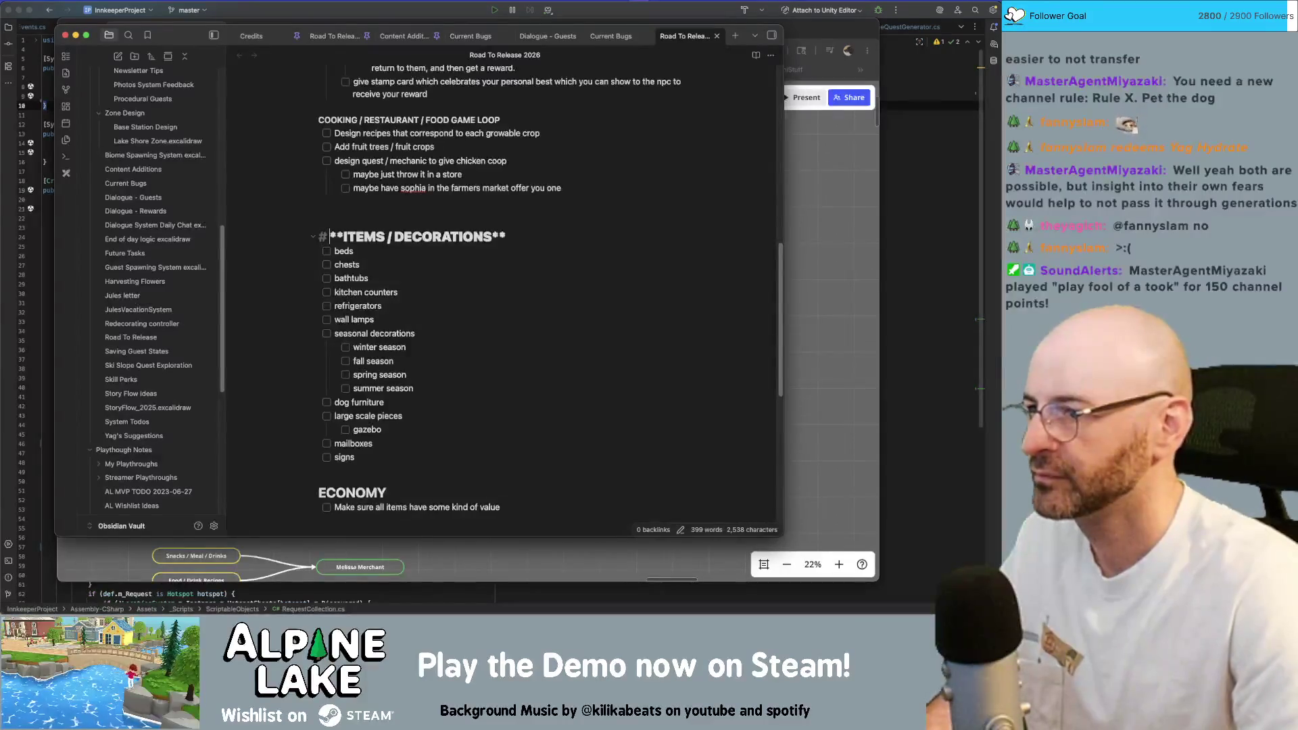
key("Delete")
key("Delete")
key("End")
key("BackSpace")
key("BackSpace")
key("Up")
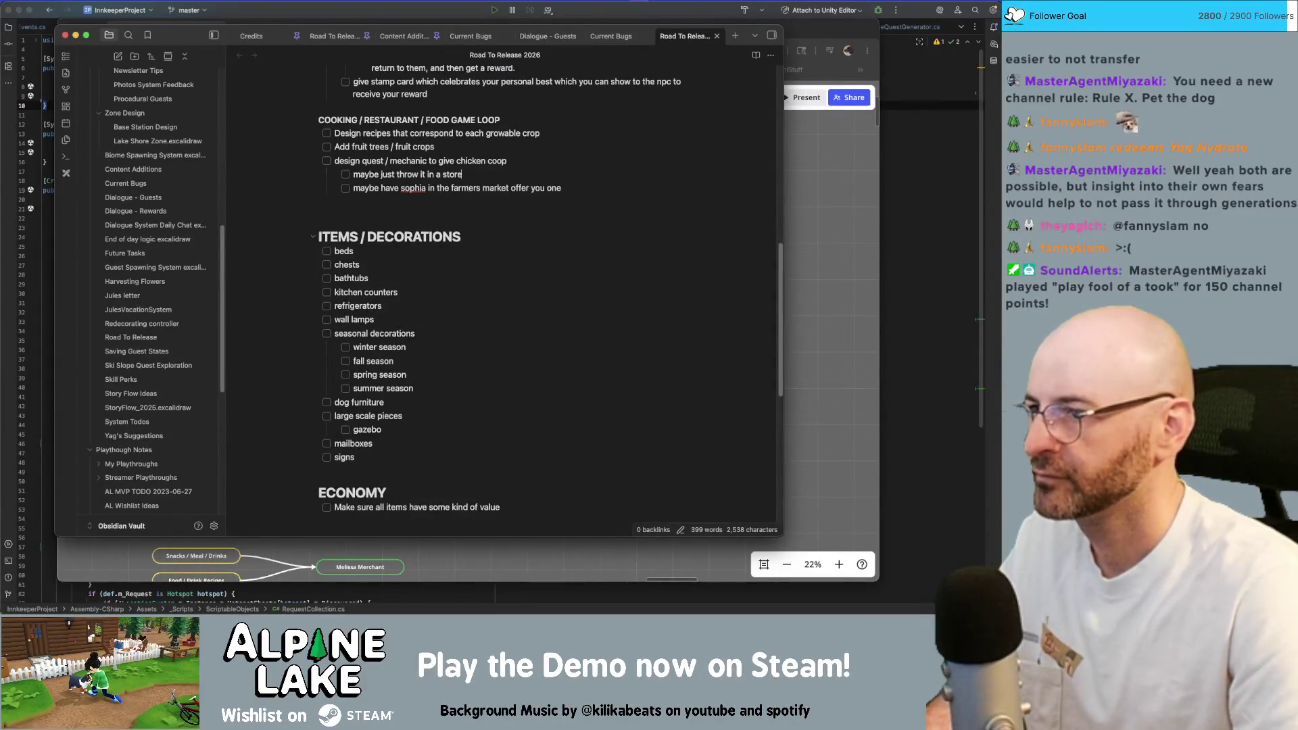
key("End")
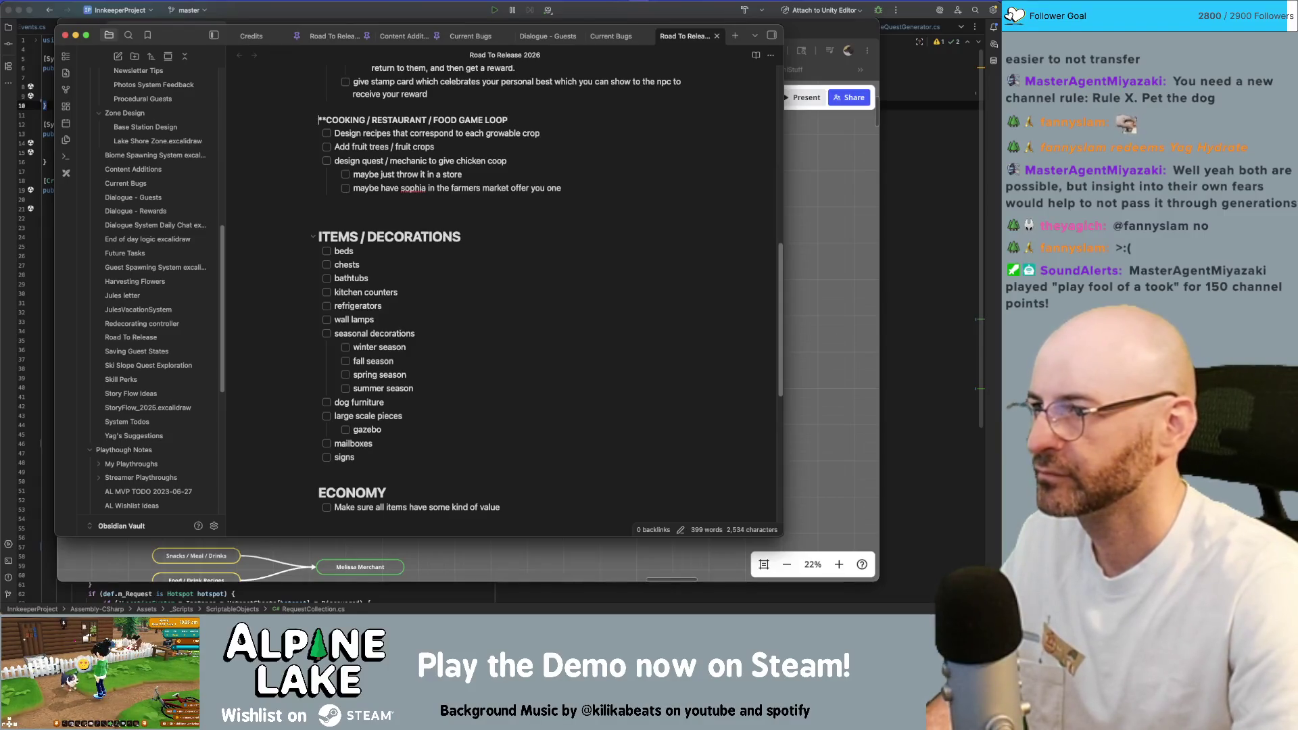
key("Delete")
key("Delete")
key("End")
key("BackSpace")
key("BackSpace")
key("Home")
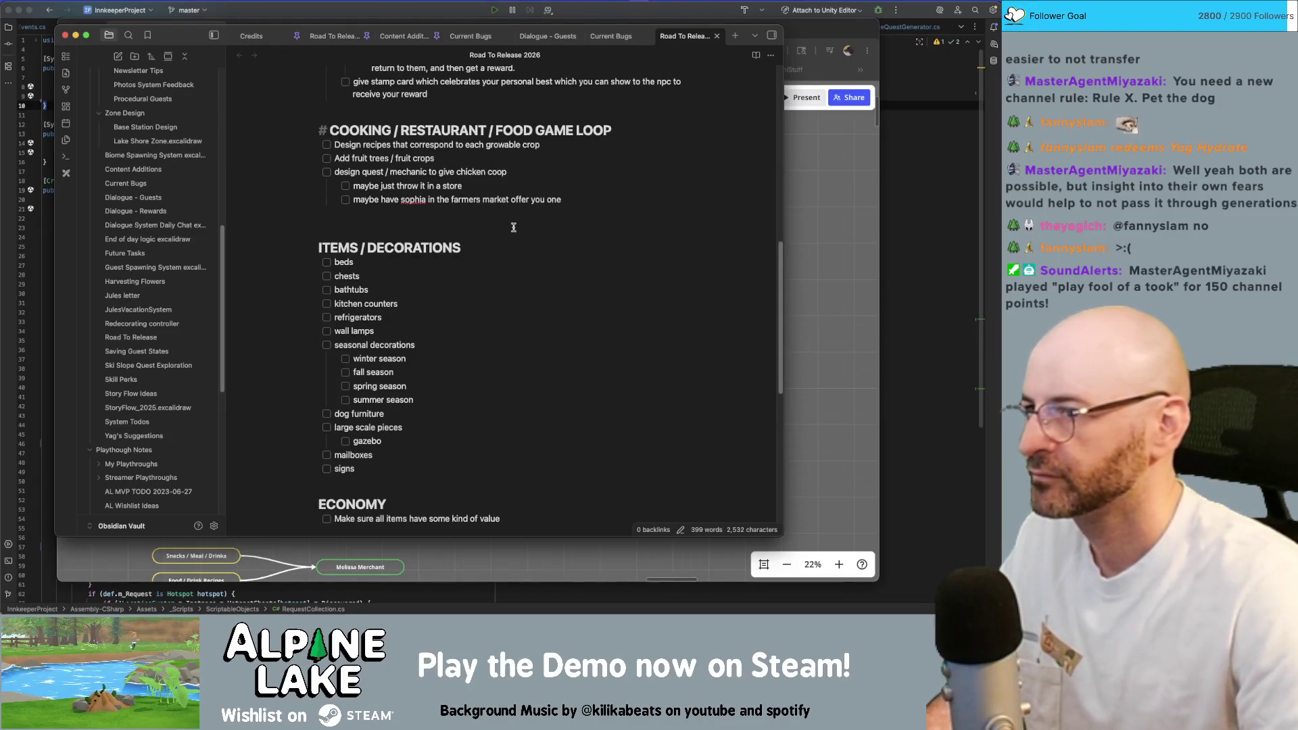
scroll(500, 247, "up", 5)
Strip bold markers from SKIING MINIGAME, FESTIVALS and FOREST BIOME DESIGN so they become headings.
left_click(488, 300)
key("ctrl+b")
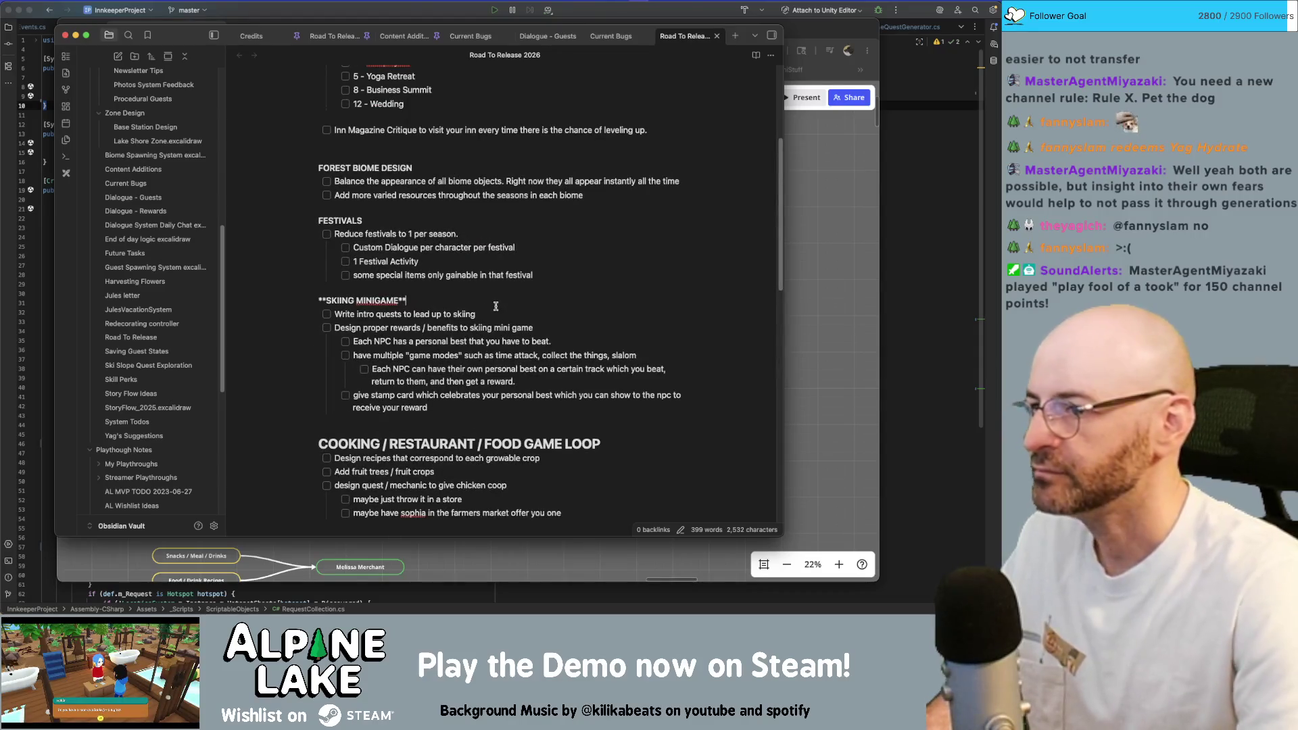
key("BackSpace")
key("Home")
key("Delete")
key("Delete")
type("#")
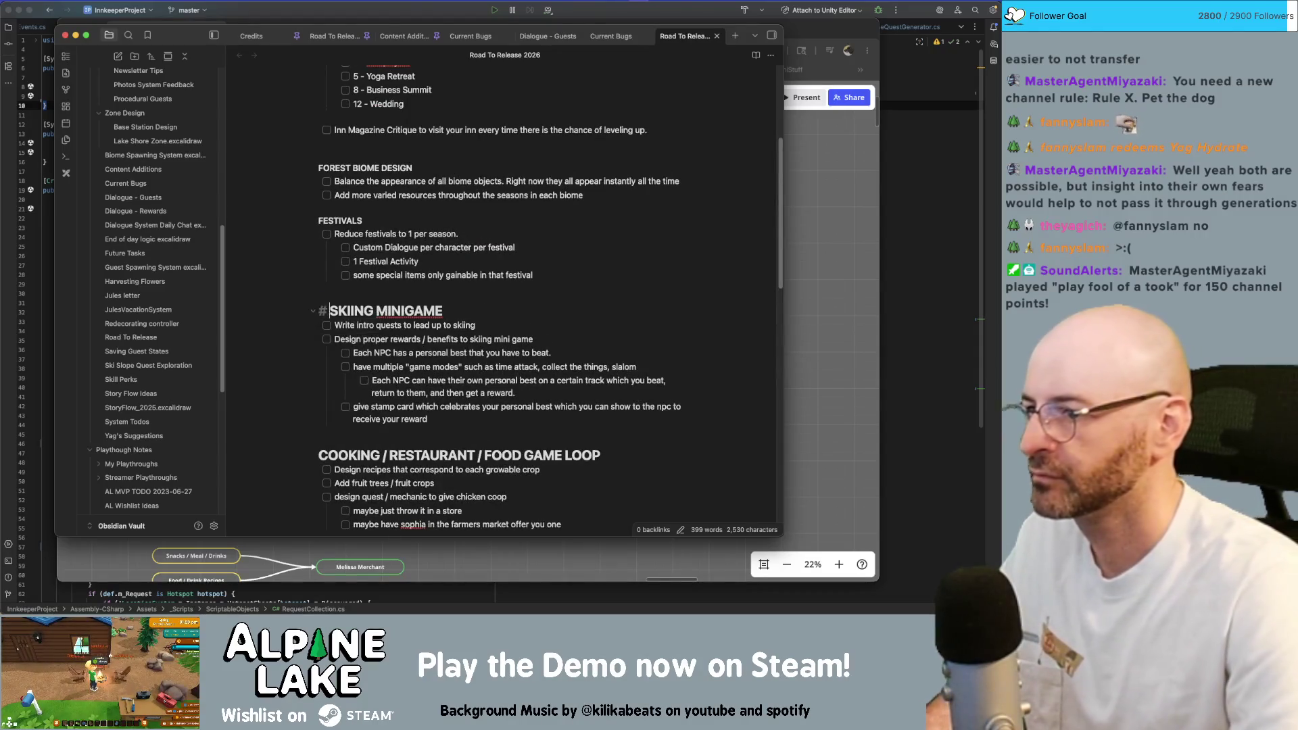
key("Up")
key("Up")
key("Up")
key("Up")
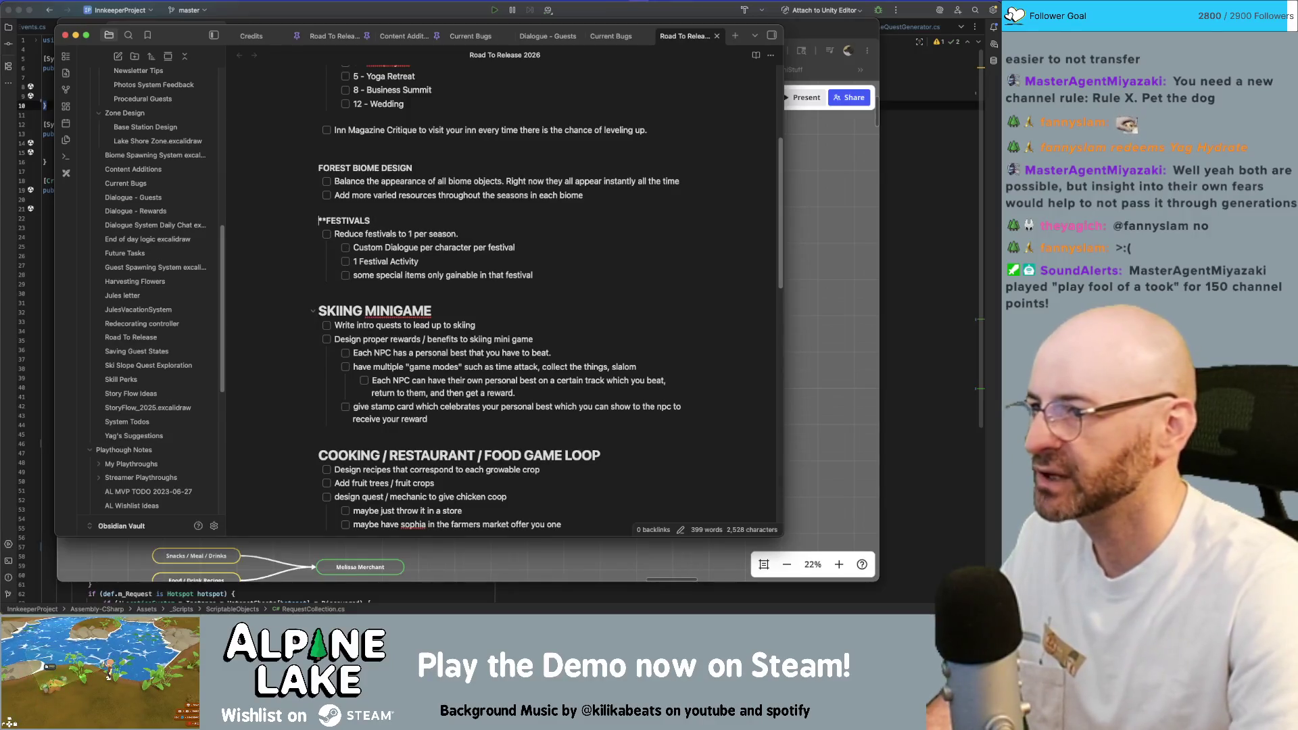
key("BackSpace")
key("BackSpace")
key("Home")
key("Delete")
key("Delete")
type("#")
key("Up")
key("Up")
key("Up")
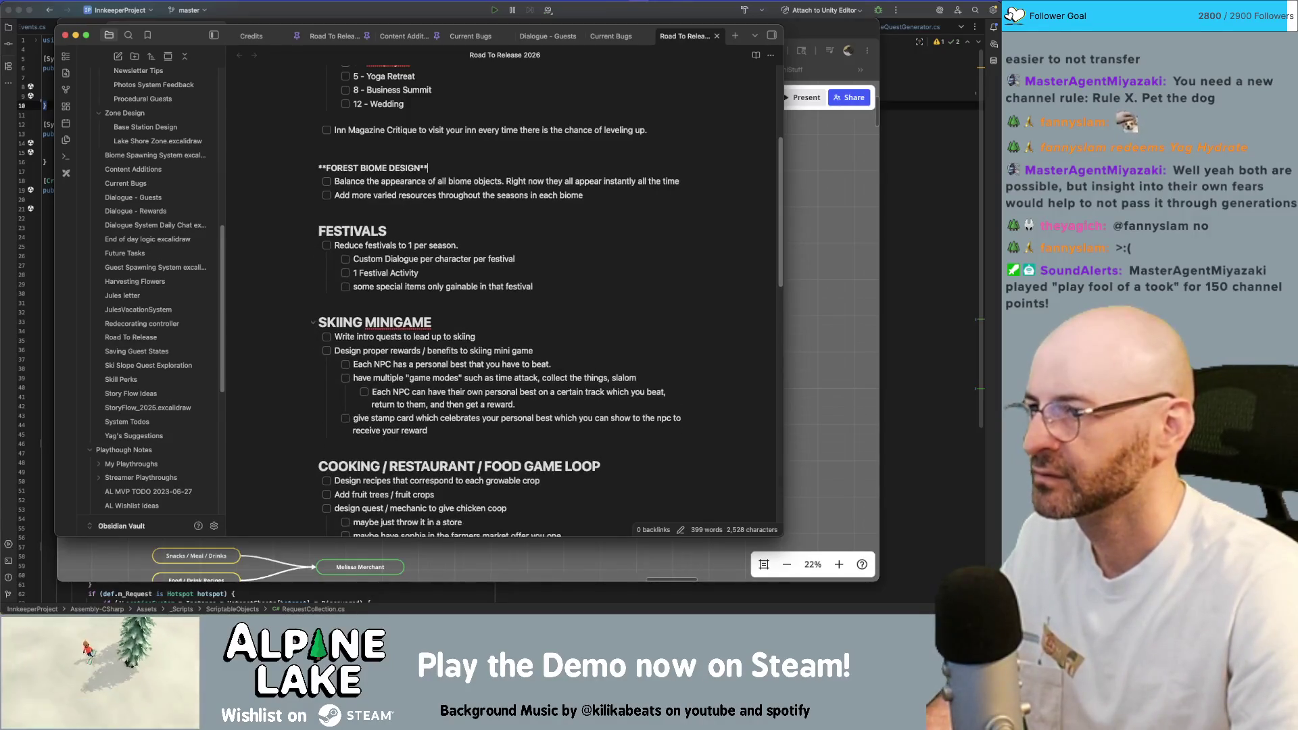
key("Delete")
key("Delete")
type("#")
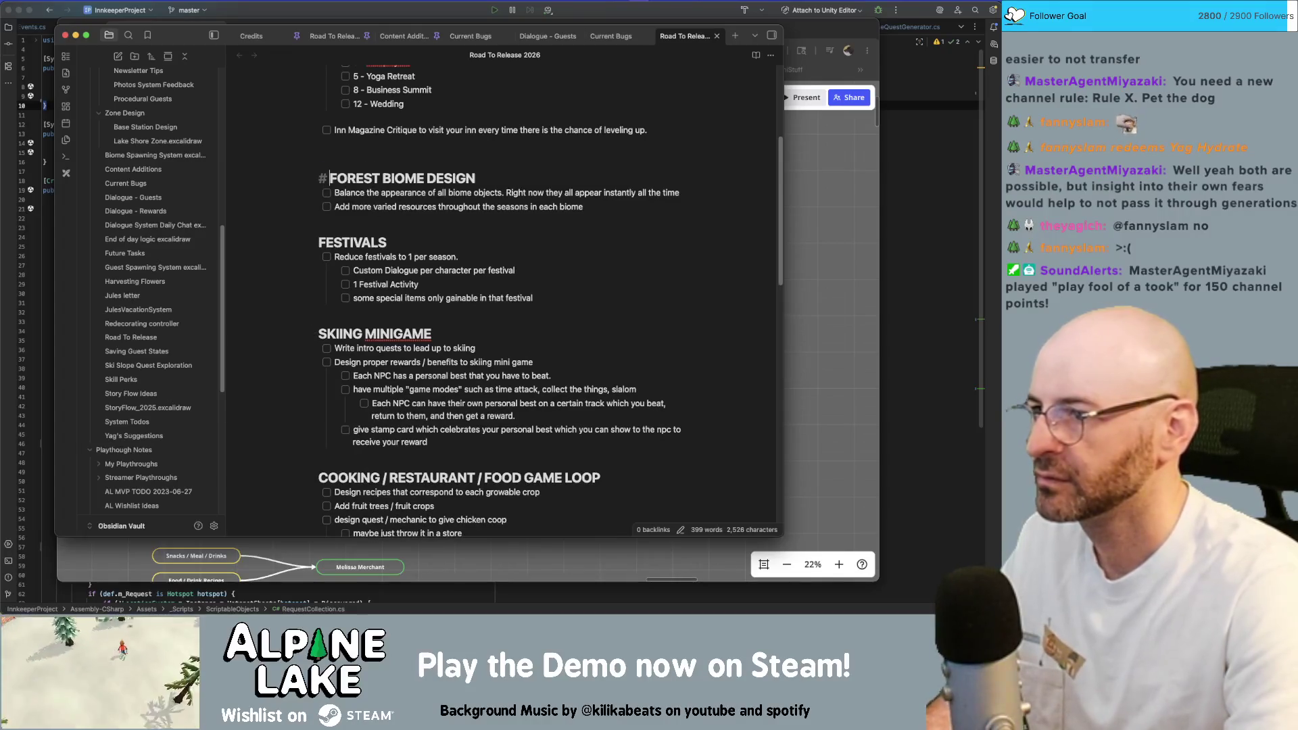
key("Up")
key("Up")
scroll(424, 298, "up", 3)
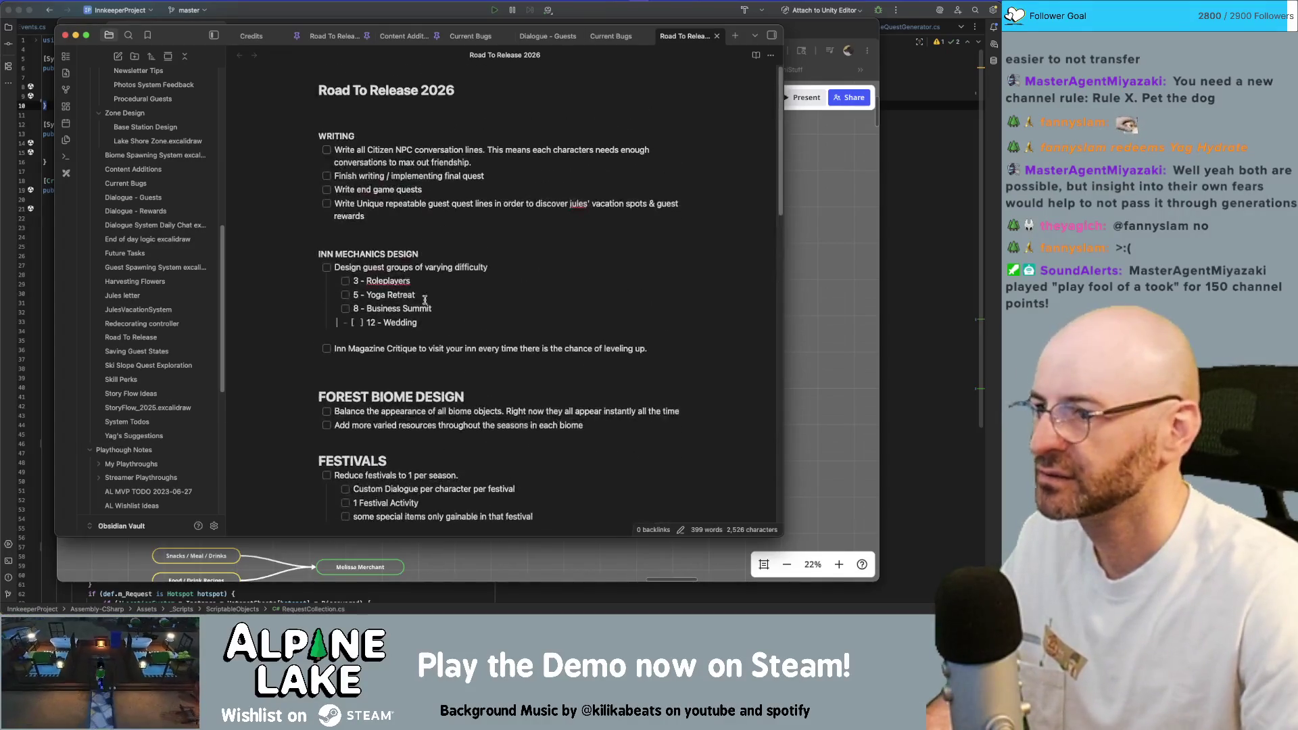
Convert INN MECHANICS DESIGN and WRITING to headings and delete stray blank lines, including below 12 - Wedding.
left_click(462, 256)
key("Delete")
key("Delete")
type("#")
key("Up")
key("Up")
key("Up")
key("Up")
key("Up")
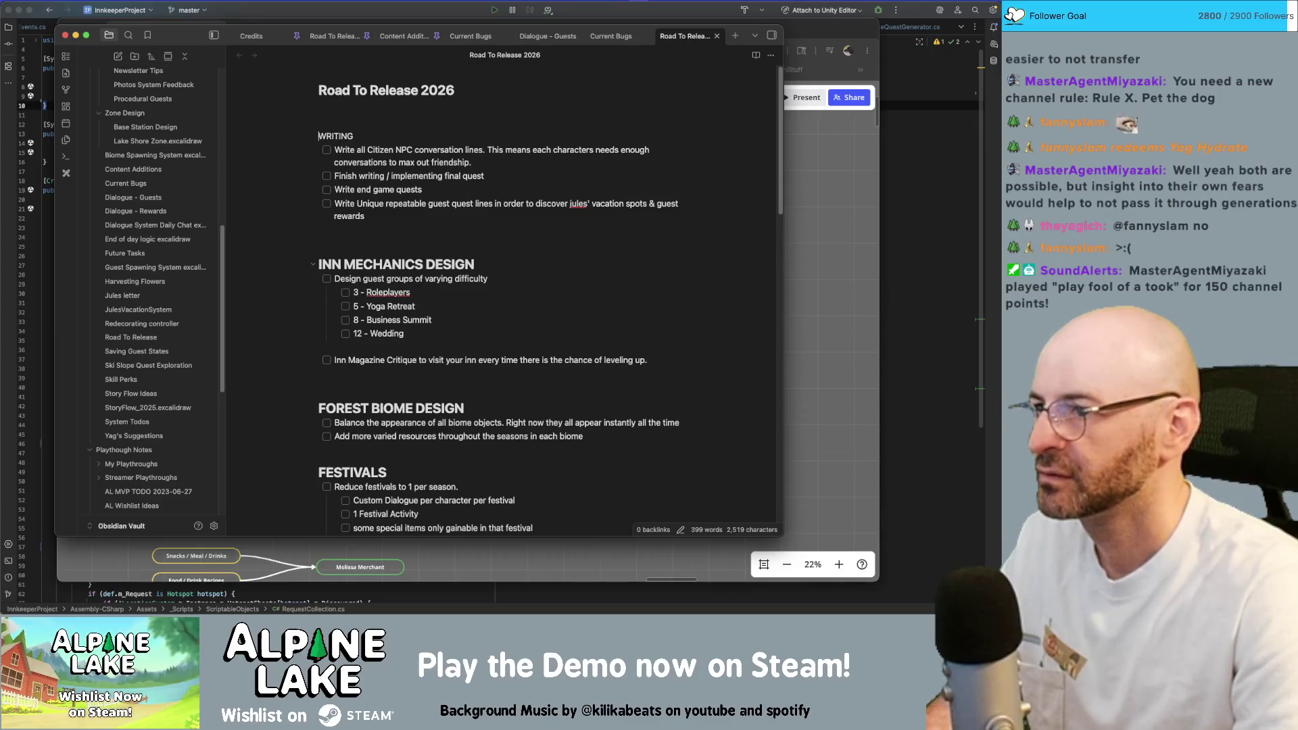
type("#")
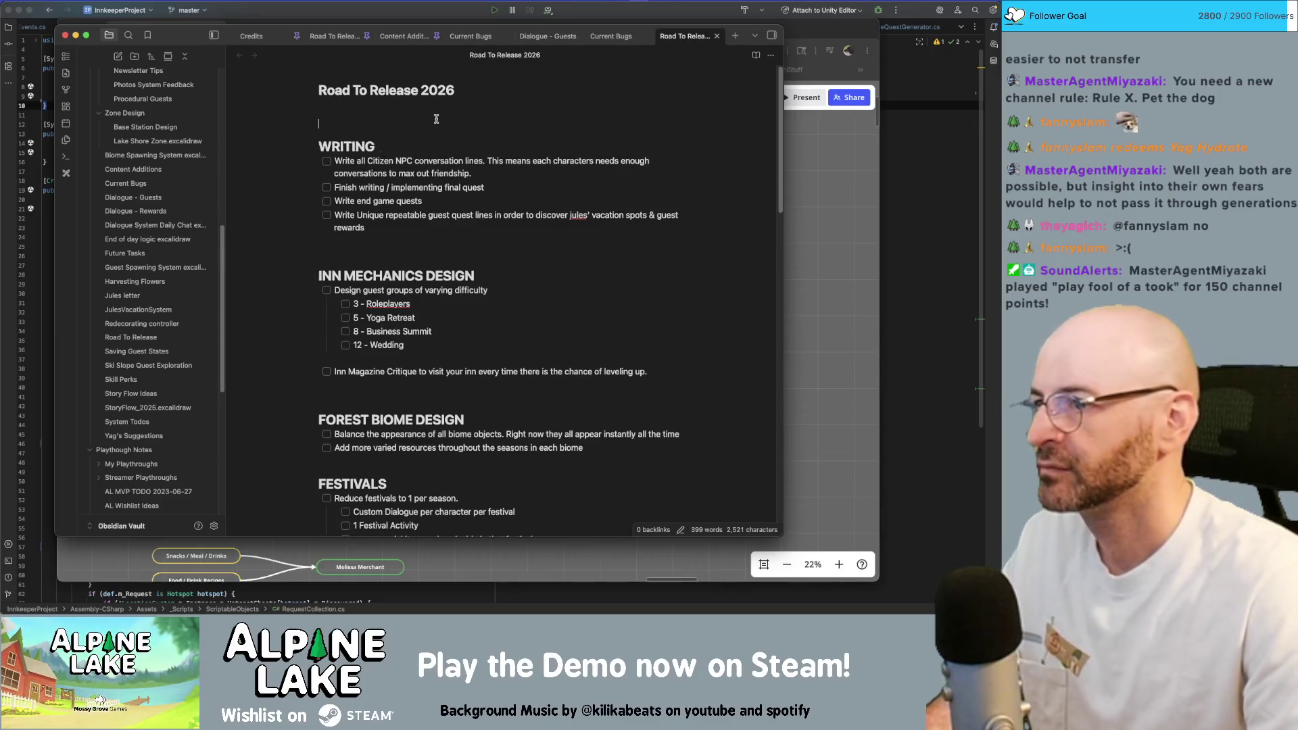
key("Delete")
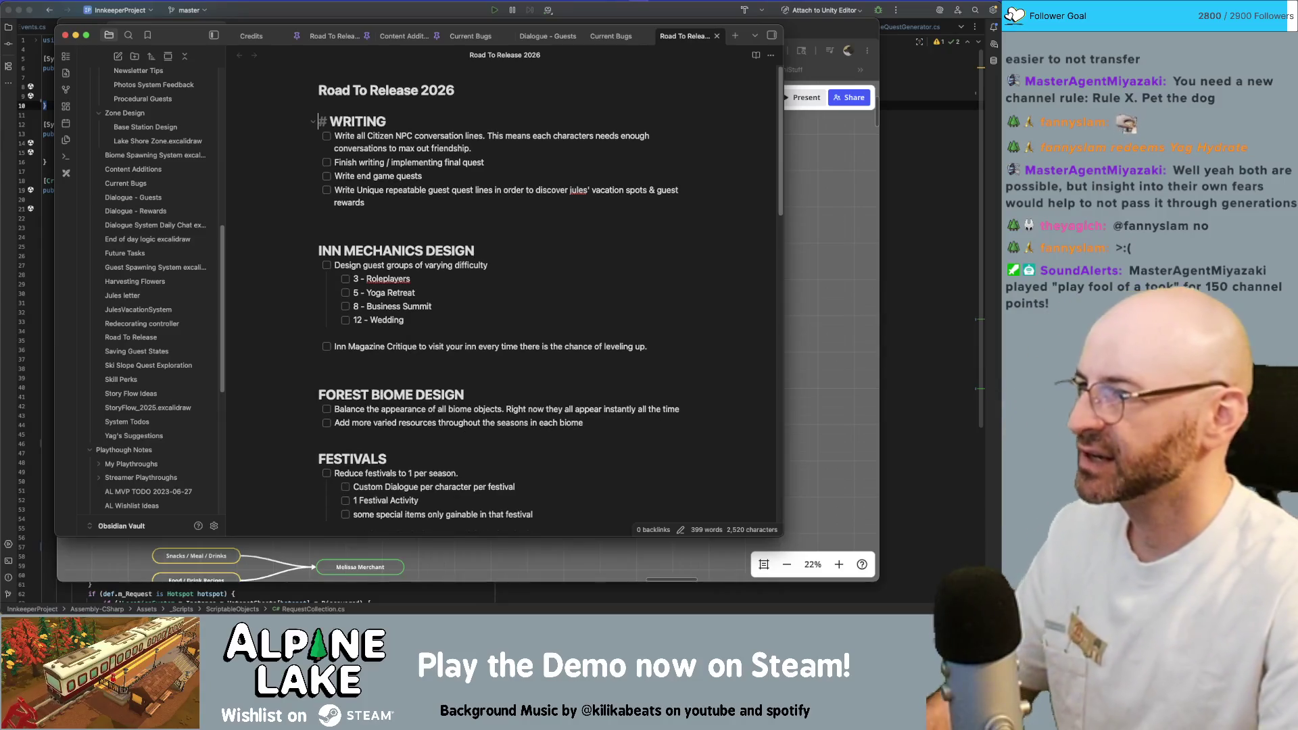
key("BackSpace")
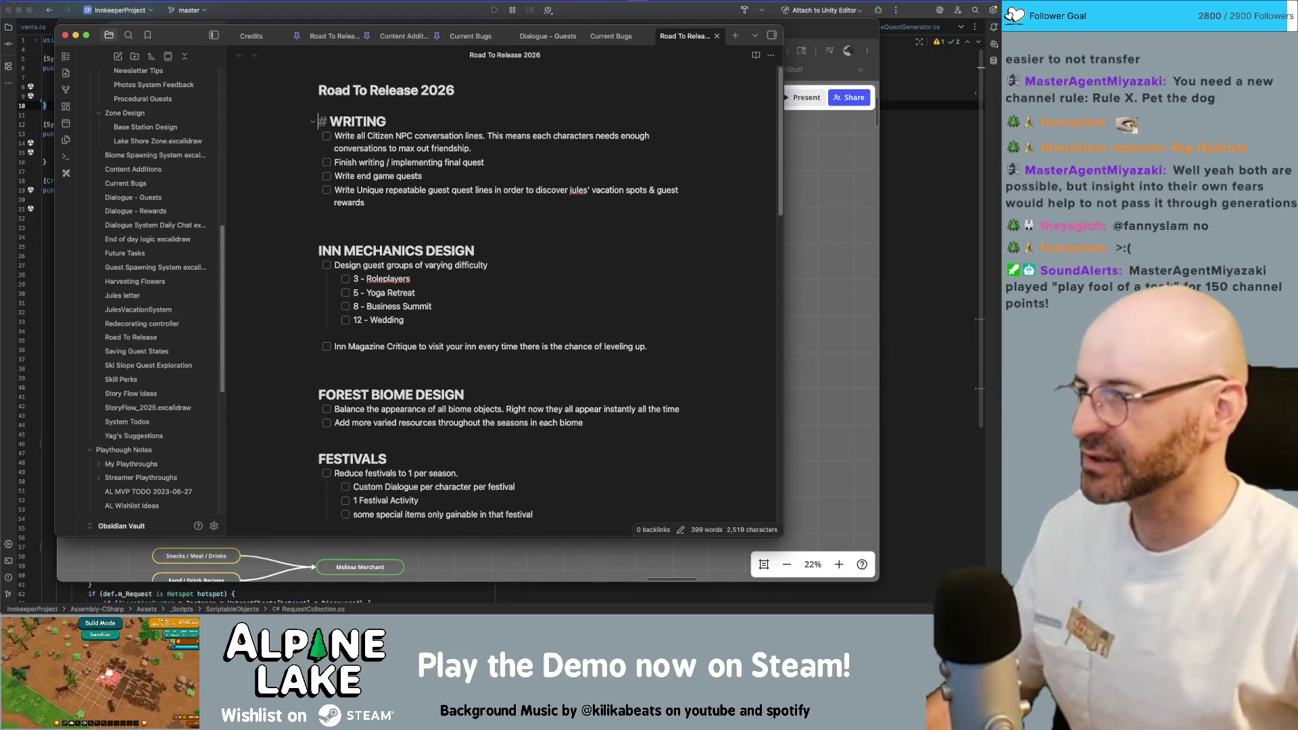
left_click(490, 306)
scroll(491, 293, "down", 1)
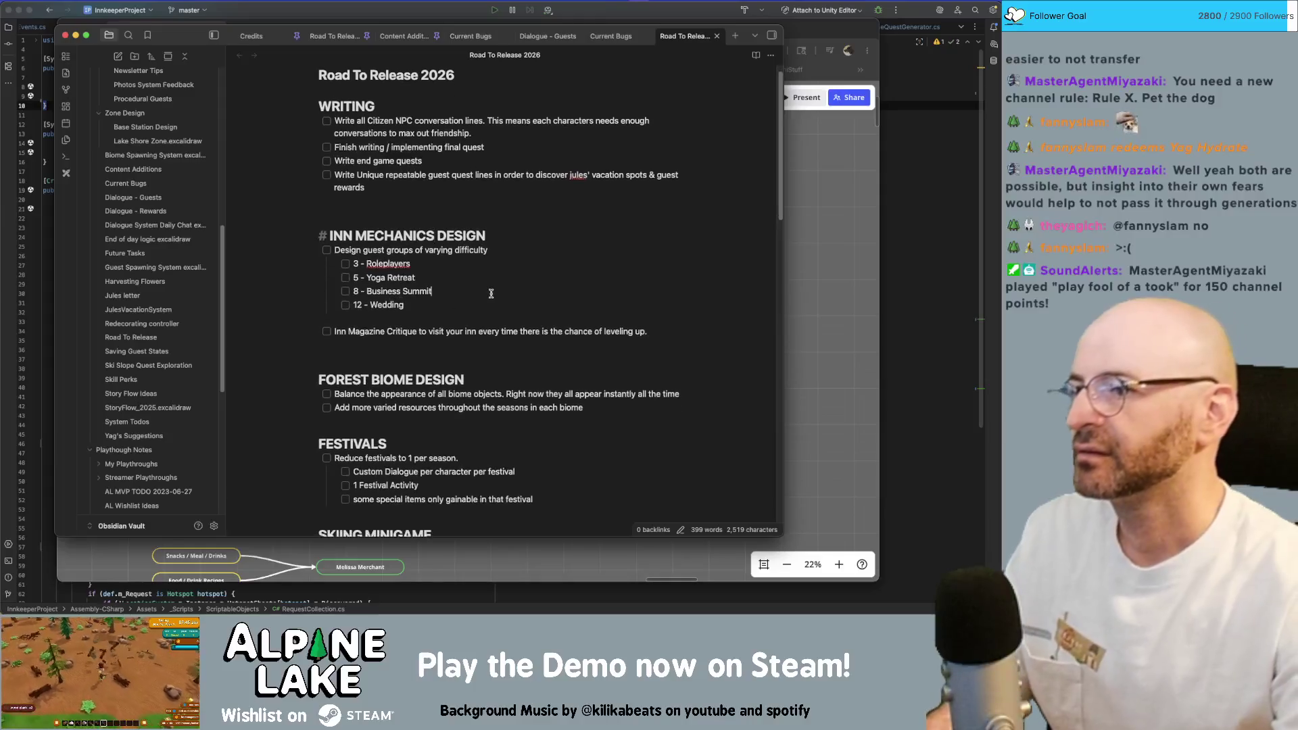
key("Down")
key("Down")
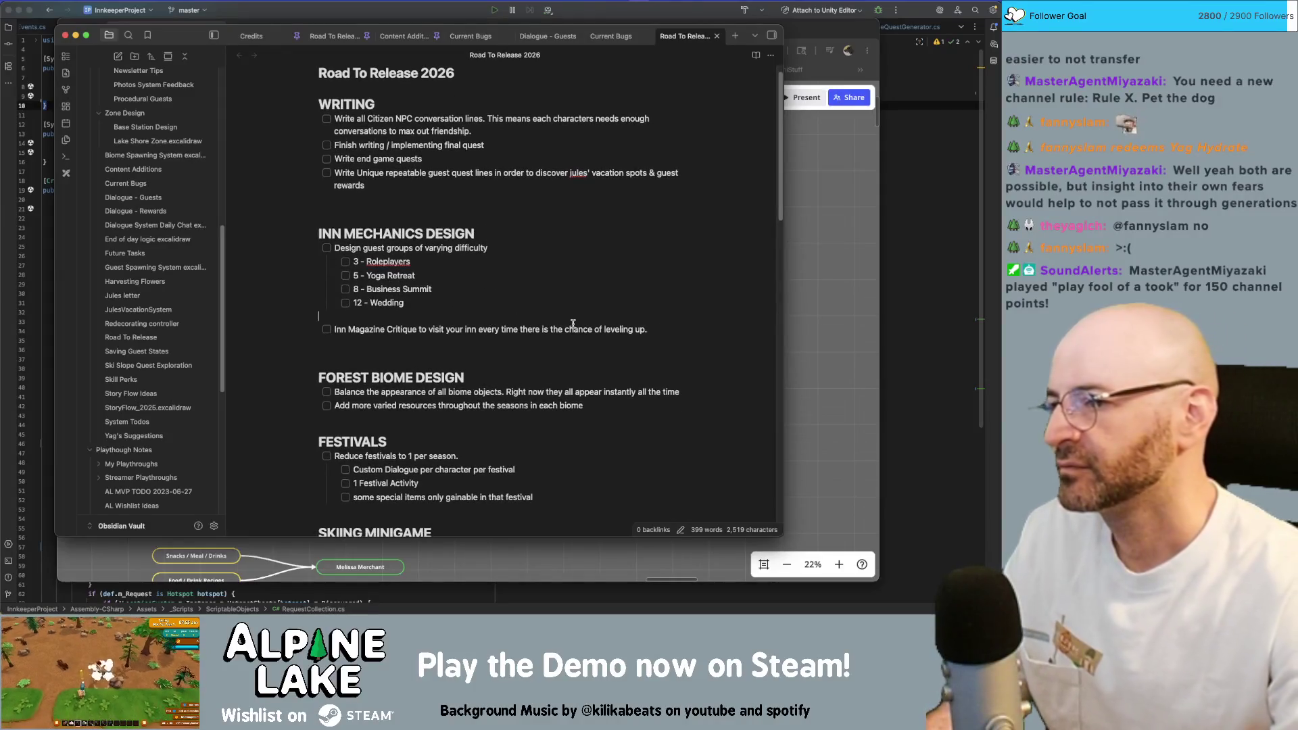
key("BackSpace")
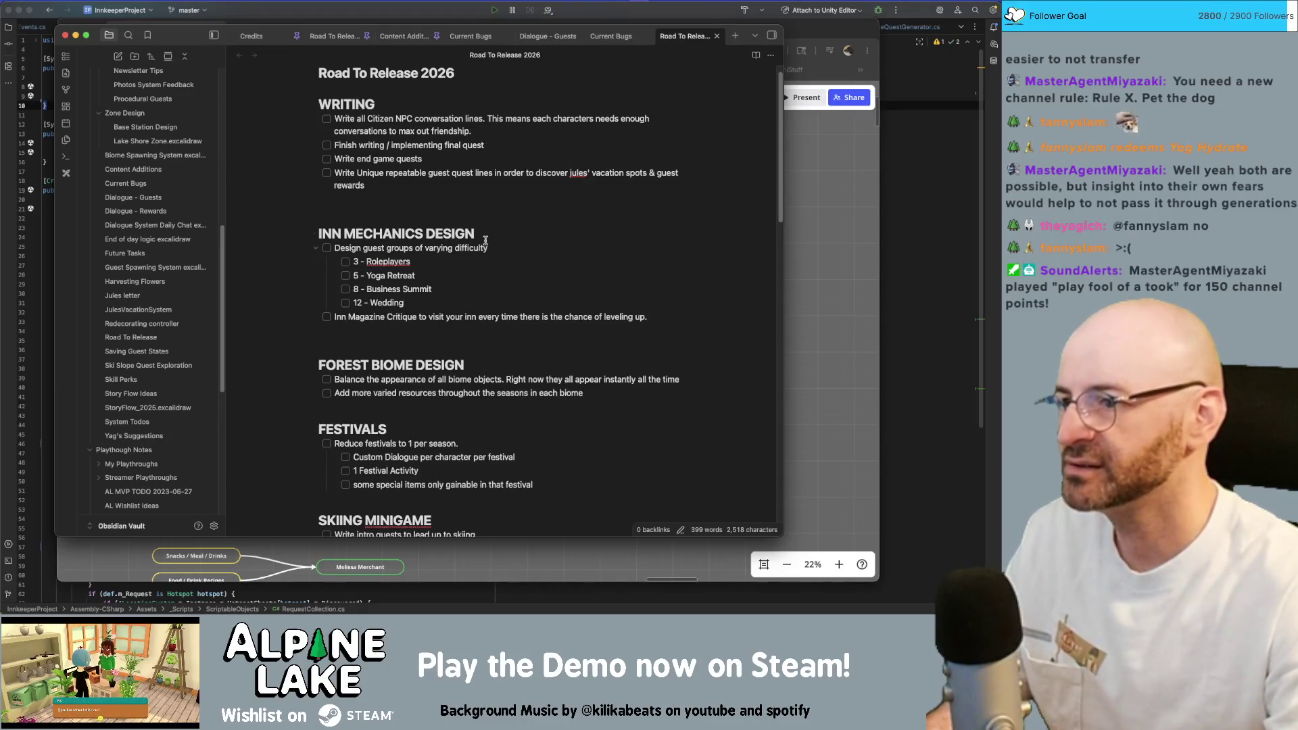
scroll(485, 240, "down", 5)
scroll(485, 240, "down", 5)
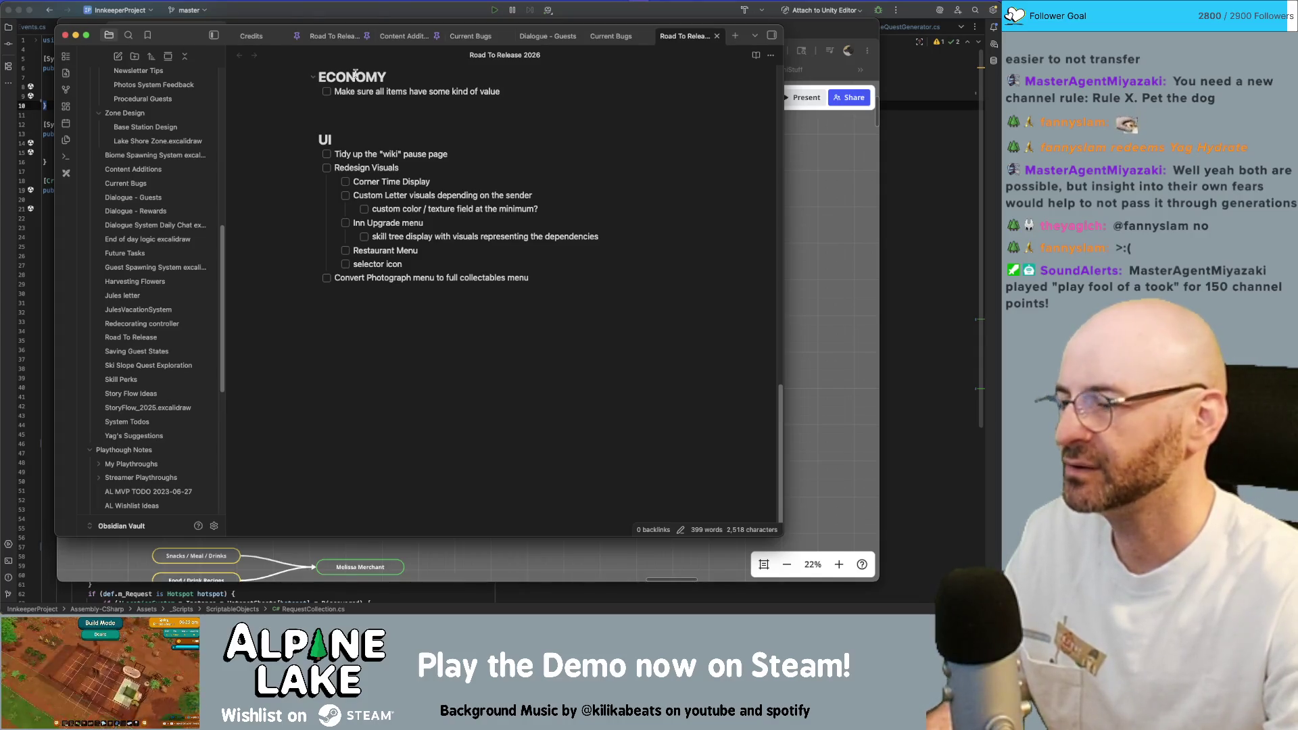
scroll(388, 212, "up", 5)
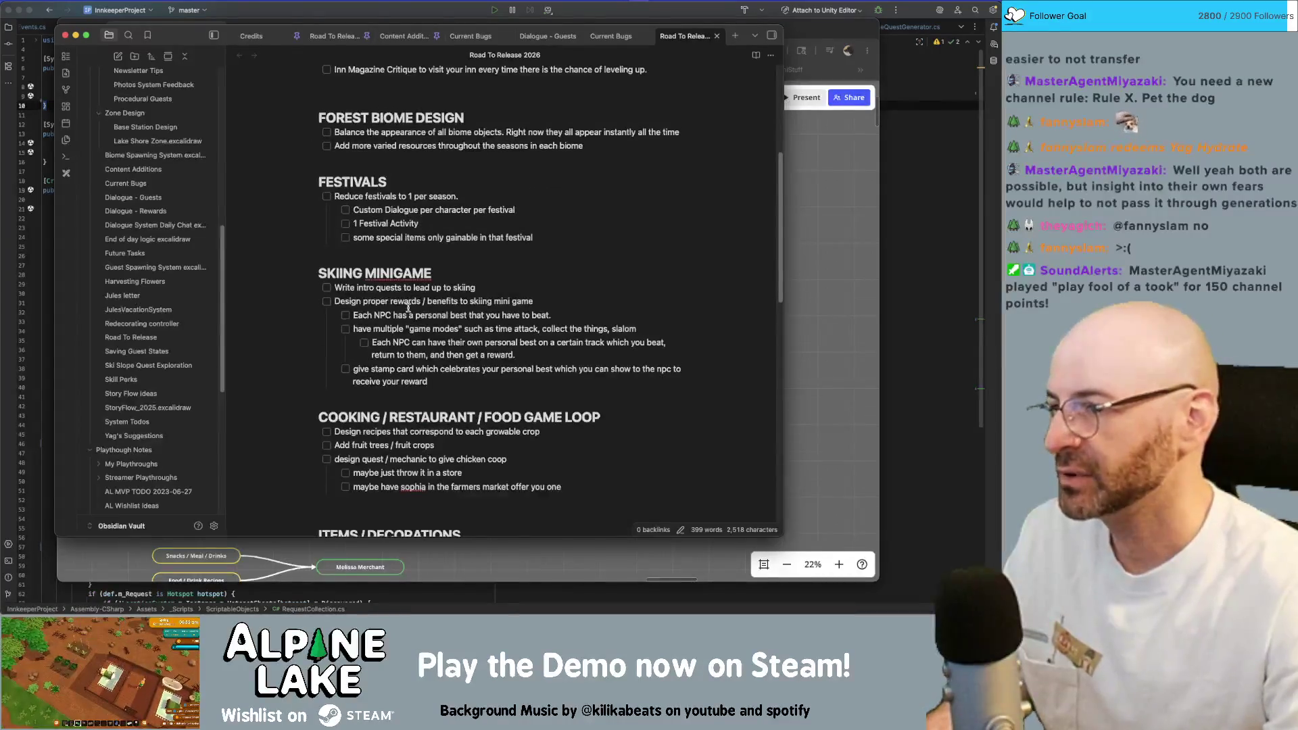
scroll(404, 276, "down", 3)
scroll(403, 275, "down", 3)
scroll(404, 276, "down", 3)
scroll(404, 275, "up", 10)
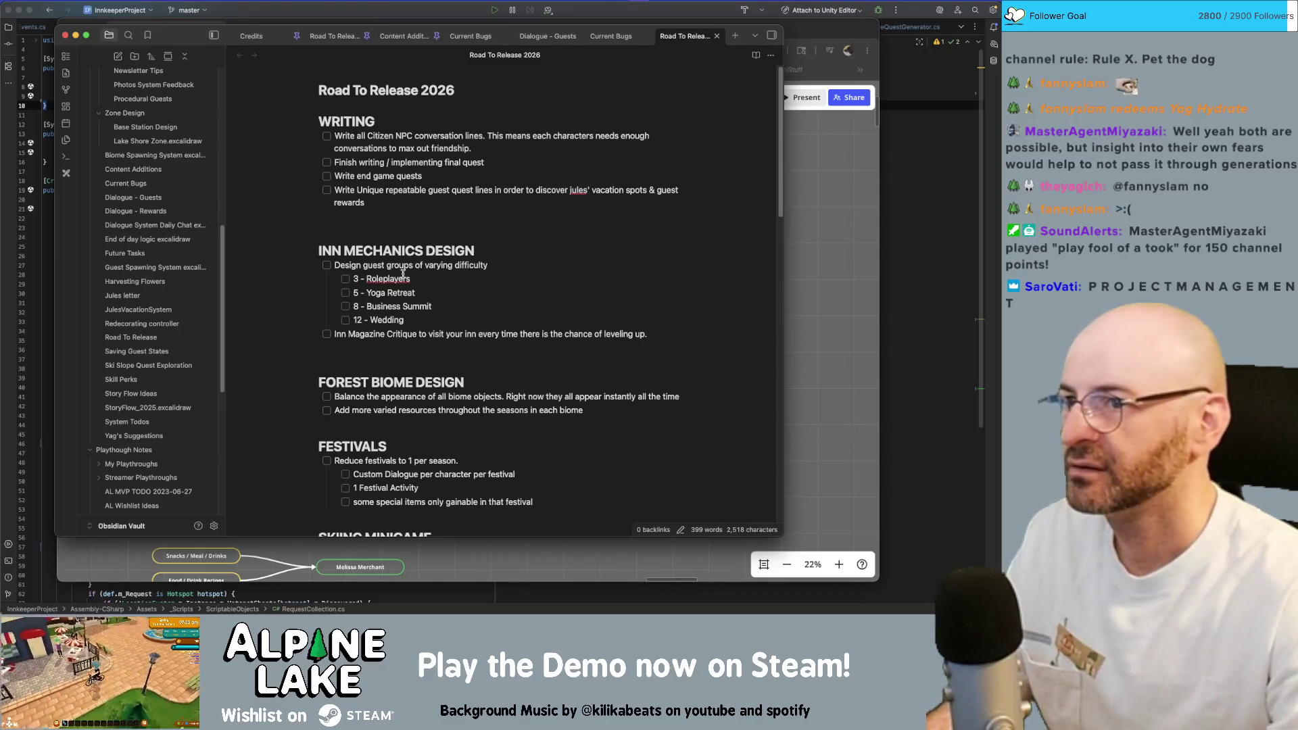
scroll(404, 274, "down", 1)
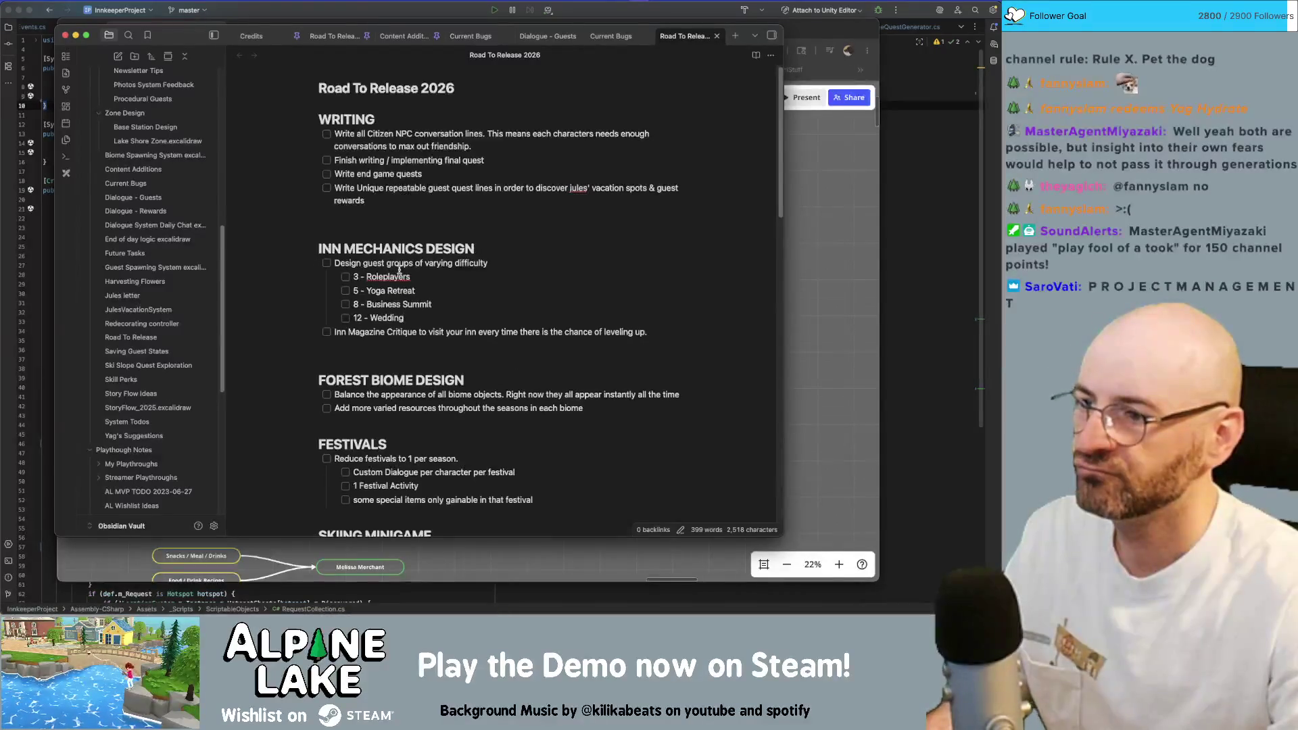
scroll(401, 272, "up", 1)
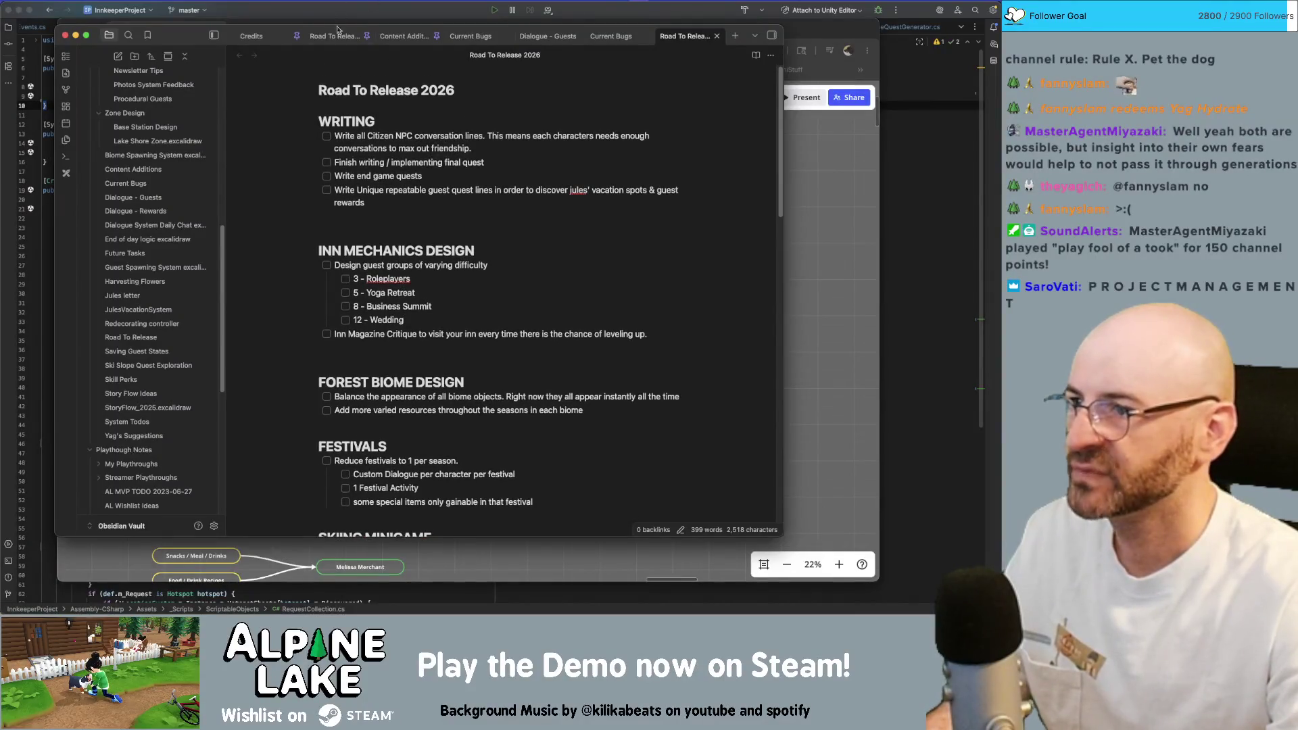
left_click(338, 33)
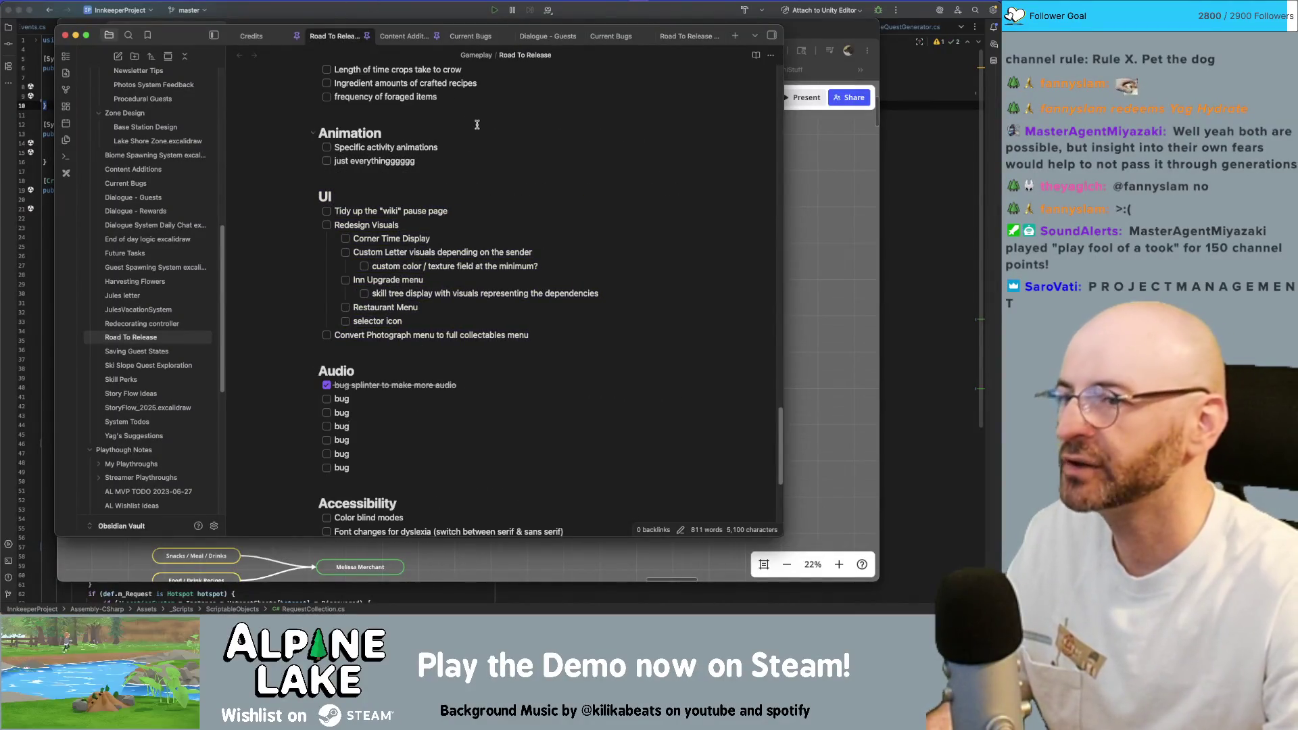
left_click(687, 36)
scroll(602, 445, "down", 5)
scroll(601, 445, "down", 5)
scroll(601, 445, "down", 5)
scroll(618, 444, "down", 1)
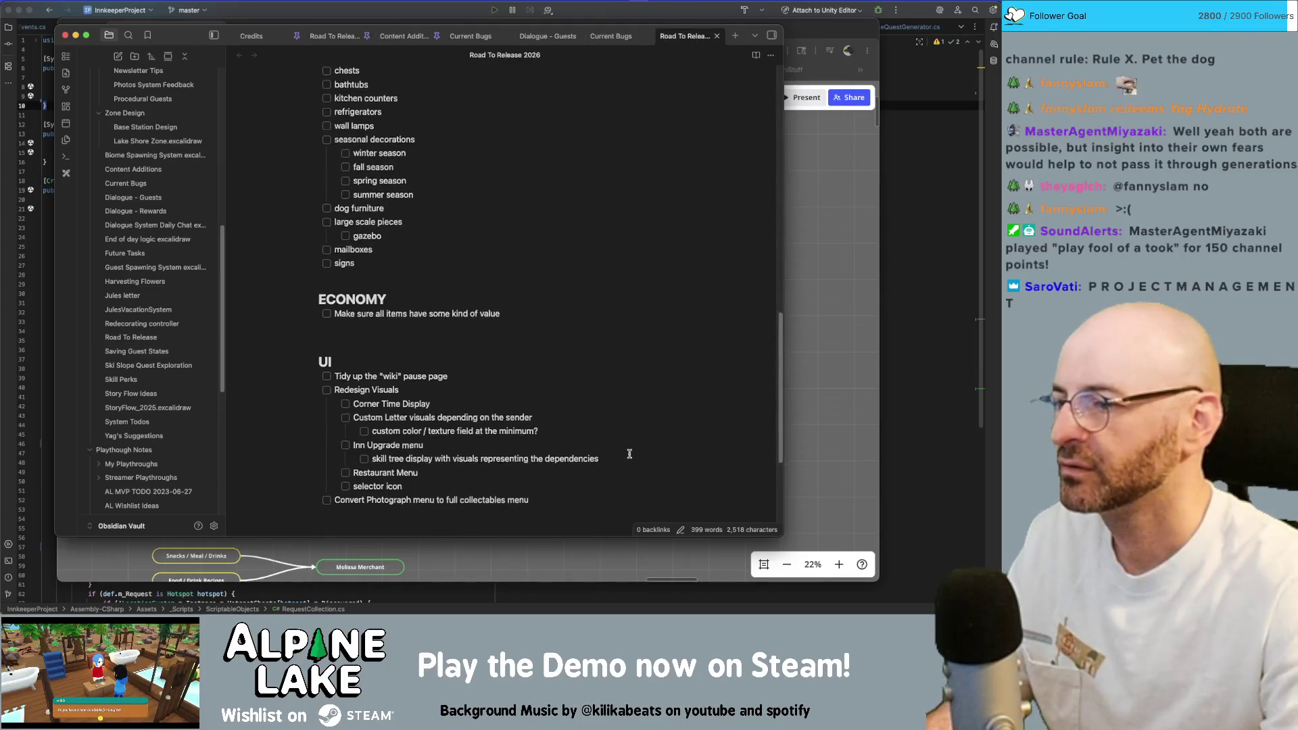
scroll(617, 445, "down", 2)
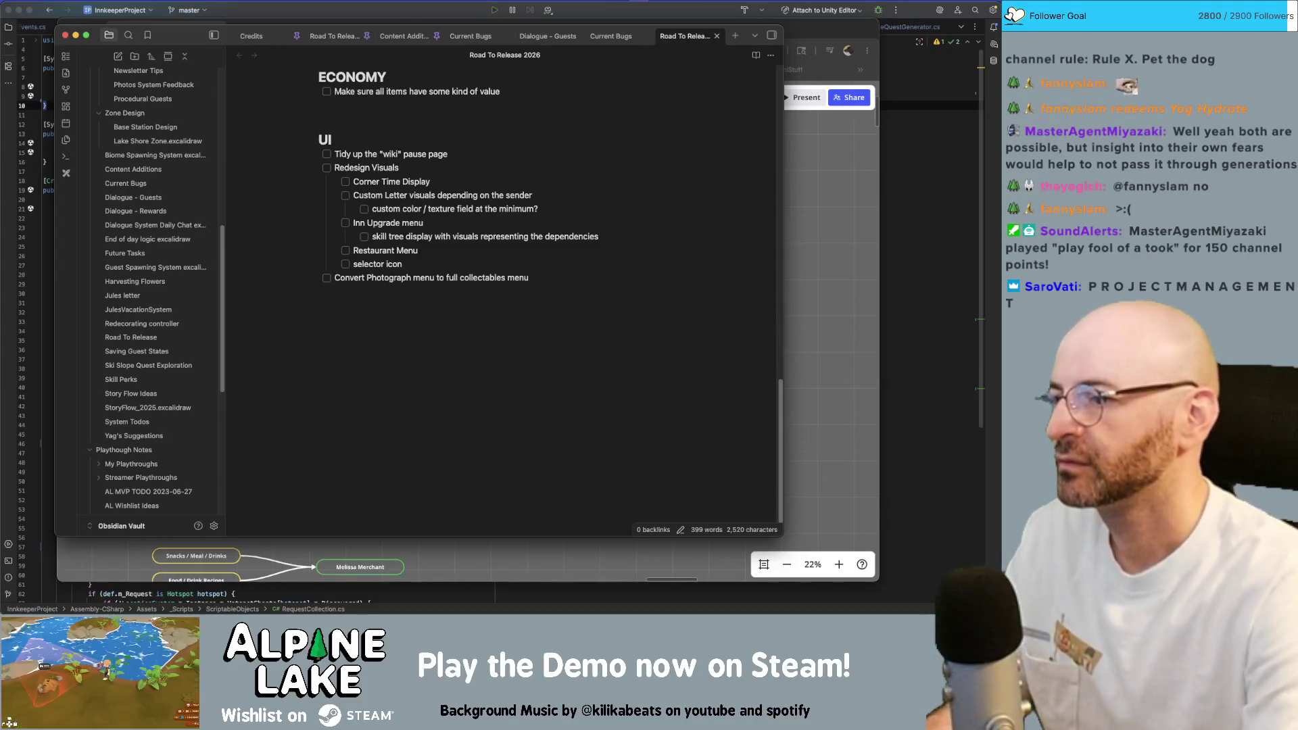
Add an # AUDIO heading with an ugh task, then open the other Road To Release note.
key("Return")
key("Return")
type("# AUDIO")
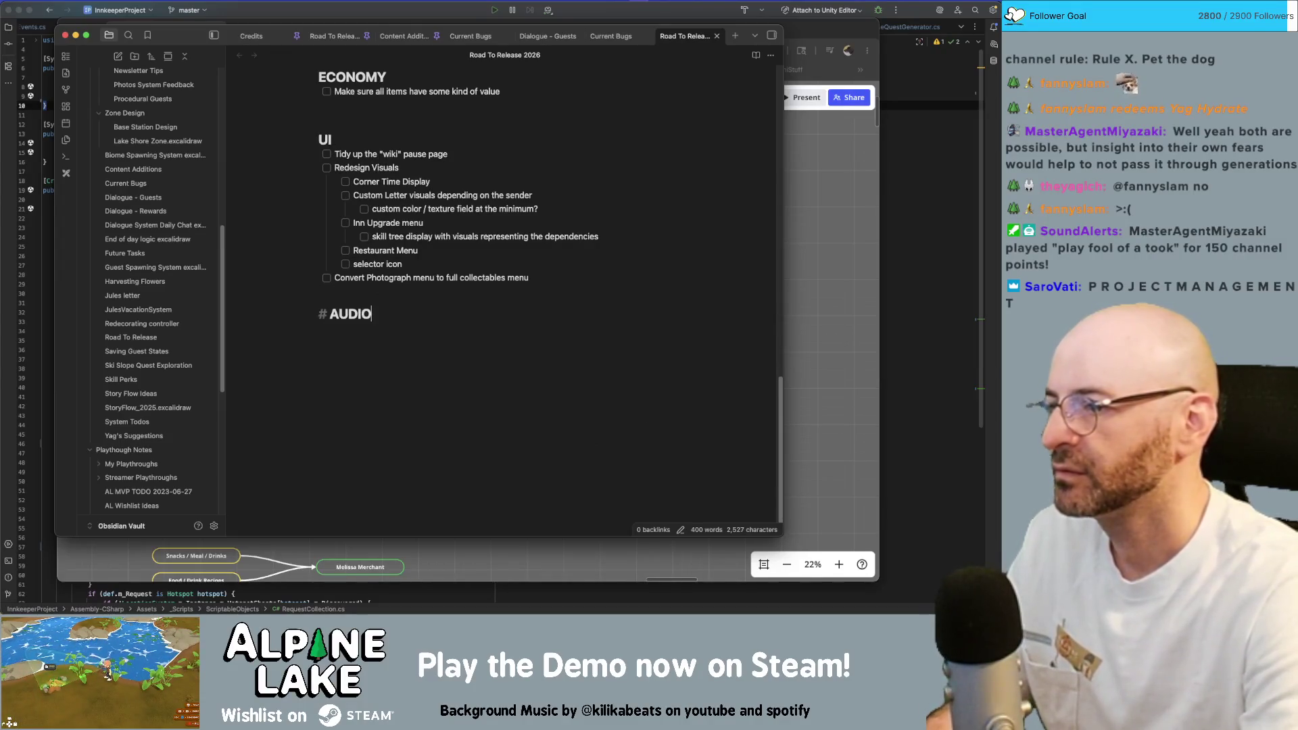
key("Return")
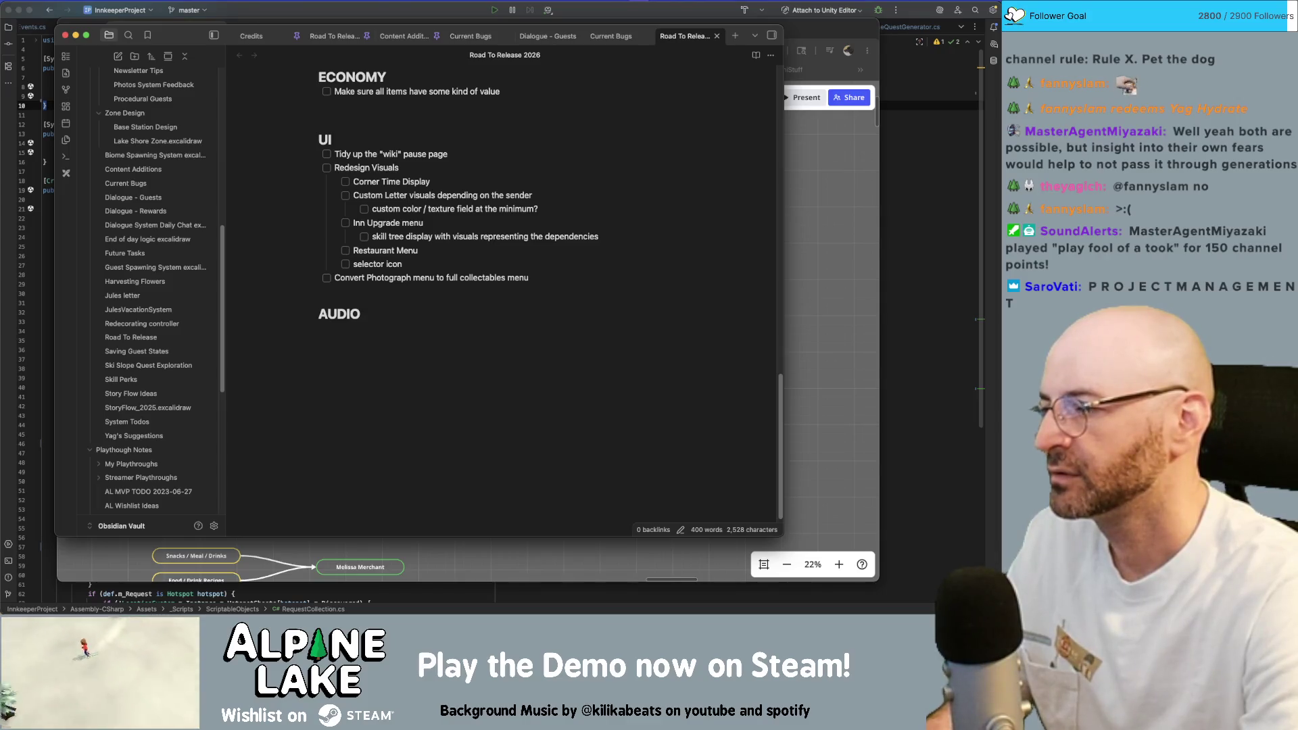
type("- [ ]")
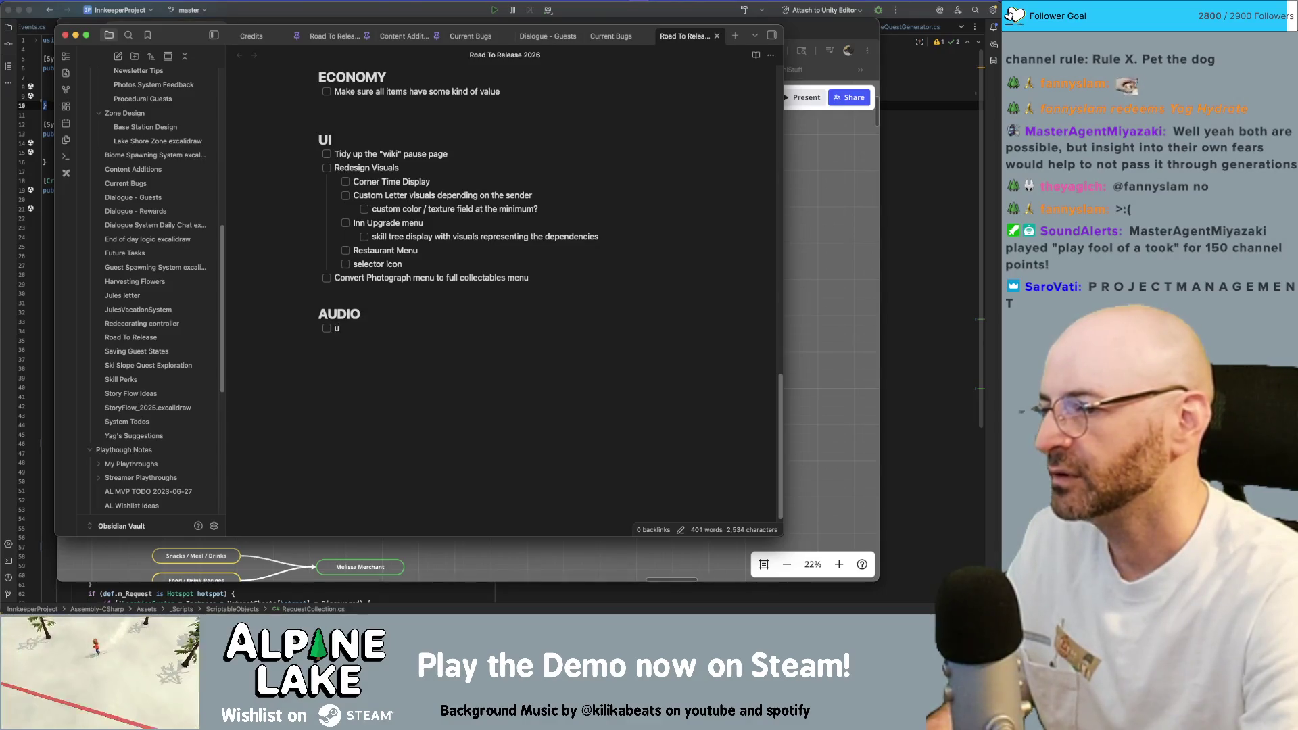
key("BackSpace")
key("BackSpace")
type("gh")
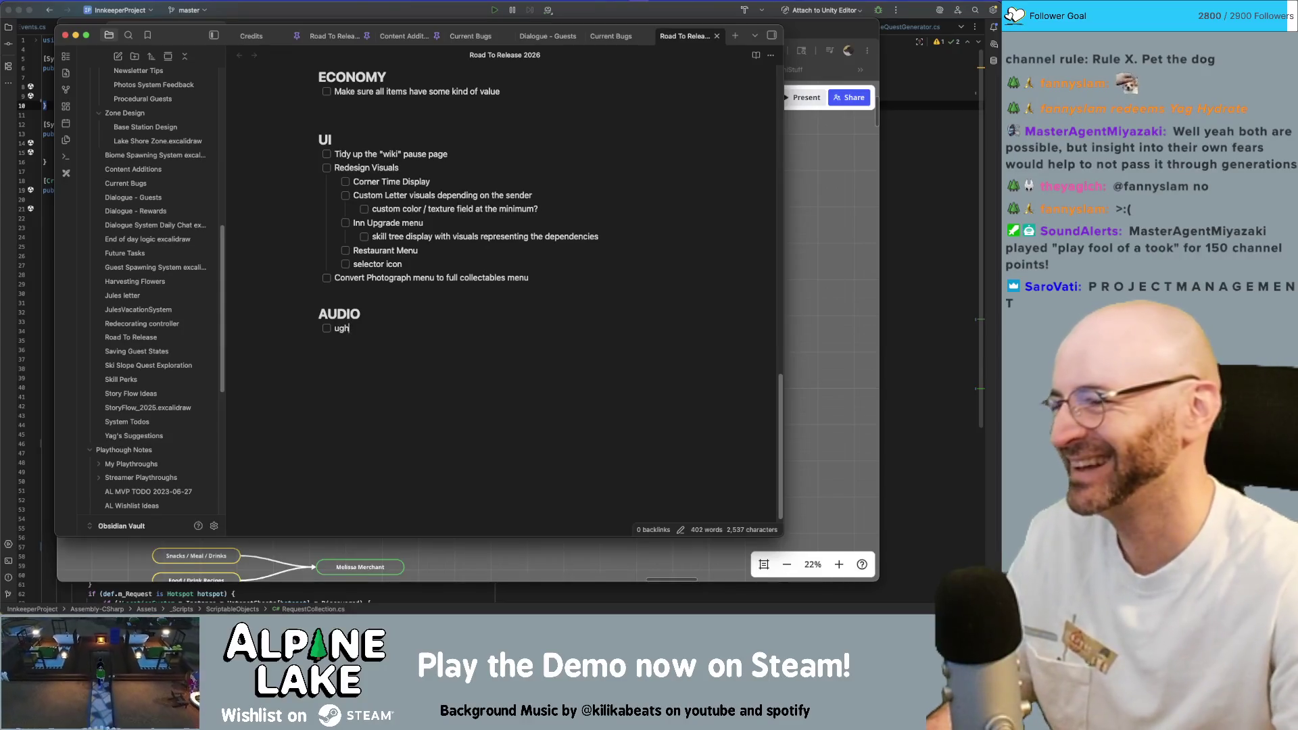
left_click(555, 307)
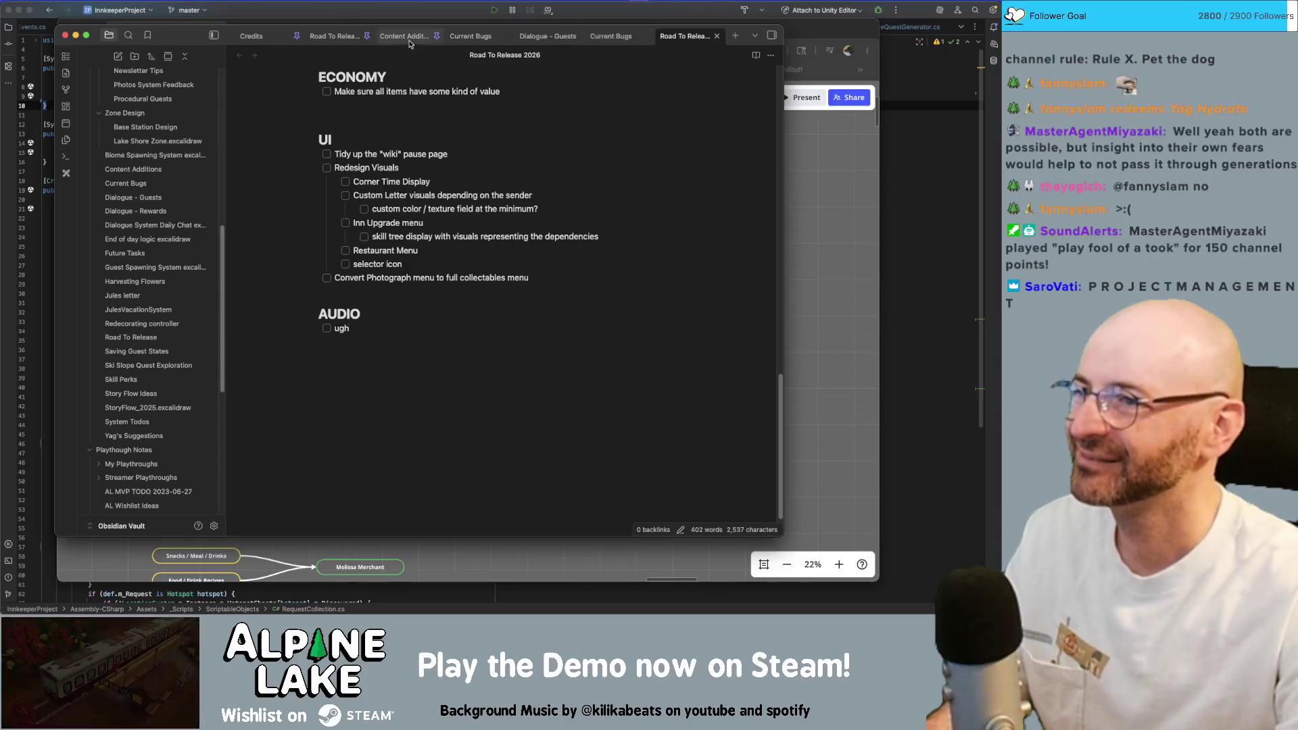
left_click(335, 35)
scroll(459, 421, "down", 5)
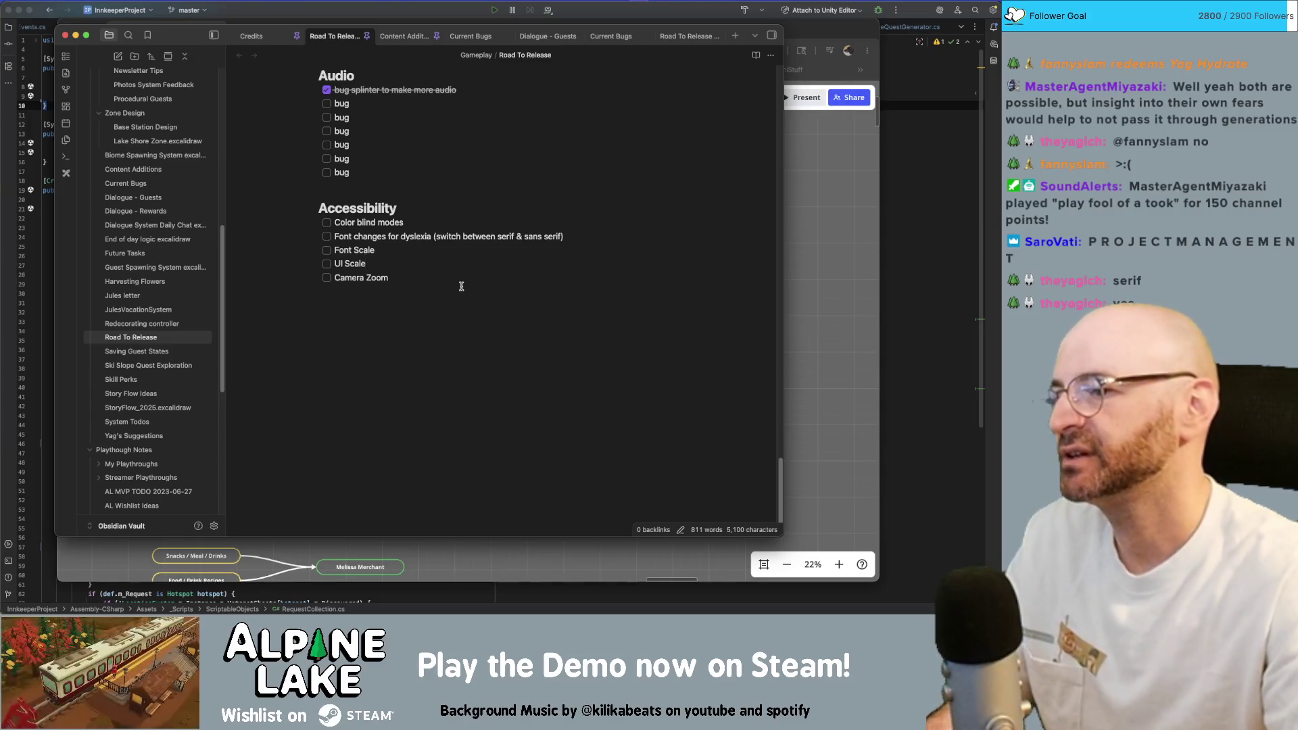
Copy the Accessibility section into the 2026 note below AUDIO, capitalise its heading, and start a new line below ugh.
left_click_drag(460, 286, 345, 208)
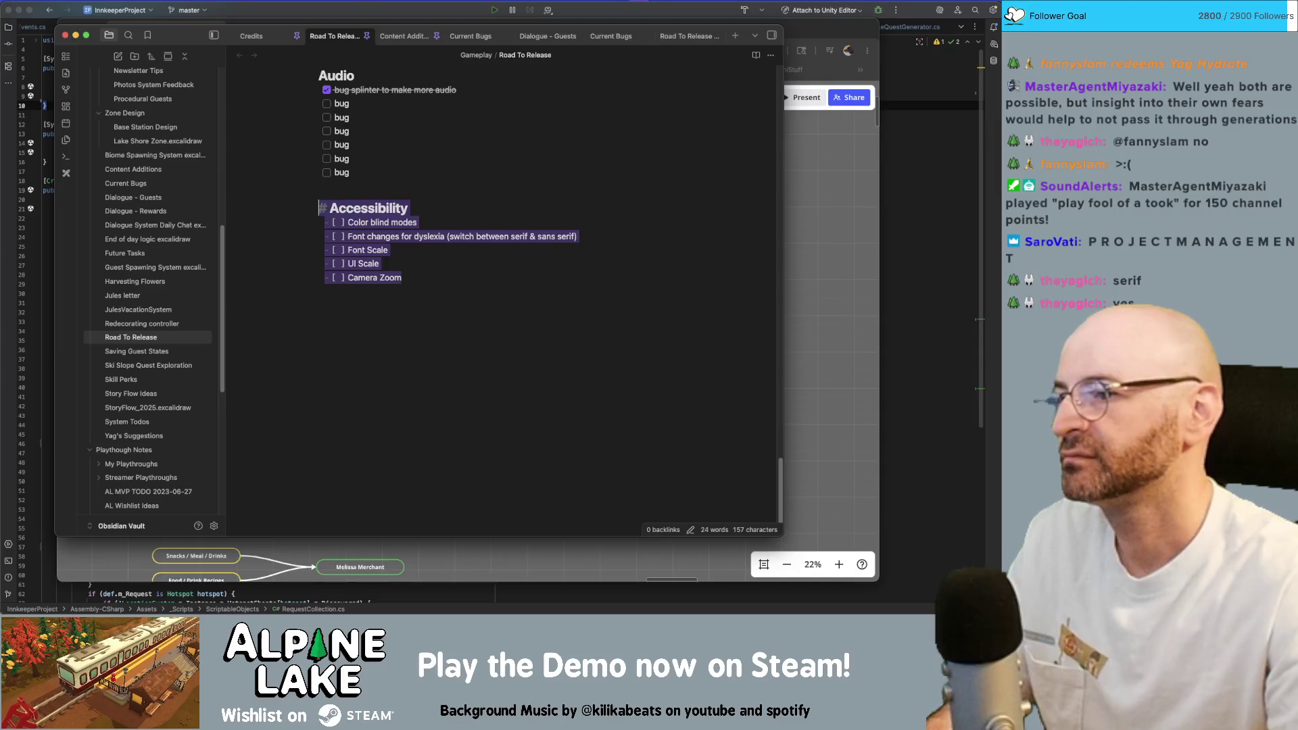
key("BackSpace")
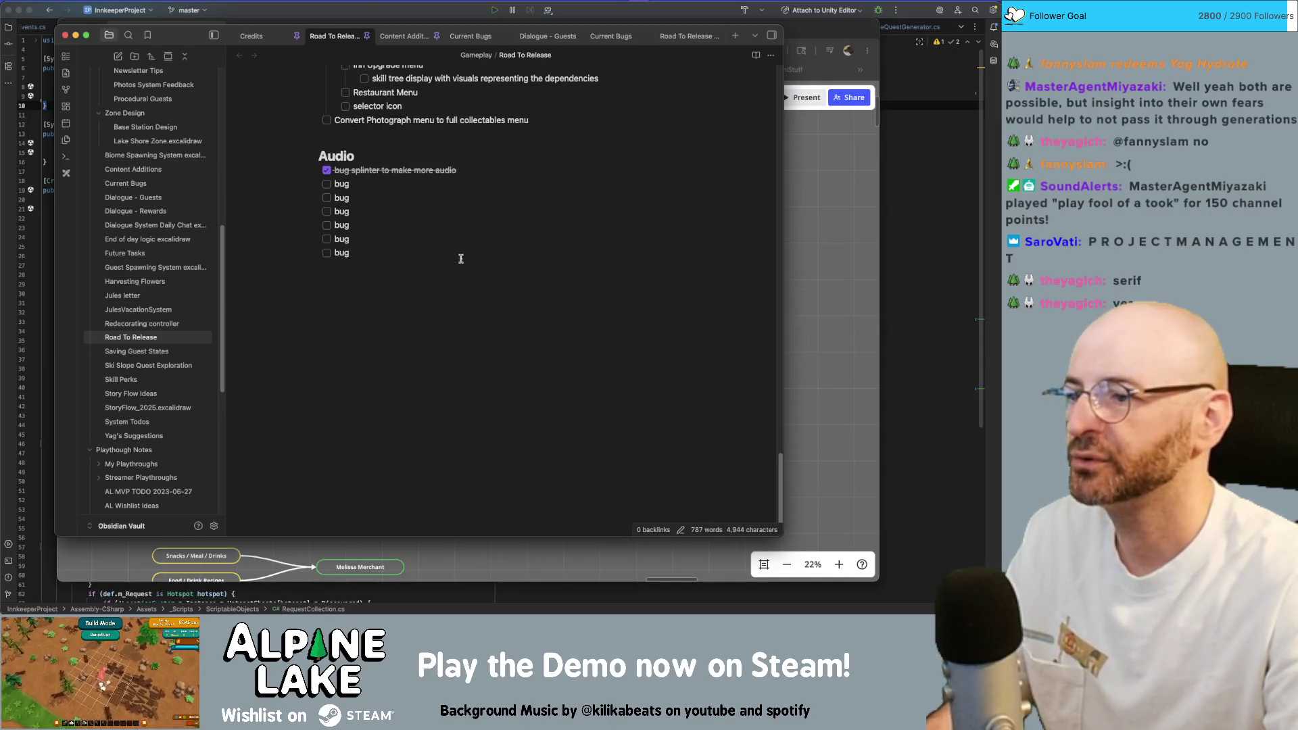
key("super+z")
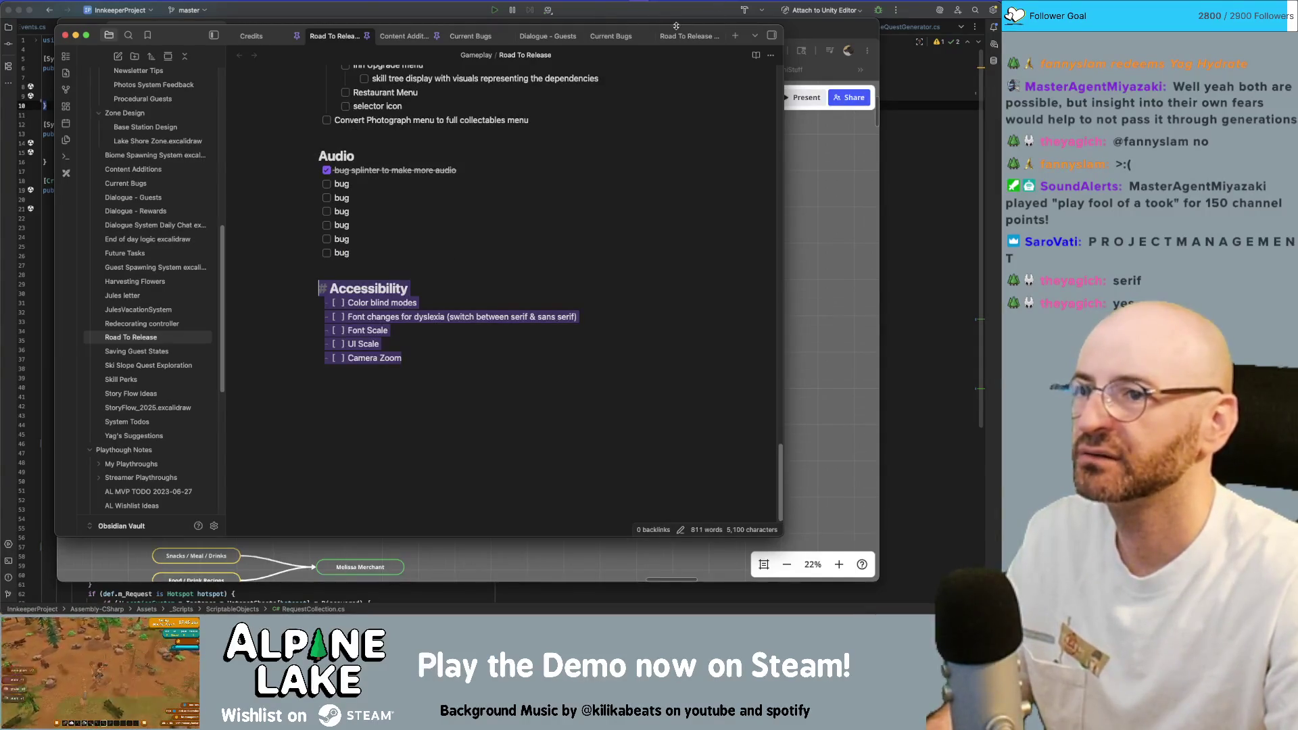
left_click(674, 36)
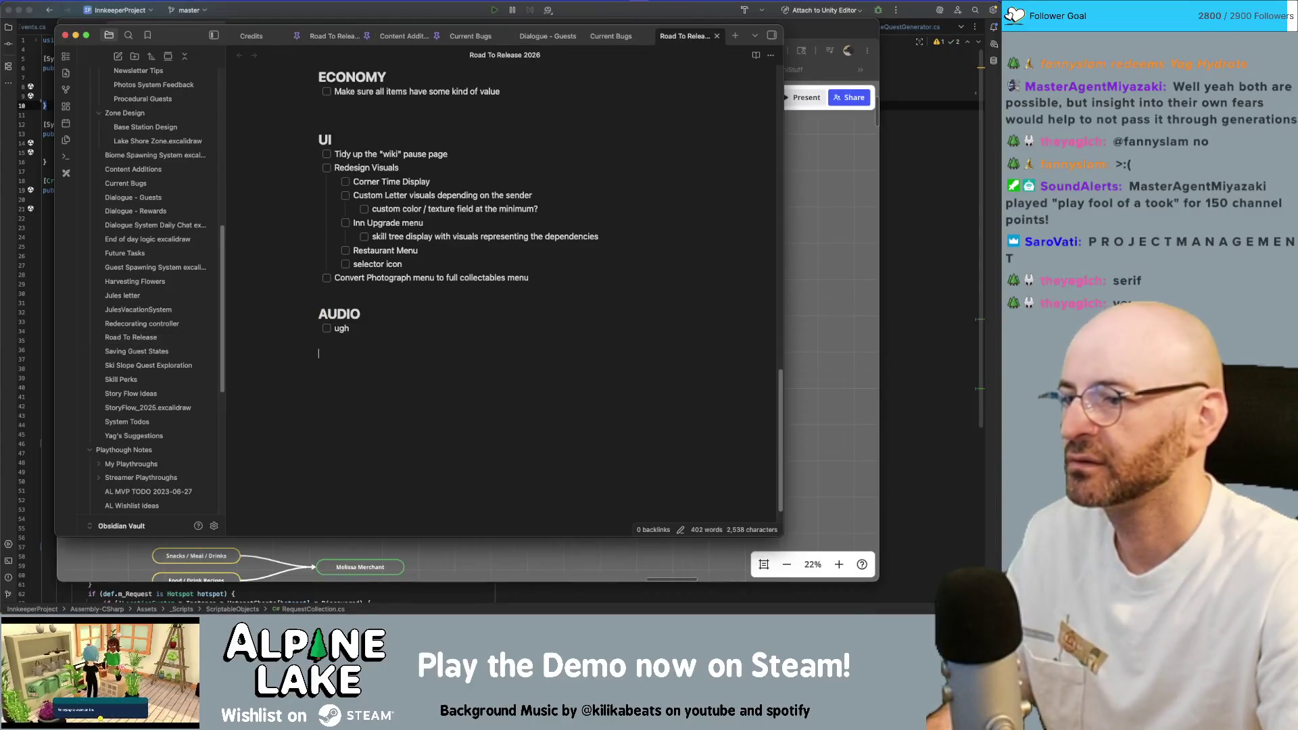
type("Accessibility Color blind modes Font changes for dyslexia (switch between serif & sans serif) Font Scale UI Scale Camera Zoom")
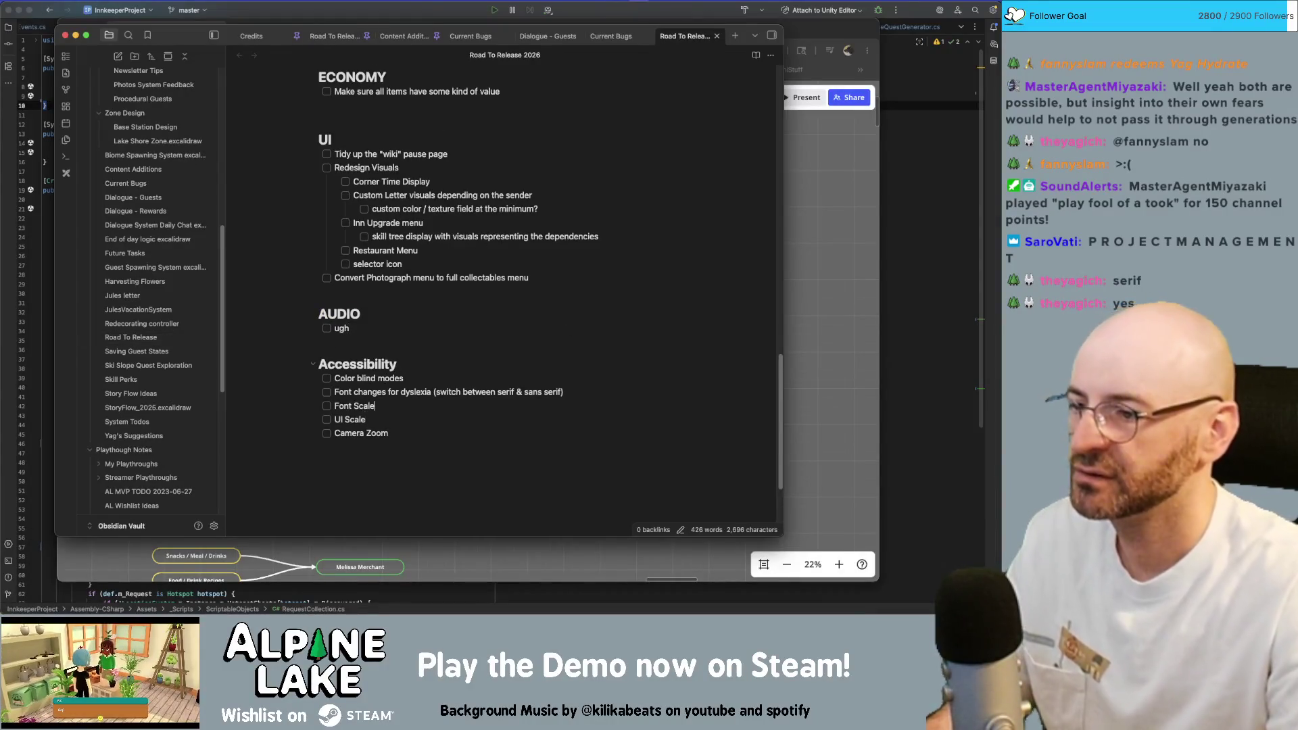
key("alt+shift+Left")
type("ACC")
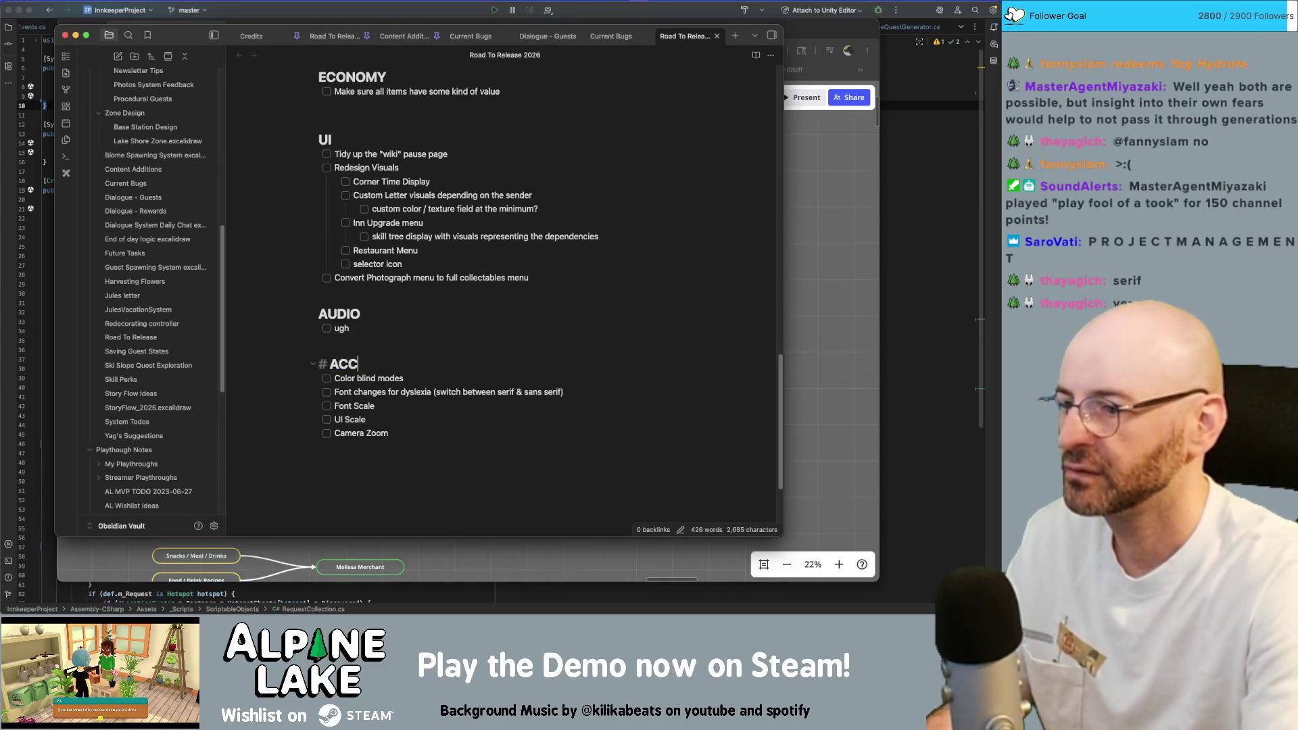
type("ESSABILITY")
left_click(592, 334)
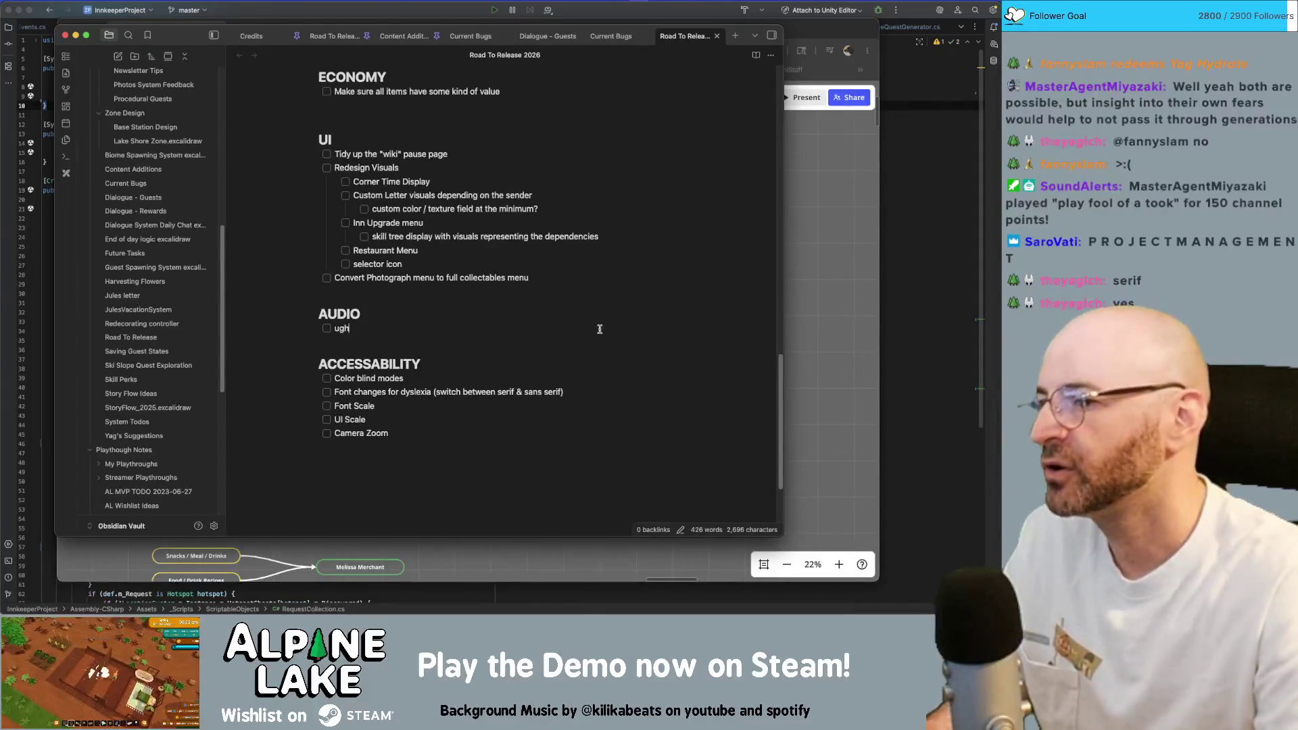
key("Return")
key("Return")
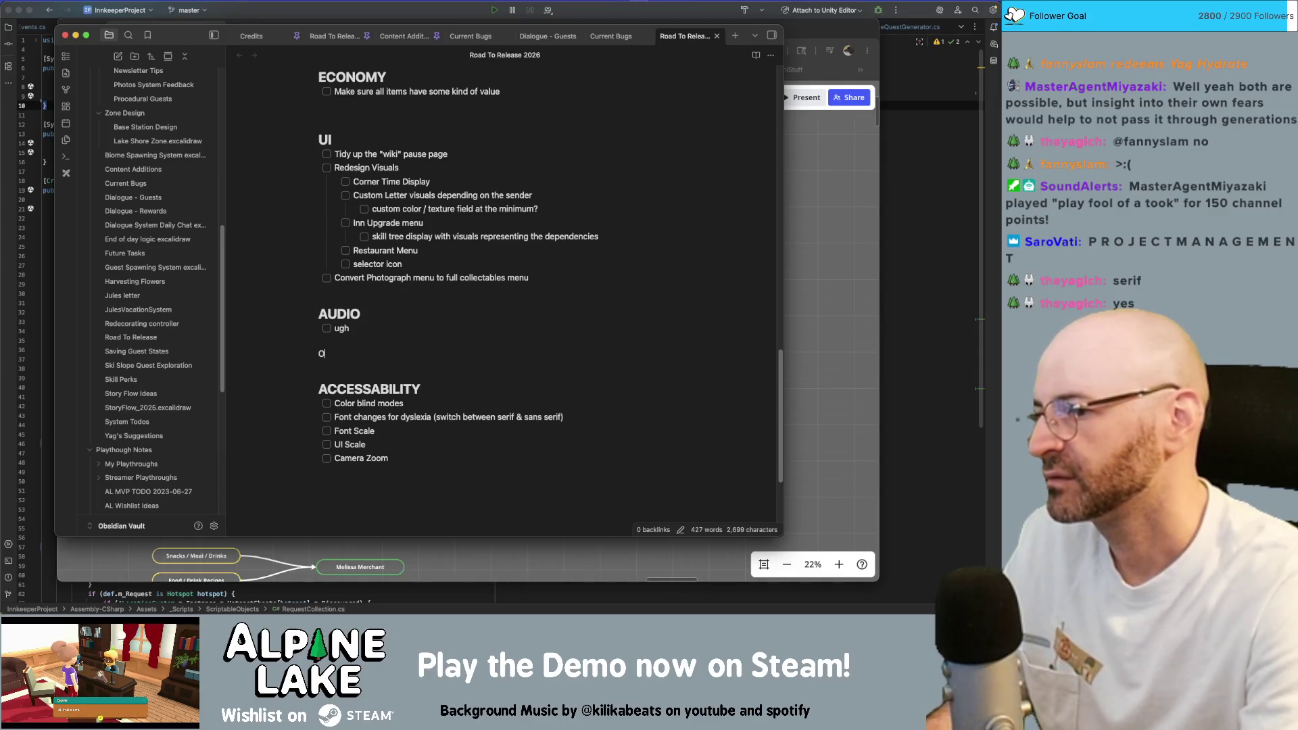
type("# OPTIONS")
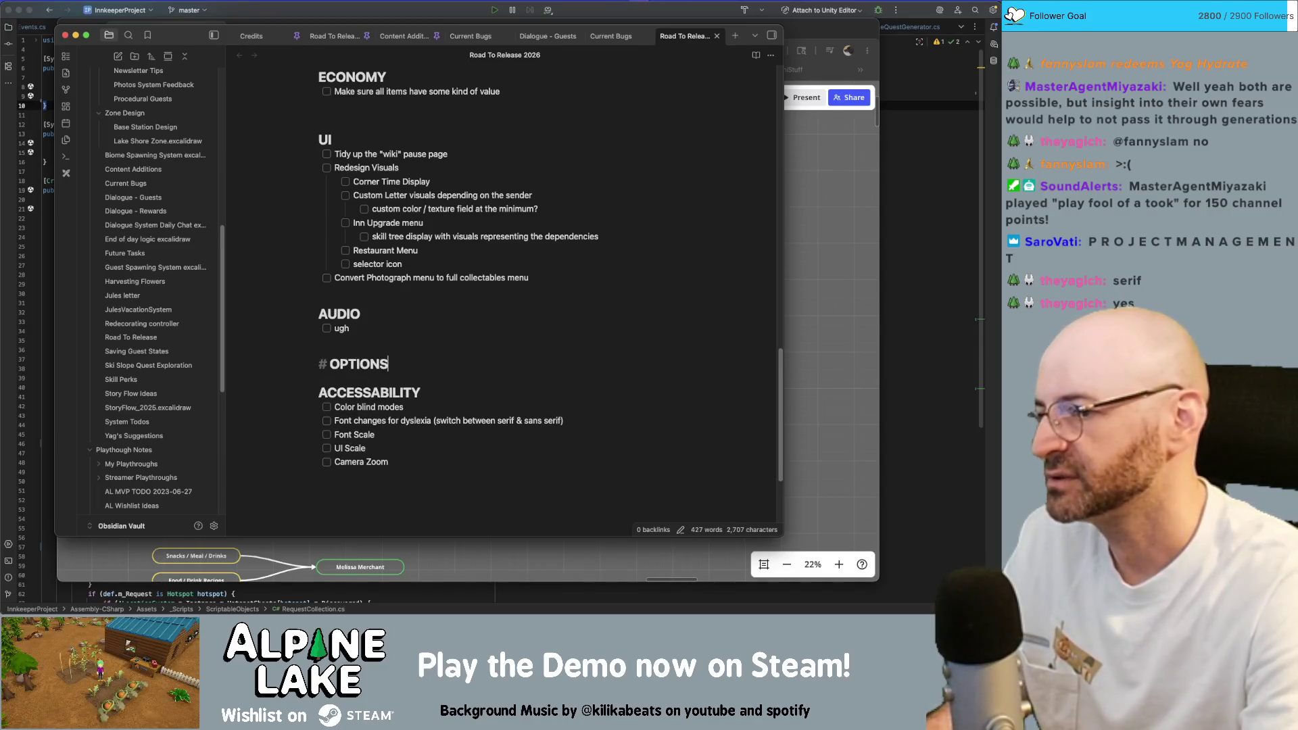
Finish the OPTIONS heading with a Key remapping task and remove blank lines above UI, ECONOMY, ITEMS and COOKING.
key("Return")
type("- [ ] ")
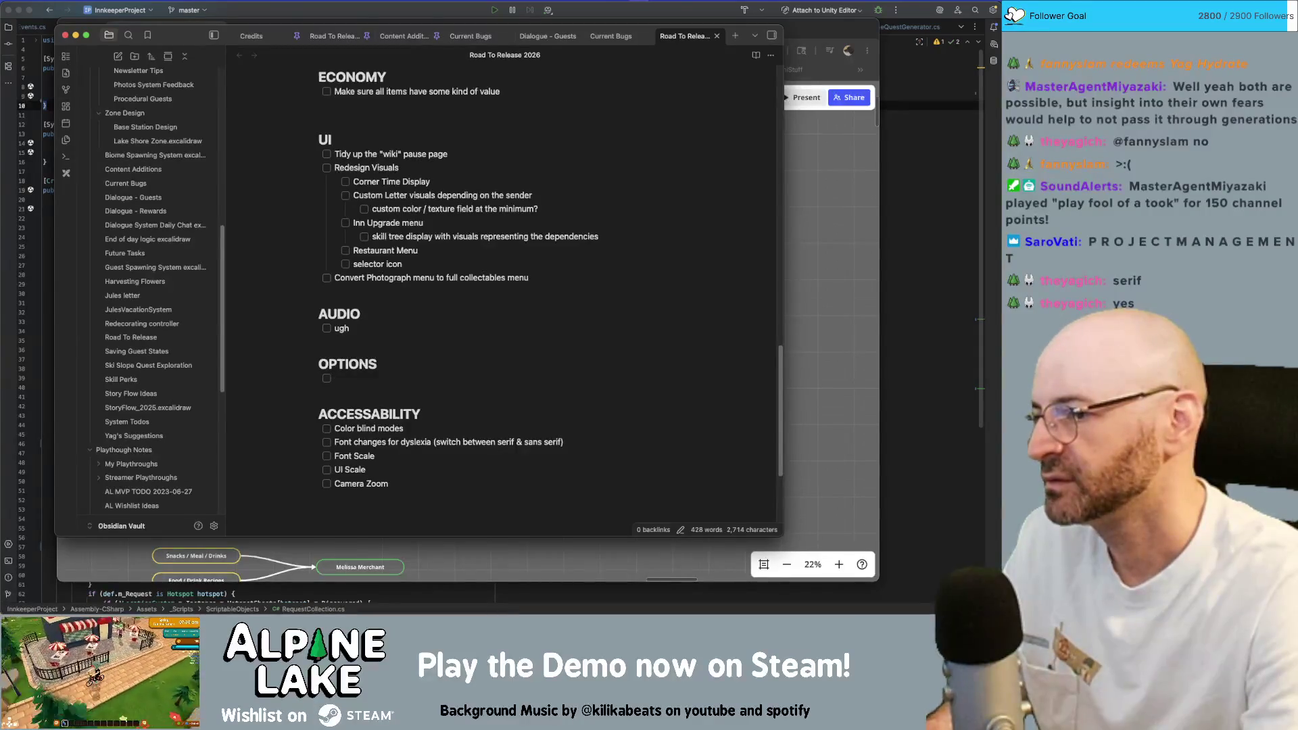
type("Key re")
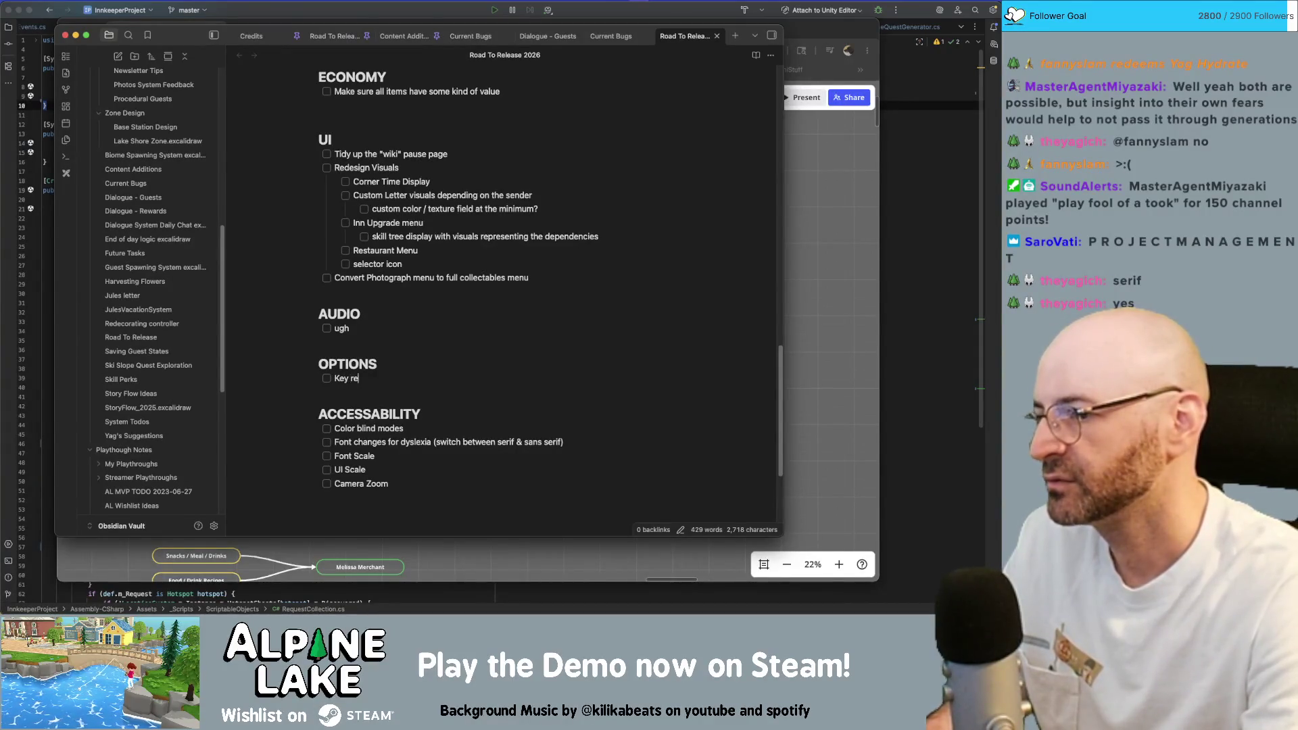
type("mapping")
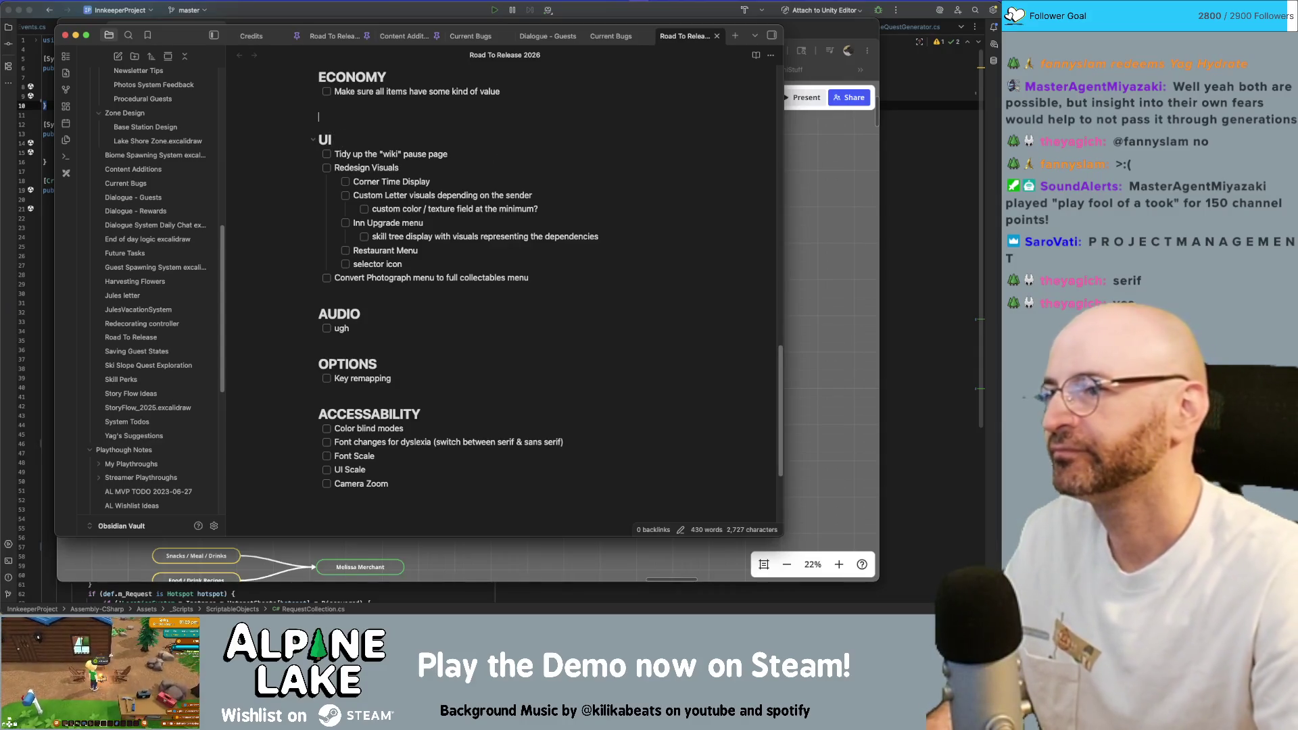
key("BackSpace")
key("BackSpace")
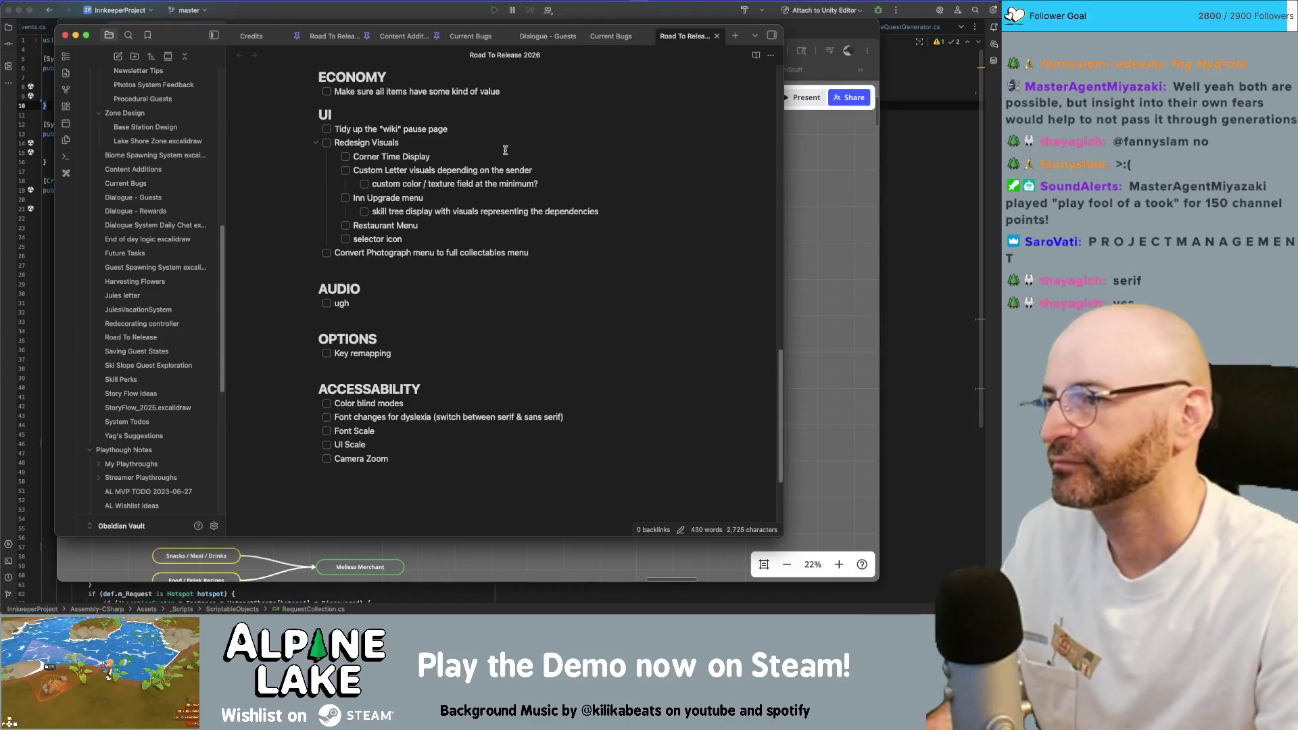
scroll(506, 173, "up", 3)
scroll(510, 255, "up", 2)
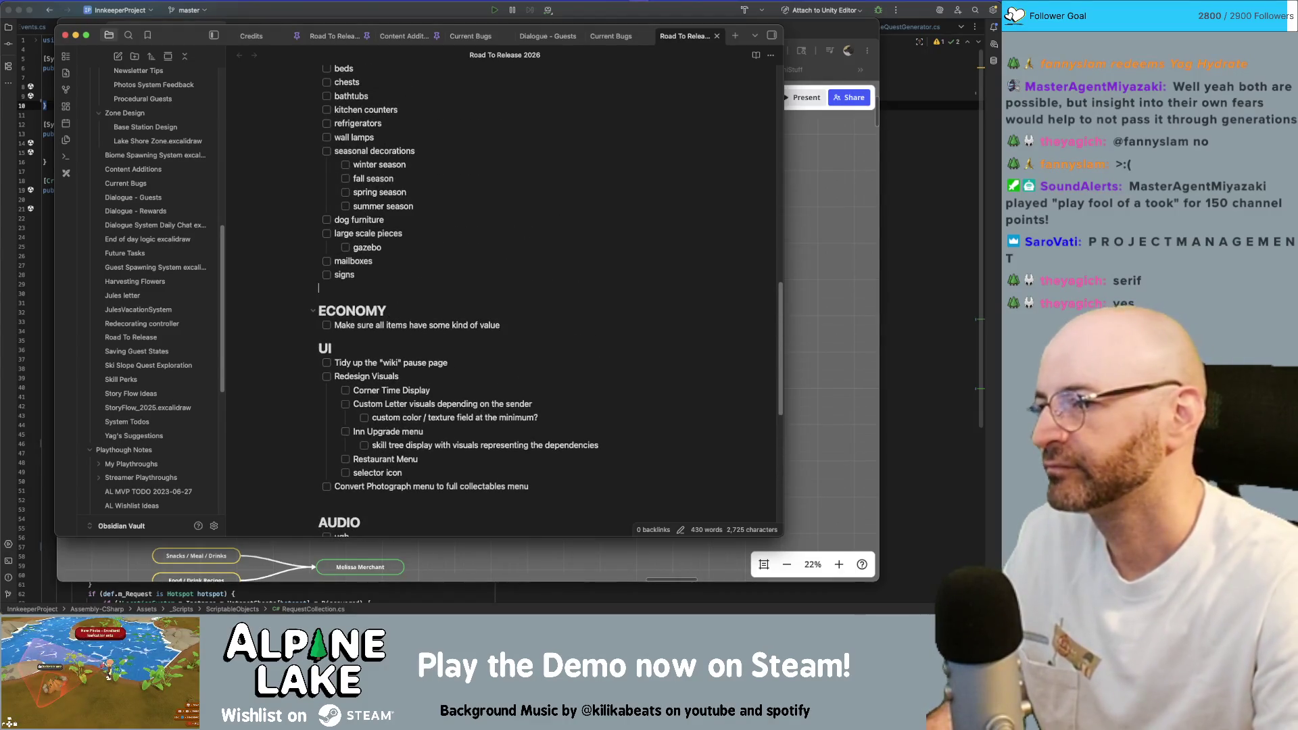
key("BackSpace")
scroll(446, 218, "up", 3)
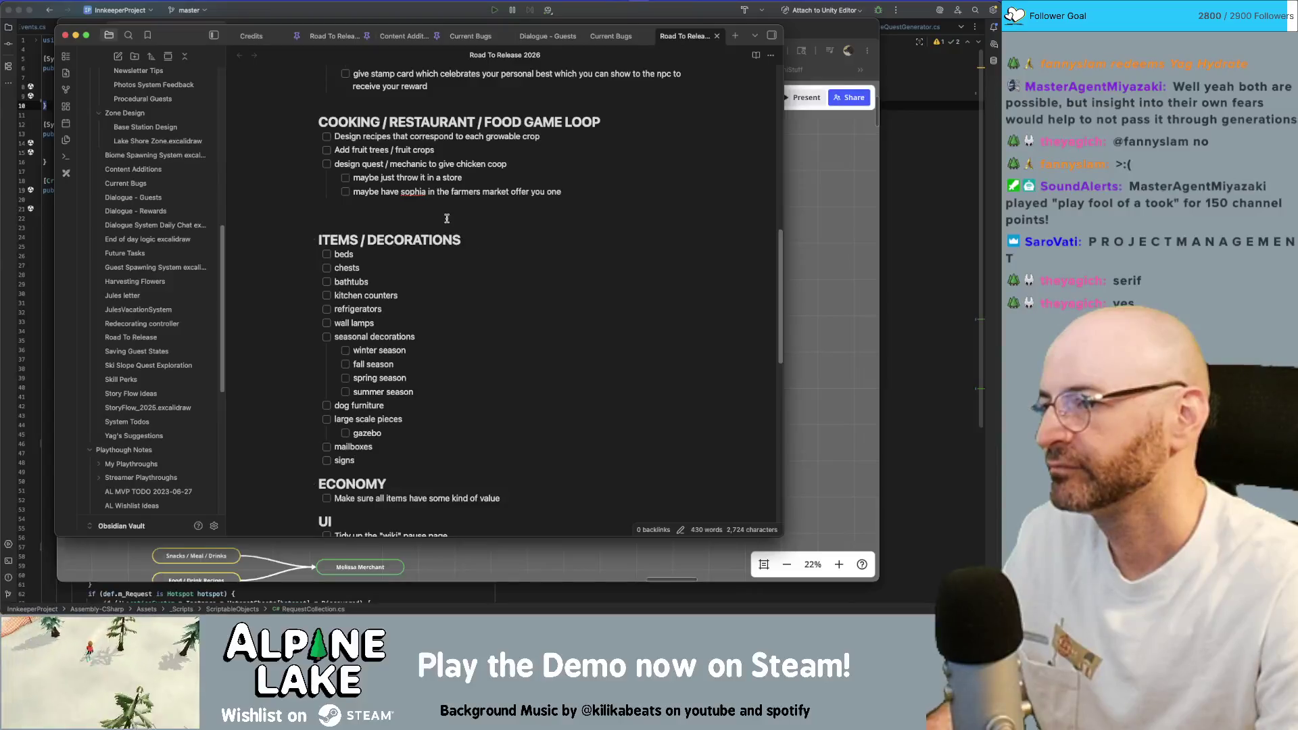
left_click(320, 240)
key("BackSpace")
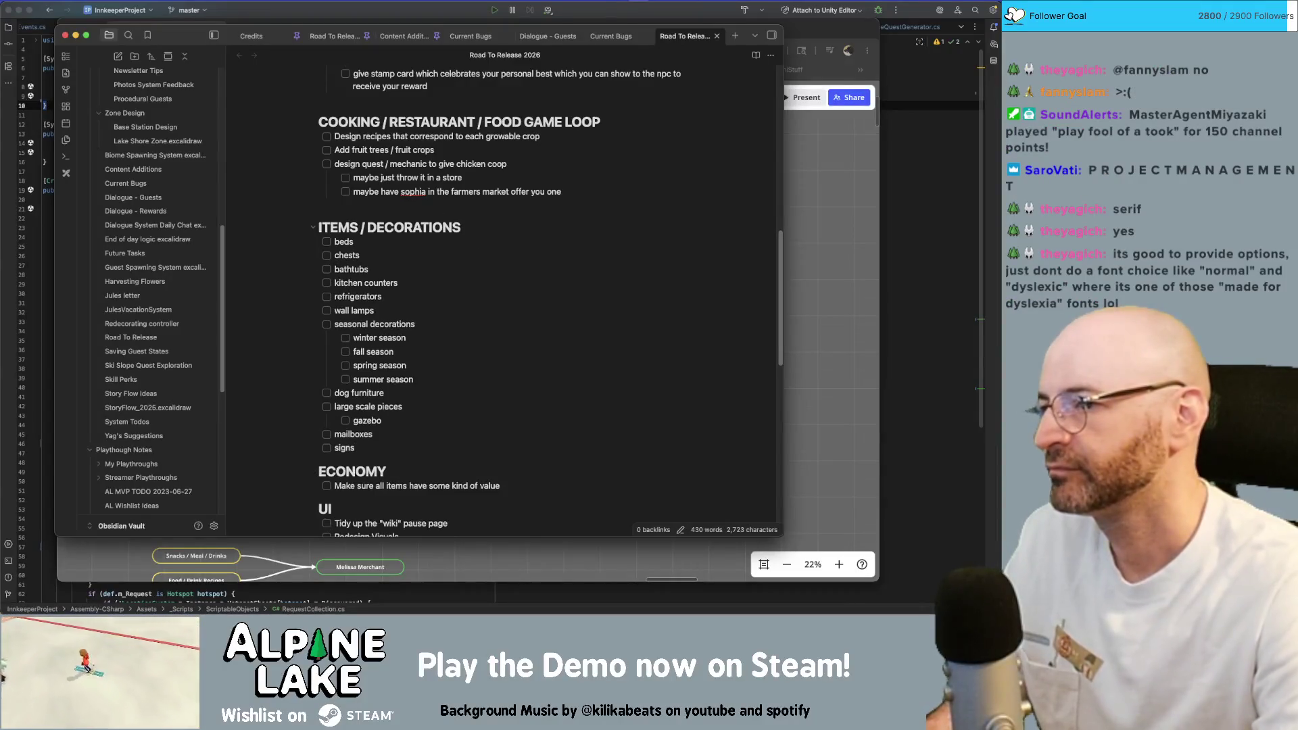
key("BackSpace")
key("Up")
key("Up")
key("Up")
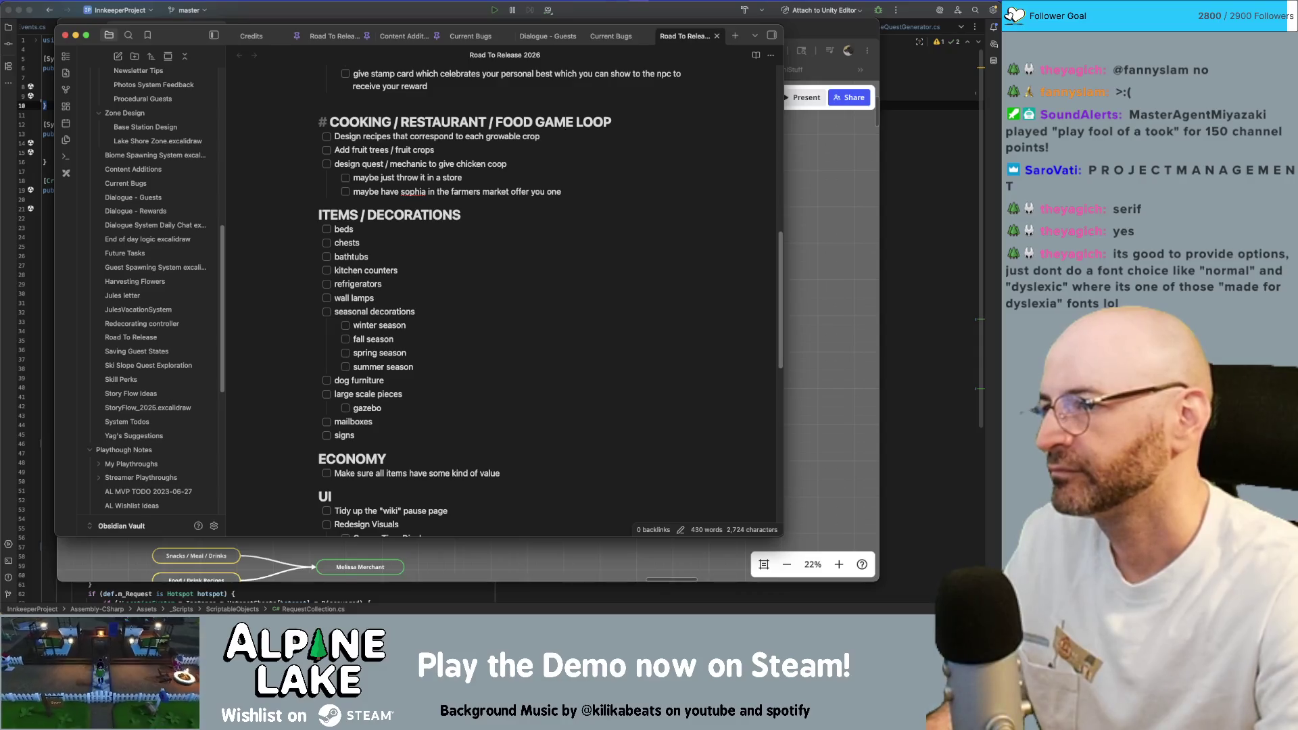
key("BackSpace")
scroll(458, 196, "up", 3)
Remove blank lines before SKIING MINIGAME, FOREST BIOME DESIGN and INN MECHANICS DESIGN, then start a new Forest Biome task.
left_click(457, 196)
key("BackSpace")
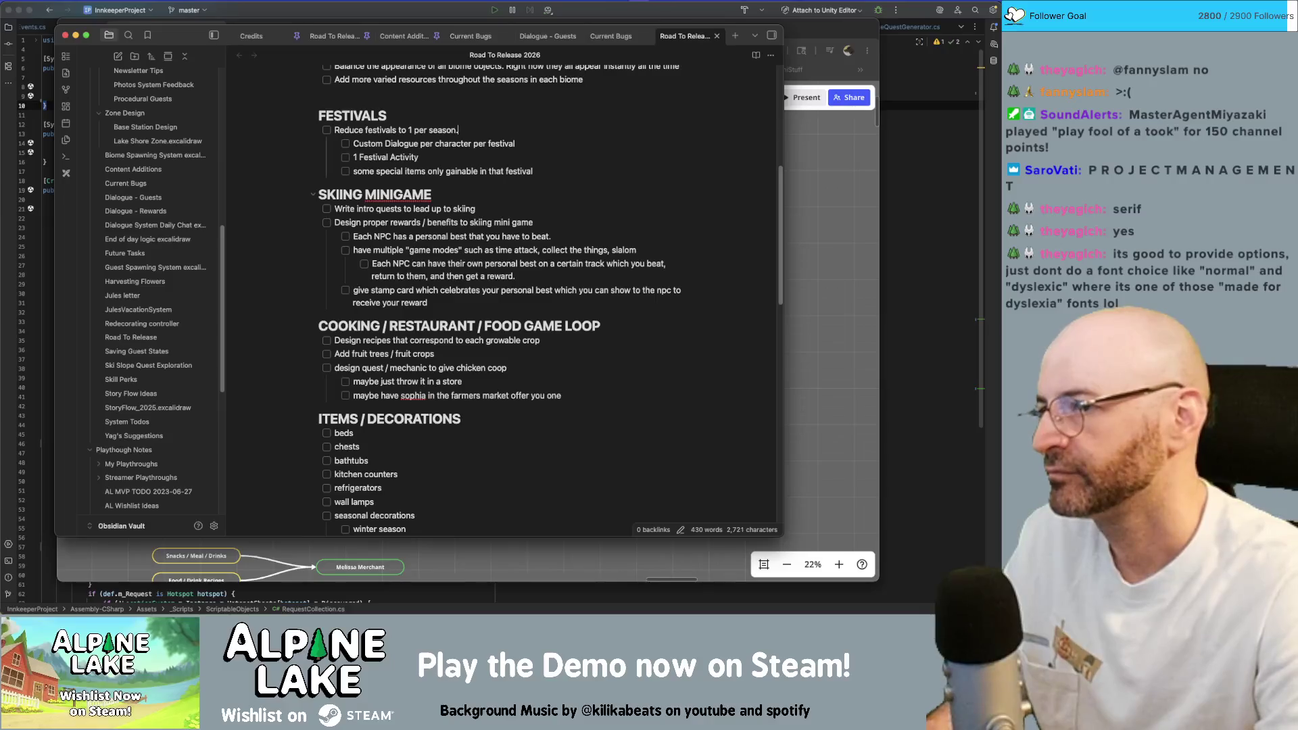
key("BackSpace")
scroll(451, 267, "up", 2)
scroll(451, 267, "up", 3)
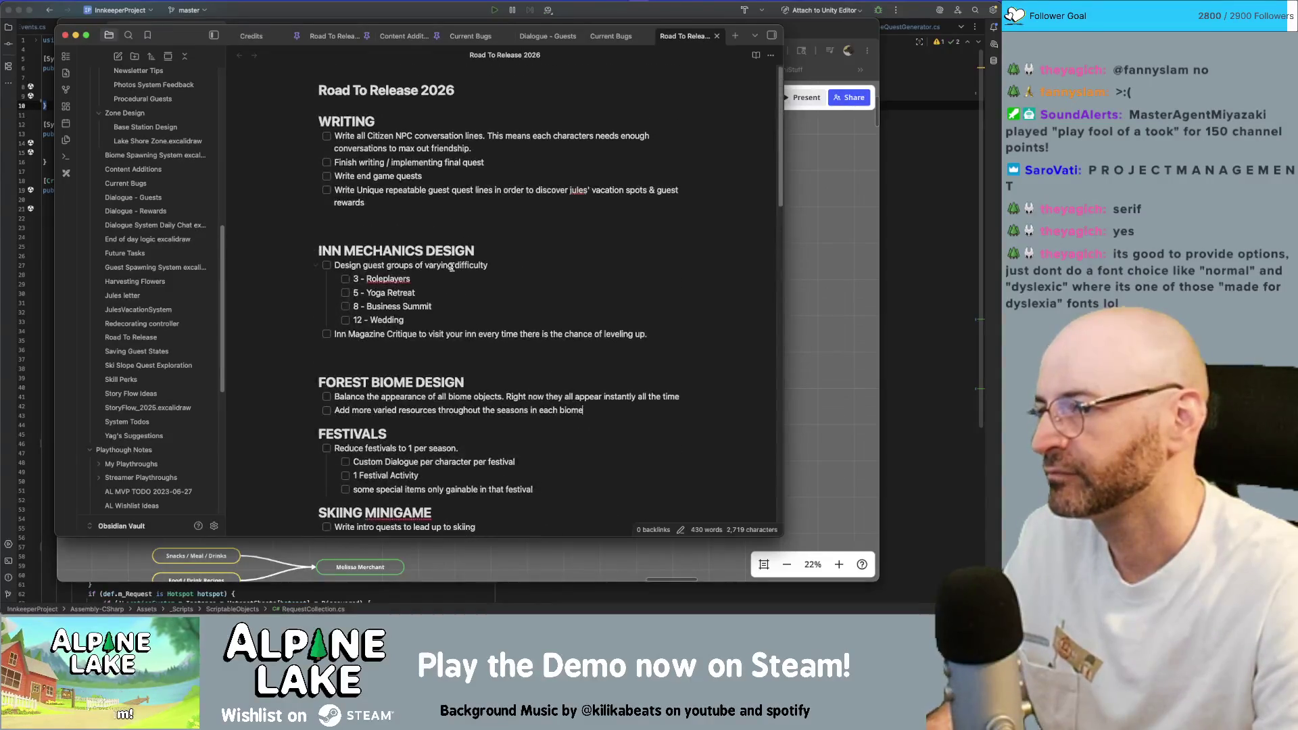
left_click(464, 366)
key("BackSpace")
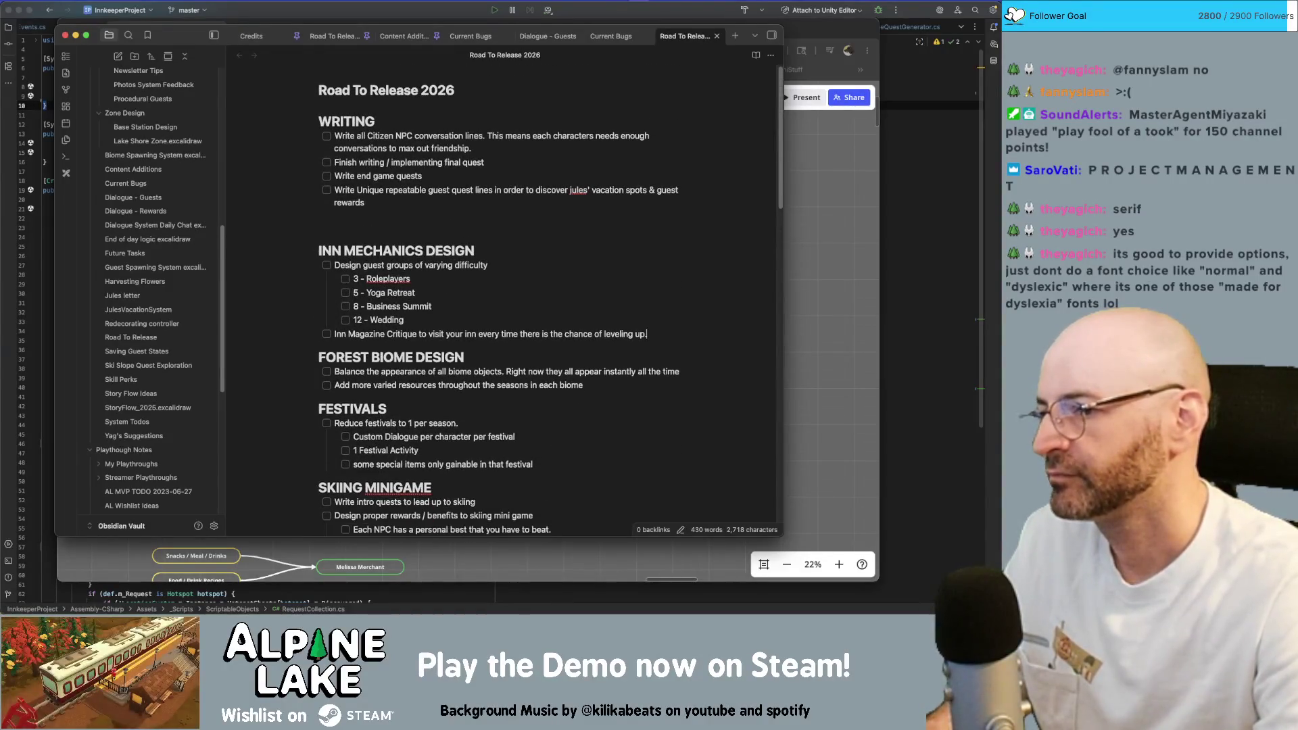
left_click(357, 236)
key("BackSpace")
key("BackSpace")
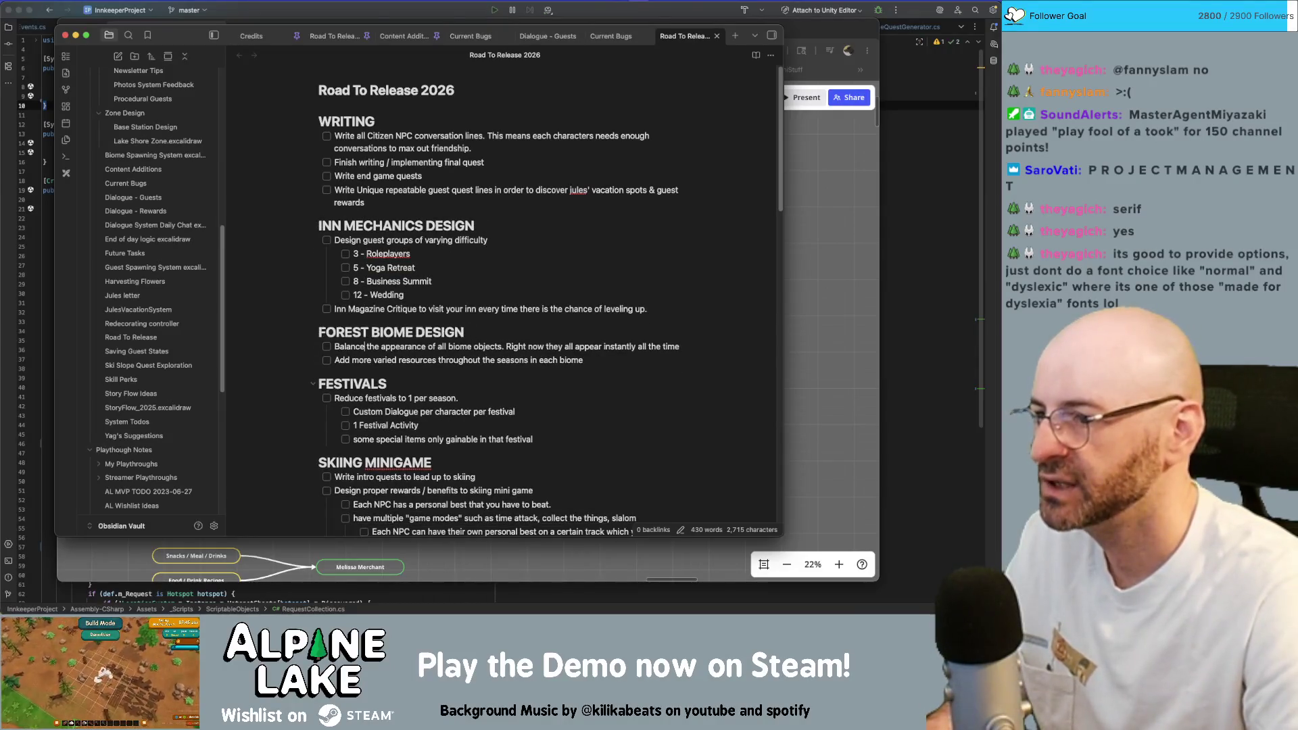
left_click(584, 361)
key("Return")
type("Update")
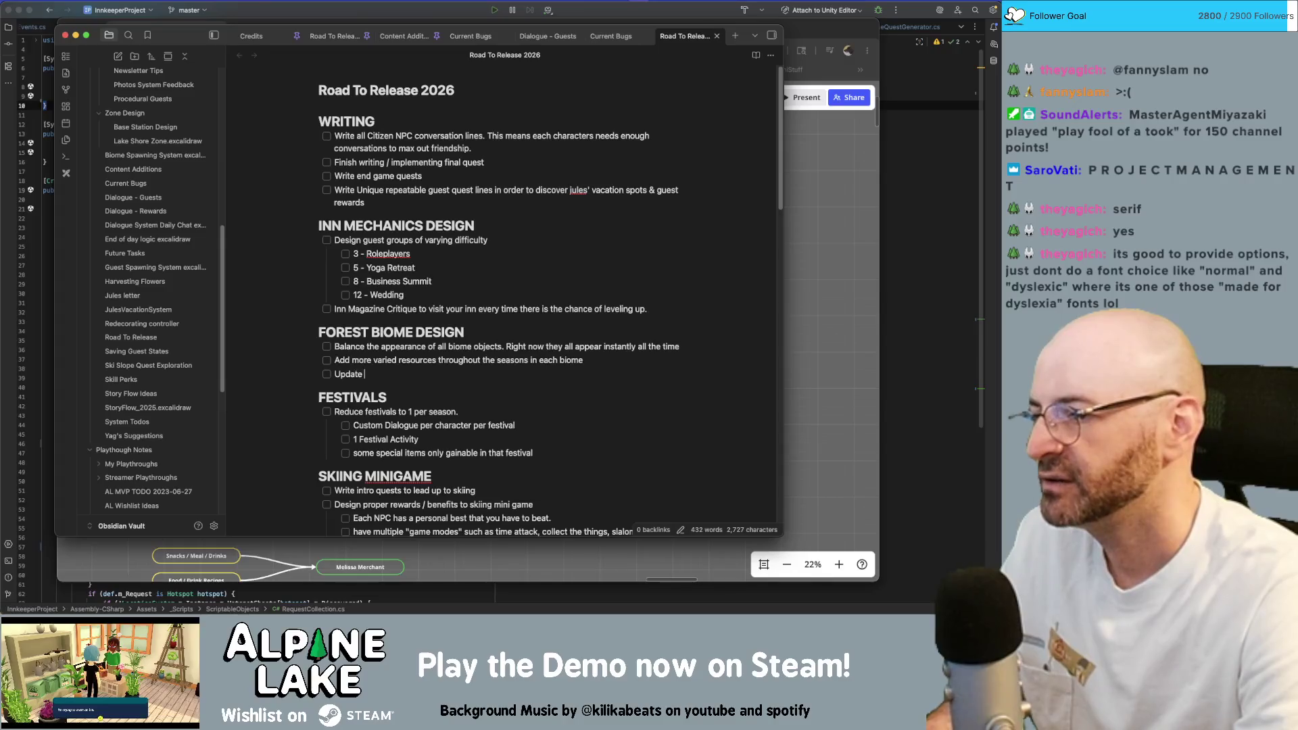
type("visitor center w")
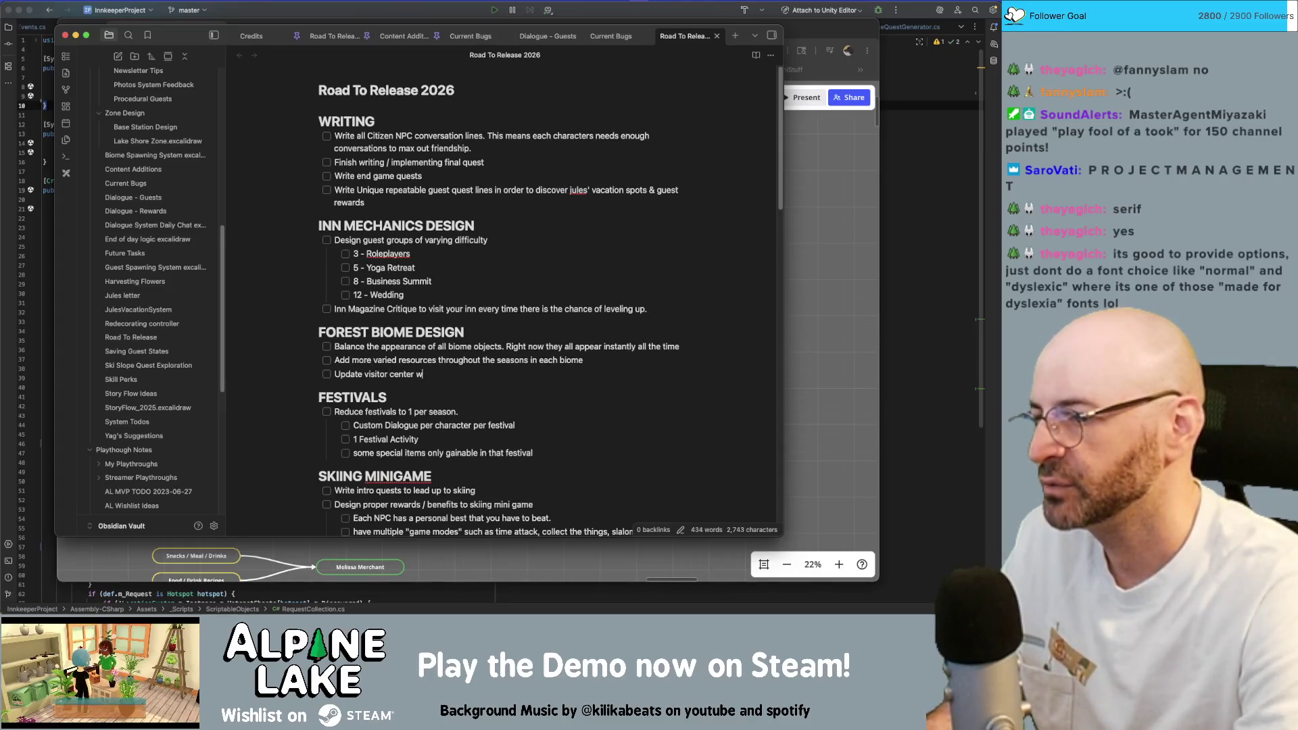
type("d figure out th")
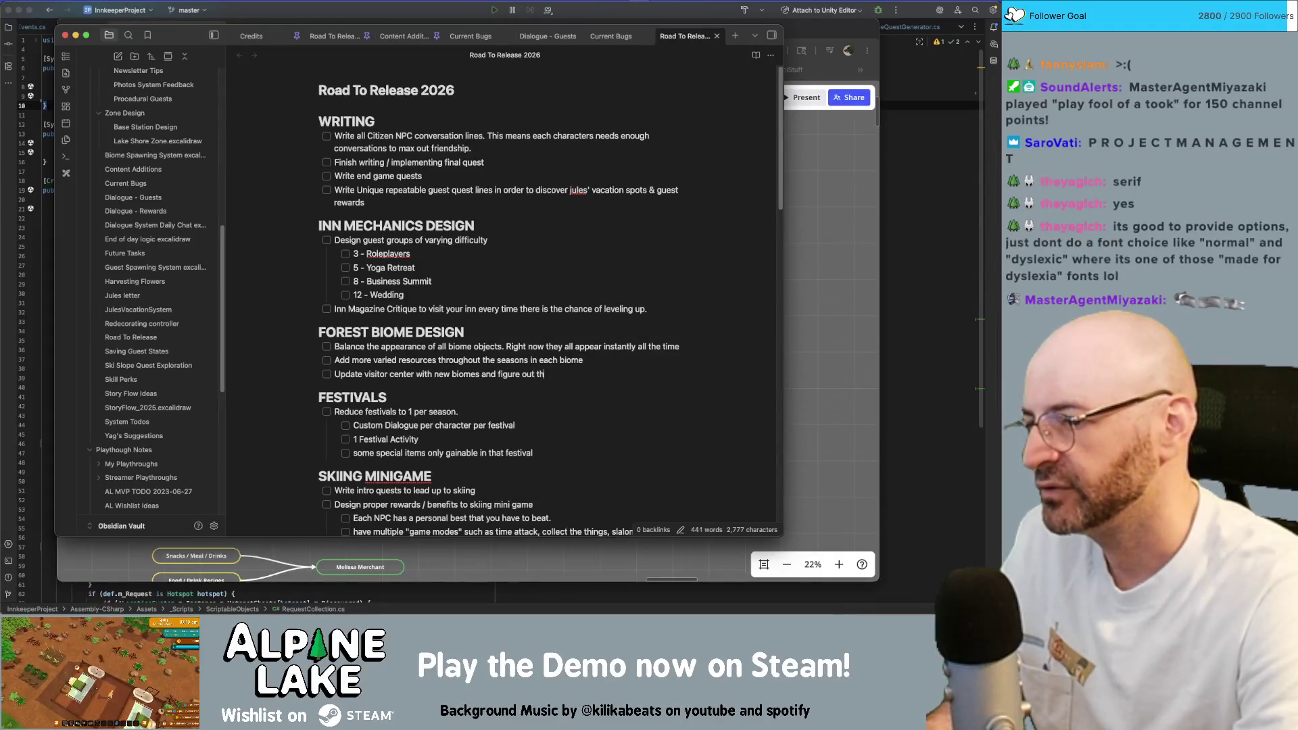
type("e fuggin")
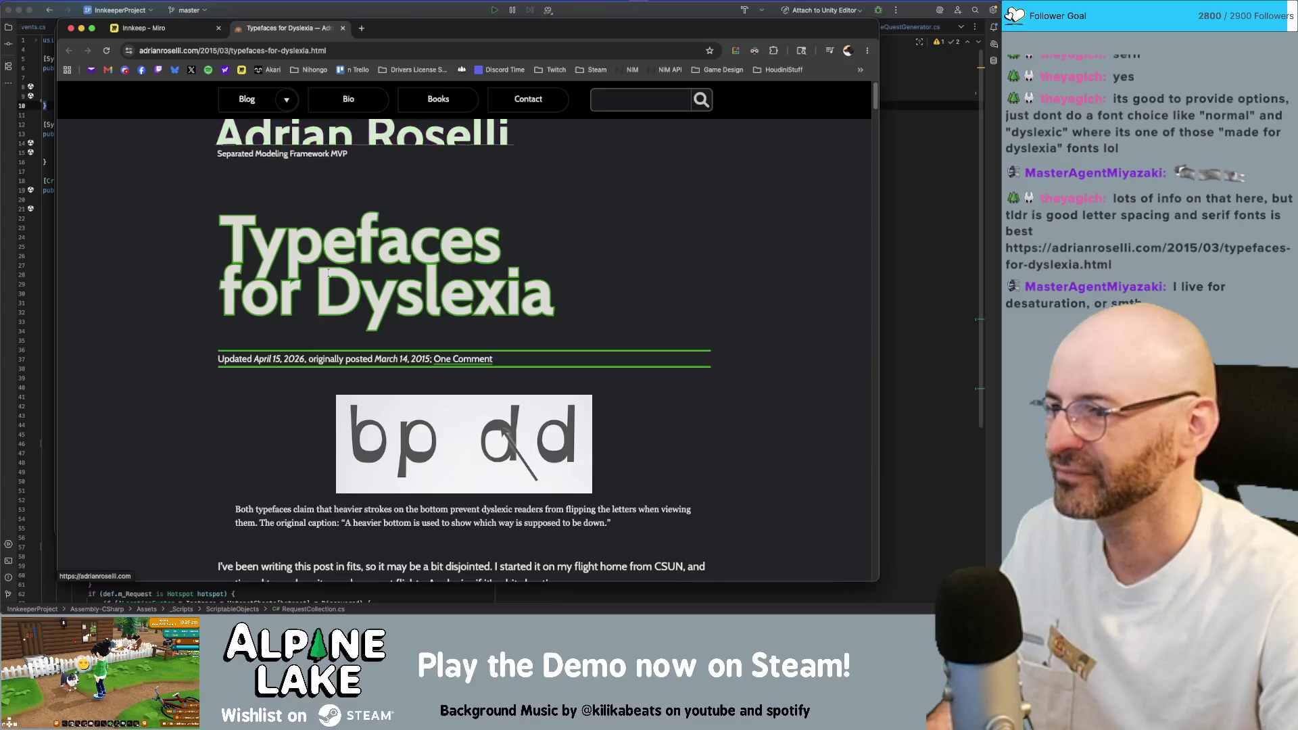
scroll(335, 263, "down", 2)
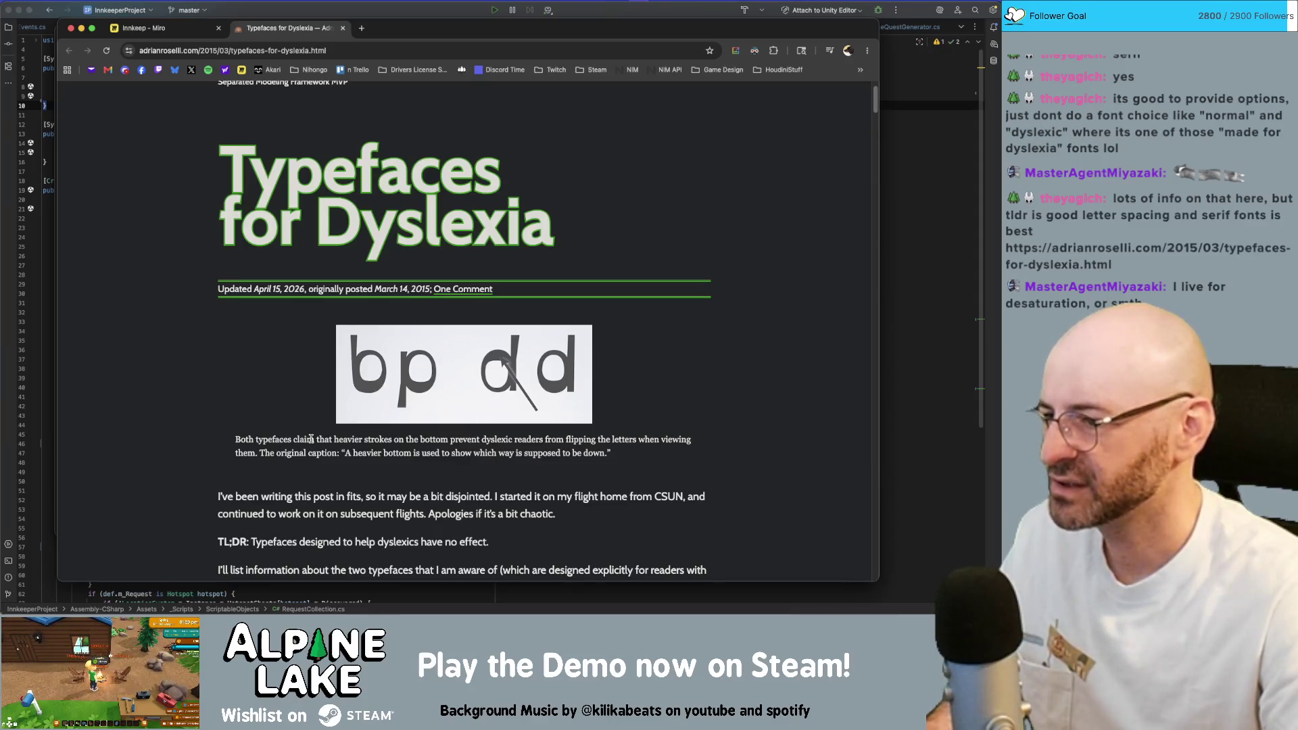
Read through the Typefaces for Dyslexia article and close its tab to return to Miro.
left_click_drag(315, 439, 335, 439)
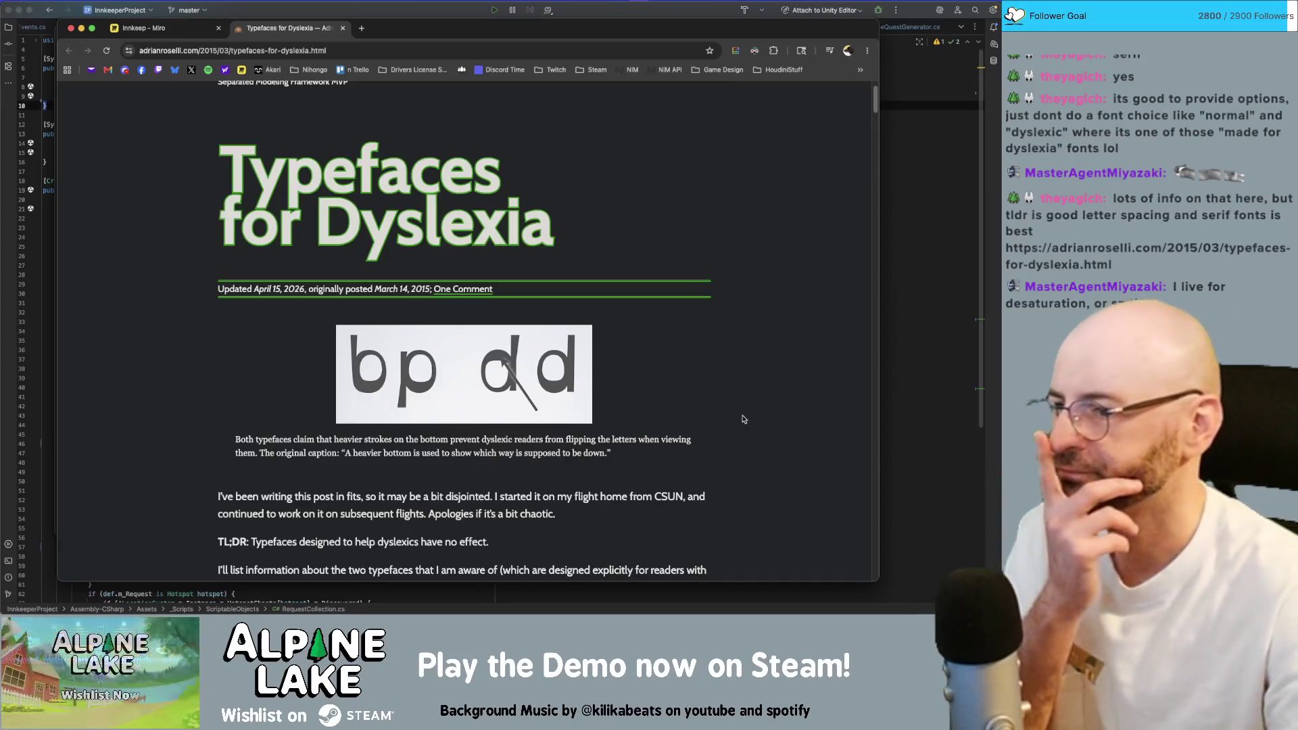
scroll(741, 419, "down", 3)
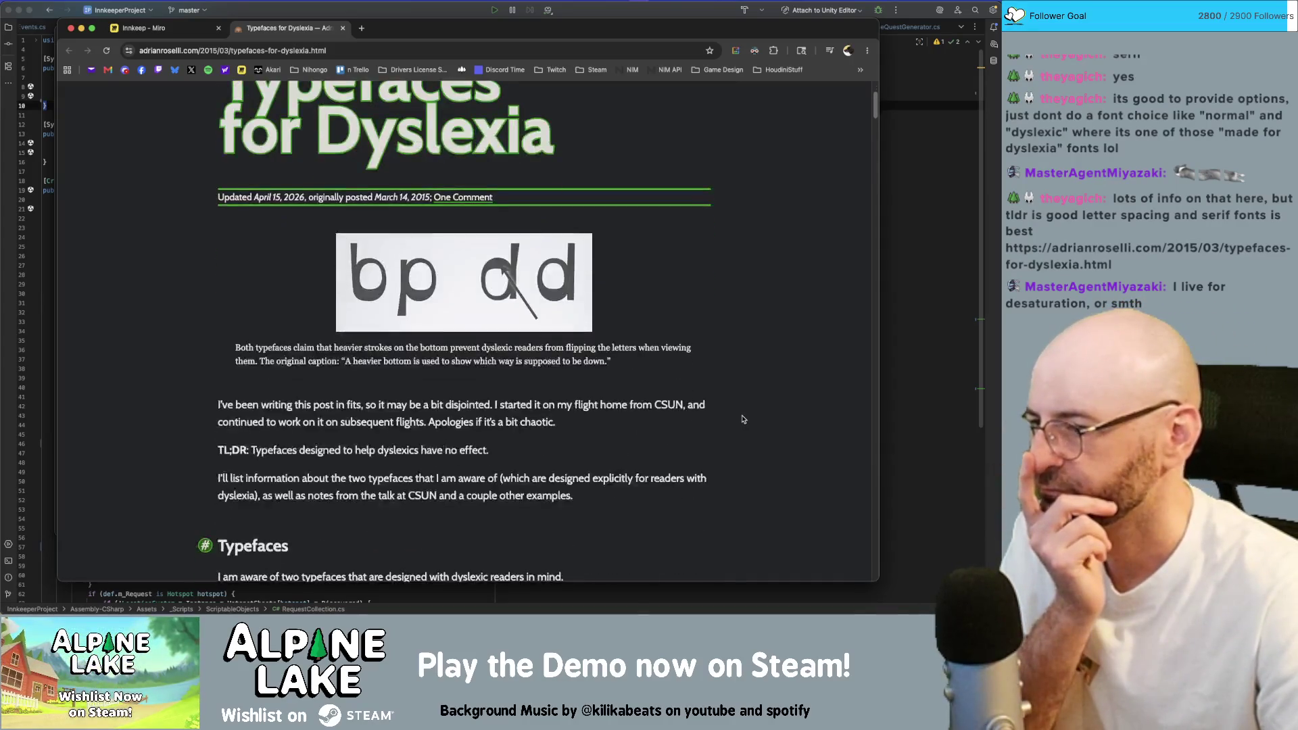
scroll(741, 419, "down", 2)
scroll(741, 419, "down", 5)
scroll(740, 419, "down", 5)
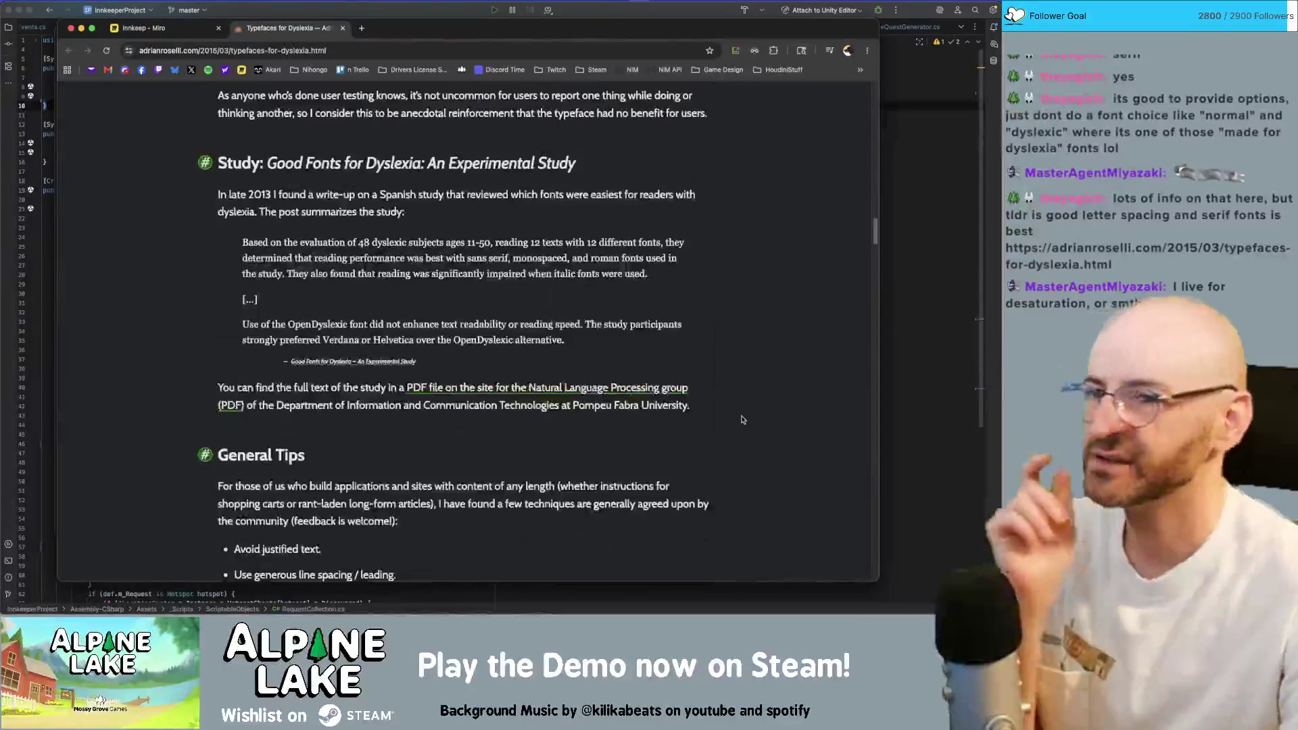
scroll(742, 419, "down", 5)
scroll(741, 419, "down", 5)
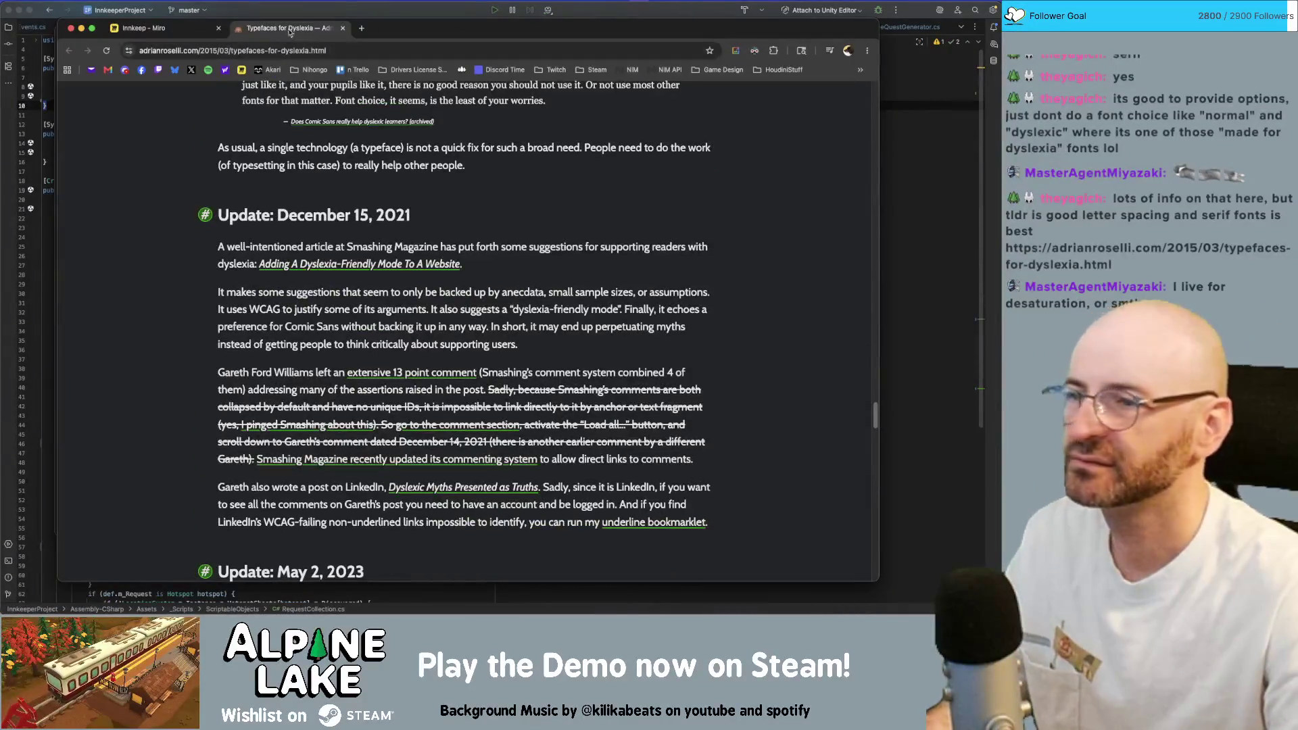
key("super+w")
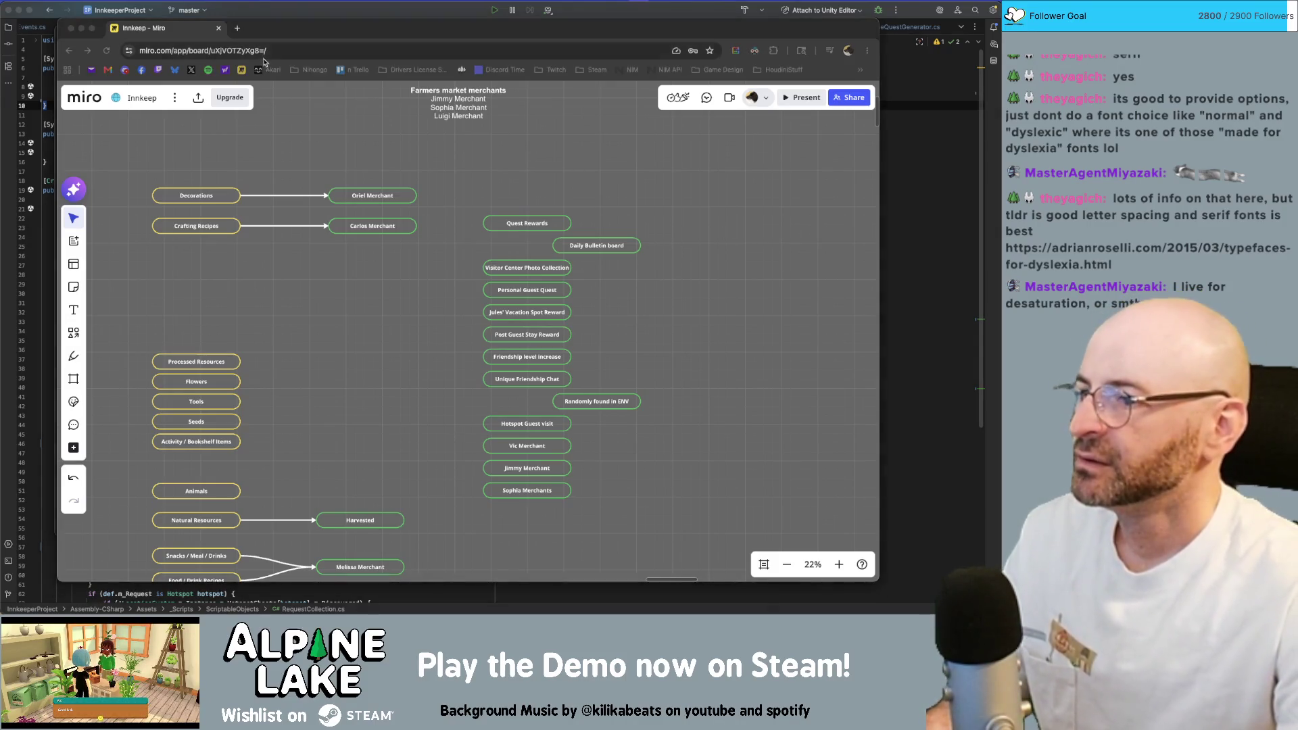
key("super+Tab")
scroll(525, 319, "down", 2)
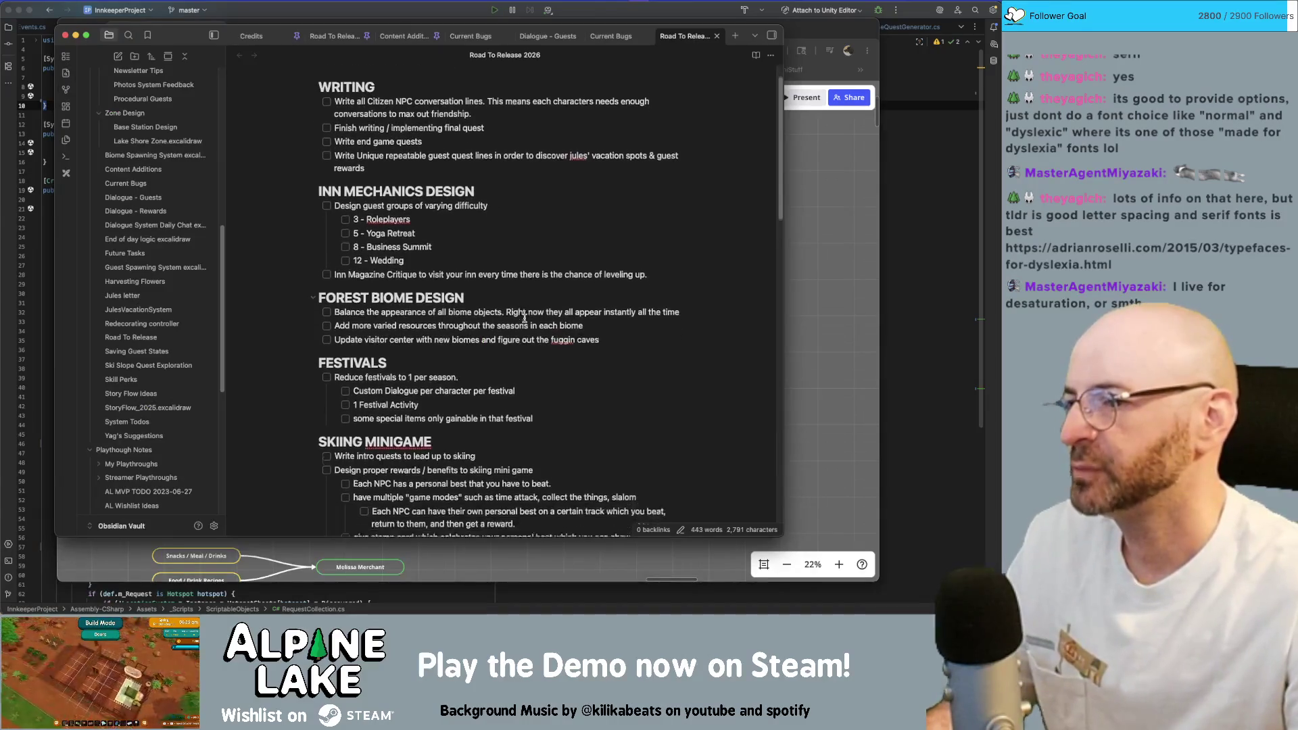
scroll(524, 318, "down", 1)
scroll(525, 319, "down", 3)
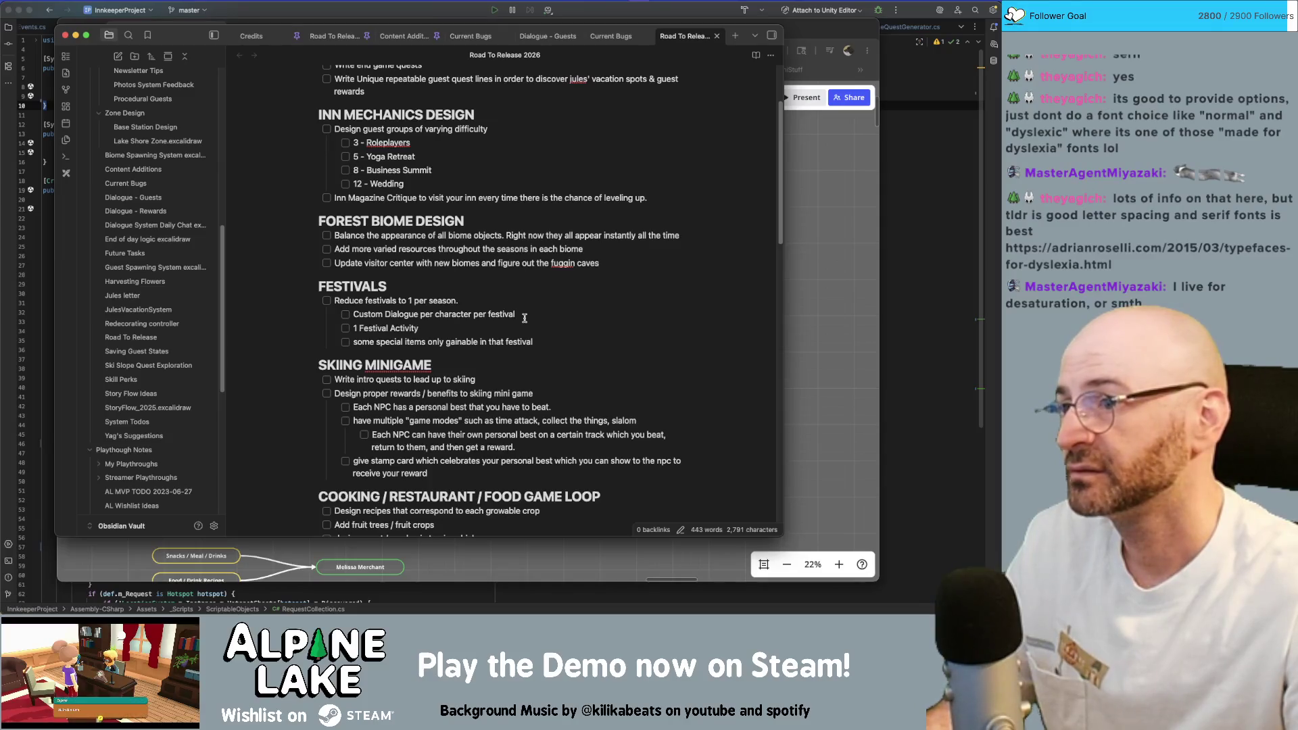
scroll(525, 318, "down", 2)
scroll(524, 318, "down", 2)
scroll(523, 318, "down", 1)
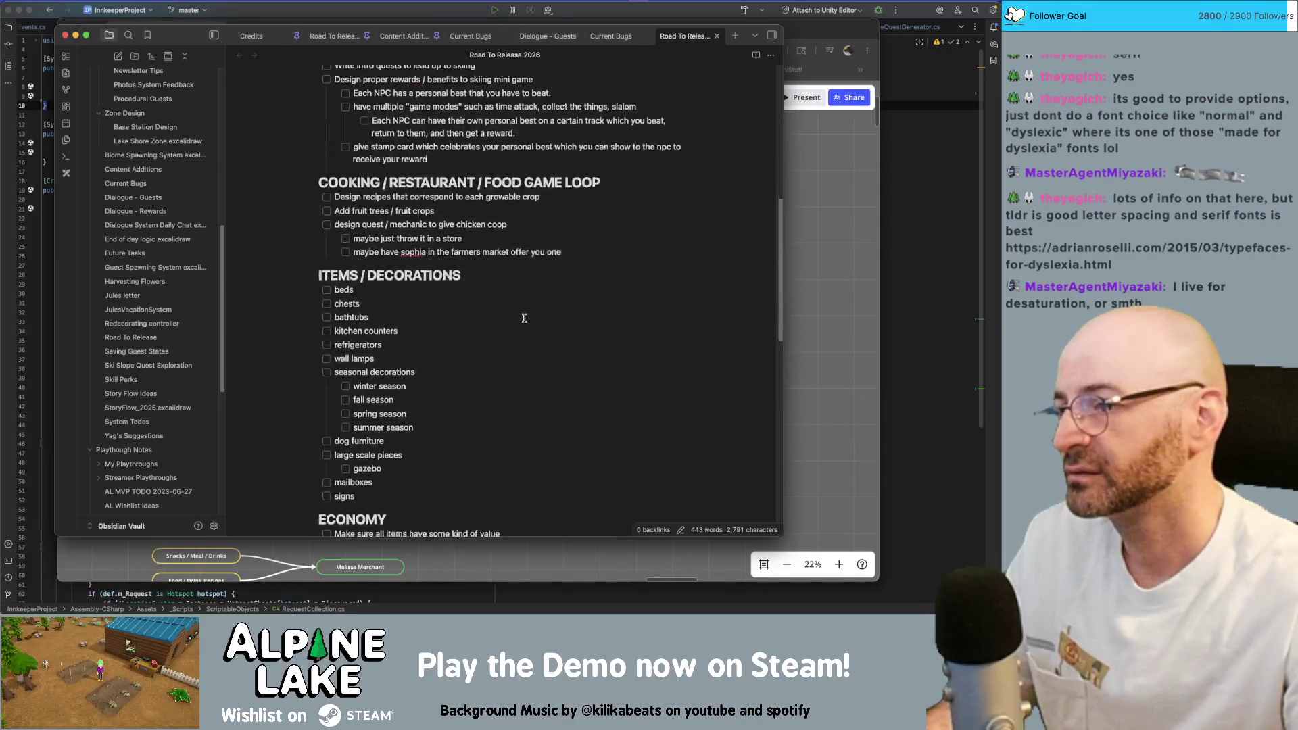
scroll(525, 318, "down", 2)
scroll(524, 318, "down", 2)
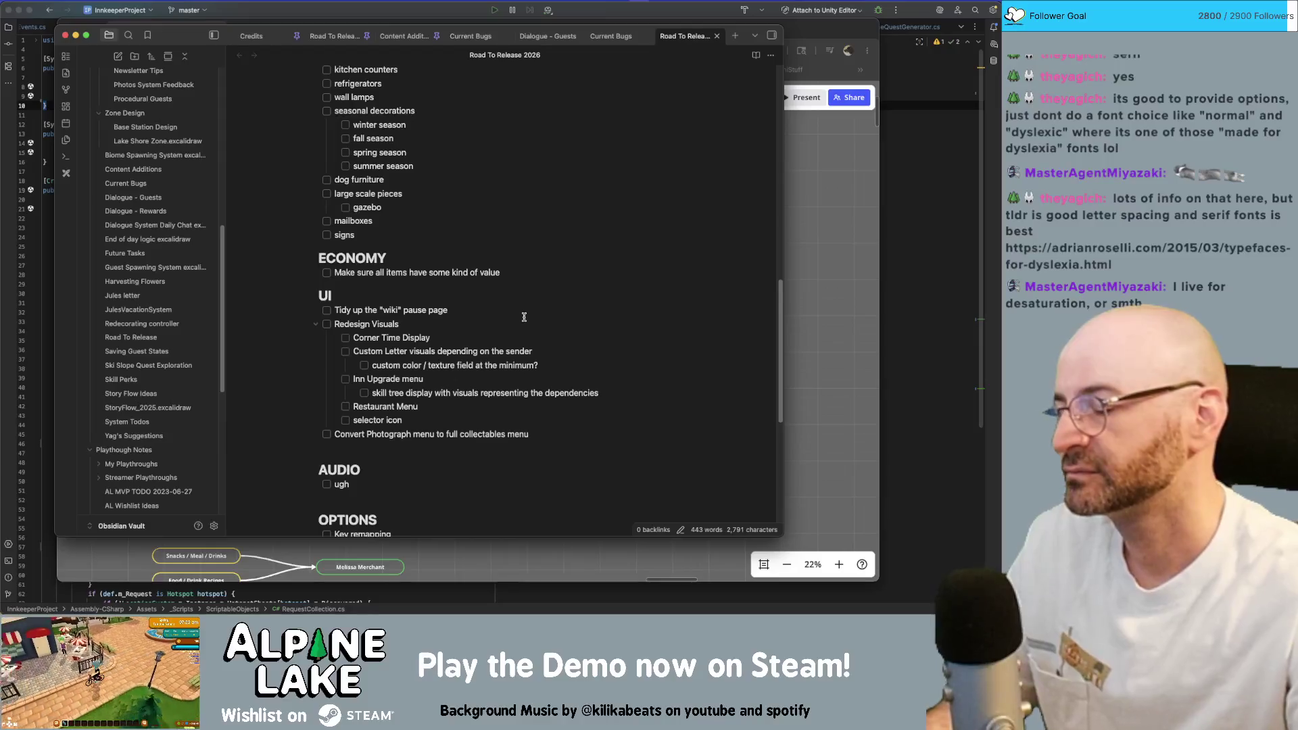
scroll(524, 316, "down", 1)
scroll(523, 316, "down", 1)
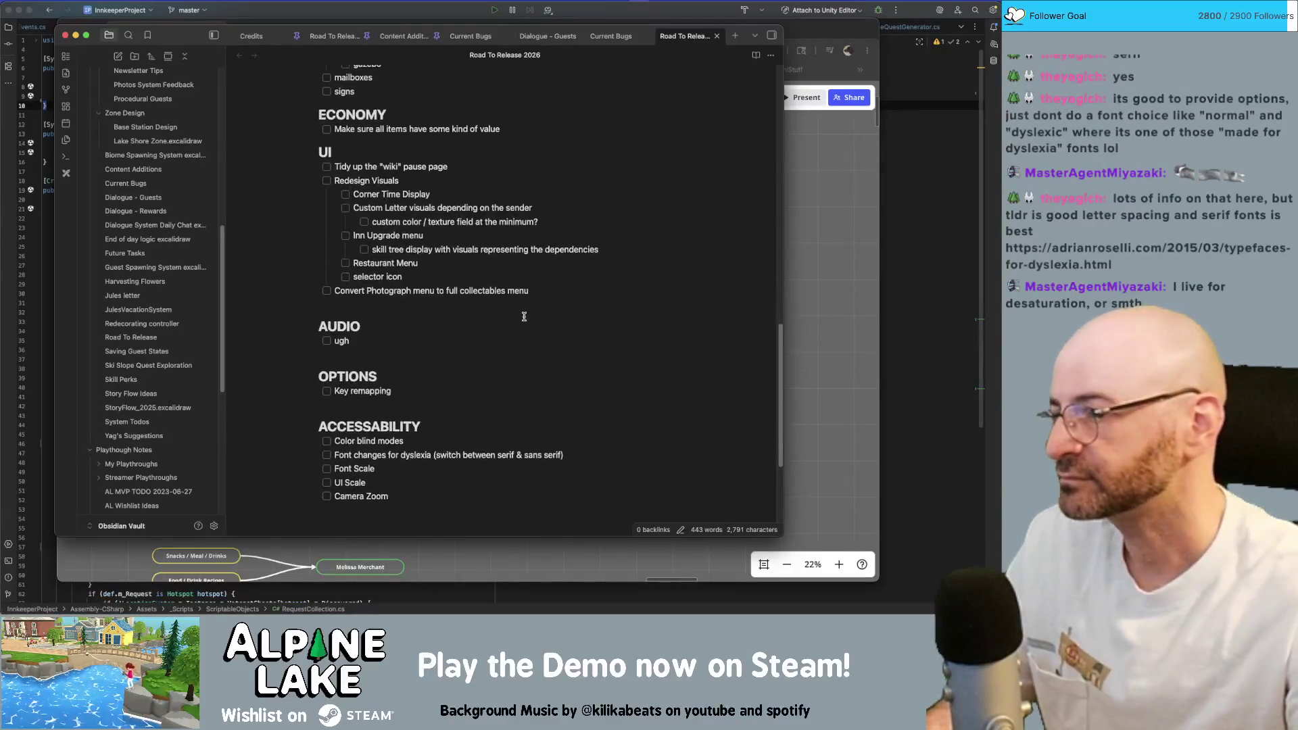
scroll(524, 316, "up", 10)
scroll(517, 254, "up", 5)
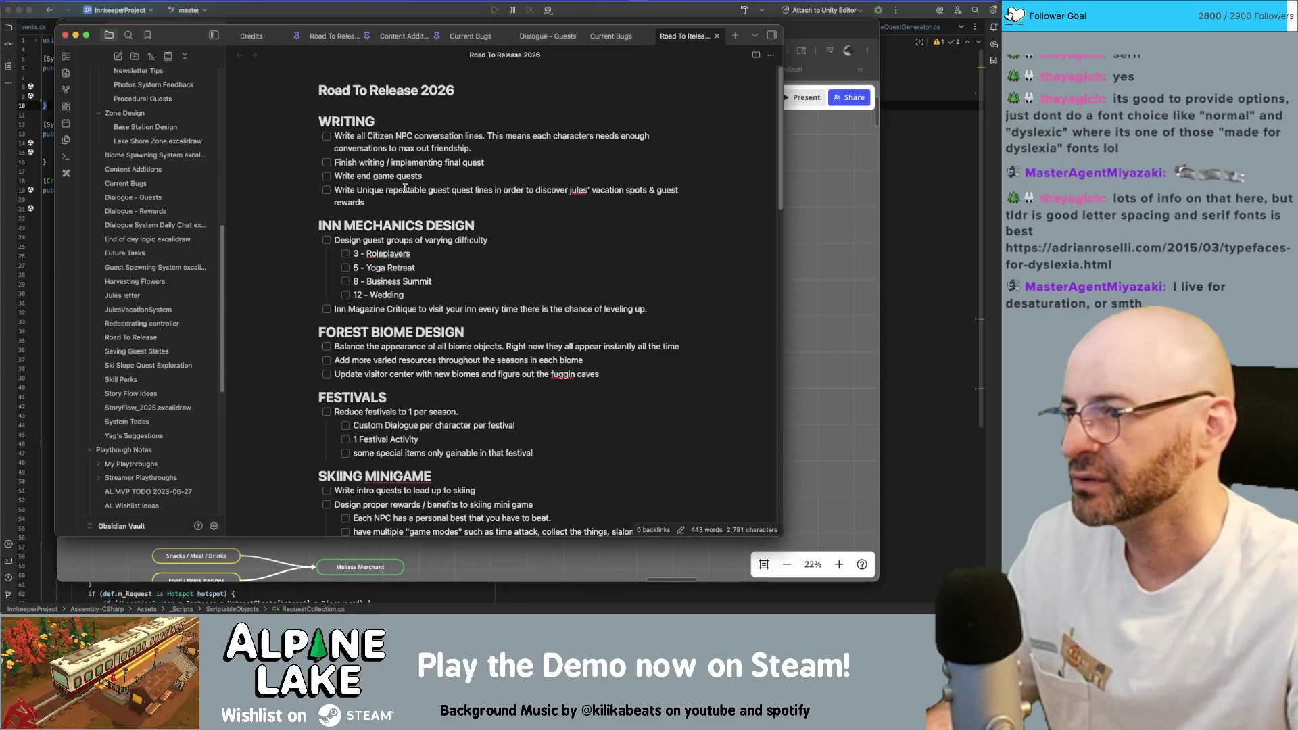
Reword the WRITING task to unique inn guest quest lines, then switch between windows.
key("BackSpace")
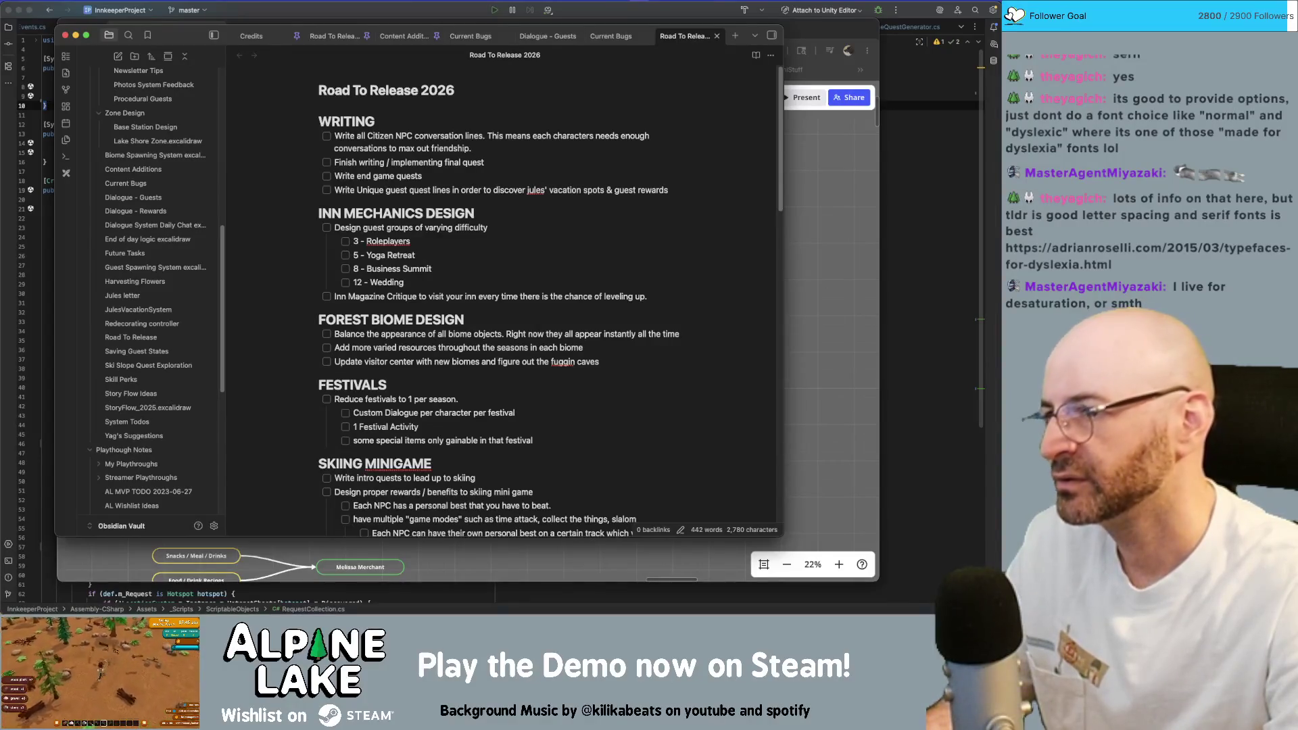
type("inn")
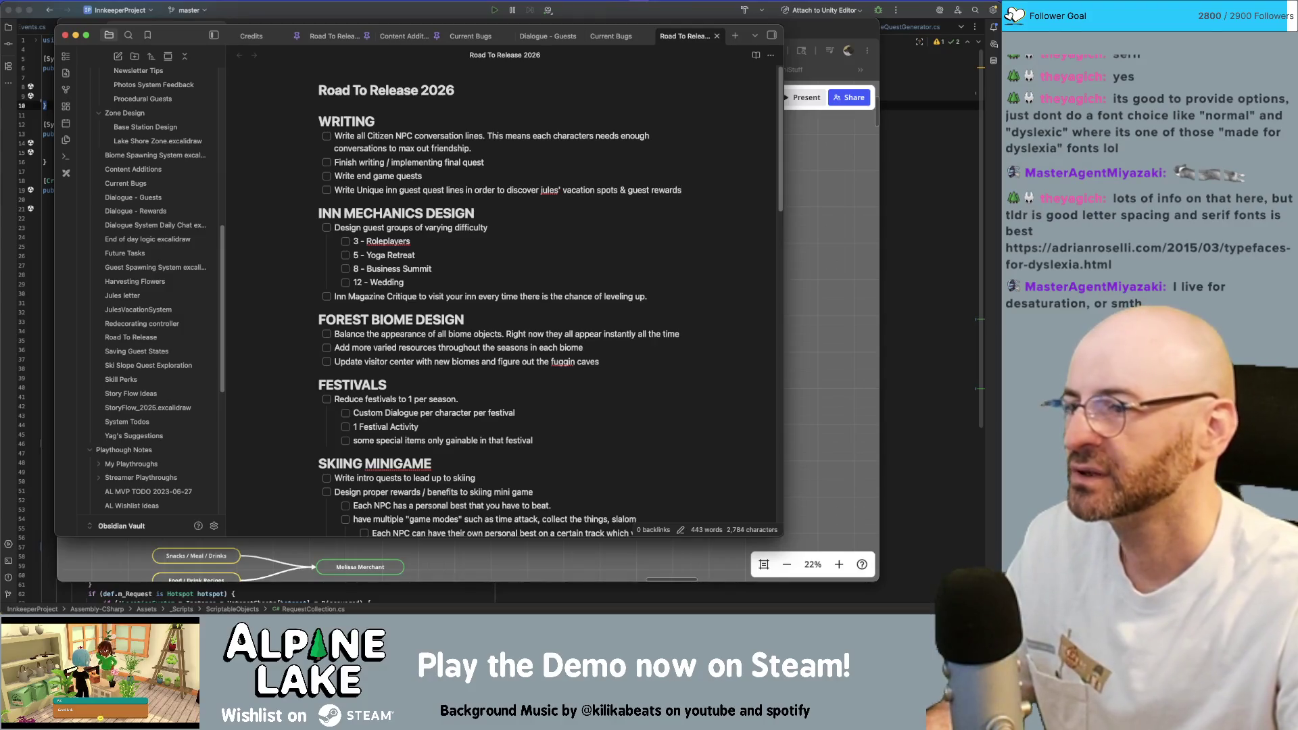
key("End")
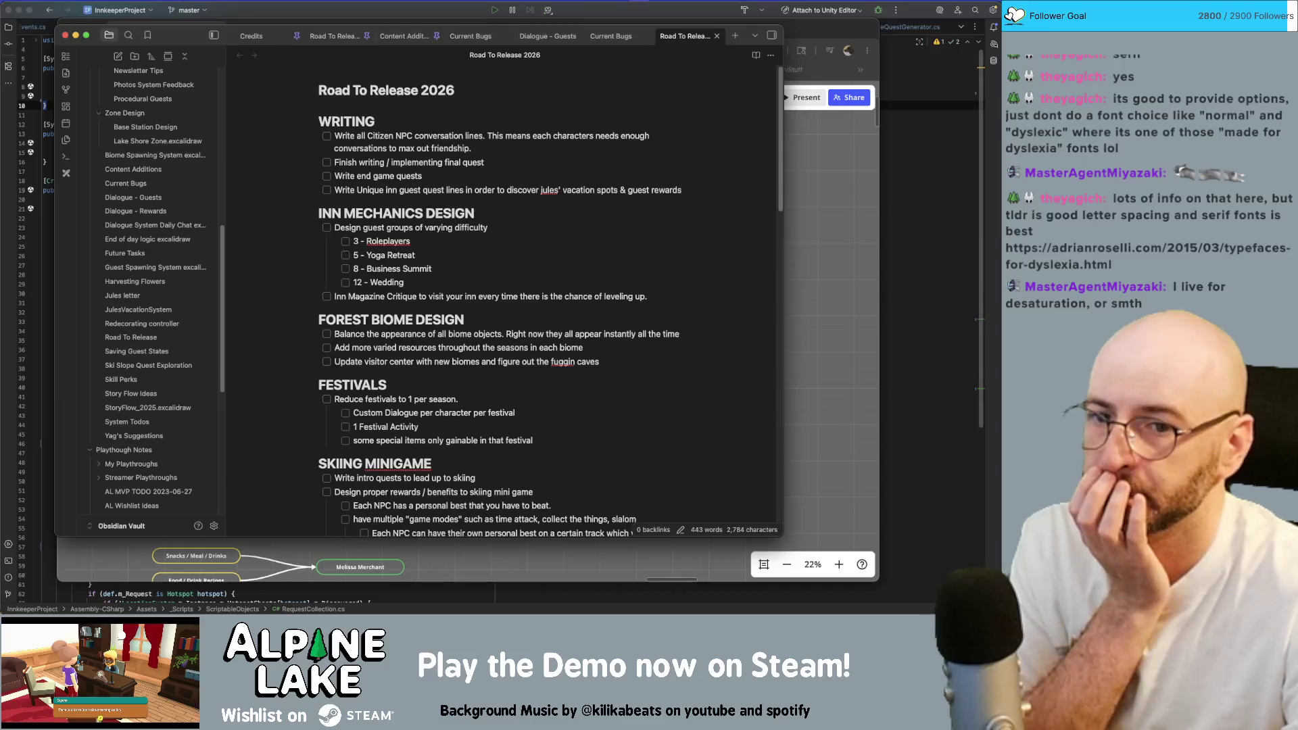
key("super+Tab")
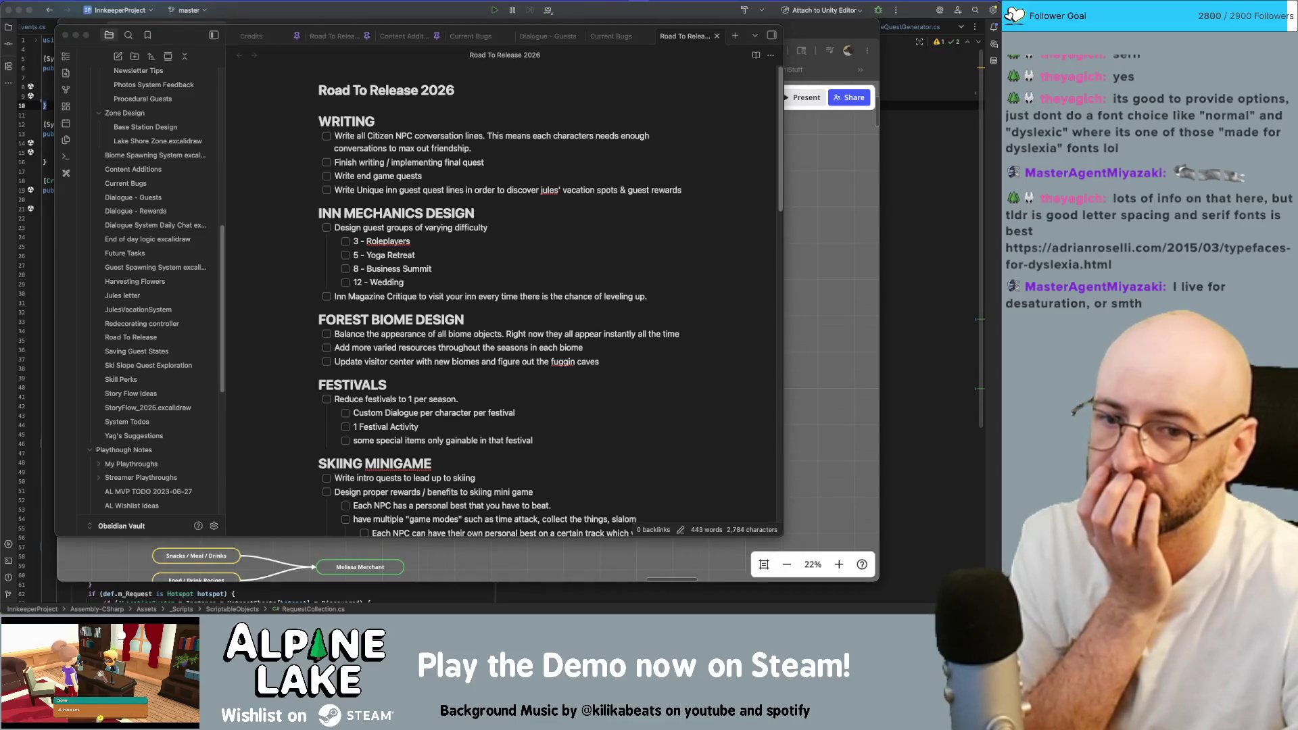
key("super+Tab")
scroll(689, 353, "down", 1)
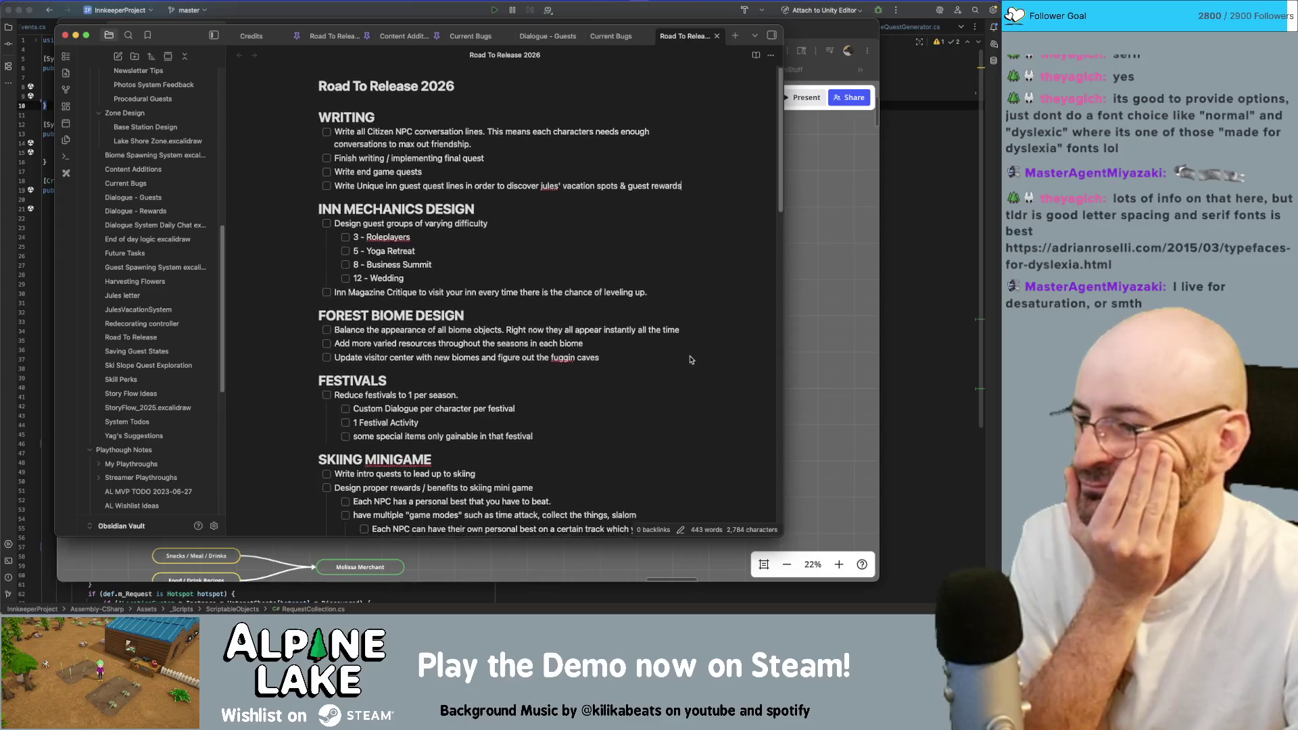
scroll(690, 354, "down", 1)
key("super+Tab")
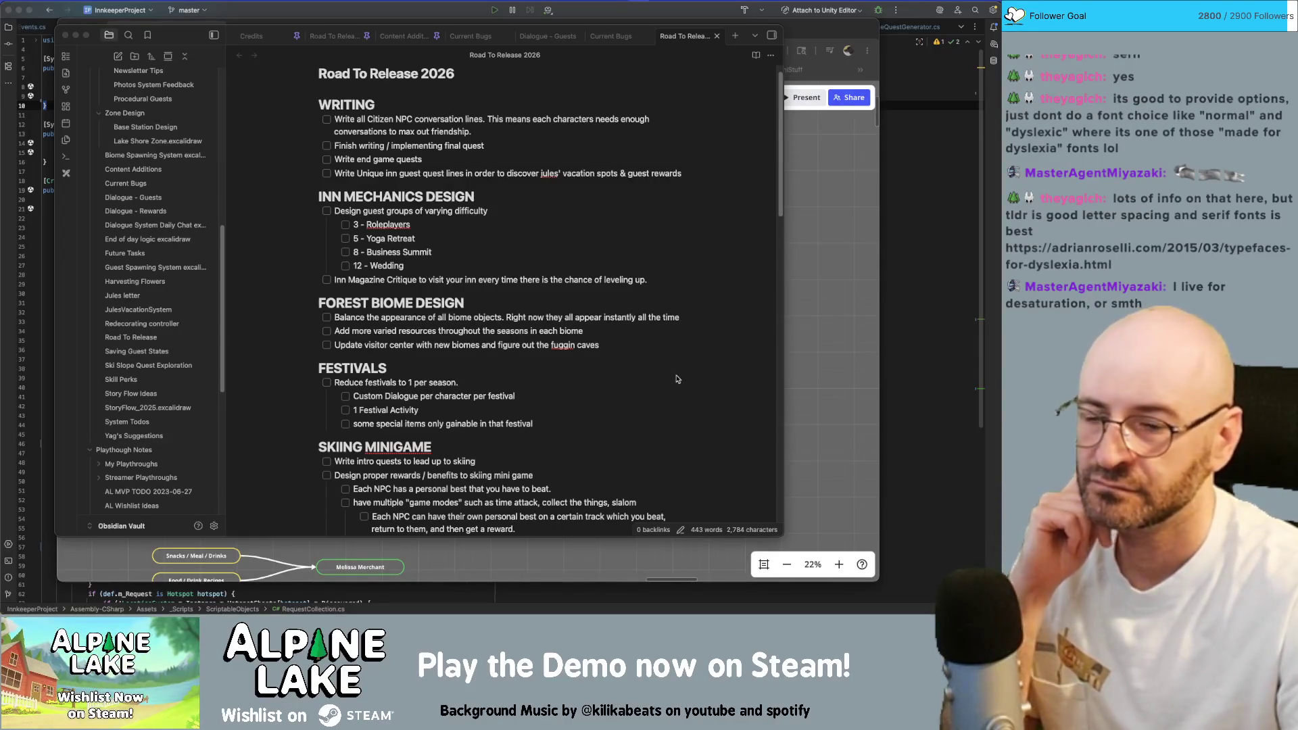
scroll(677, 380, "down", 2)
scroll(677, 383, "down", 2)
scroll(677, 383, "down", 1)
scroll(677, 382, "down", 1)
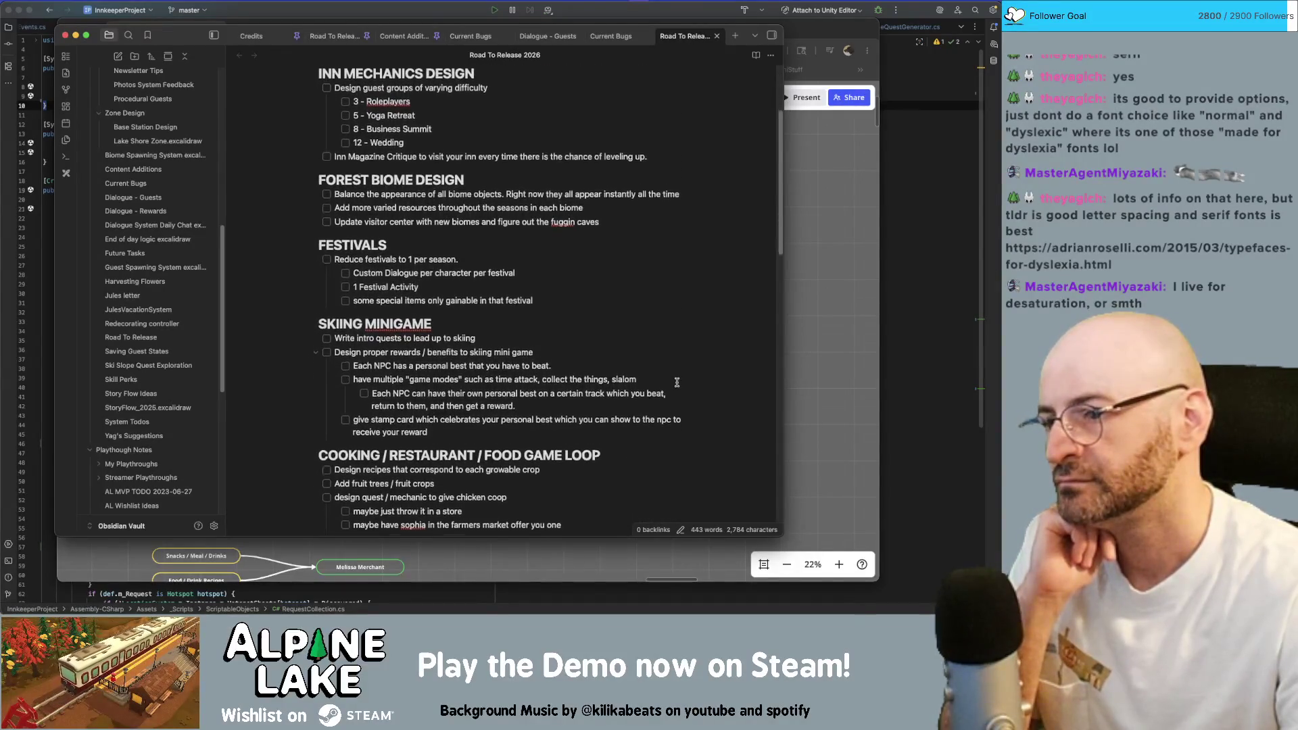
scroll(676, 383, "down", 3)
scroll(677, 383, "down", 2)
scroll(677, 383, "down", 1)
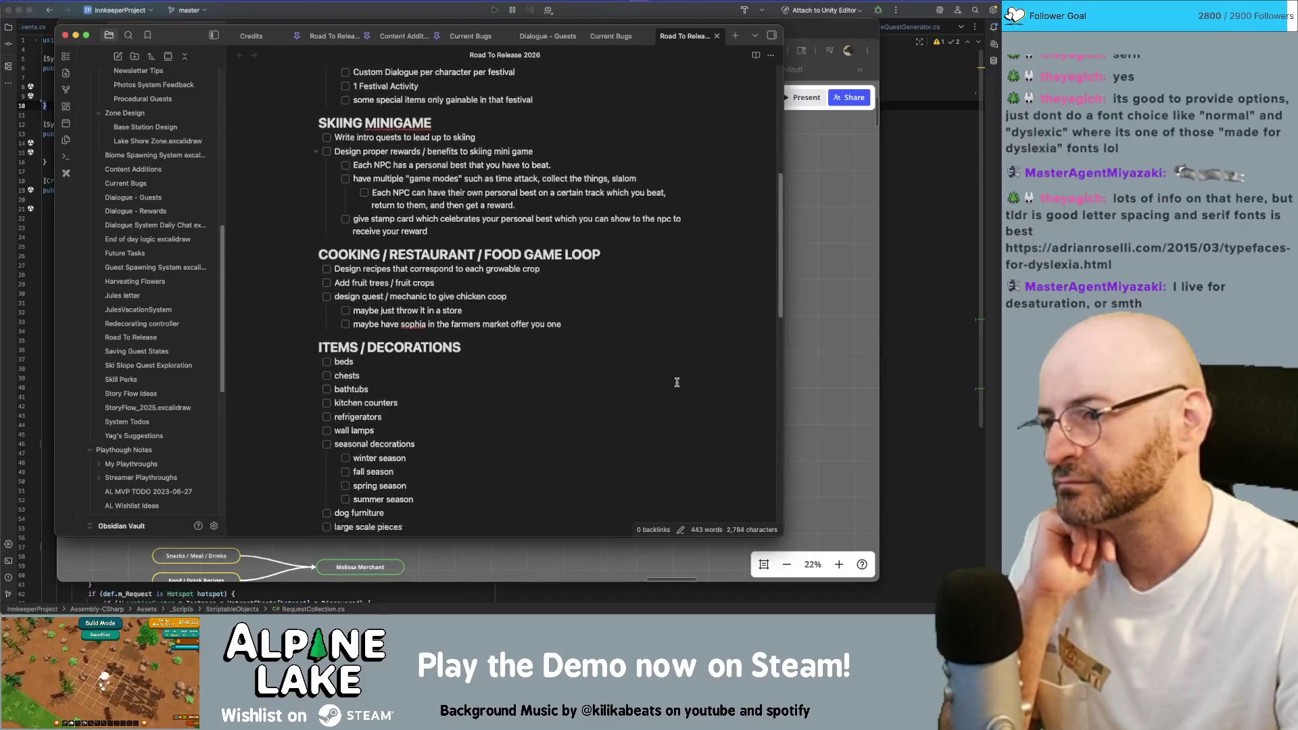
scroll(677, 382, "down", 4)
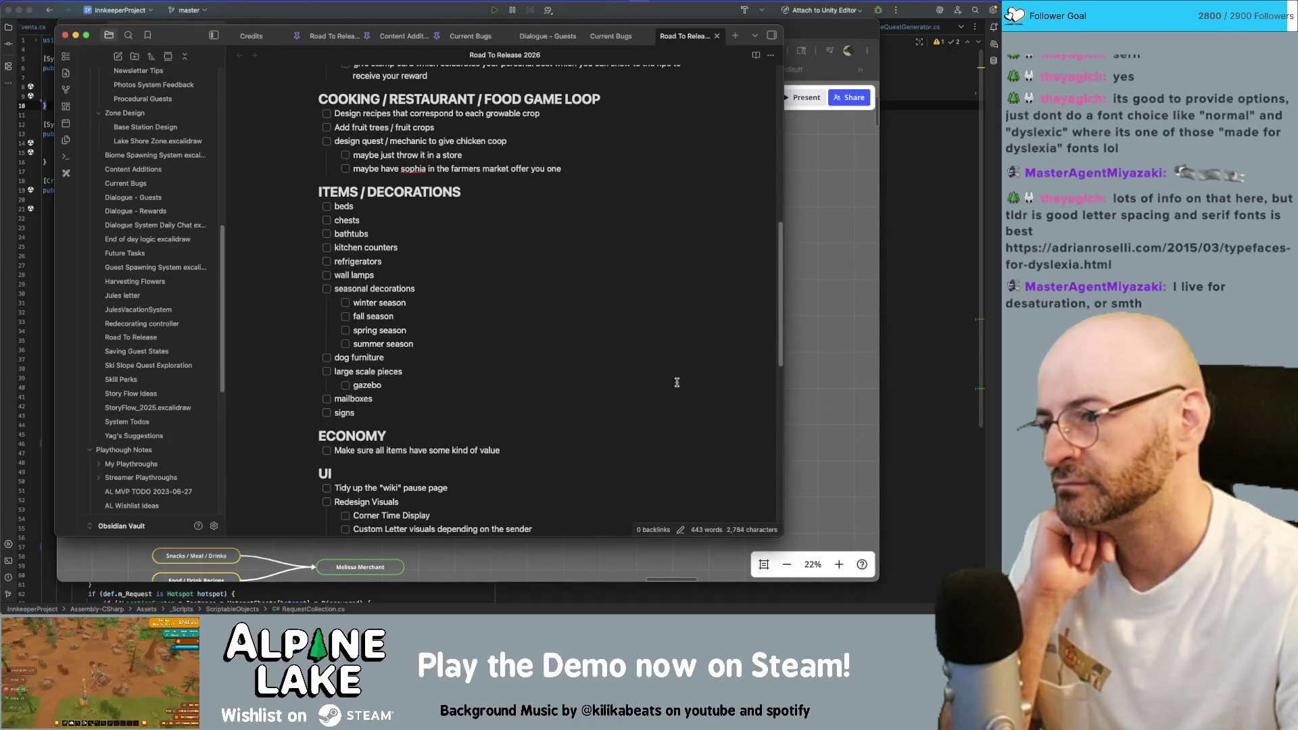
scroll(676, 382, "down", 4)
scroll(659, 365, "up", 15)
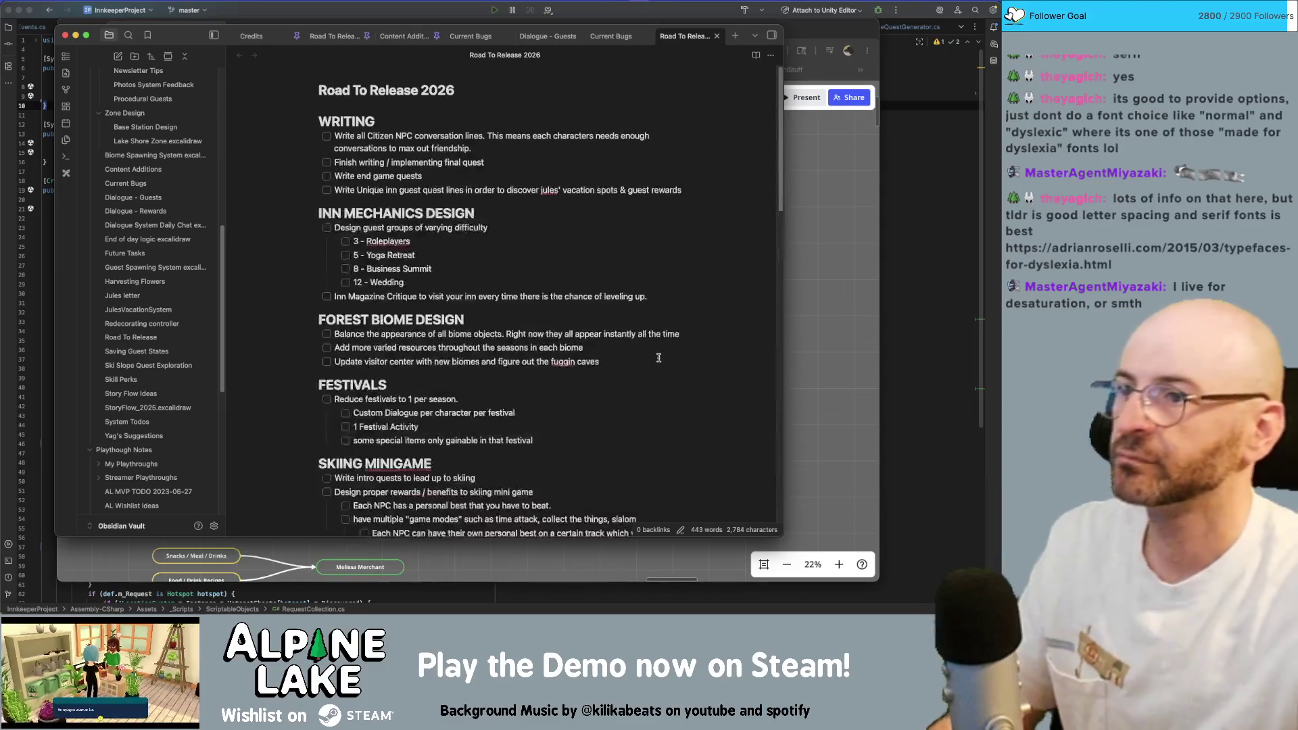
scroll(654, 345, "down", 1)
scroll(642, 309, "up", 1)
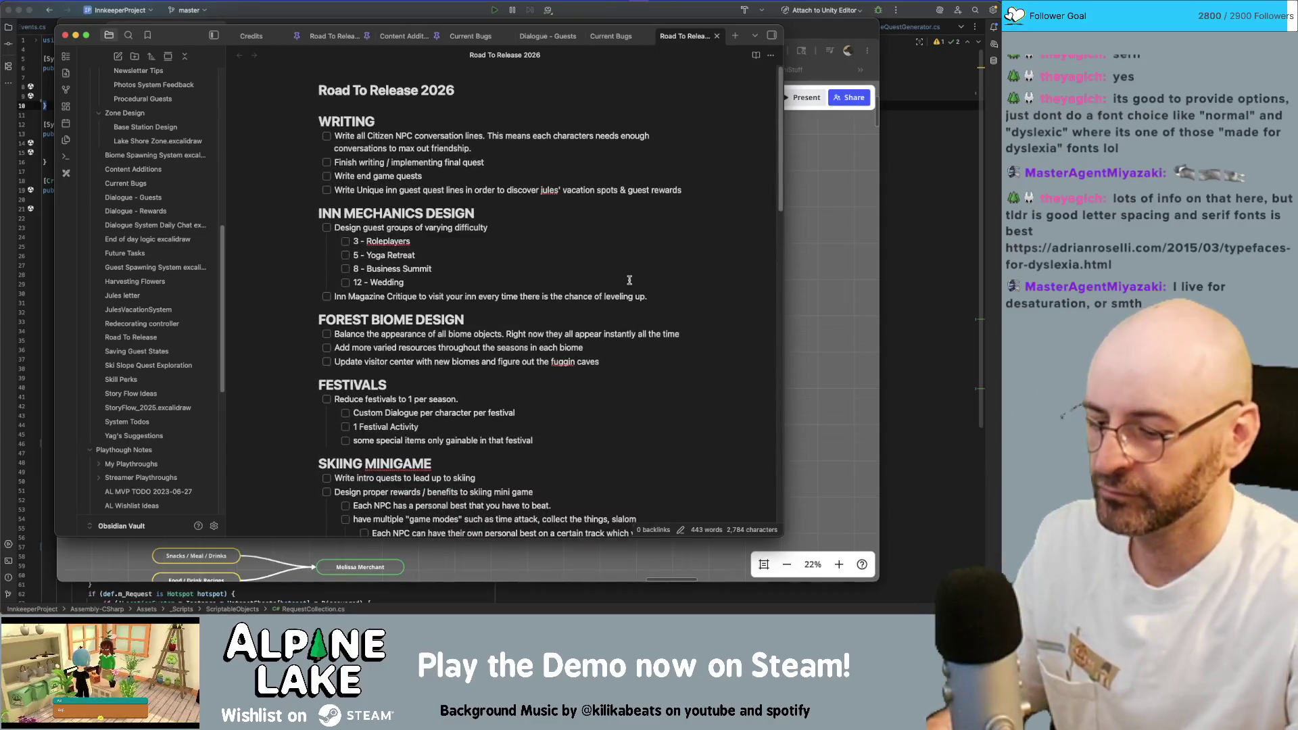
key("super+minus")
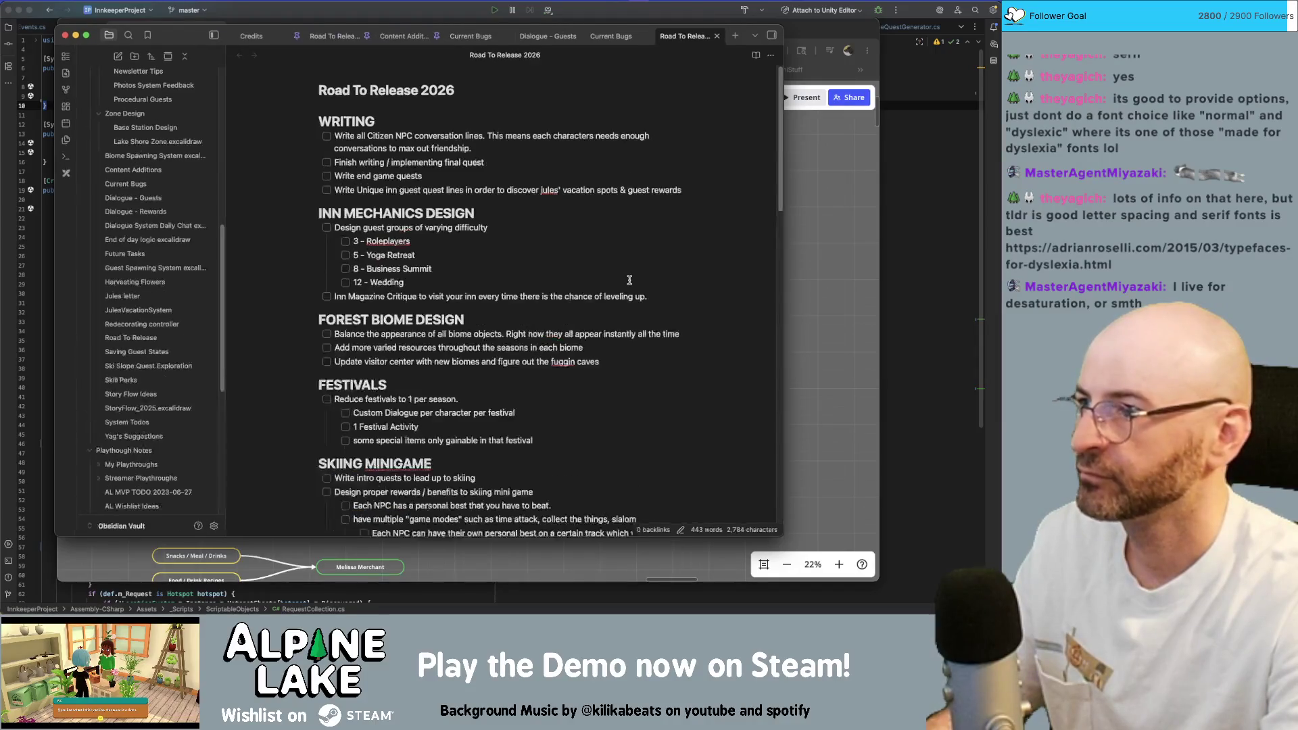
key("super+equal")
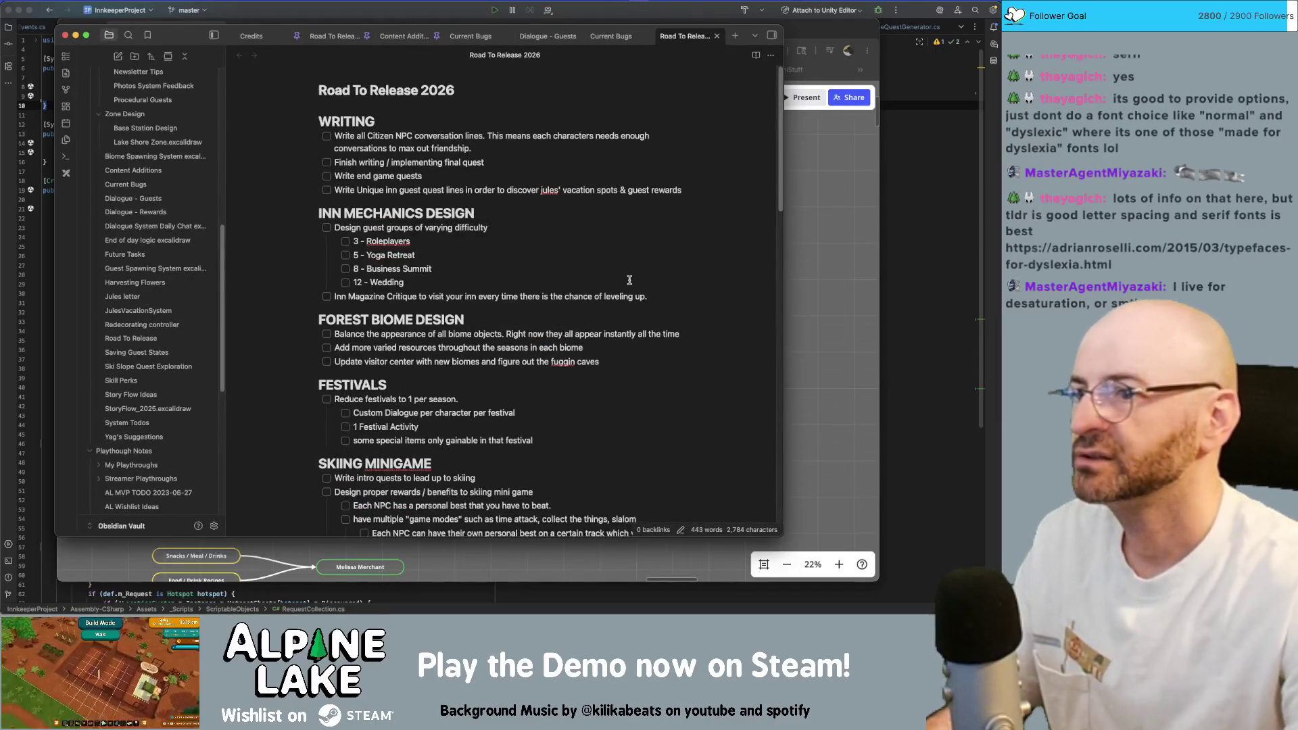
key("super+a")
right_click(455, 194)
mouse_move(515, 292)
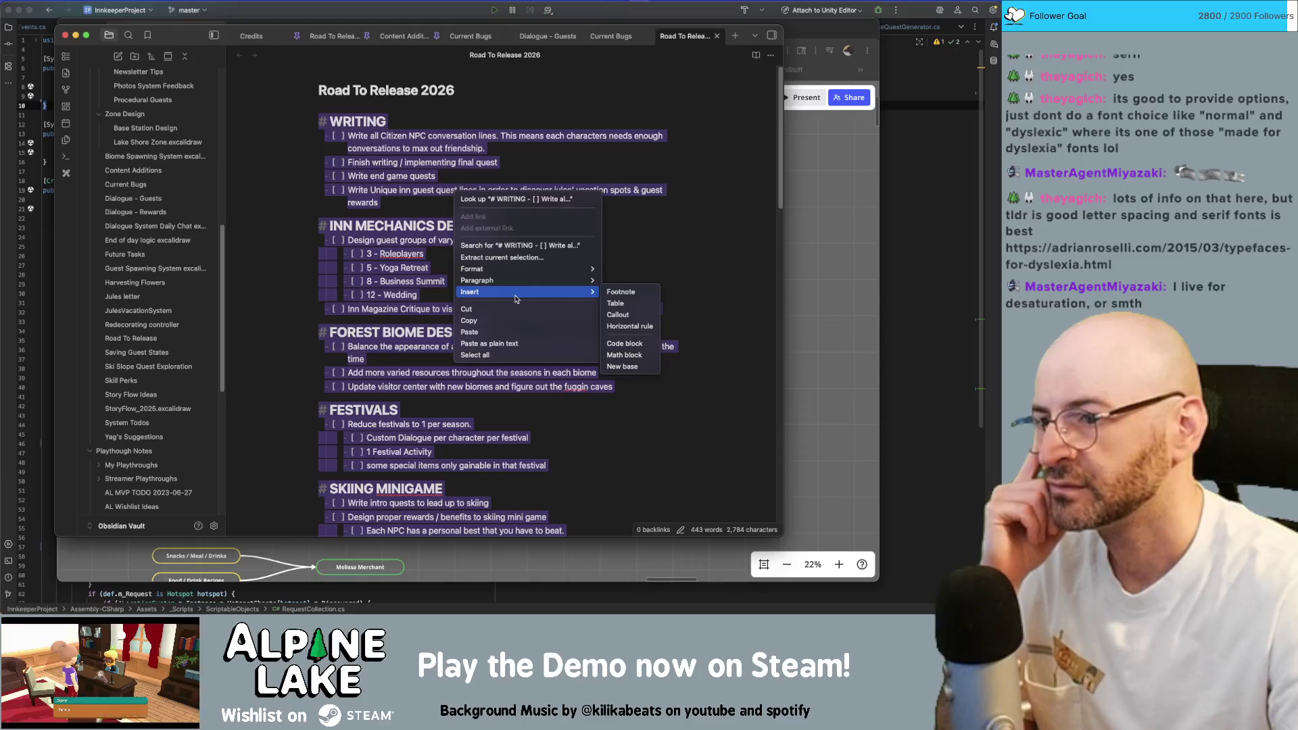
left_click(668, 240)
left_click(642, 190)
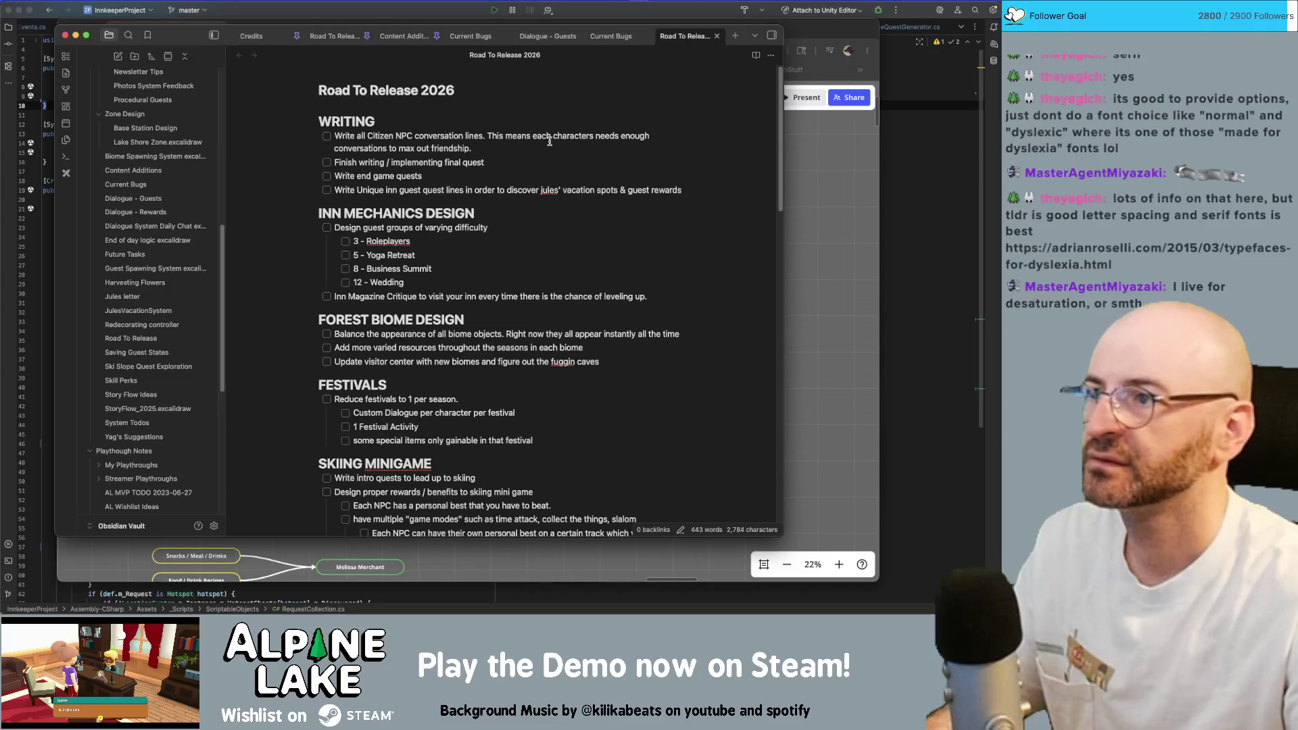
key("ctrl+a")
left_click(153, 0)
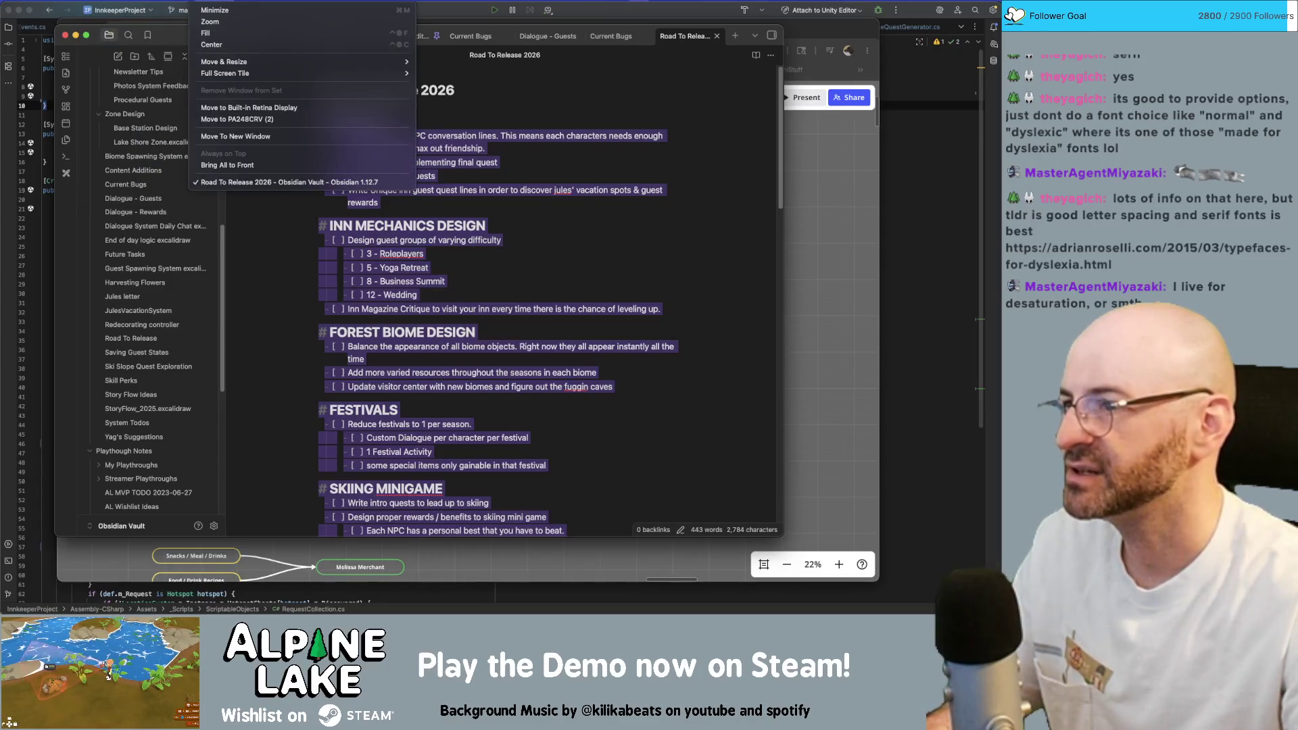
key("Escape")
left_click(568, 210)
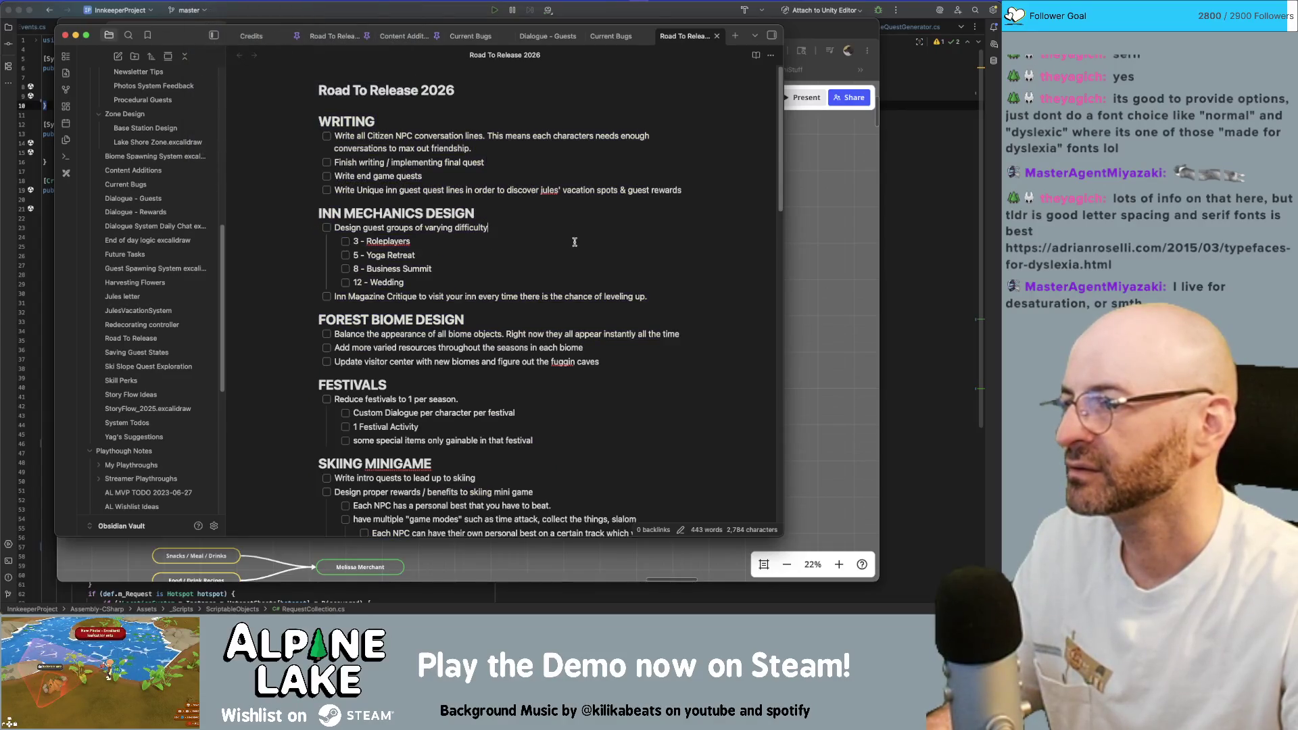
scroll(568, 212, "down", 3)
In the Gameplay Road To Release note, tick only the Inn Stat 'decorate a room a certain way' task.
key("ctrl+shift+Tab")
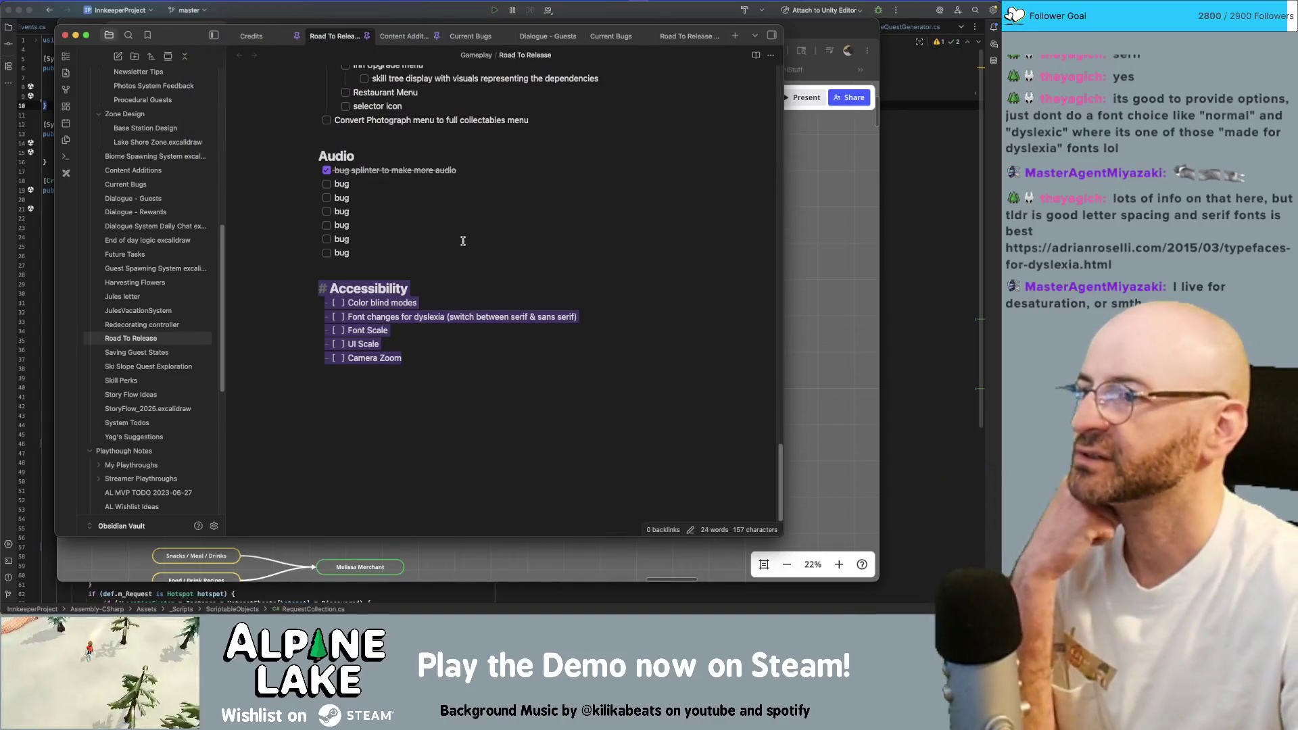
scroll(451, 192, "up", 5)
scroll(397, 215, "up", 1)
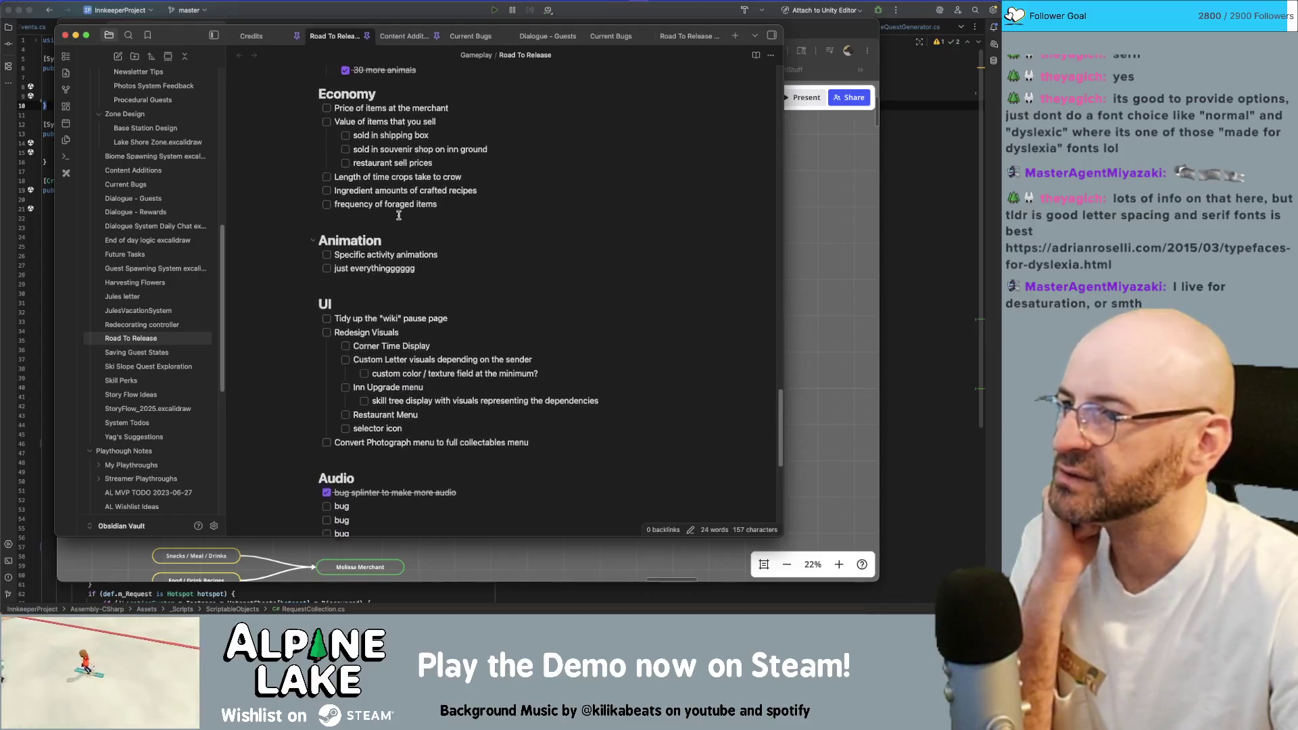
scroll(398, 215, "up", 2)
scroll(398, 215, "up", 3)
scroll(398, 216, "up", 4)
scroll(398, 215, "up", 1)
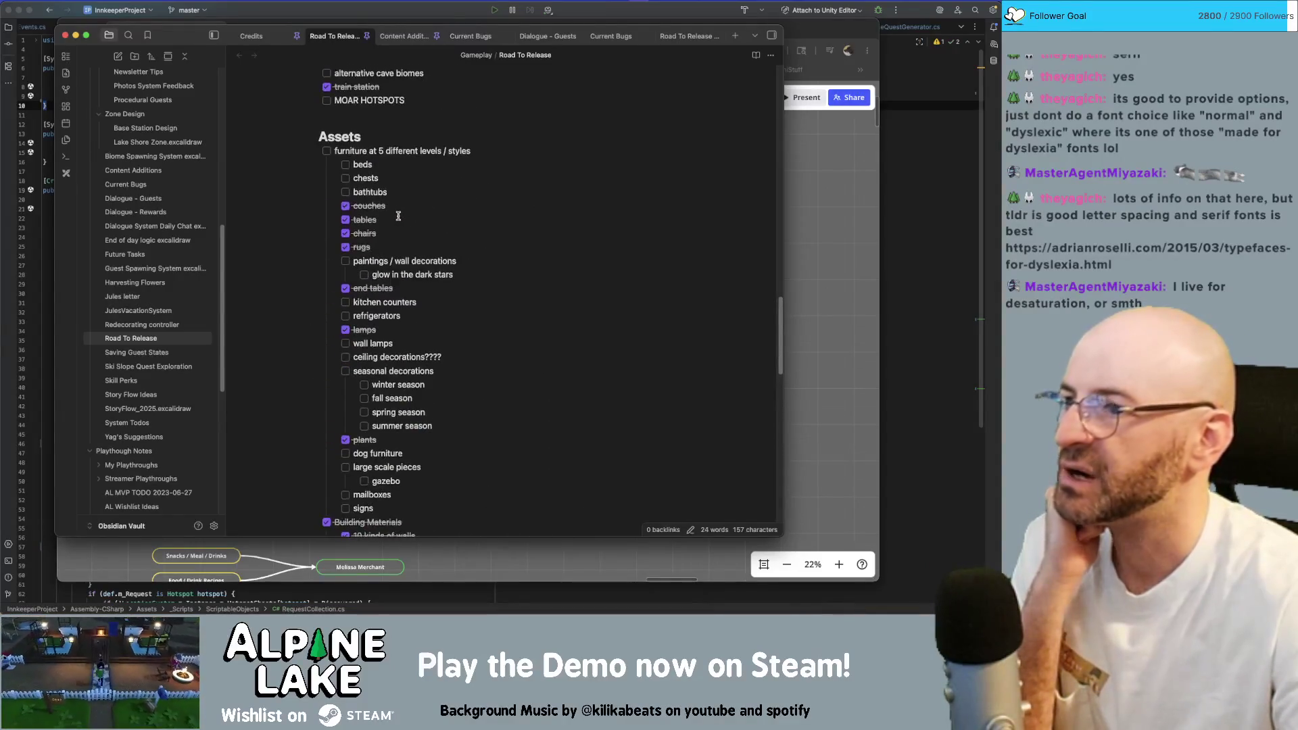
scroll(372, 195, "up", 1)
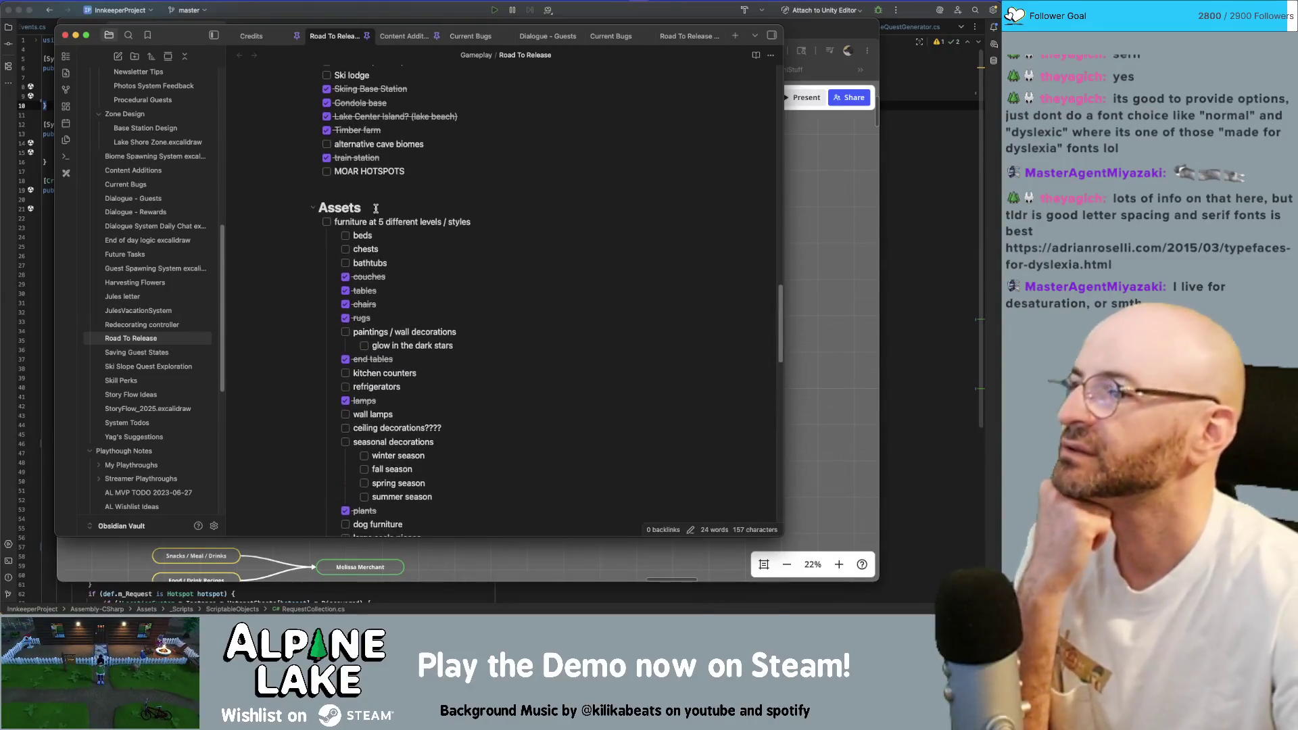
scroll(375, 203, "up", 1)
scroll(377, 209, "up", 1)
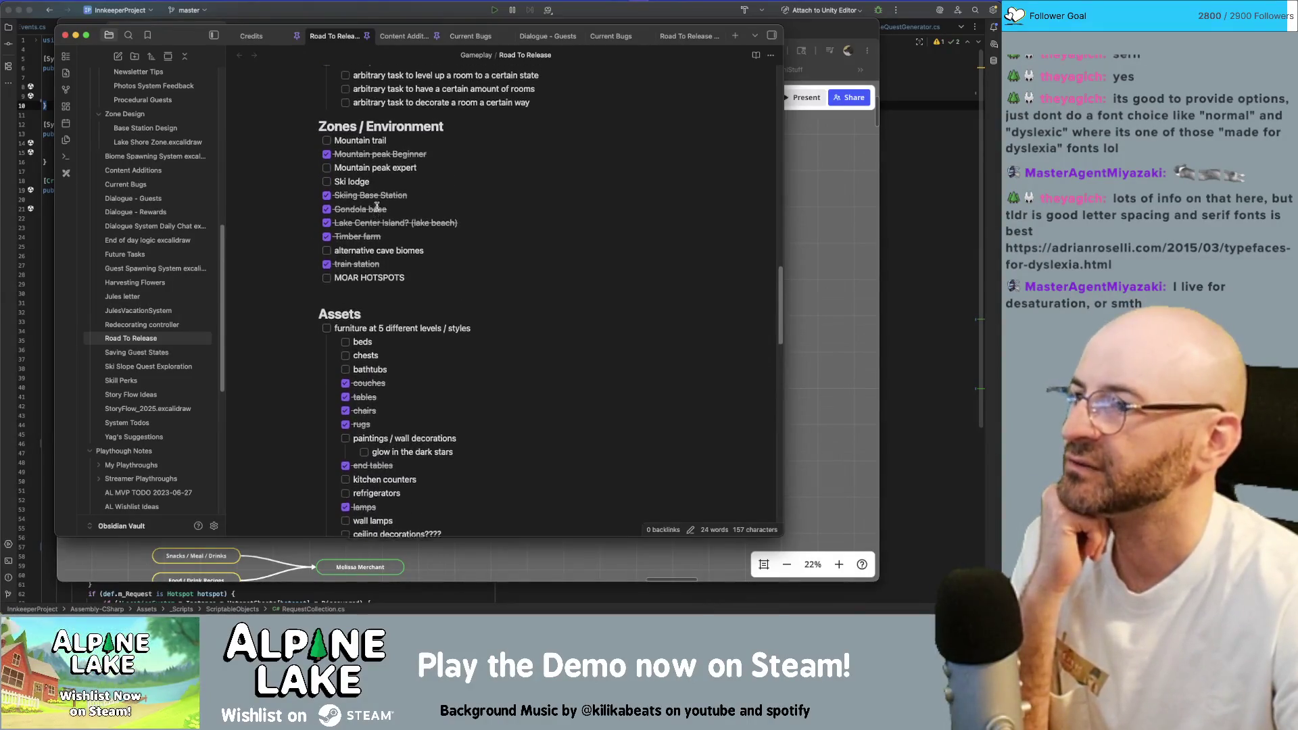
scroll(386, 218, "up", 1)
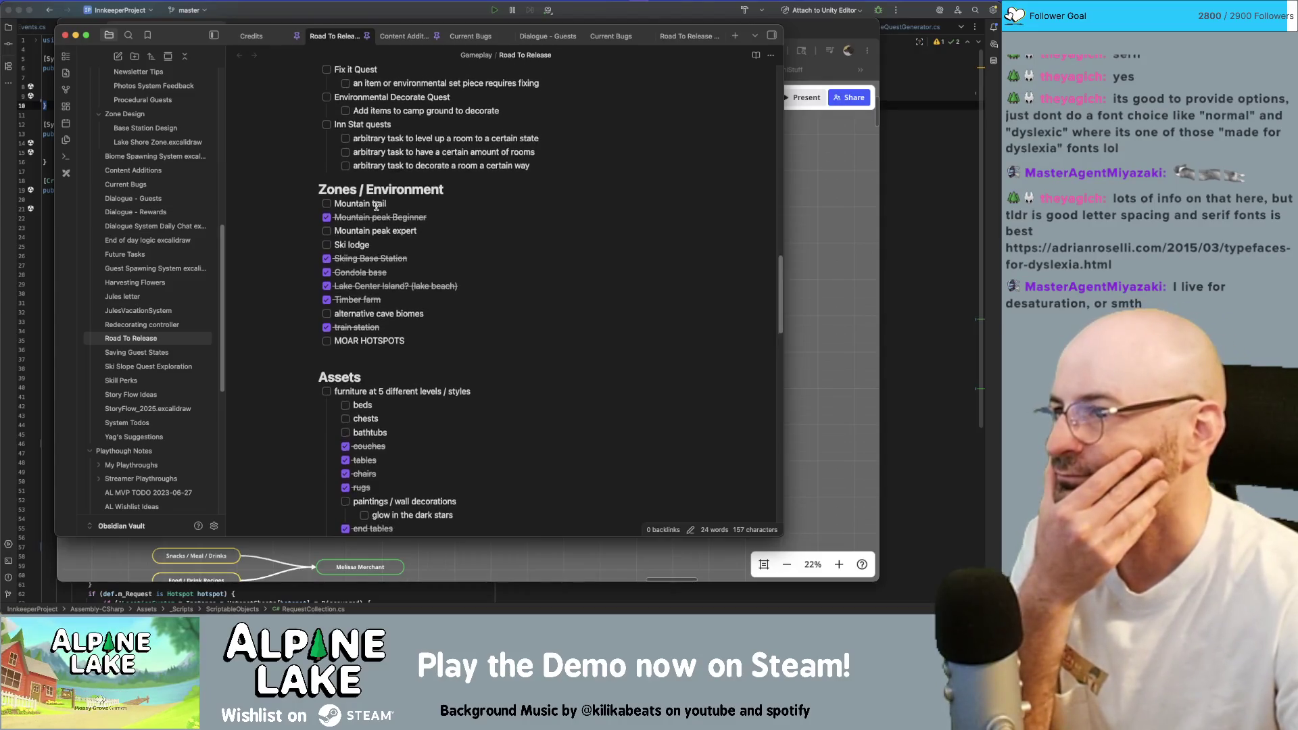
scroll(436, 255, "up", 1)
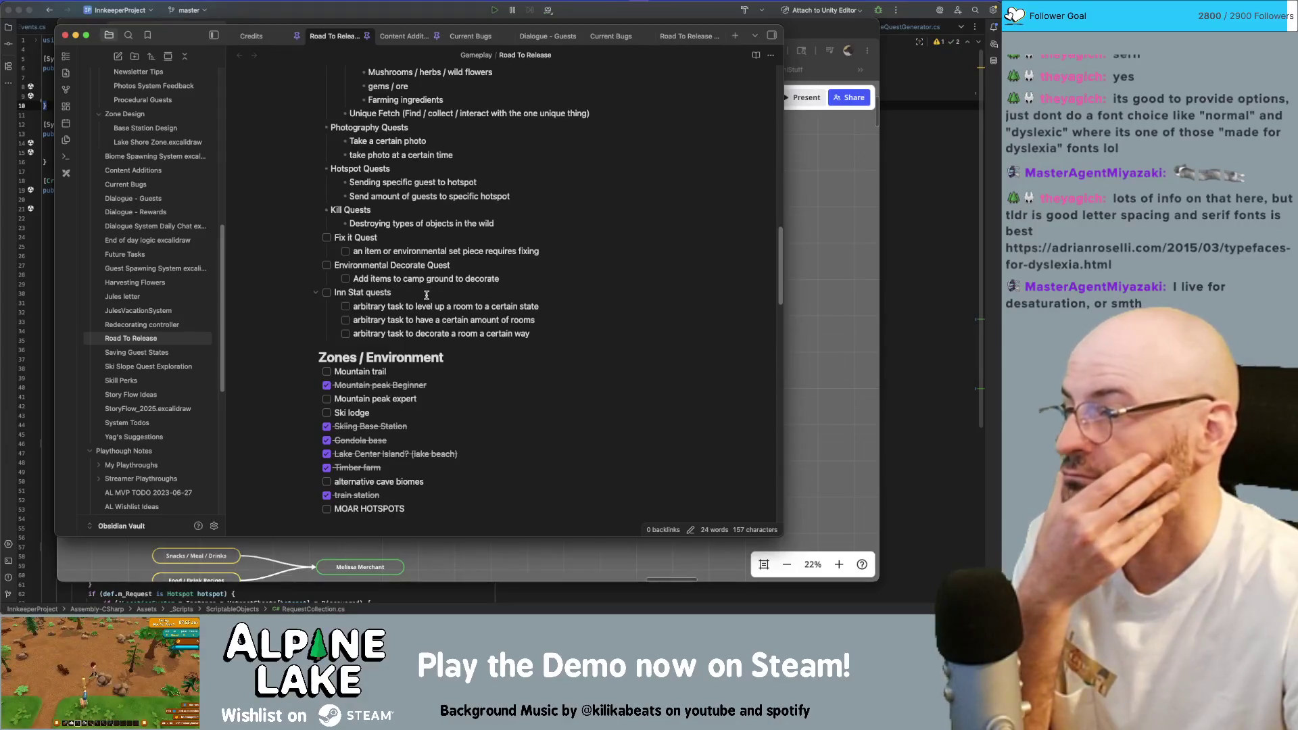
left_click(345, 306)
left_click(346, 333)
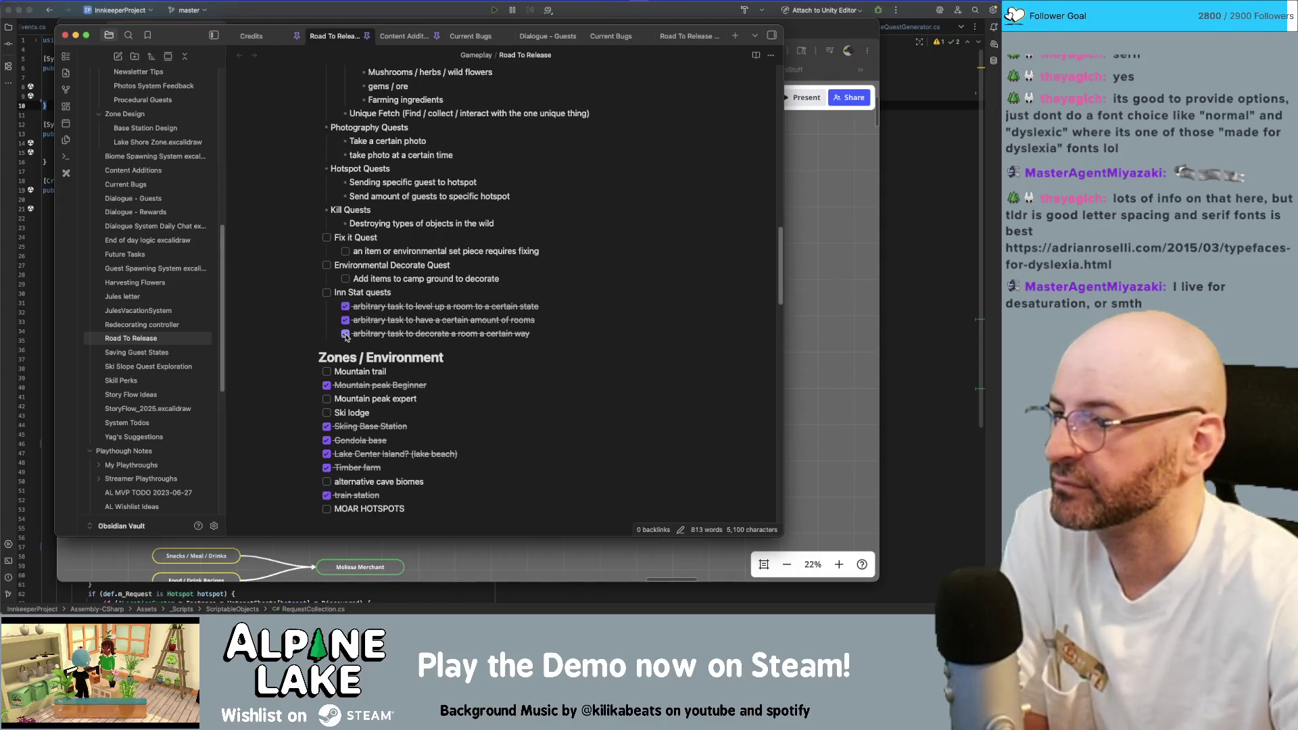
left_click(346, 319)
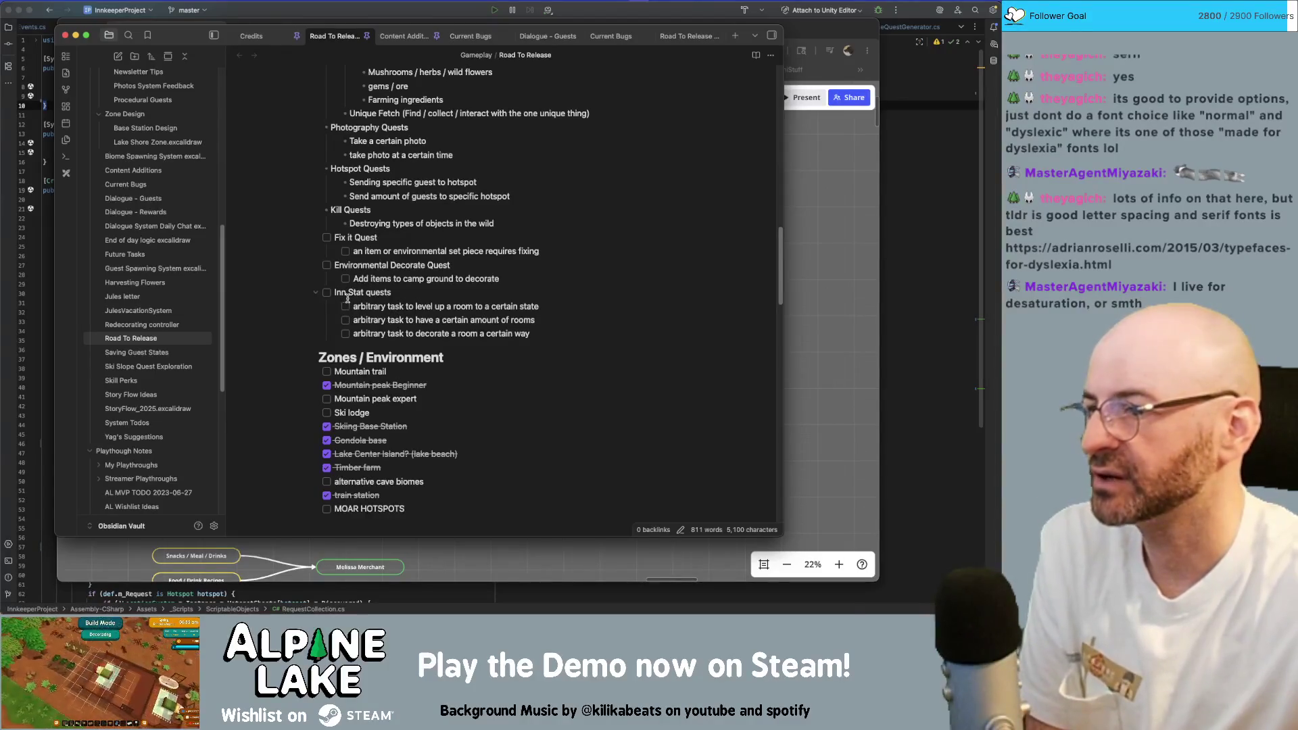
left_click(345, 333)
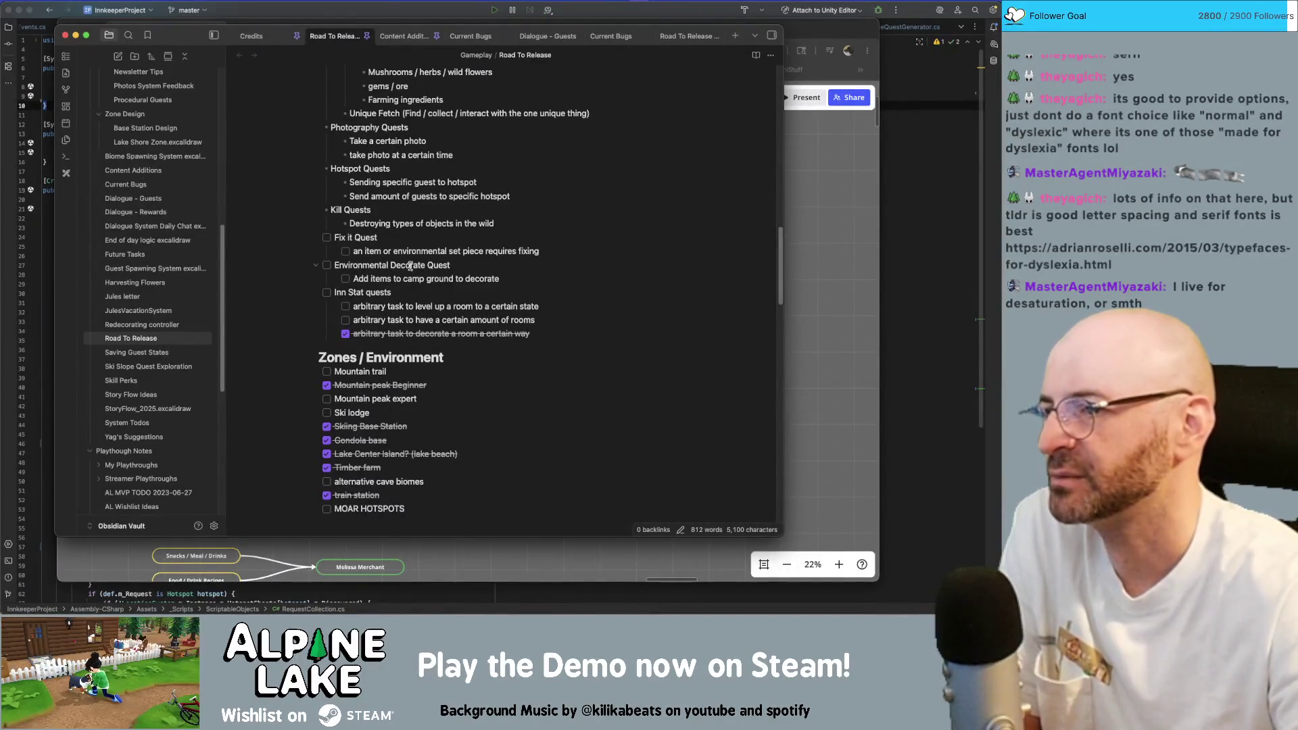
scroll(343, 250, "up", 1)
scroll(378, 264, "up", 2)
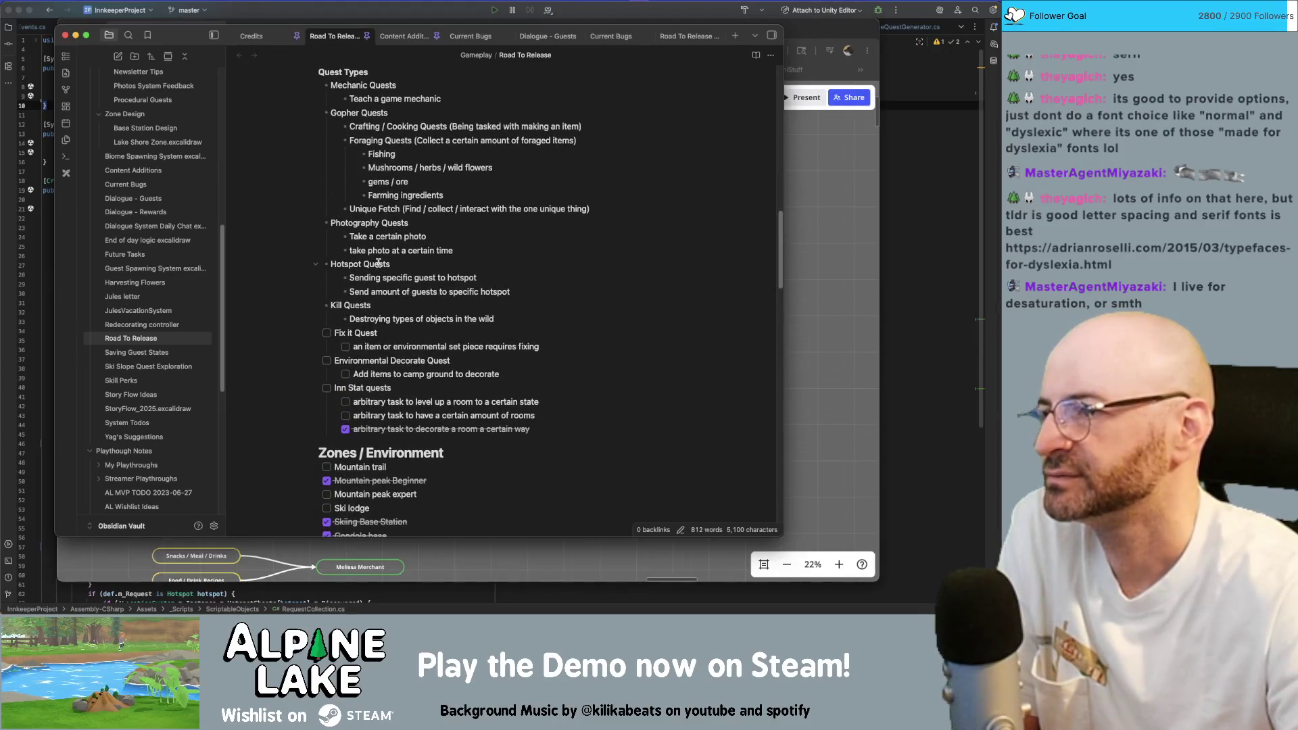
scroll(377, 262, "up", 2)
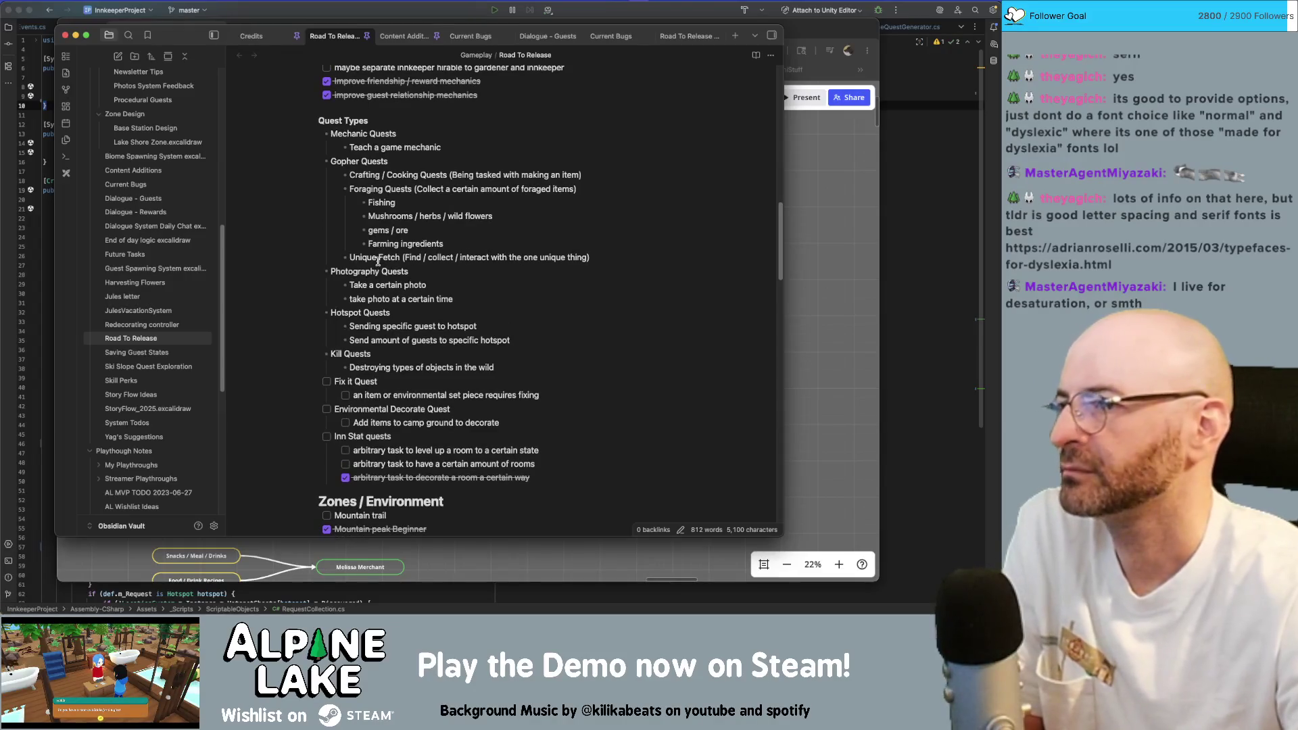
scroll(378, 262, "up", 1)
scroll(379, 259, "up", 3)
scroll(377, 261, "up", 1)
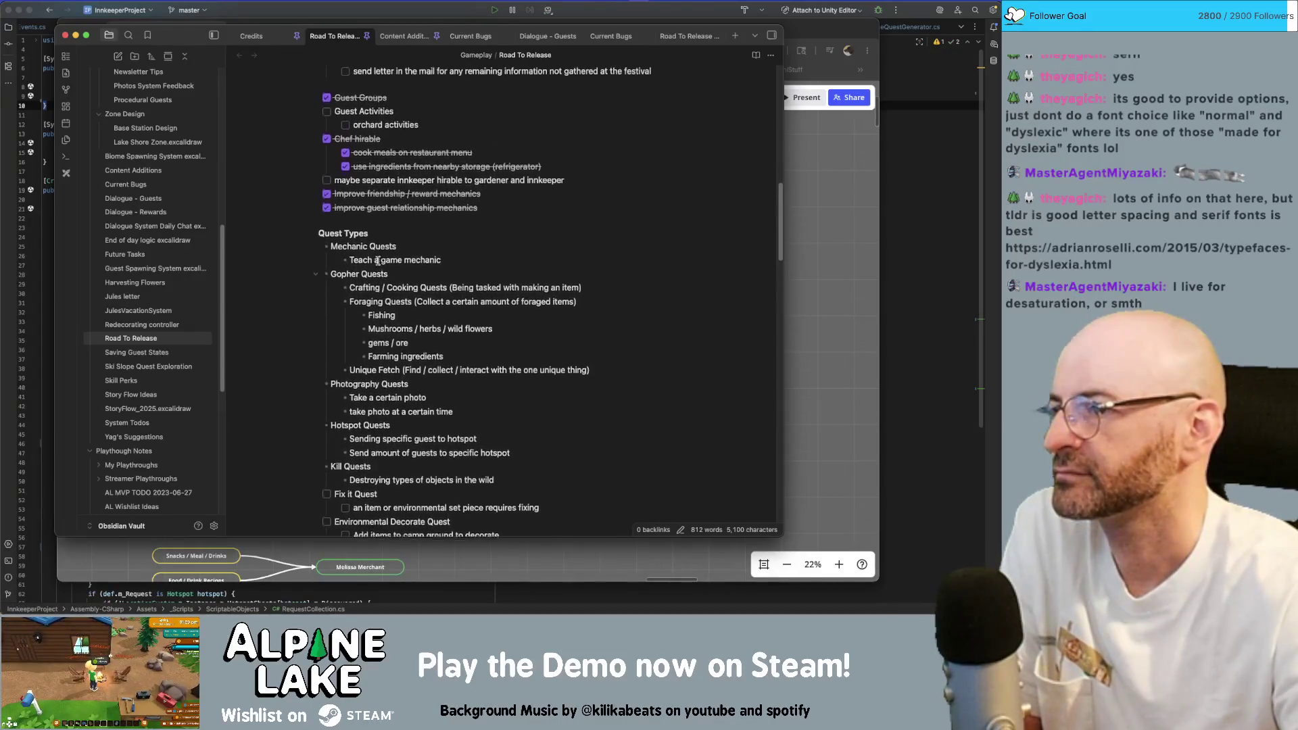
scroll(383, 231, "up", 2)
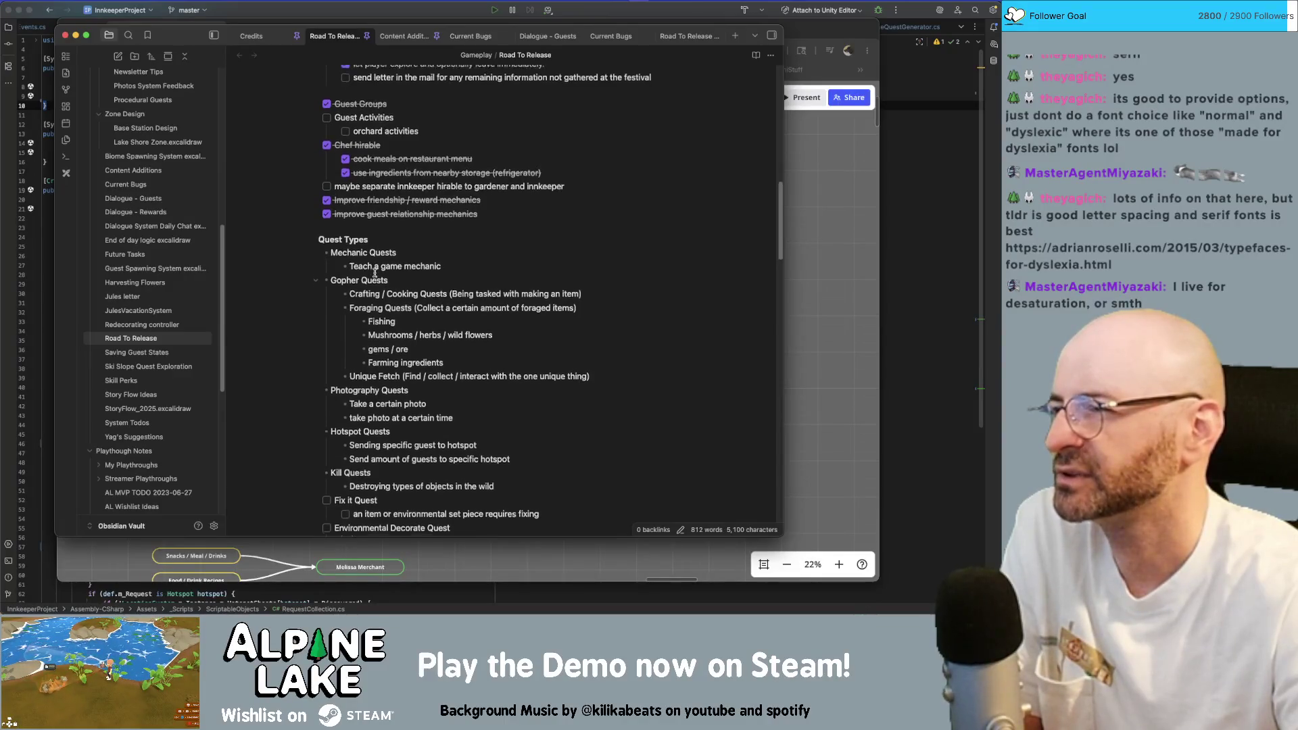
scroll(374, 274, "up", 4)
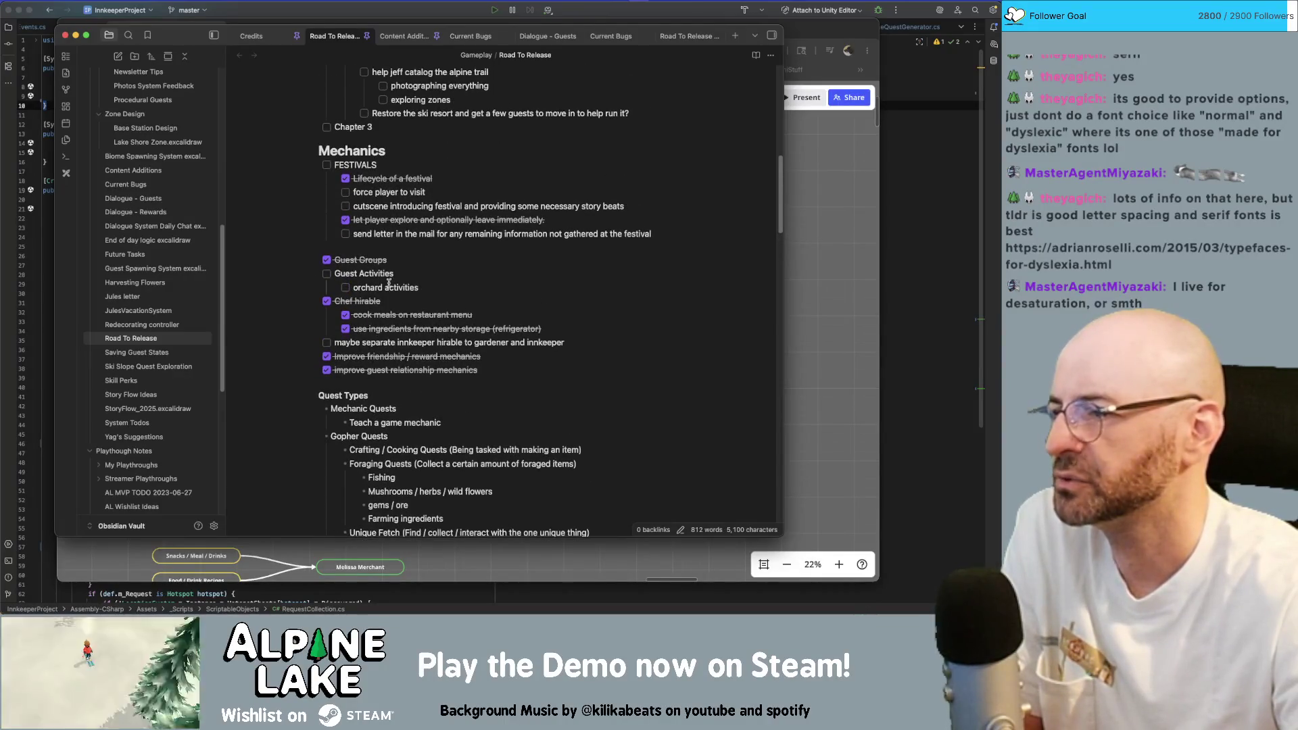
scroll(389, 281, "up", 2)
scroll(389, 281, "up", 1)
scroll(388, 281, "up", 2)
scroll(388, 282, "up", 2)
scroll(389, 281, "up", 1)
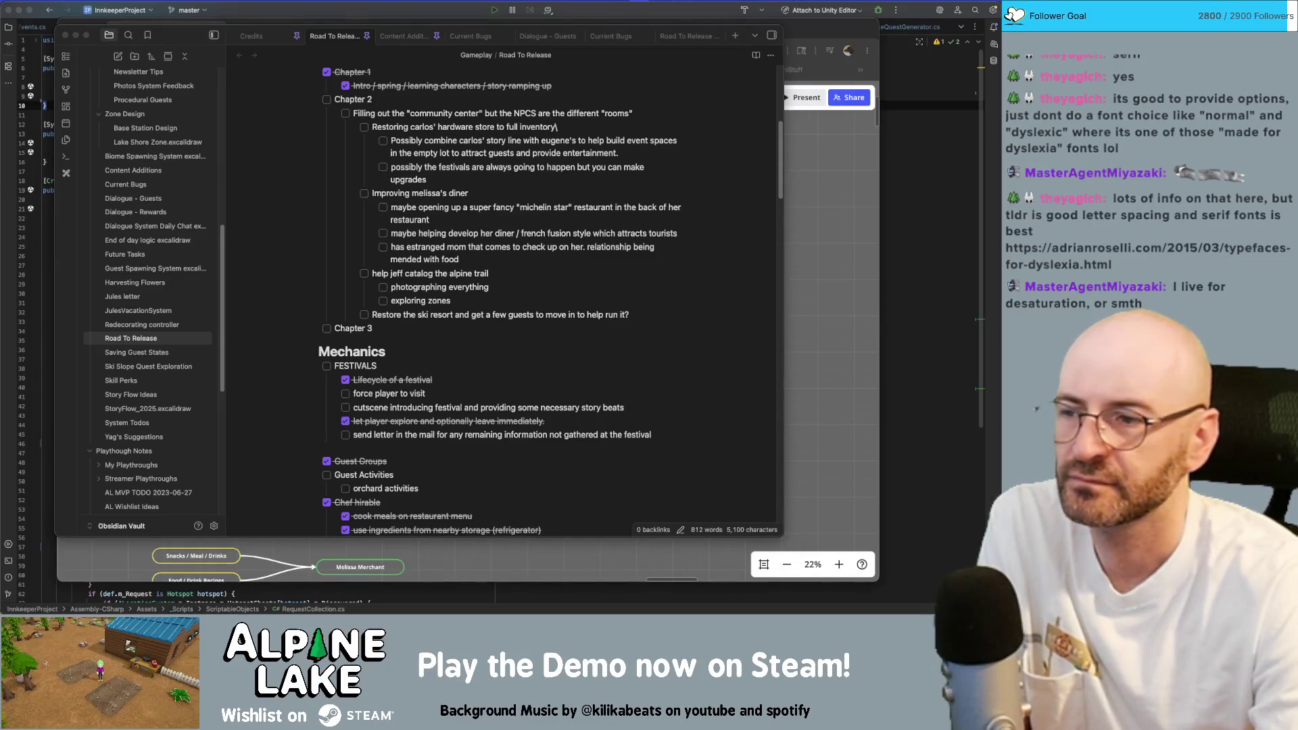
Refocus the notes window and switch to the Content Additions note.
left_click(588, 168)
scroll(584, 178, "up", 2)
scroll(577, 181, "up", 2)
scroll(578, 181, "up", 2)
scroll(578, 181, "up", 3)
scroll(578, 181, "down", 4)
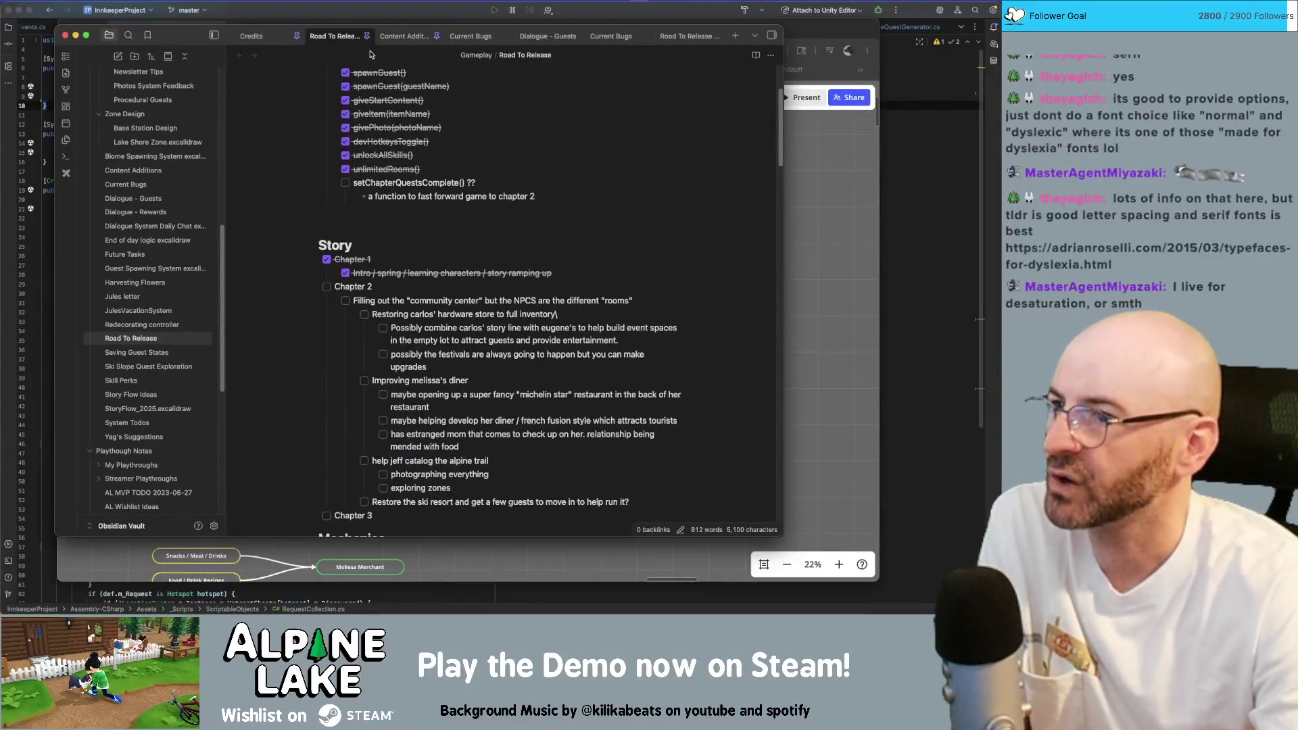
left_click(403, 36)
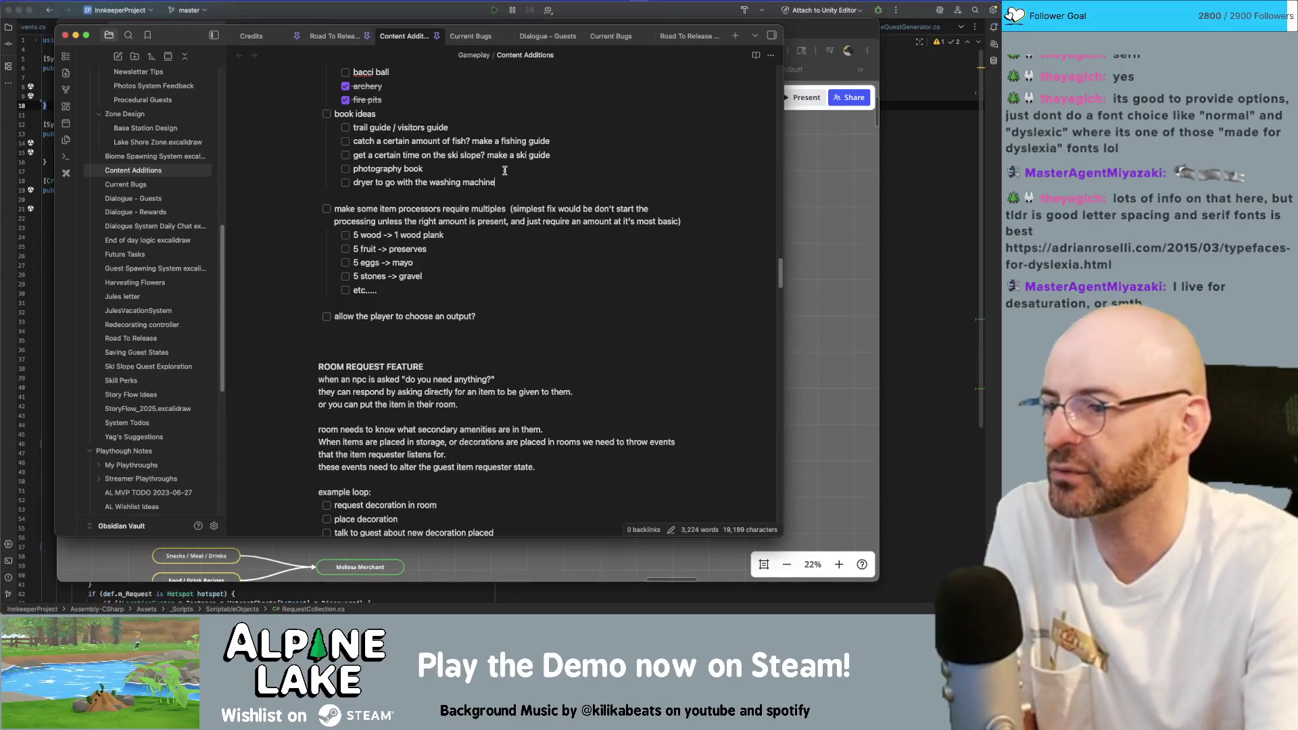
scroll(487, 161, "up", 1)
scroll(503, 173, "up", 5)
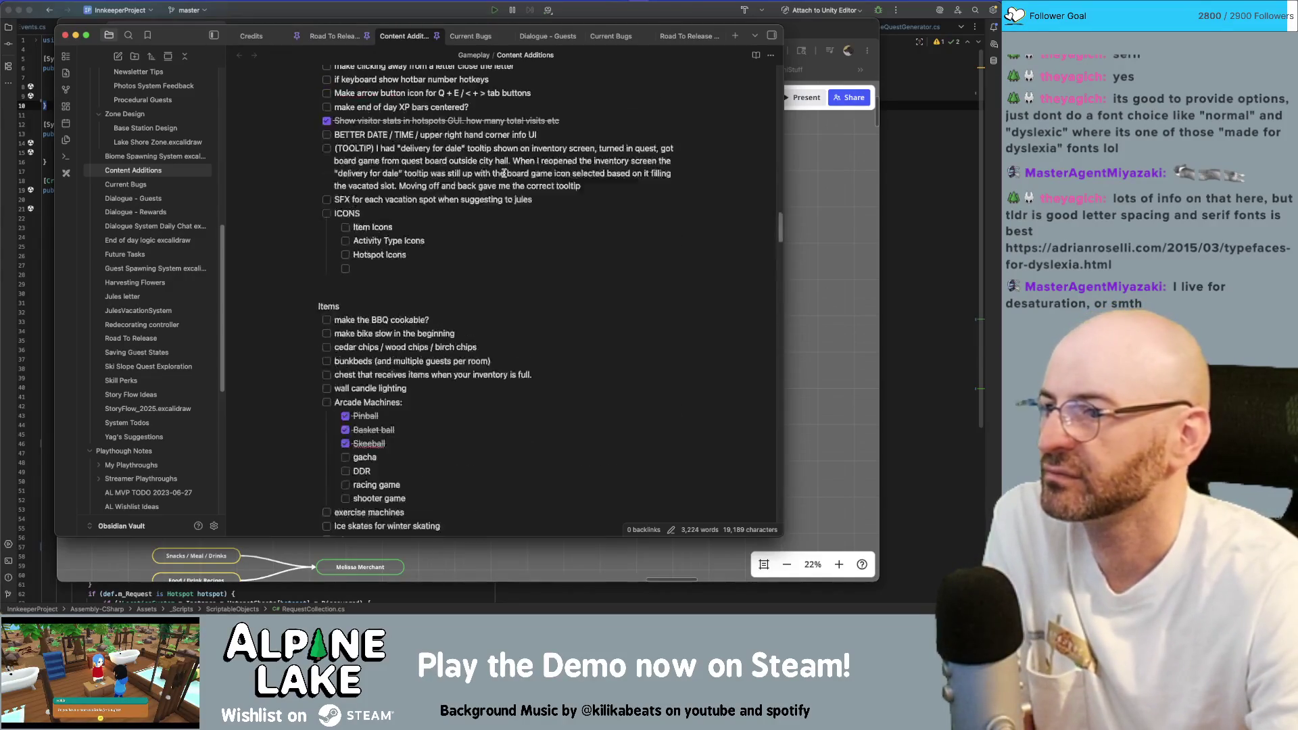
scroll(503, 172, "up", 5)
scroll(497, 170, "up", 5)
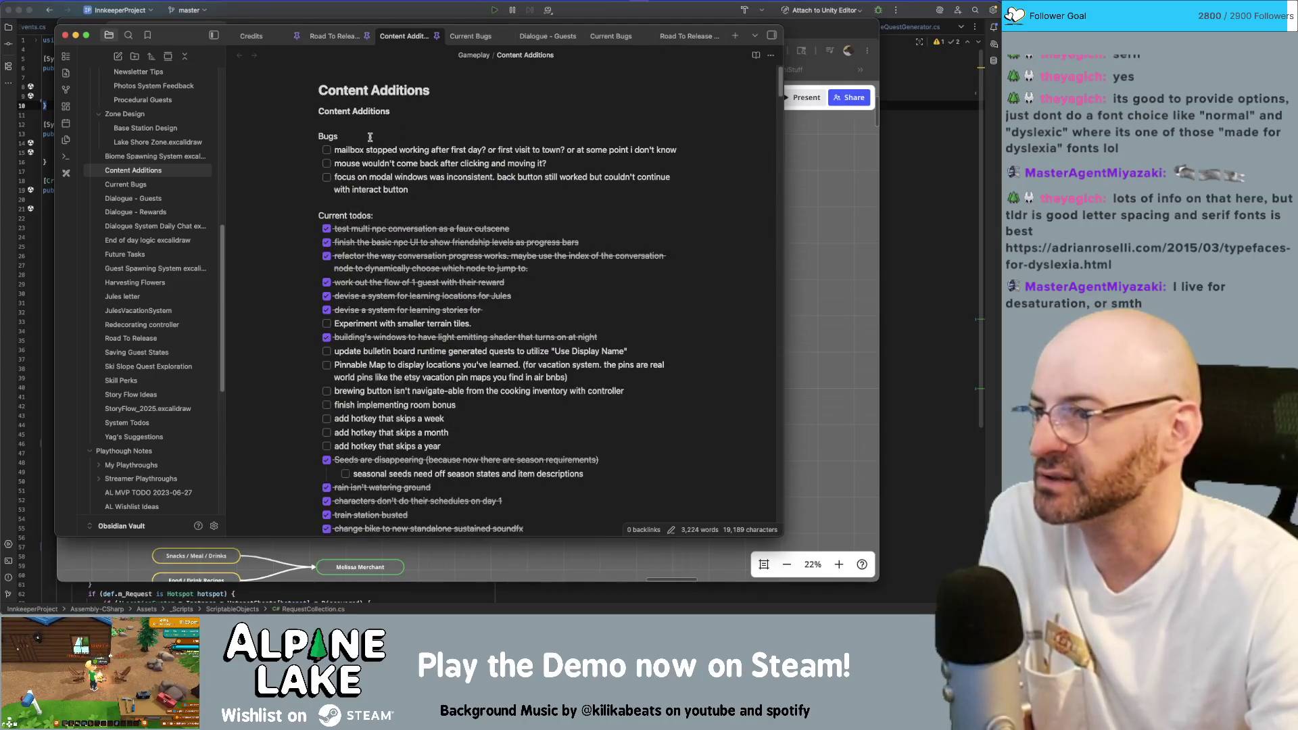
Mark the mailbox, mouse and modal-window-focus bugs as done.
left_click(327, 150)
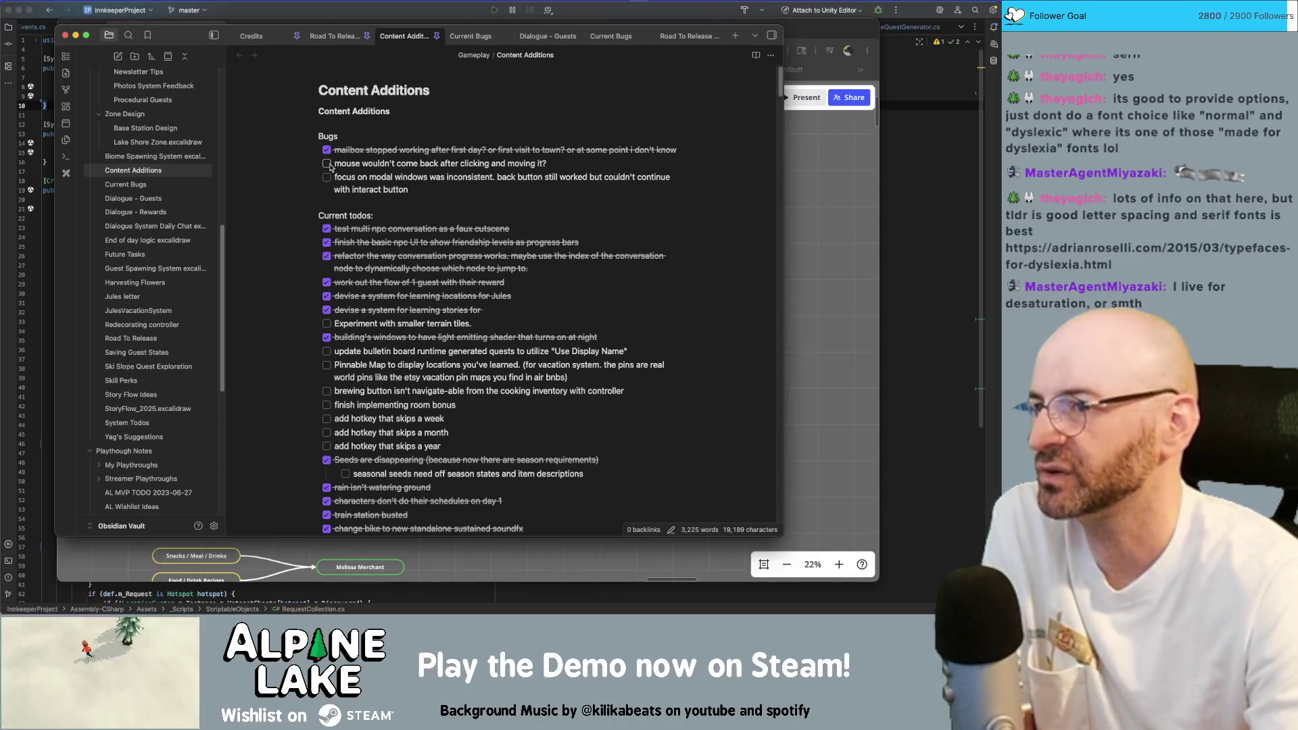
left_click(327, 163)
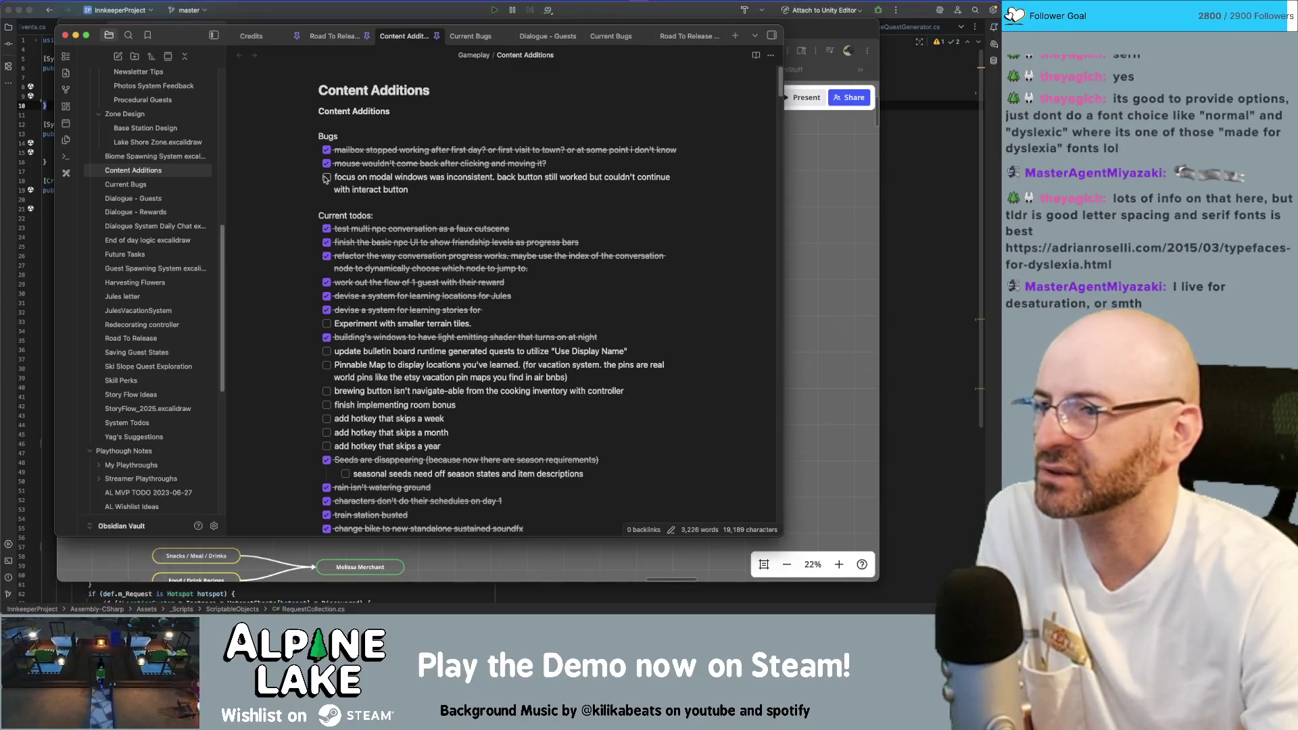
left_click(326, 177)
Delete the completed Bugs section, then move to the Road To Release 2026 note.
left_click_drag(422, 195, 309, 137)
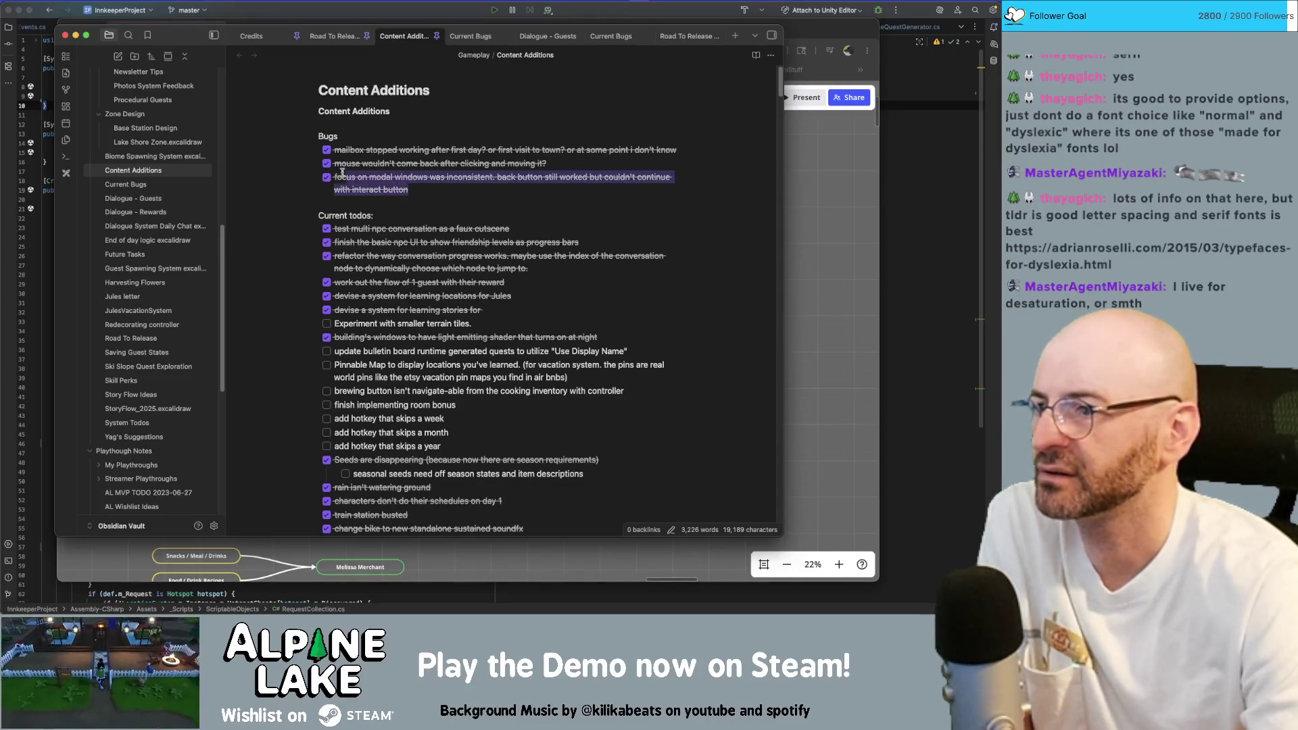
key("BackSpace")
key("BackSpace")
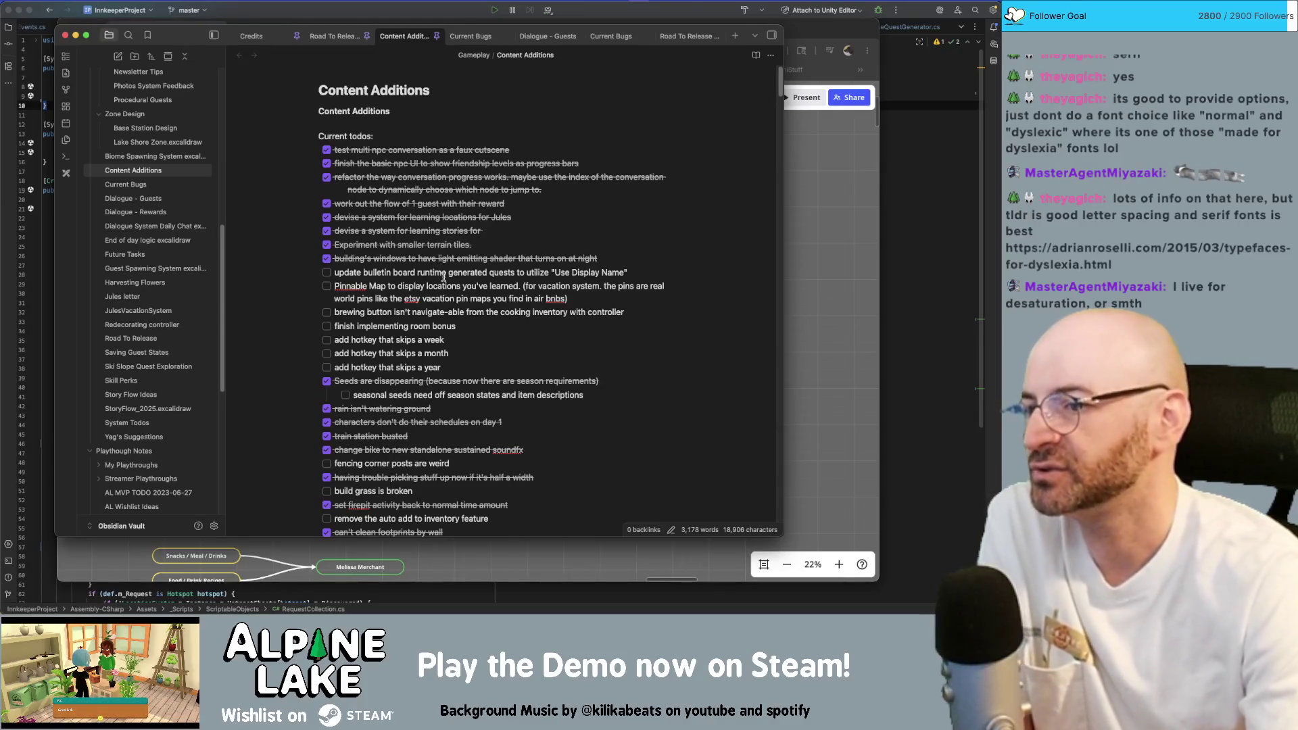
left_click(689, 35)
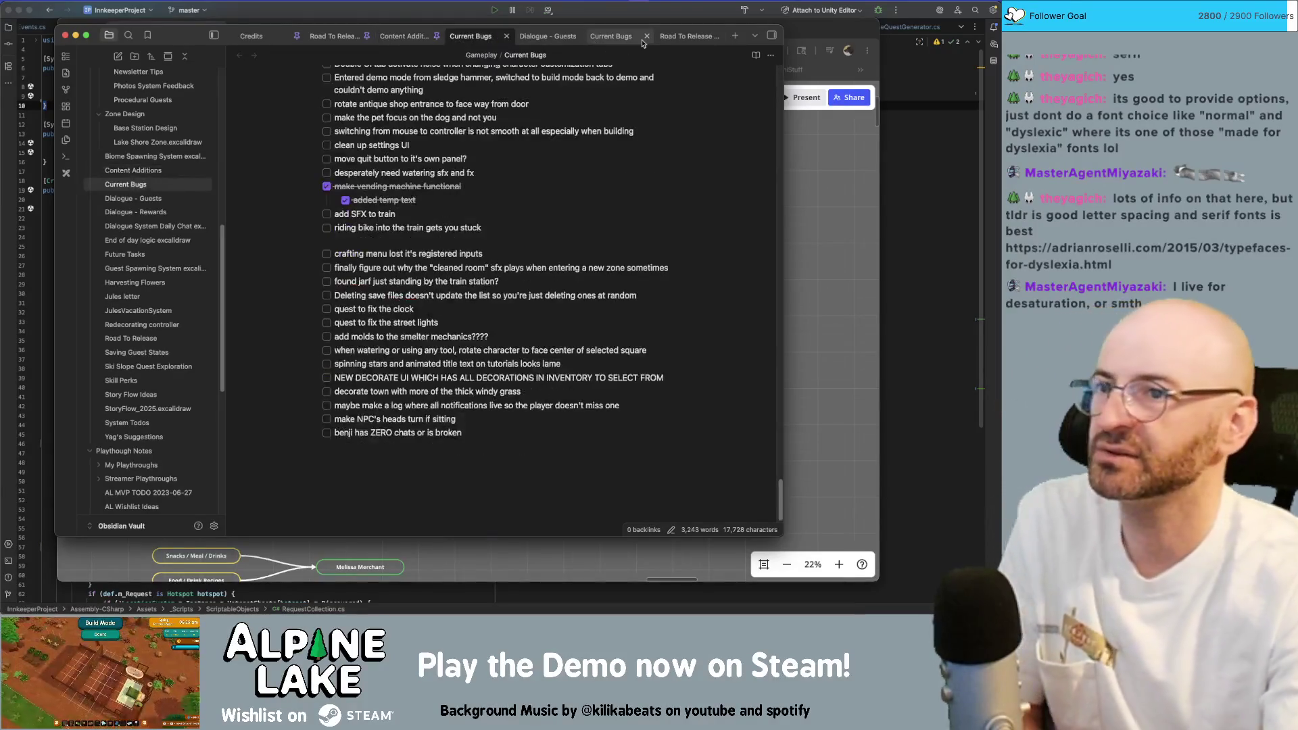
scroll(585, 274, "down", 3)
scroll(585, 274, "down", 3)
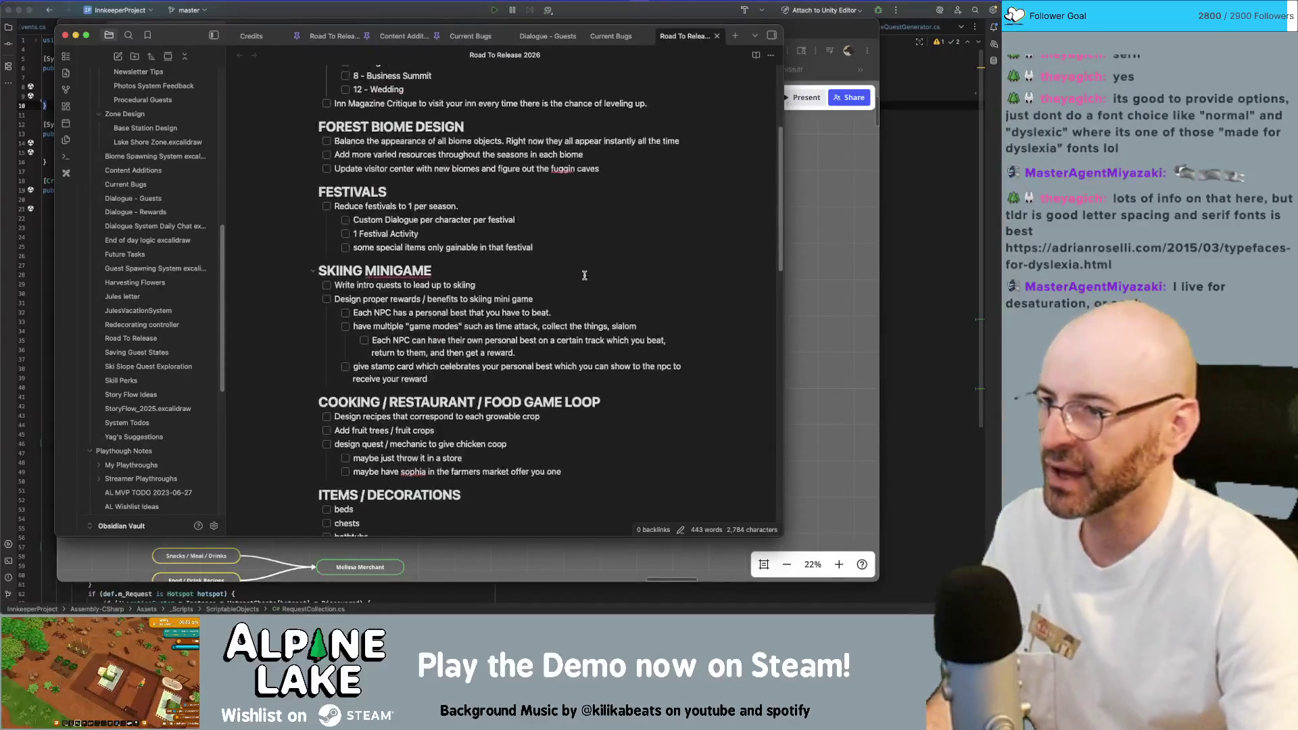
scroll(584, 275, "down", 3)
scroll(582, 276, "down", 3)
scroll(582, 275, "down", 5)
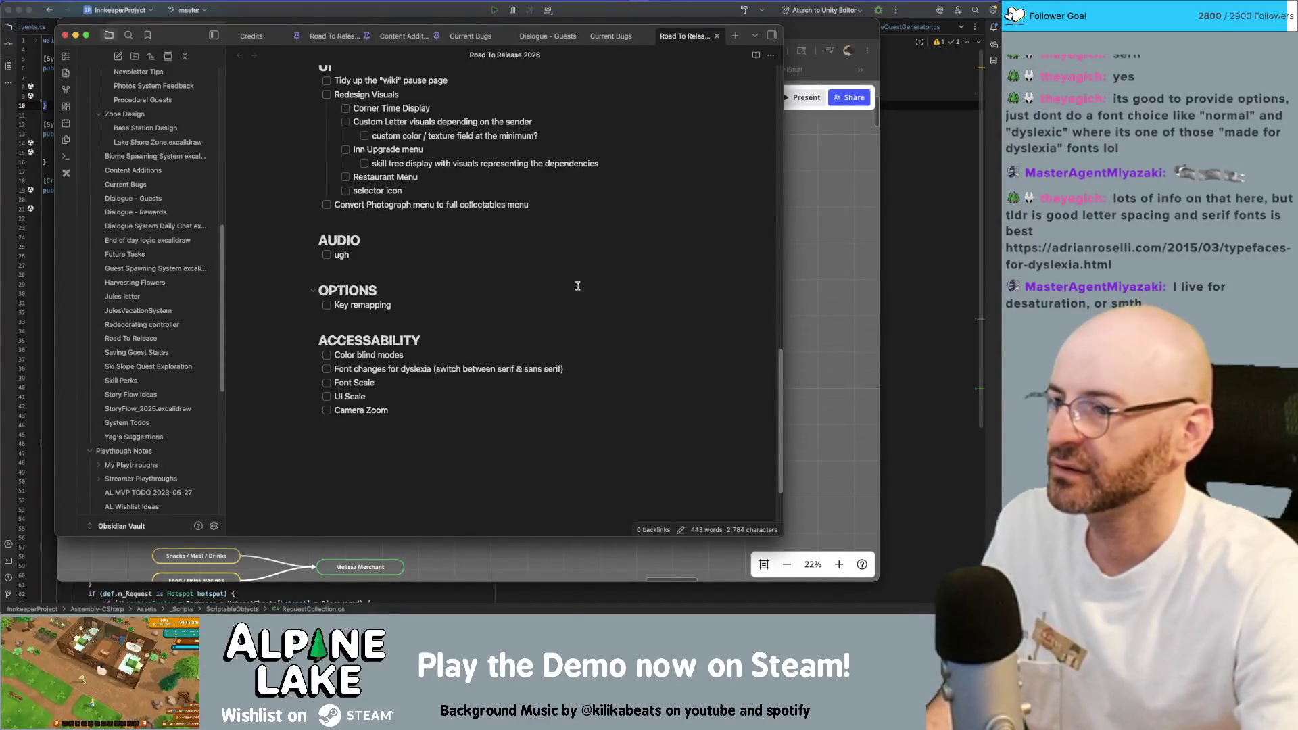
scroll(579, 289, "up", 5)
scroll(577, 294, "down", 3)
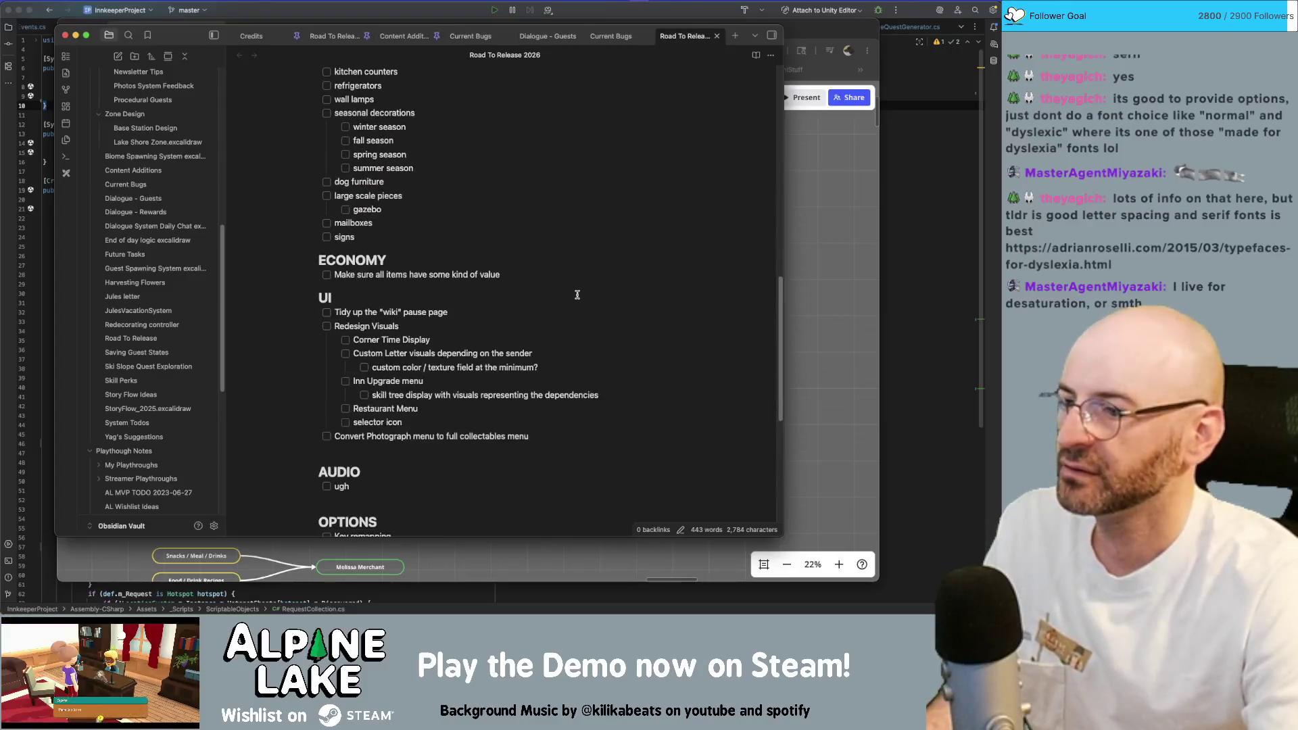
Add UI to-dos for map visuals/hotspot pins and a hotspot-versus-location legend, then go to Current Bugs.
left_click(595, 438)
key("Return")
type("Update the map")
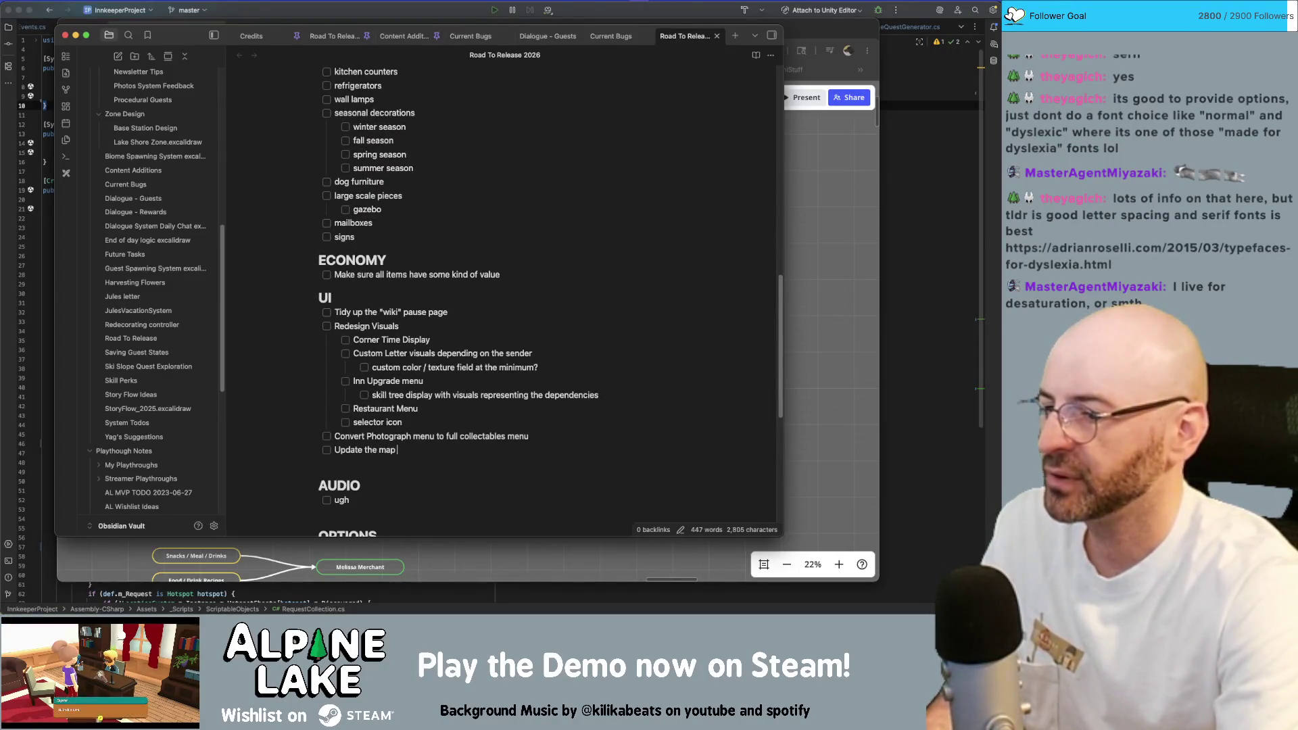
type("visuals andhotspot")
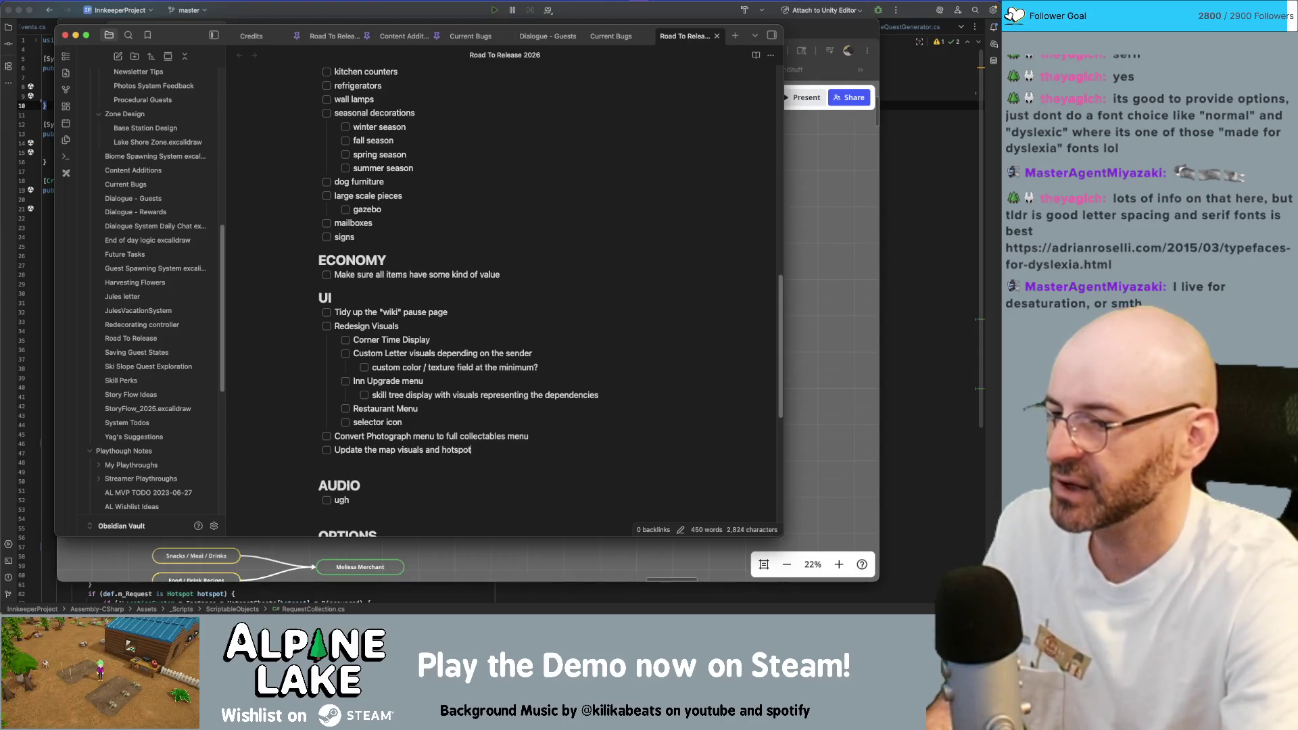
type(" pins to represen")
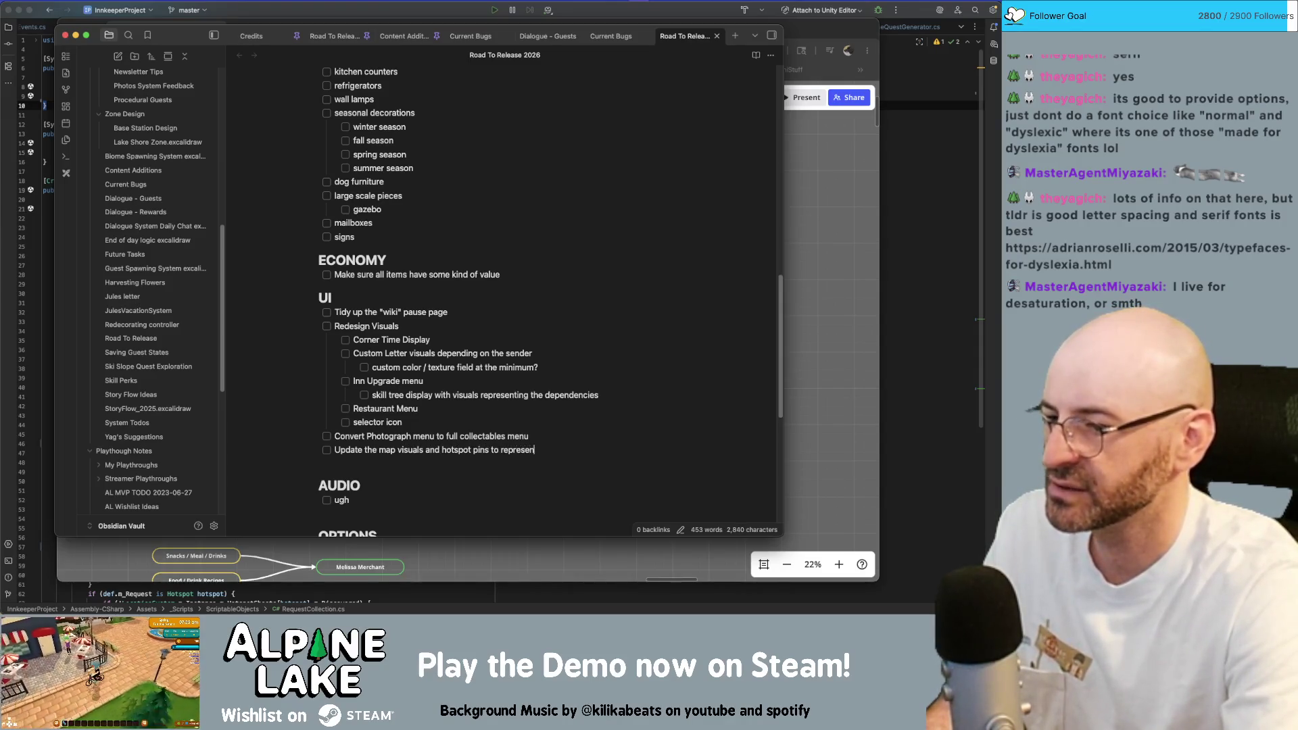
type("t the current")
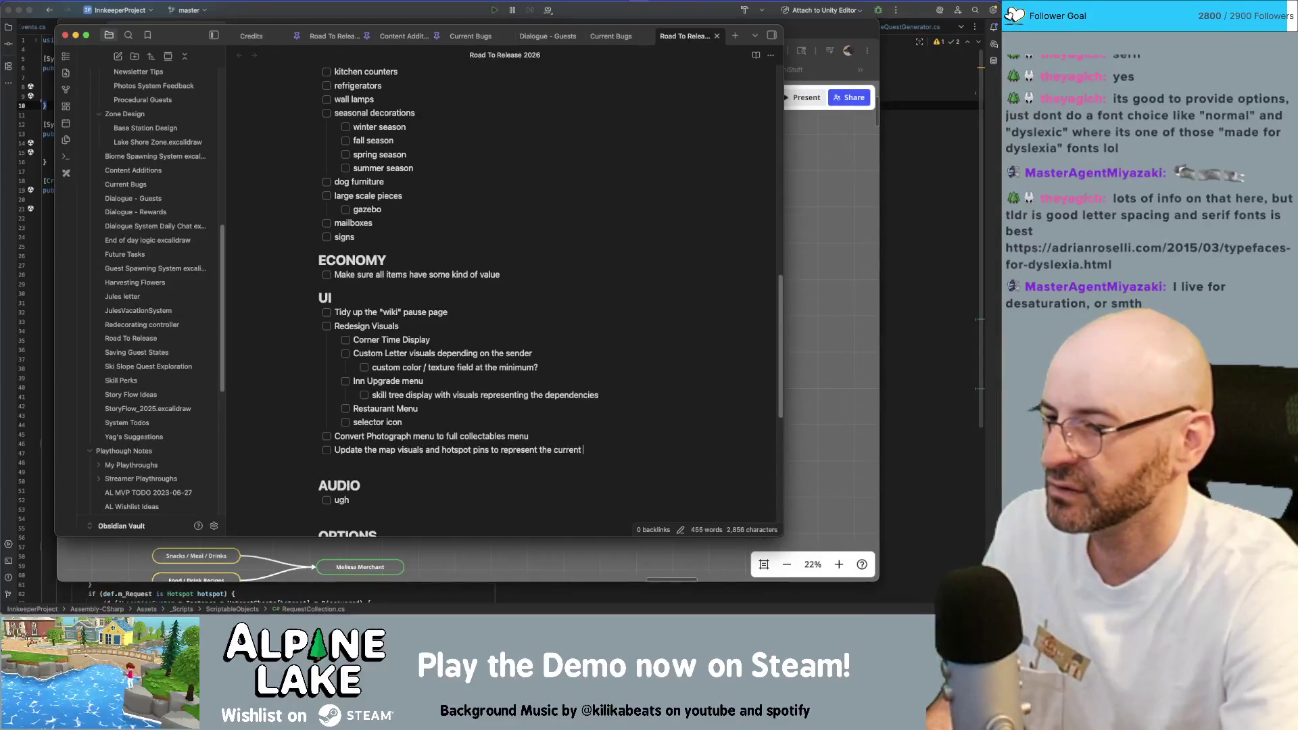
type("w")
type("tspots")
key("Return")
type("make a legend that defines wh")
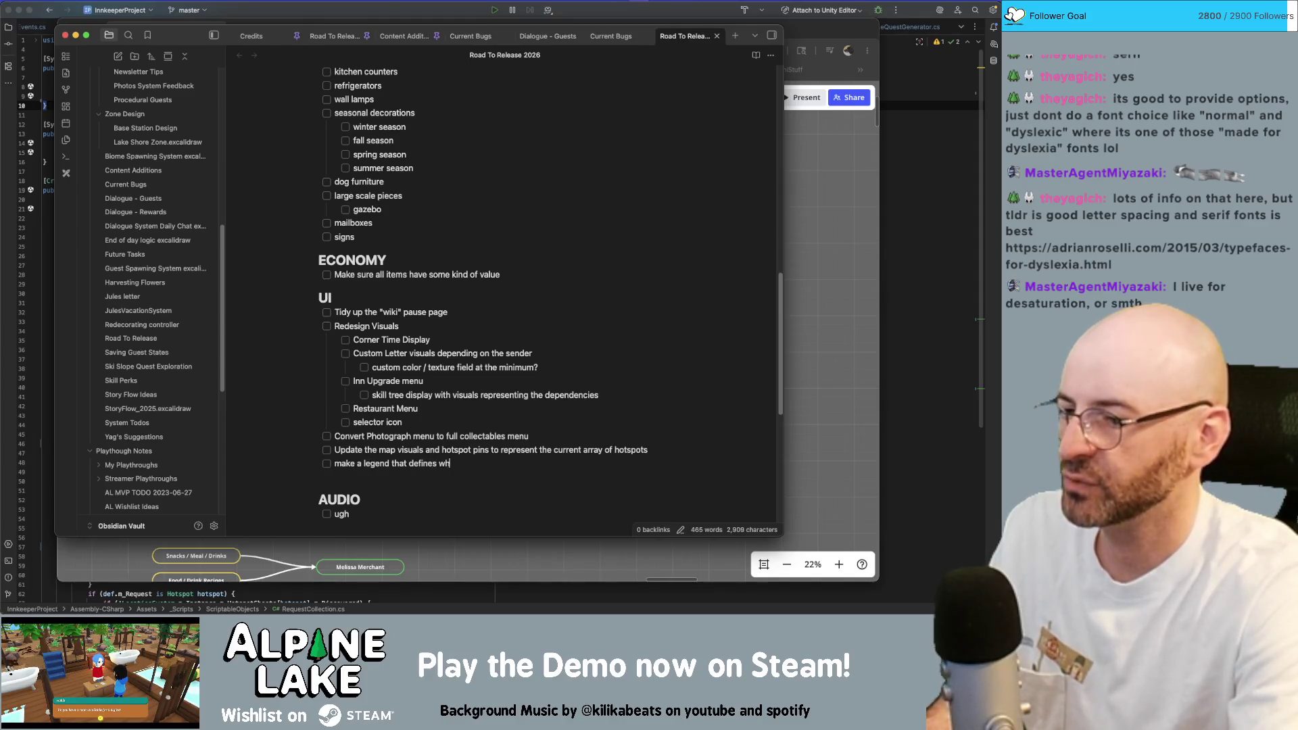
type("at a hotspot is and what a loca")
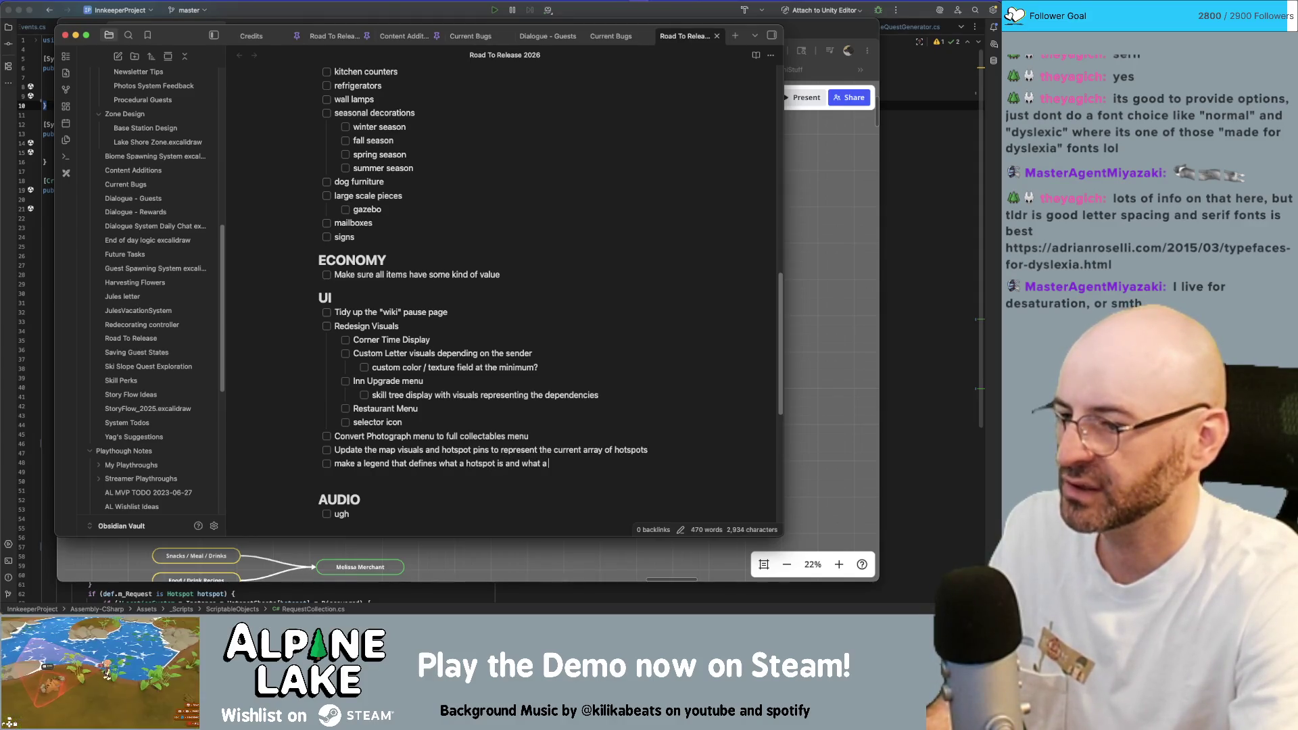
type("tion is. r")
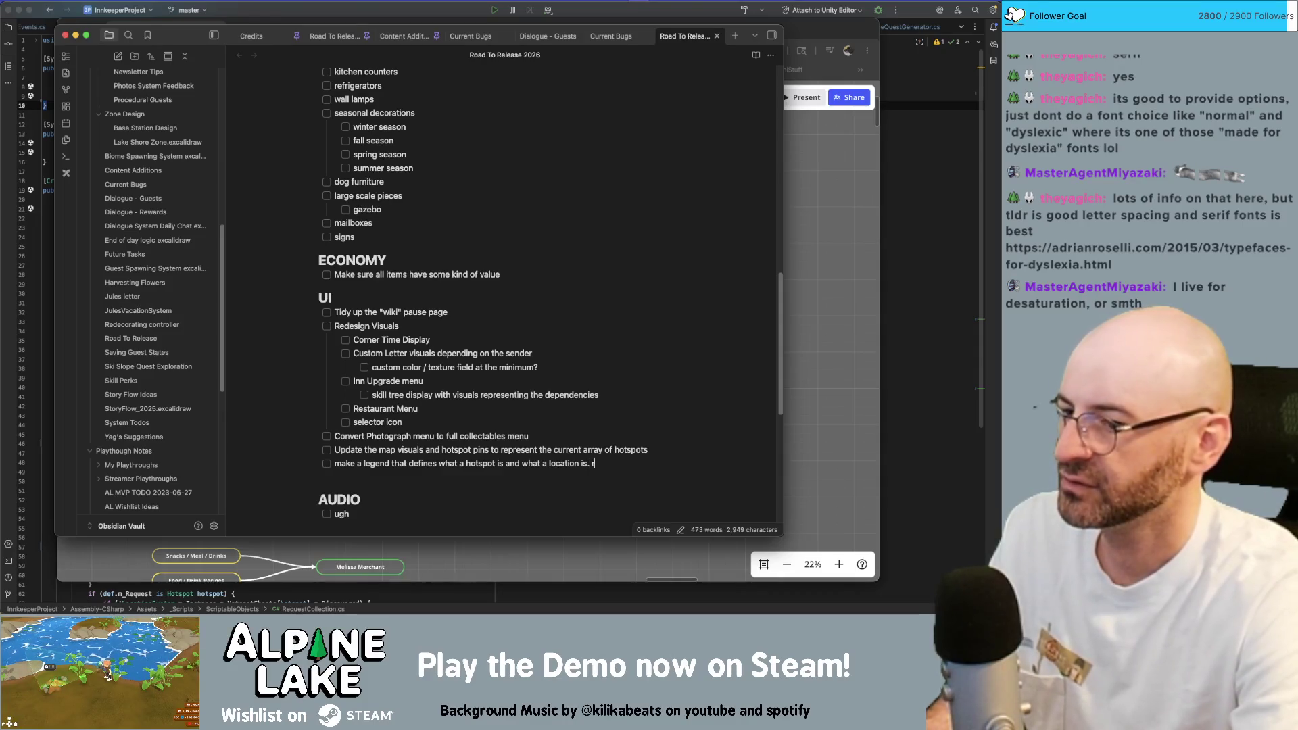
type("ight now it's confusing")
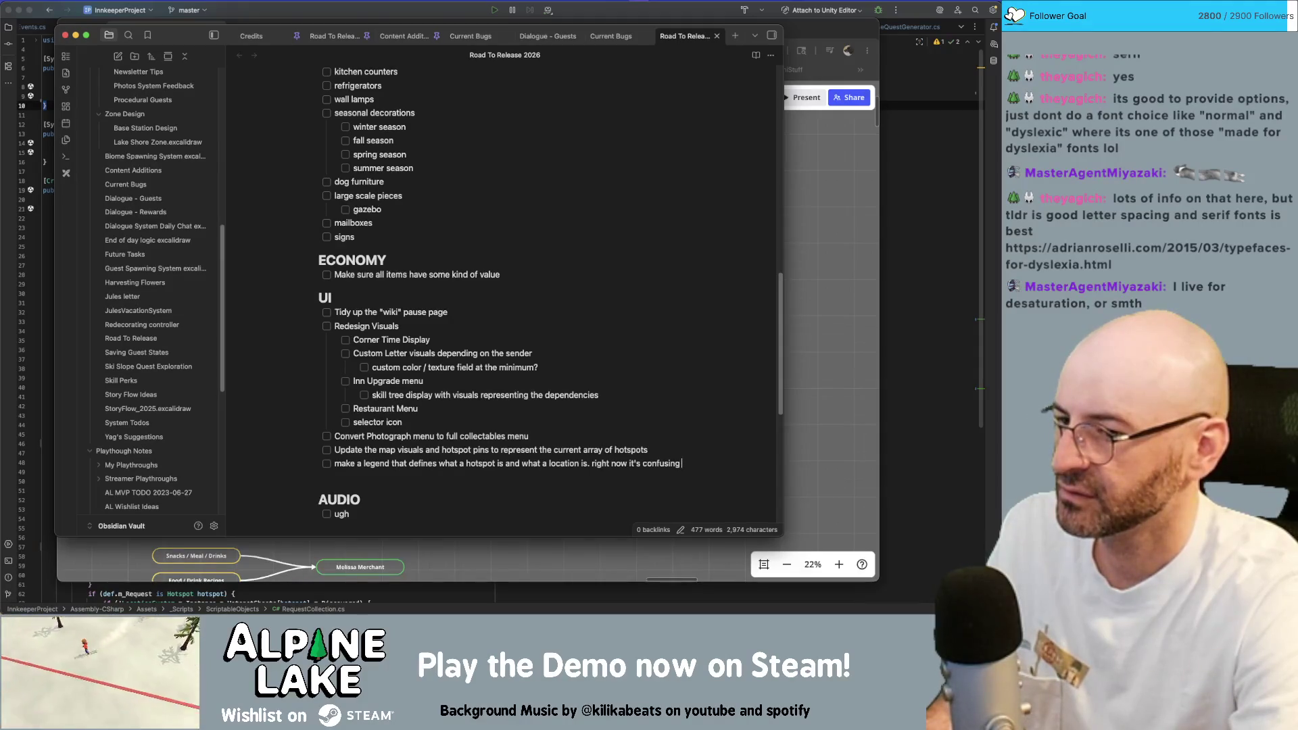
type(" when town is a cl")
key("BackSpace")
key("BackSpace")
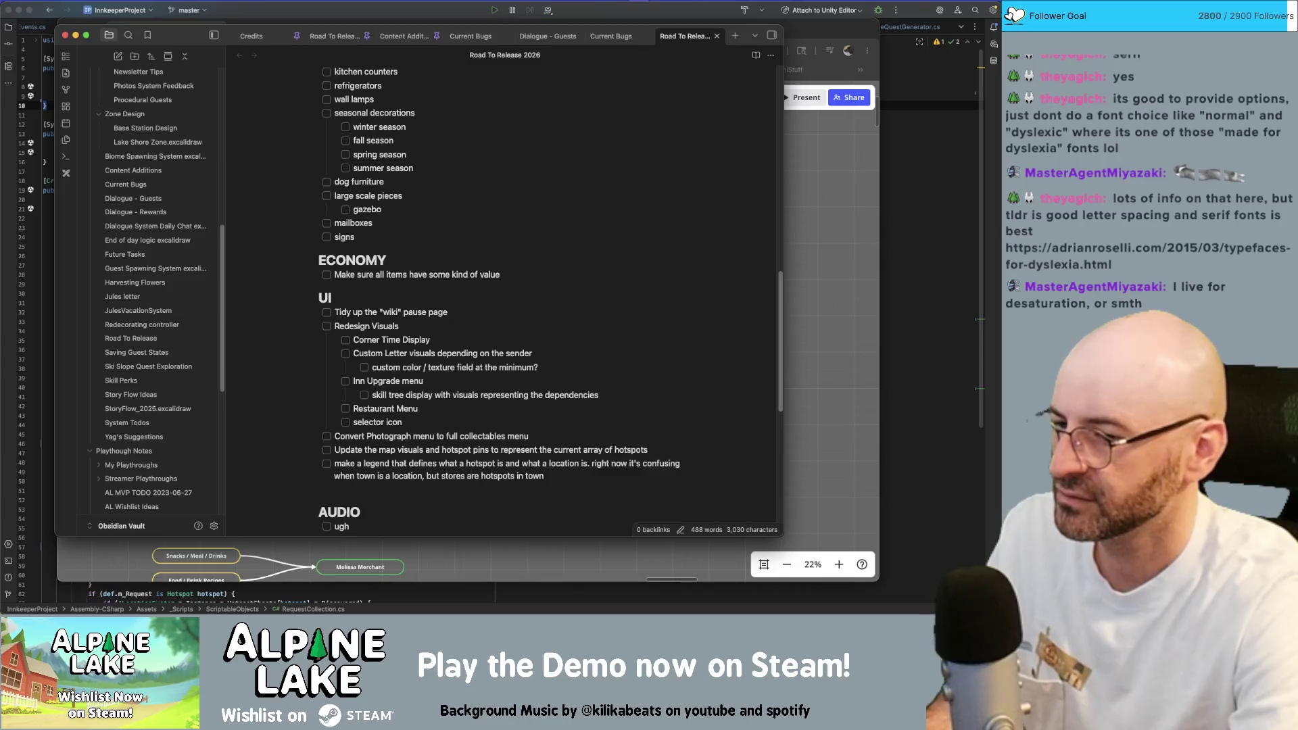
type("tions.")
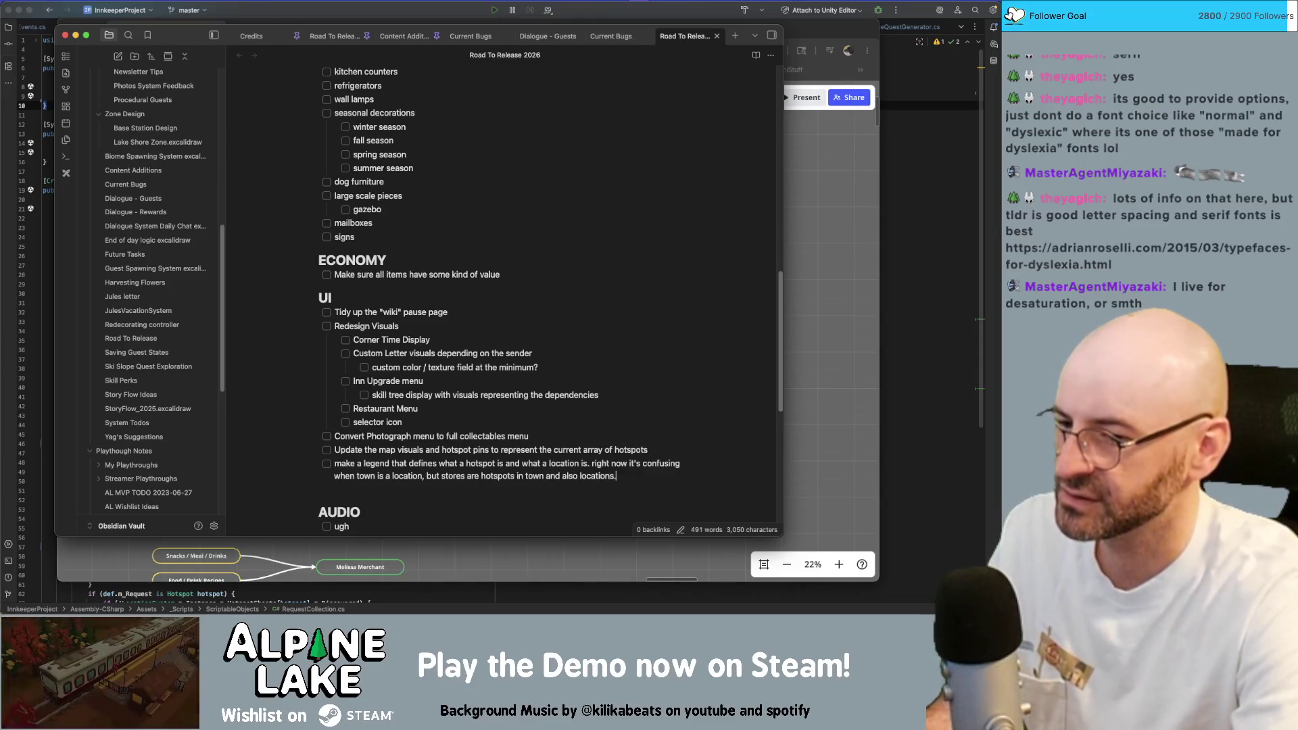
left_click(632, 41)
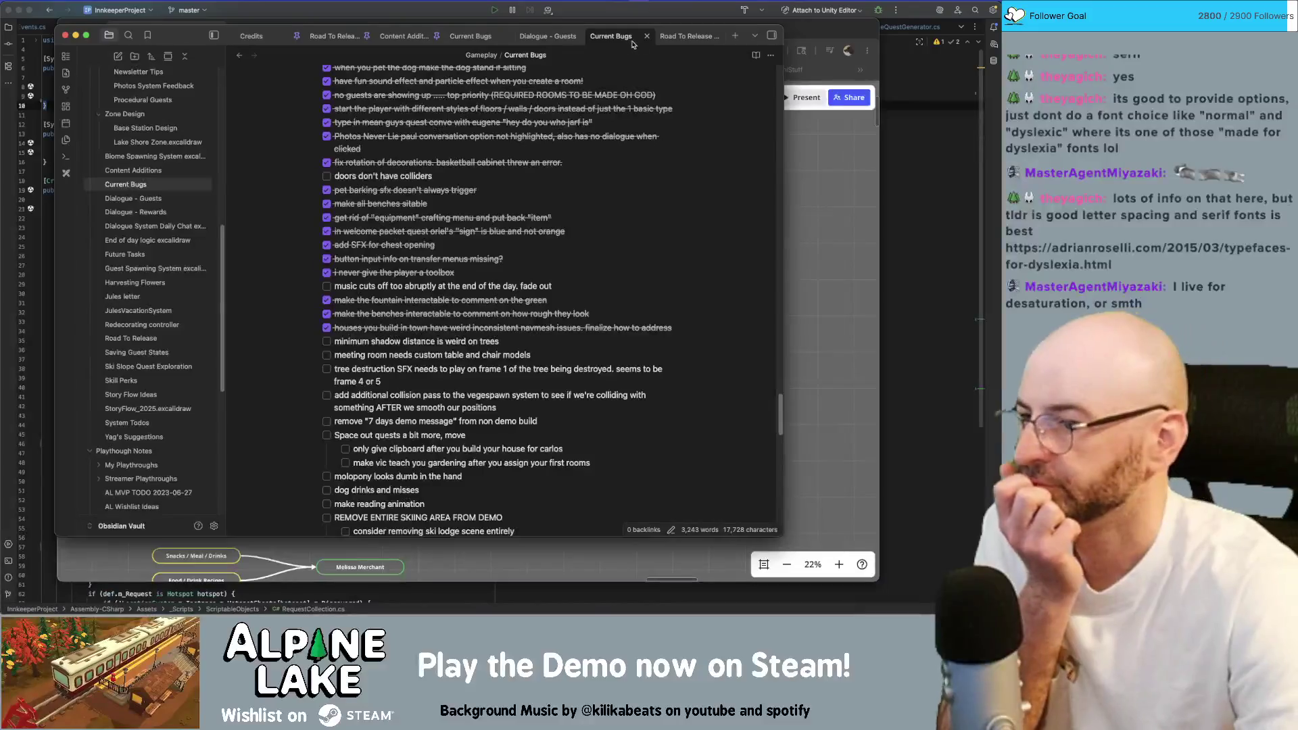
Return to the Content Additions note showing its Current todos list.
left_click(403, 36)
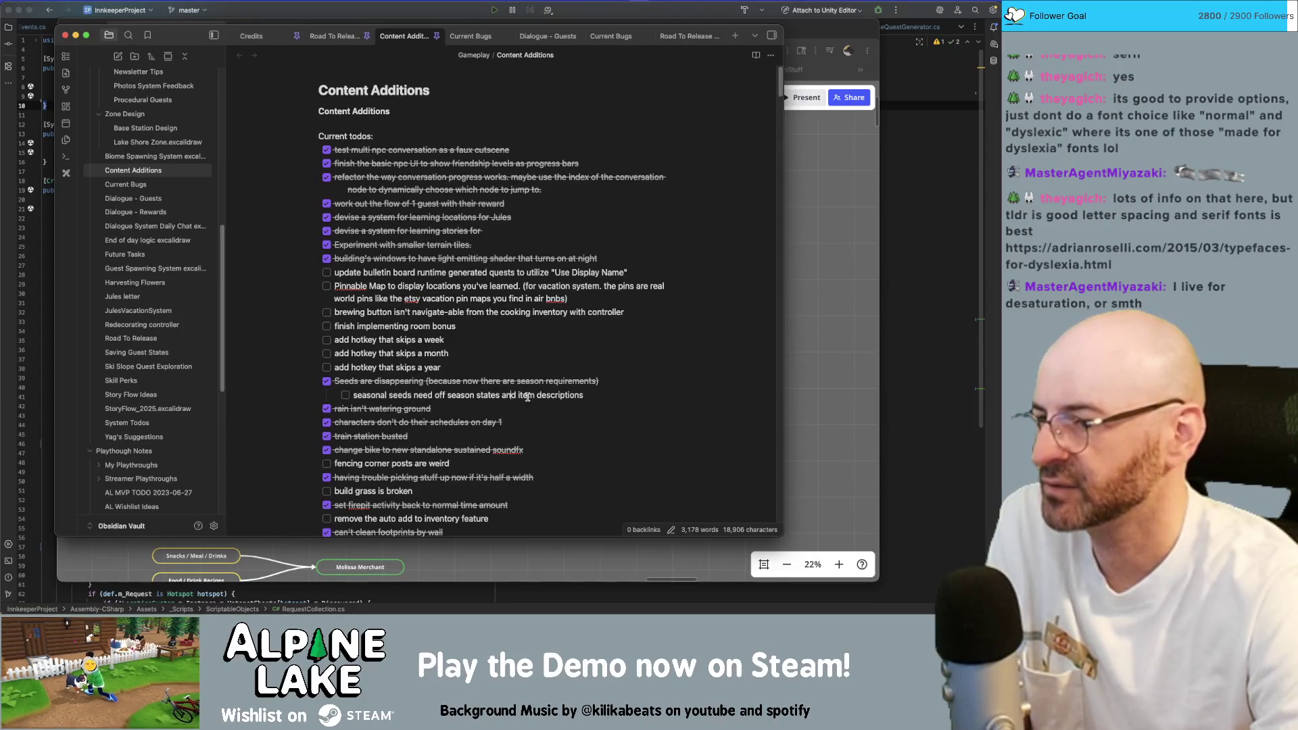
Check off fencing corner posts, build grass, auto add to inventory, fog and flower/seed icons tasks.
double_click(558, 395)
scroll(478, 395, "down", 1)
scroll(478, 395, "down", 2)
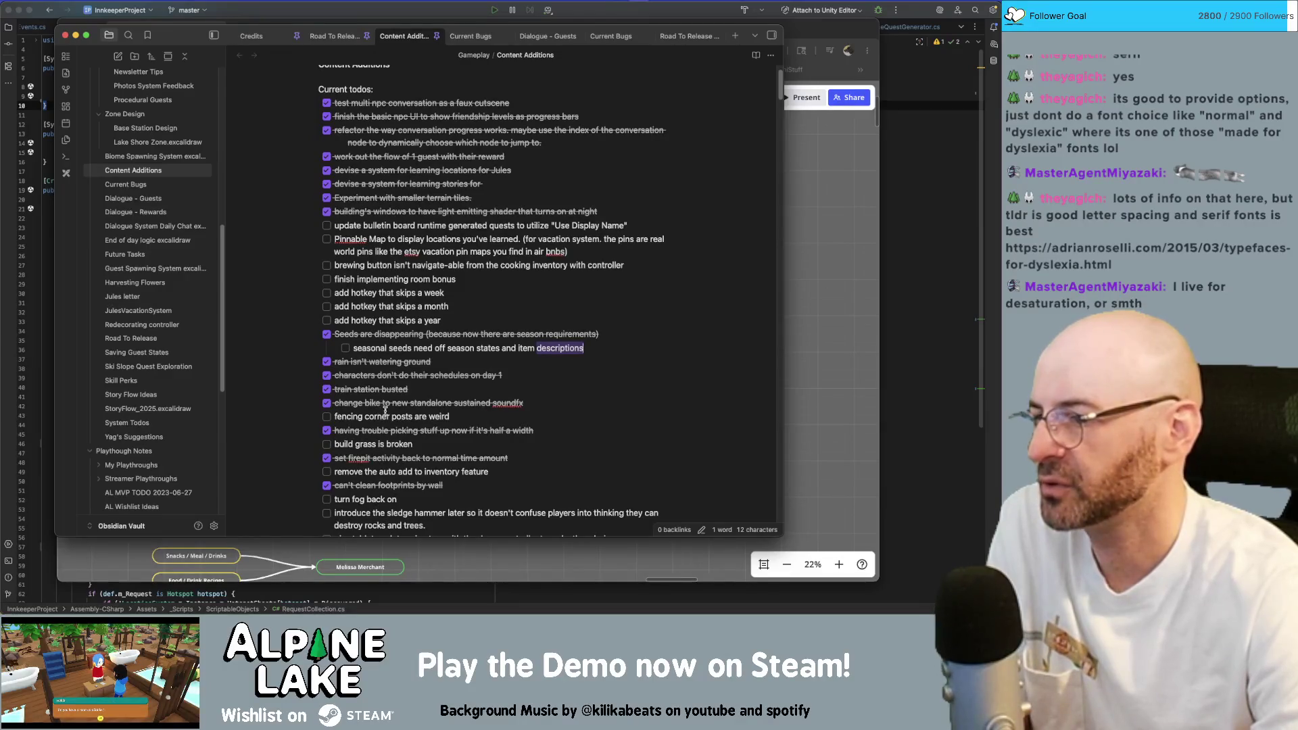
left_click(328, 417)
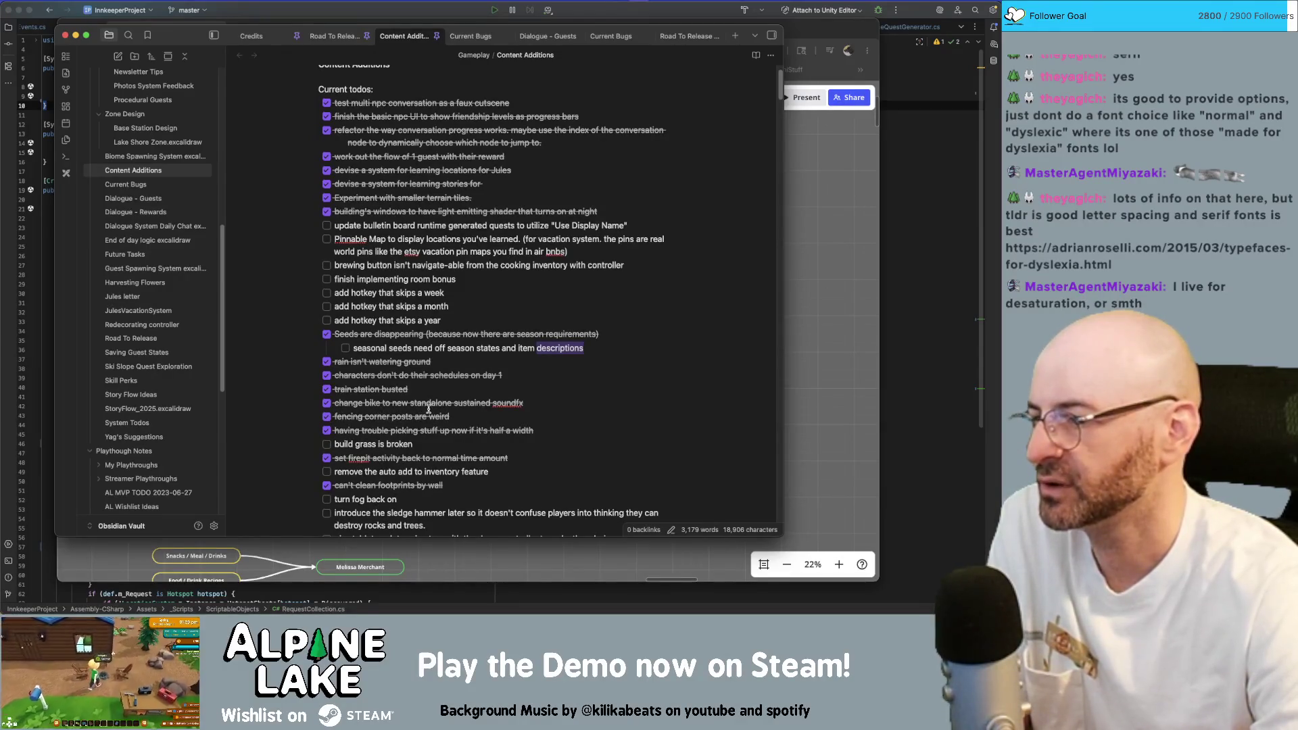
scroll(431, 415, "down", 1)
left_click(327, 440)
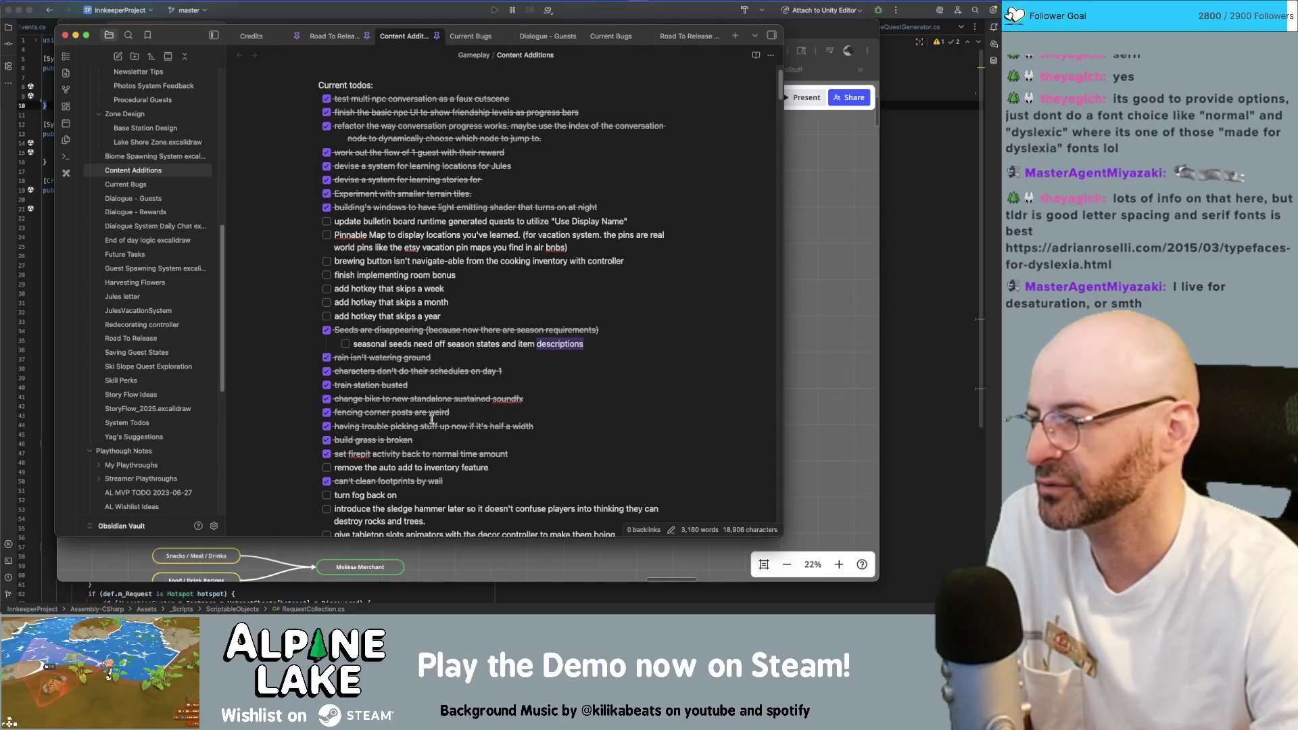
scroll(405, 427, "down", 2)
scroll(430, 416, "down", 1)
scroll(429, 417, "down", 1)
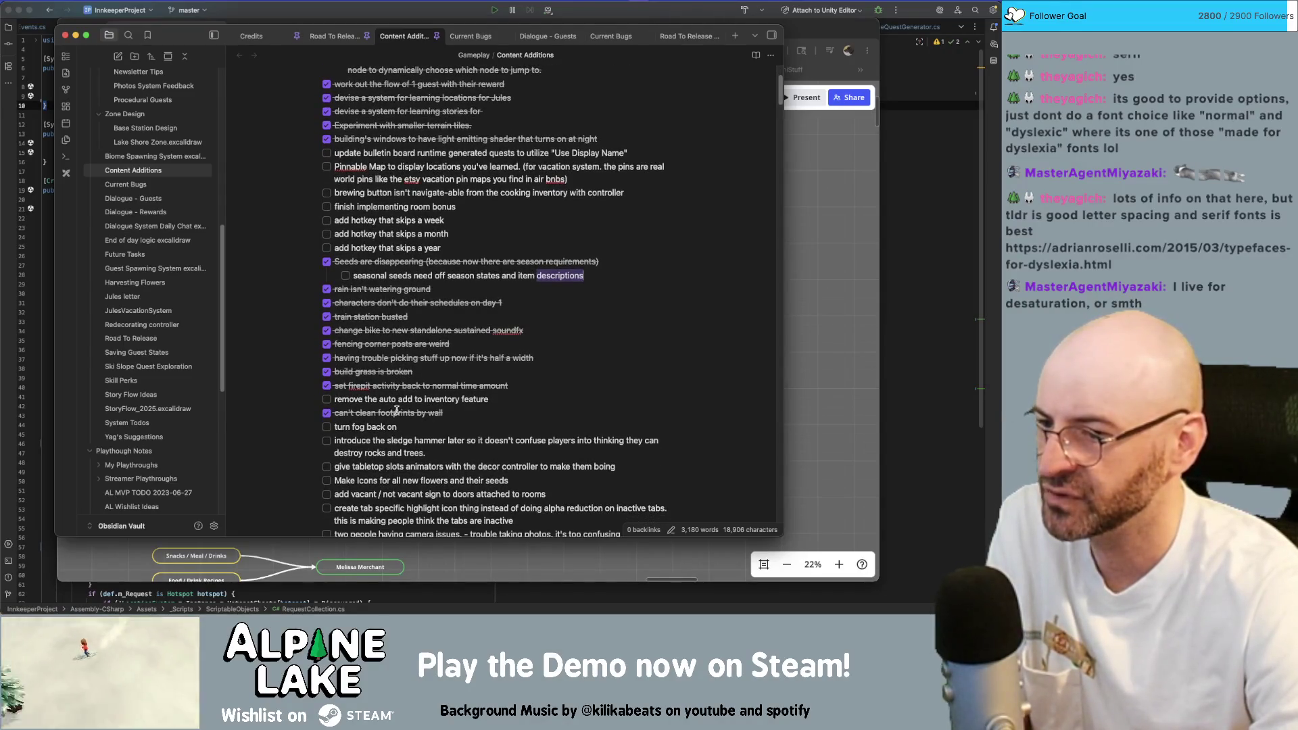
key("super+l")
scroll(426, 406, "down", 1)
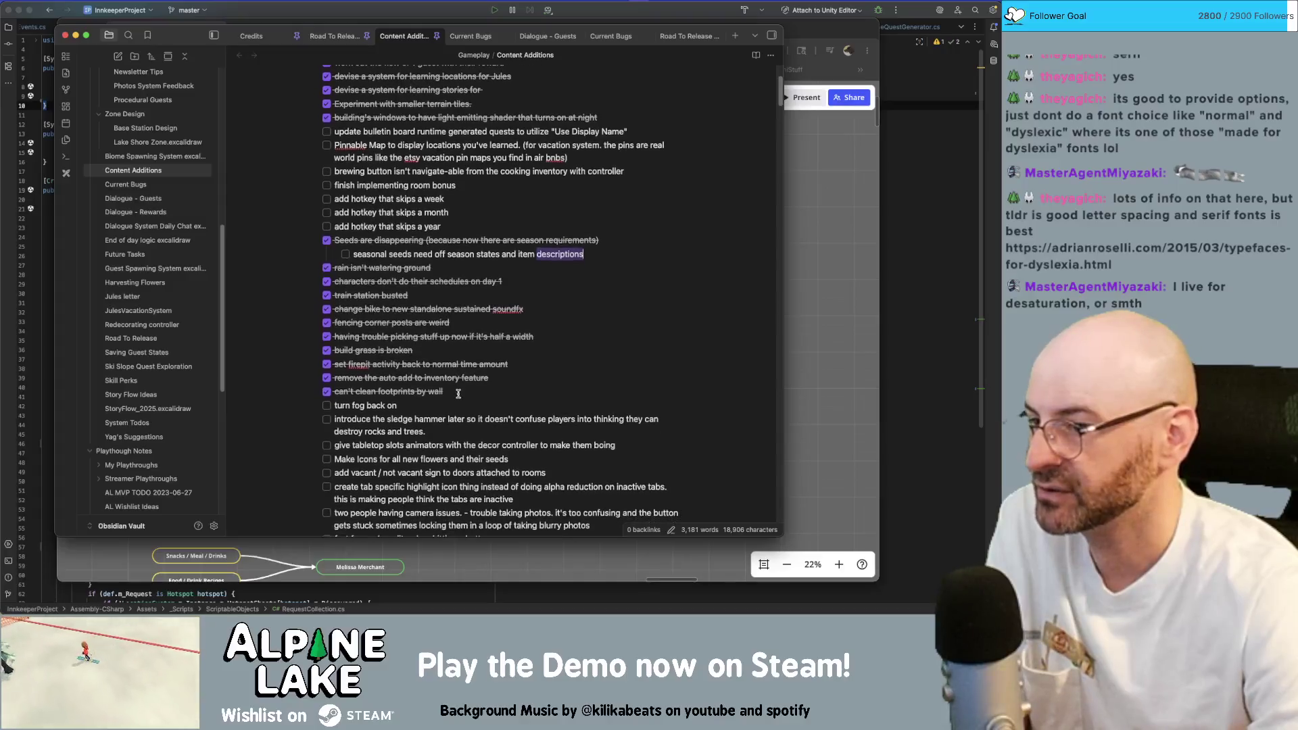
left_click(411, 407)
scroll(406, 405, "down", 1)
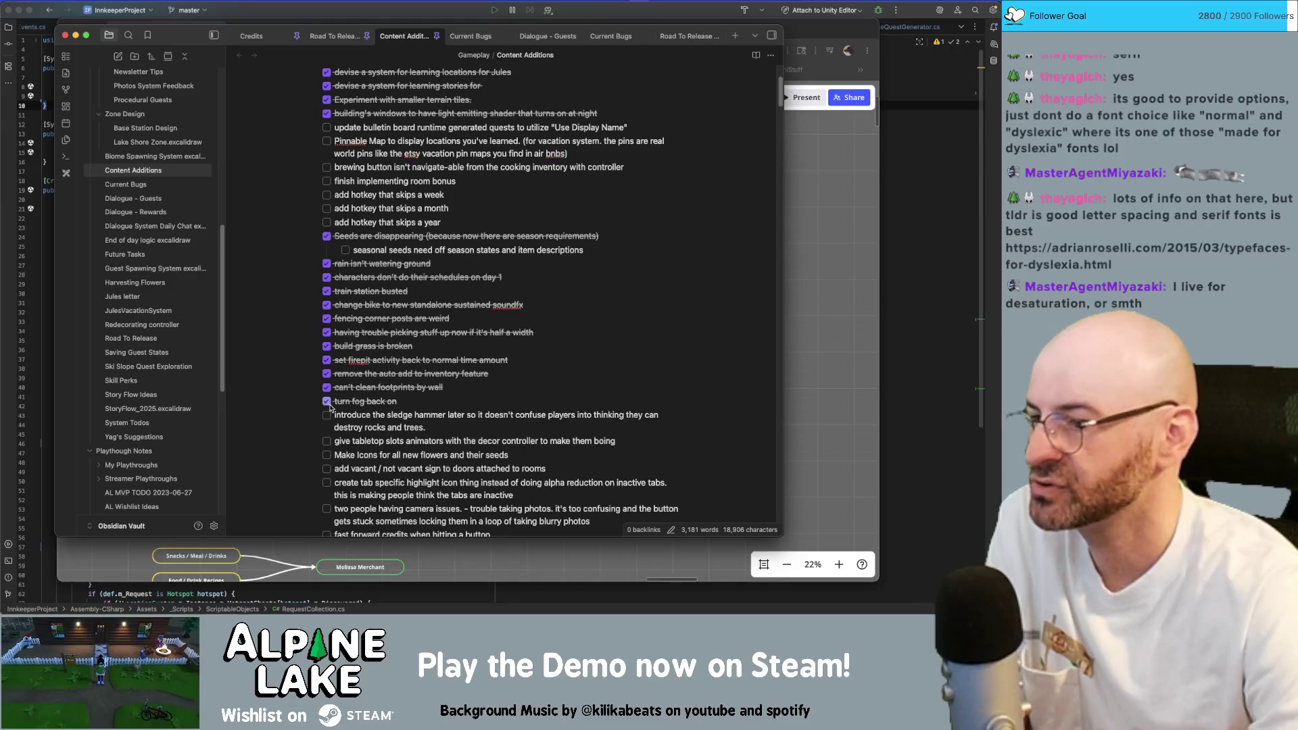
scroll(491, 412, "down", 1)
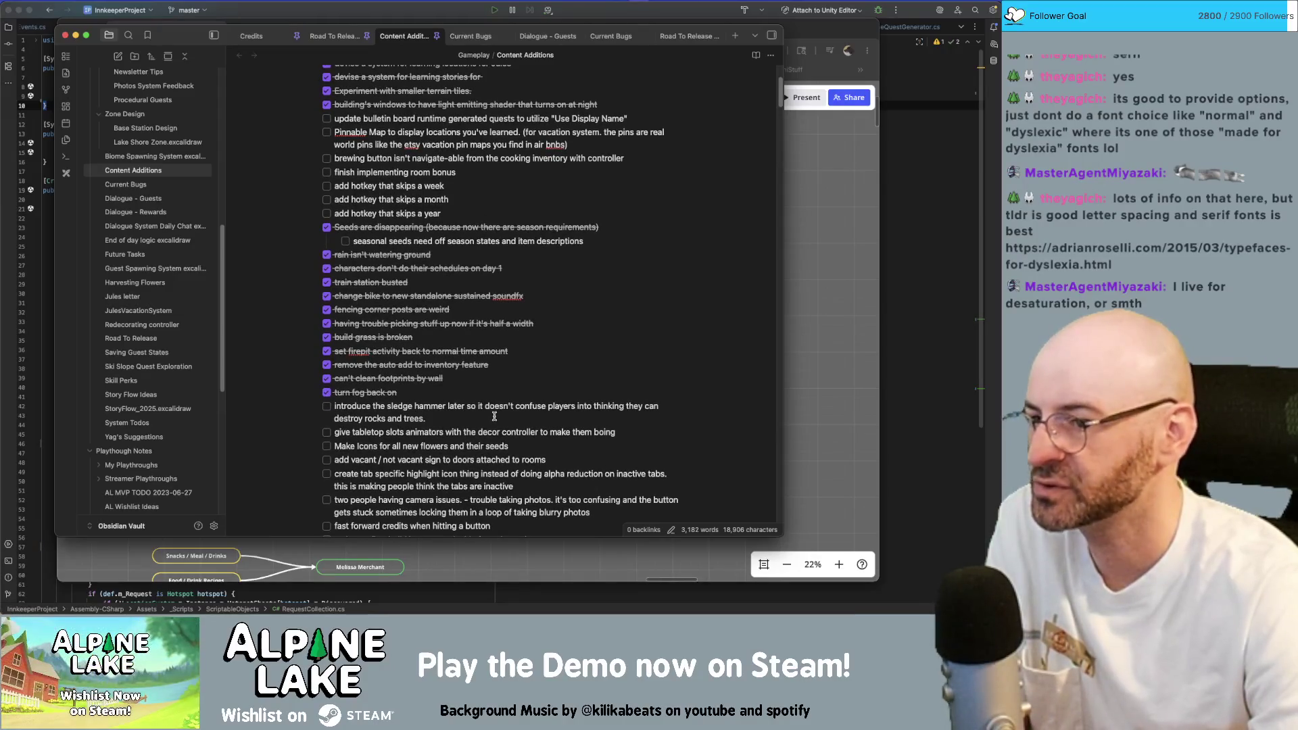
left_click(446, 417)
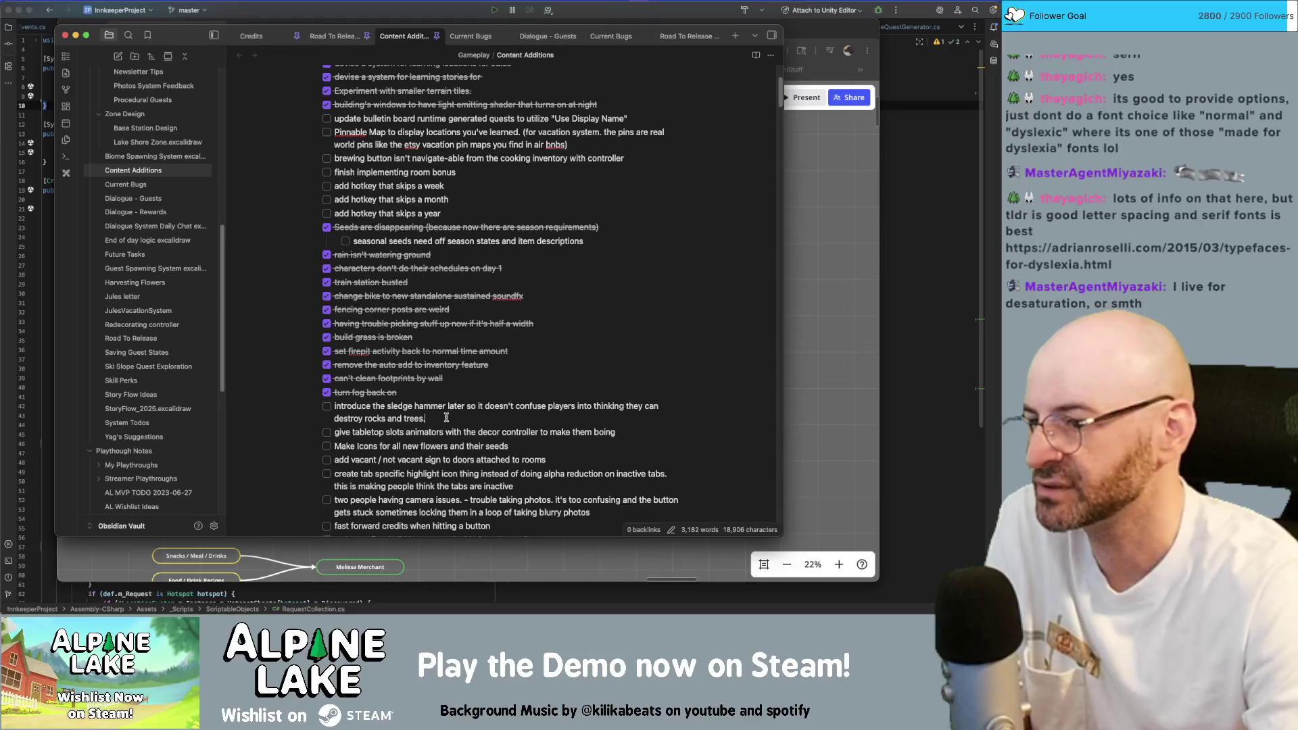
scroll(362, 406, "down", 3)
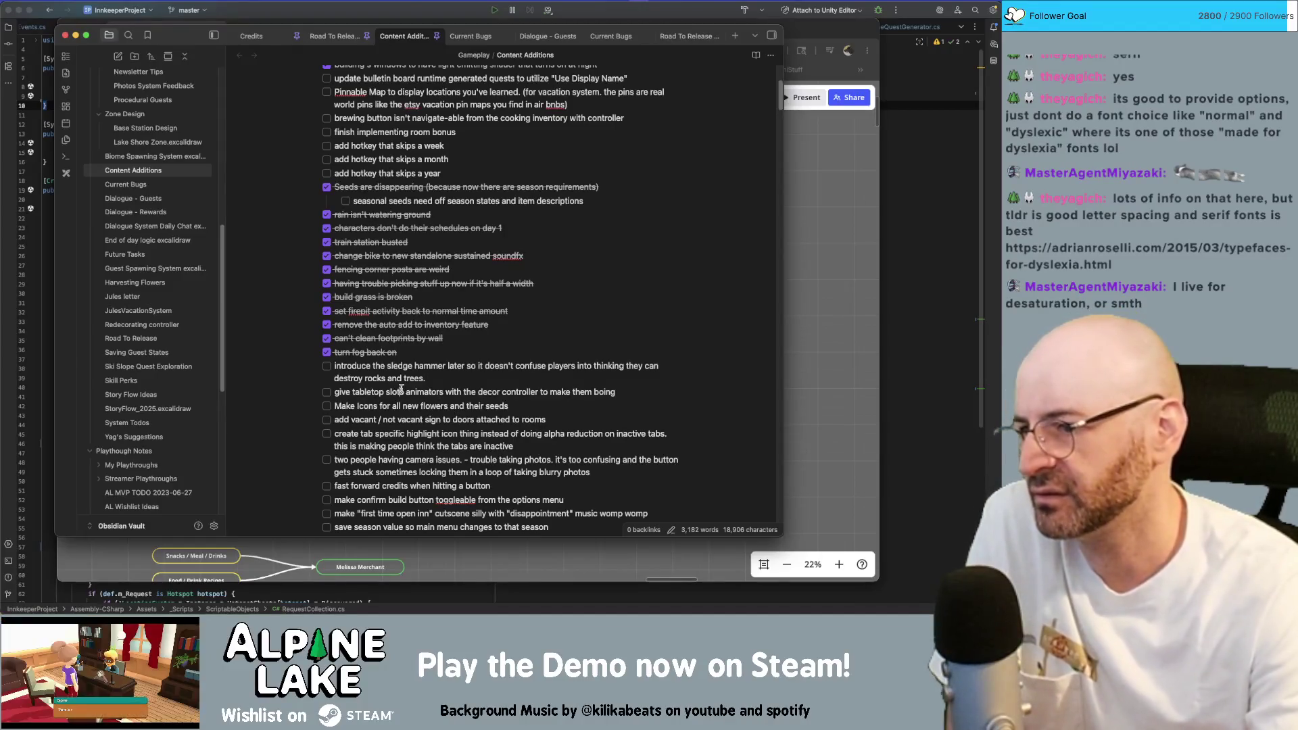
scroll(400, 392, "down", 1)
scroll(399, 392, "down", 2)
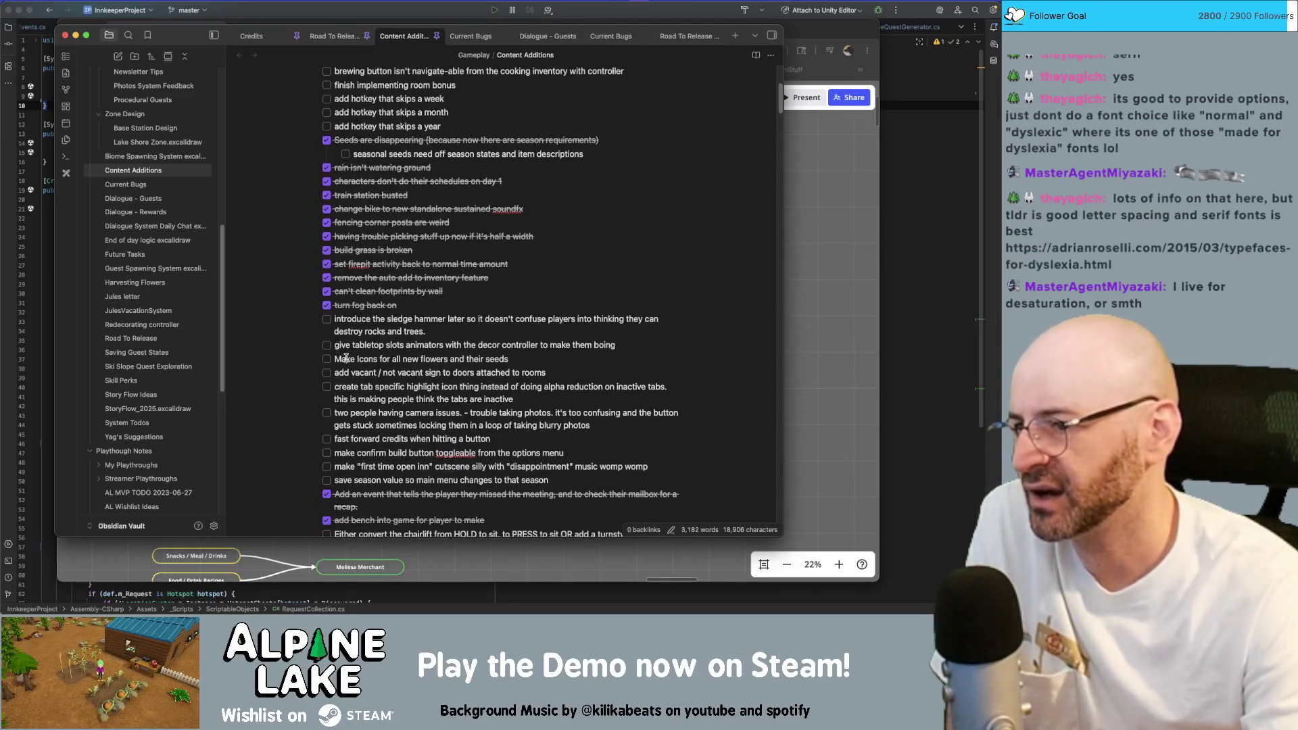
key("super+Return")
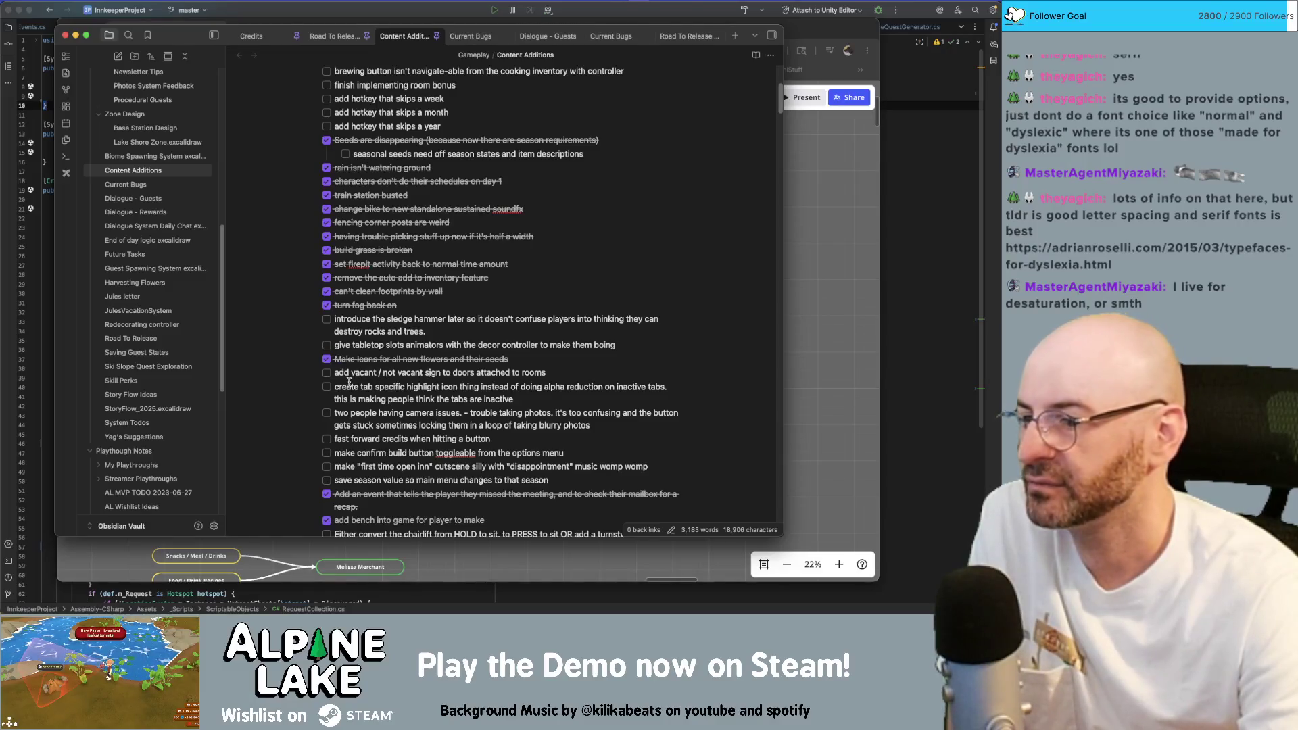
scroll(349, 383, "down", 1)
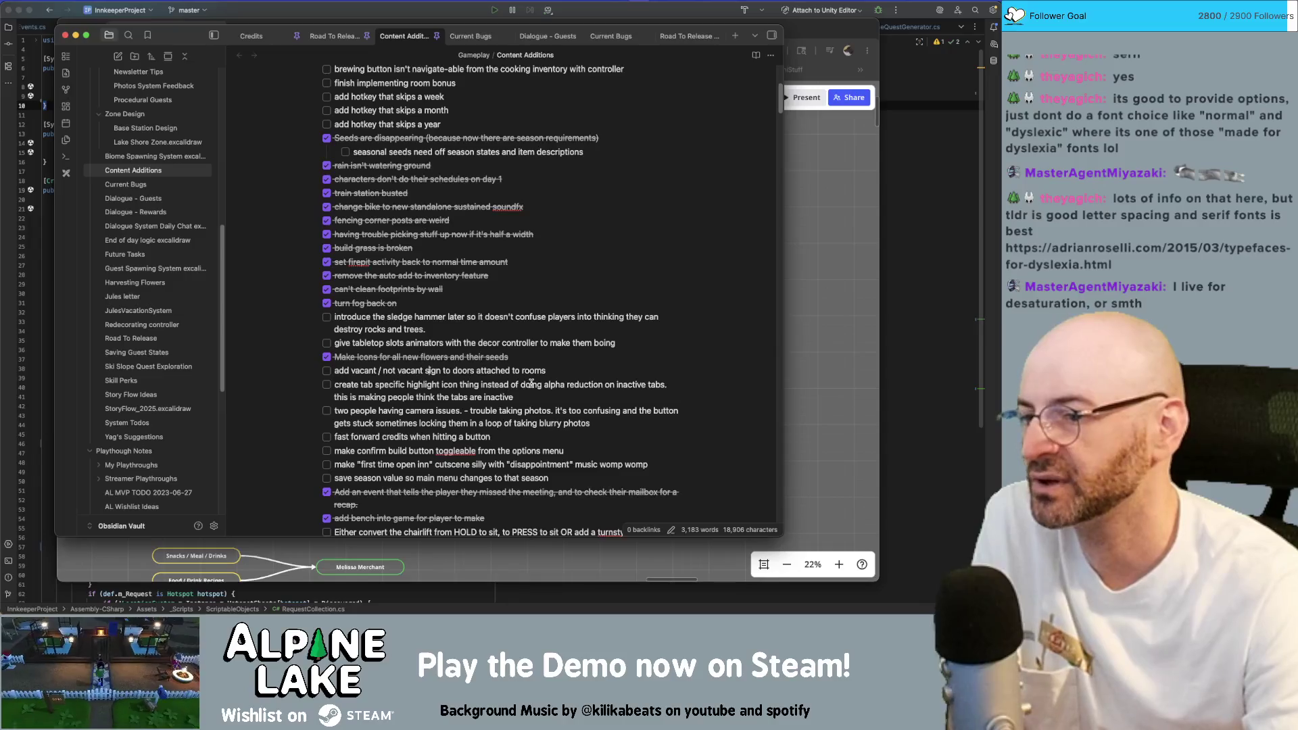
Check off tab highlight icon, fast-forward credits, build button toggle, inn cutscene and chairlift tasks.
left_click(327, 384)
scroll(435, 384, "down", 1)
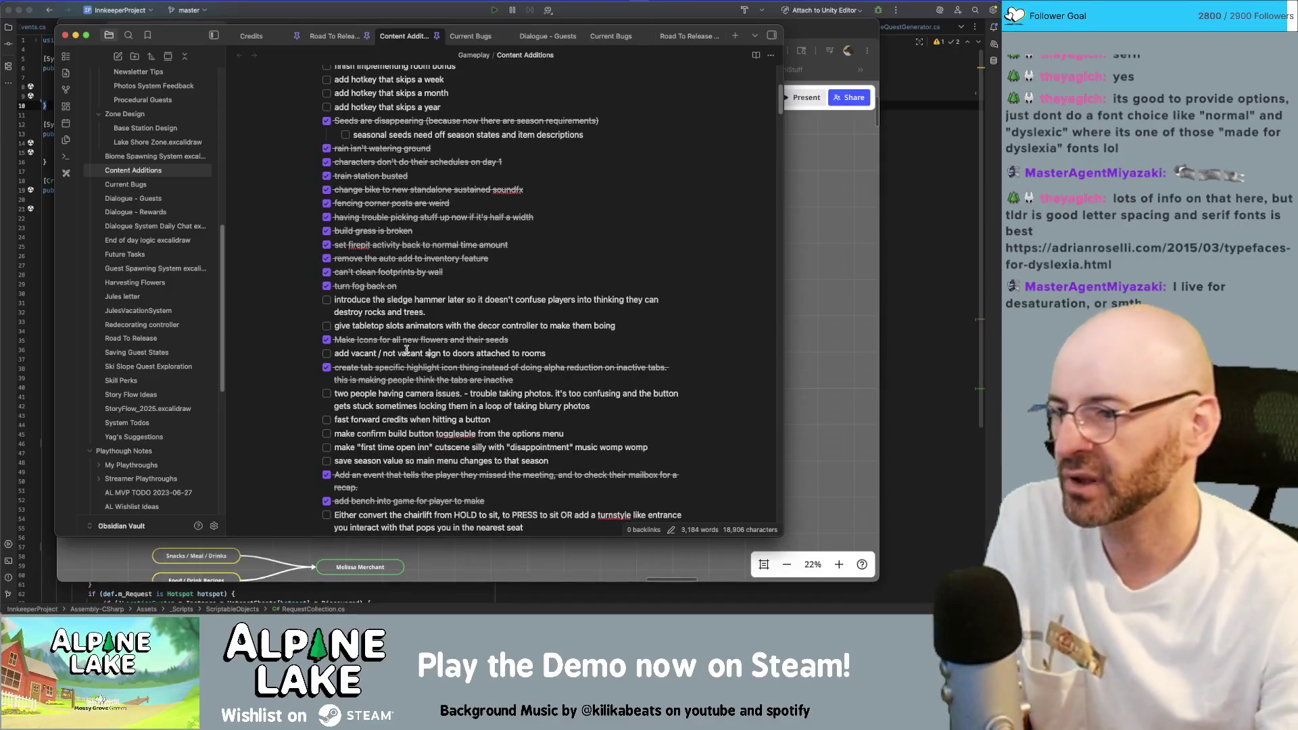
scroll(435, 374, "down", 1)
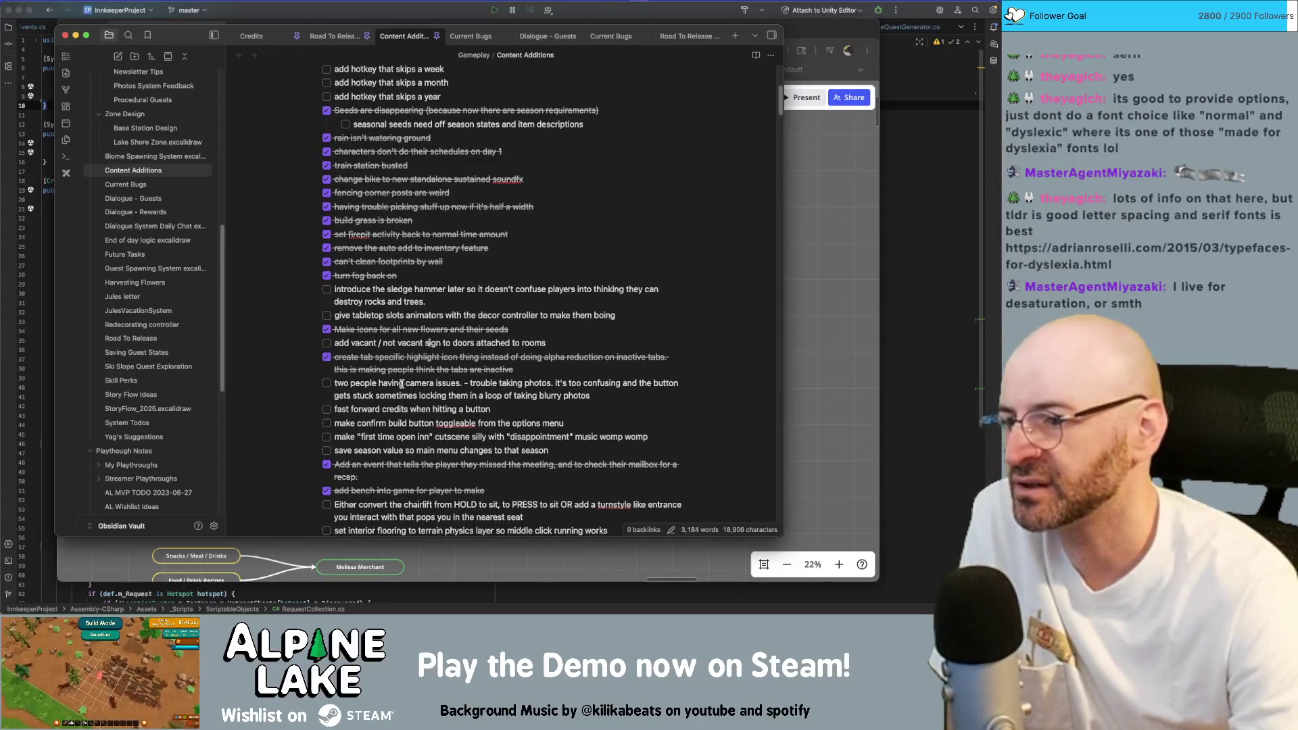
scroll(339, 377, "down", 3)
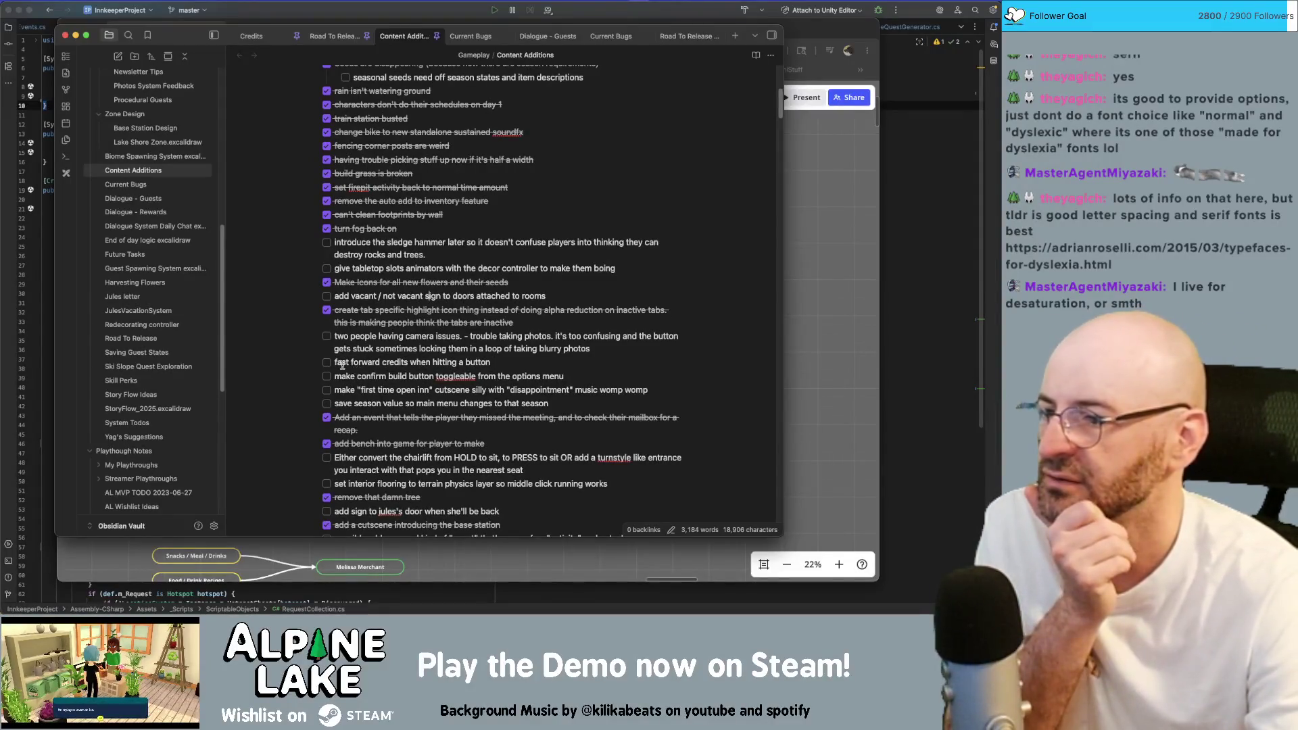
left_click(325, 362)
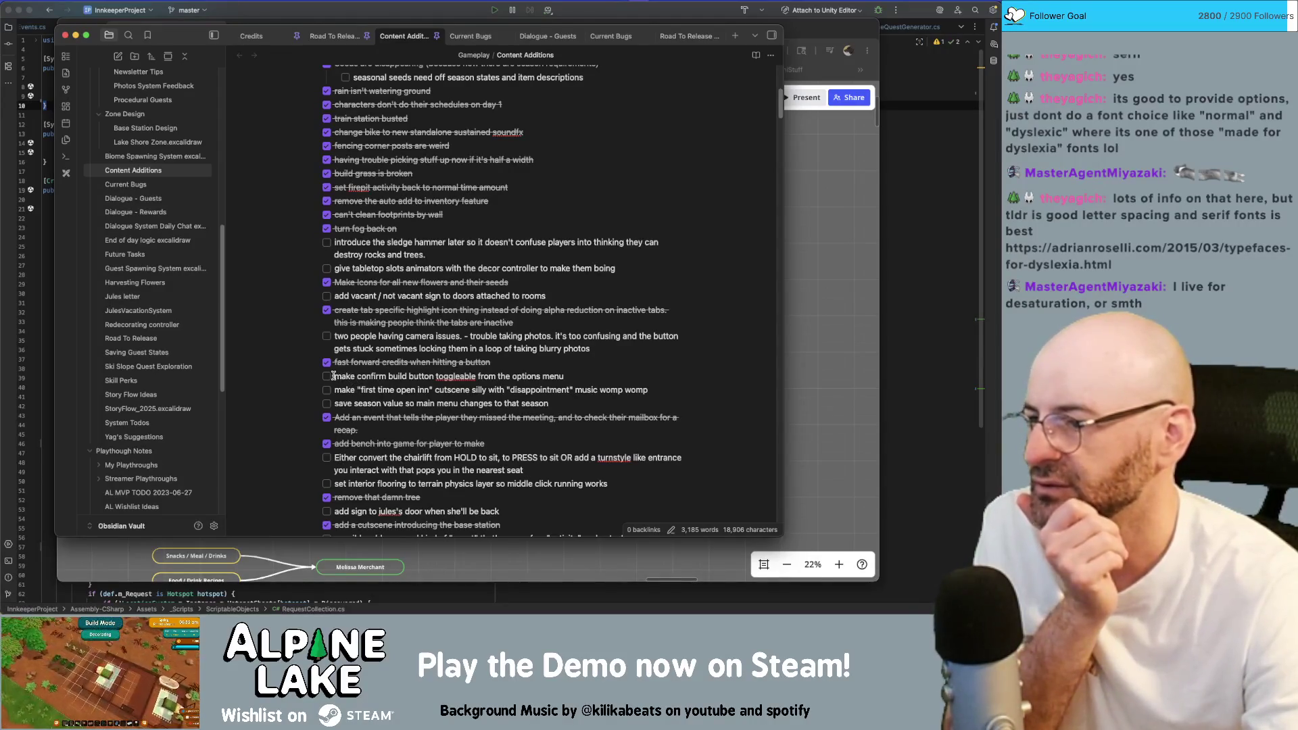
left_click(328, 376)
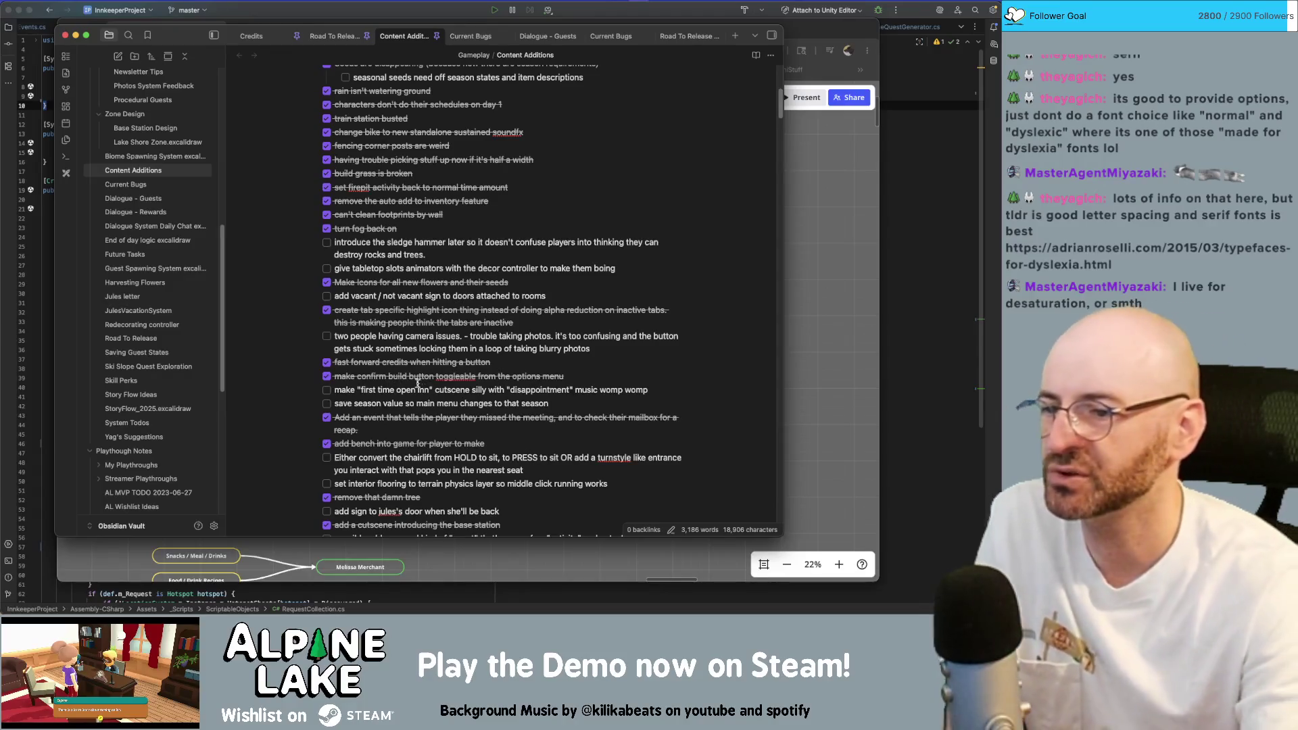
left_click(327, 389)
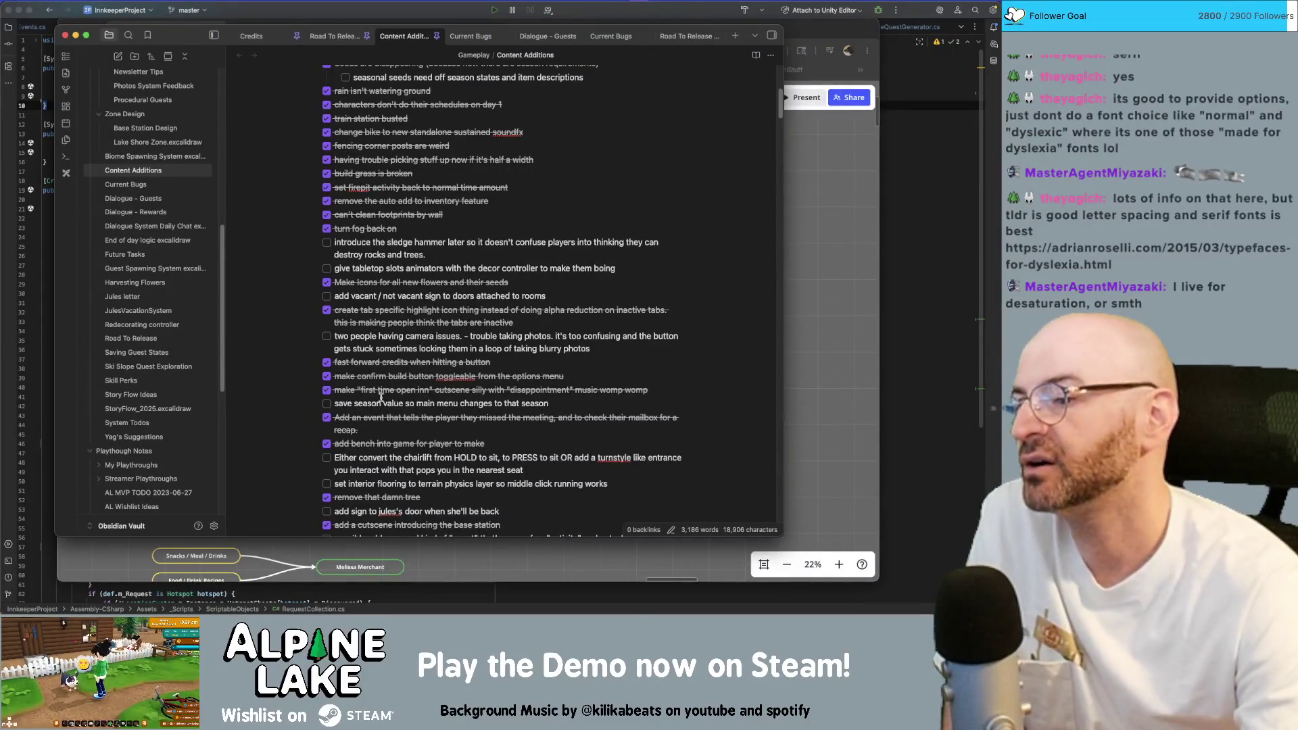
scroll(348, 404, "down", 1)
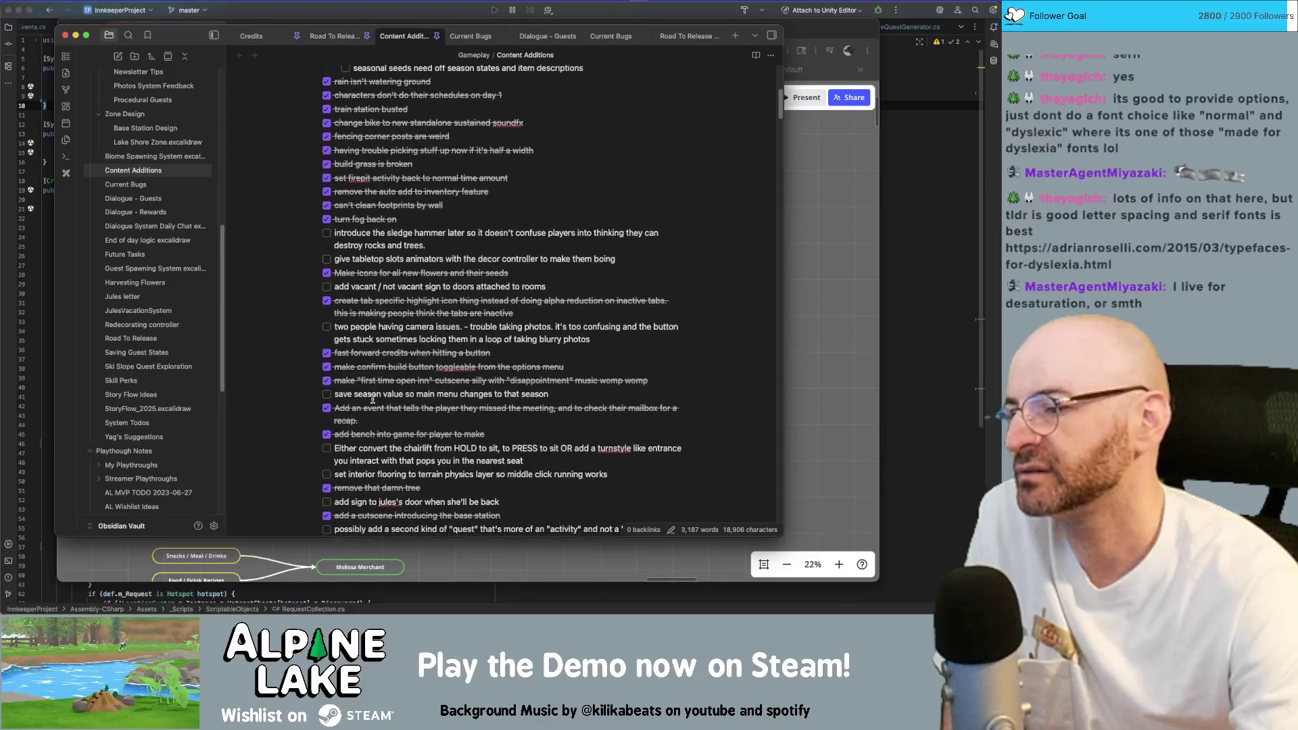
scroll(346, 390, "down", 1)
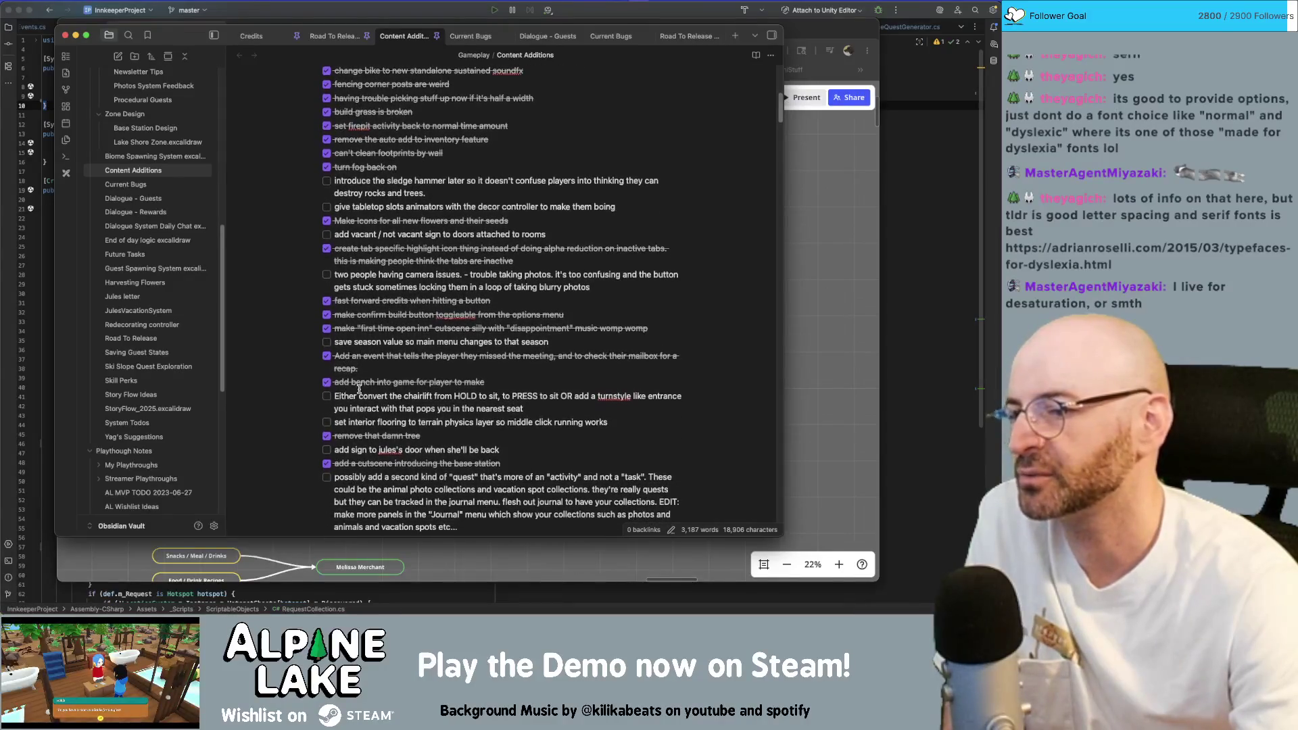
scroll(357, 391, "down", 1)
scroll(385, 394, "down", 1)
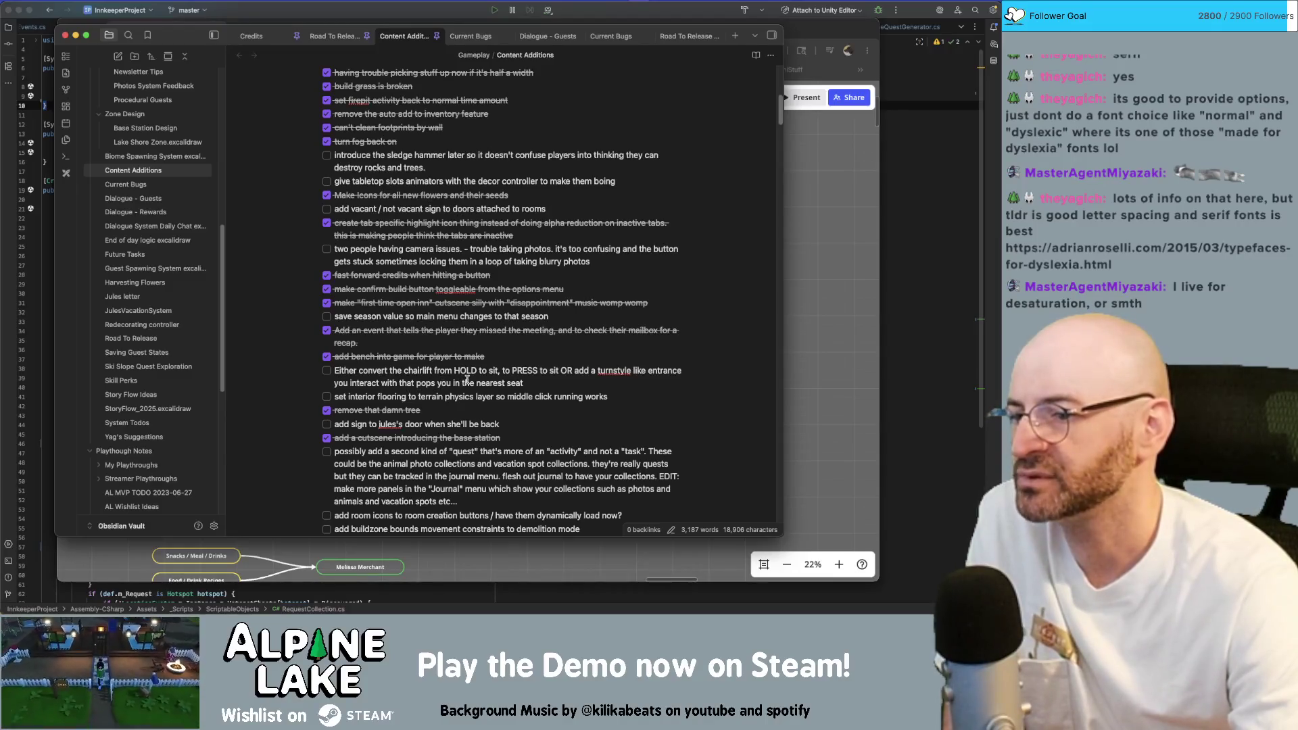
left_click(326, 370)
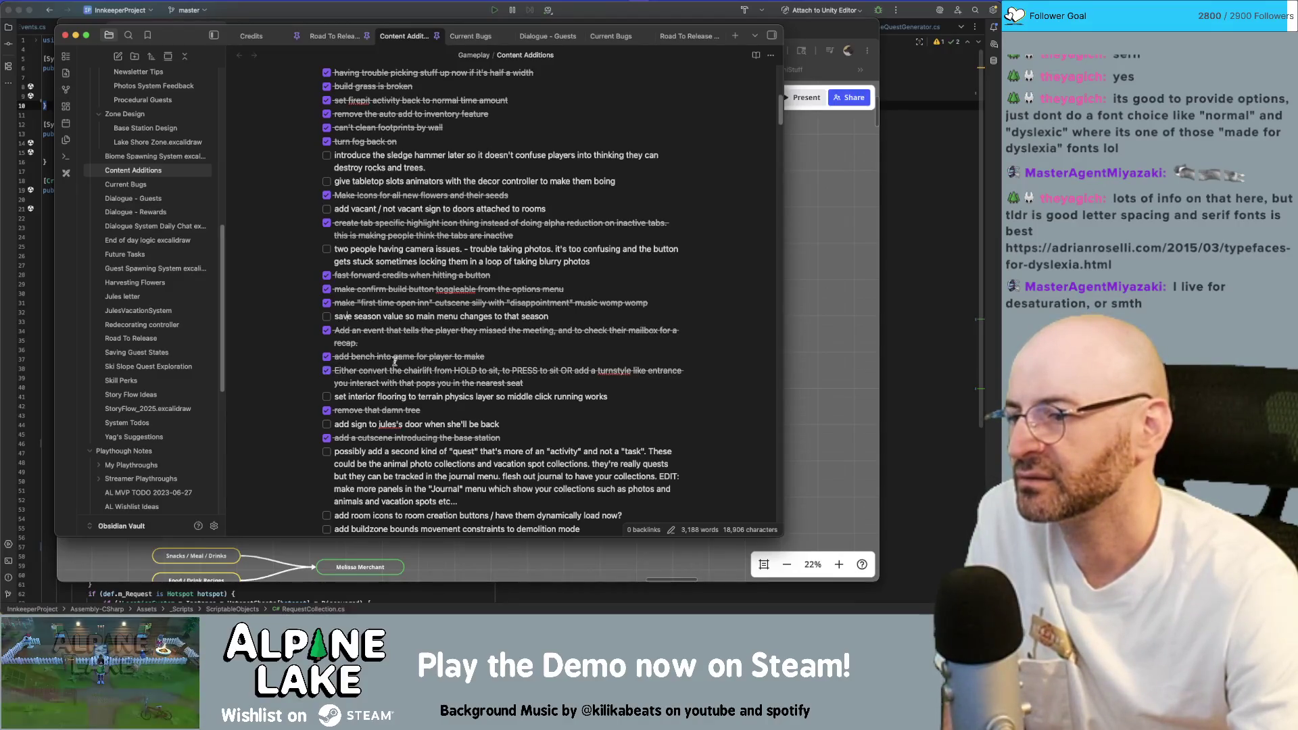
scroll(375, 402, "down", 1)
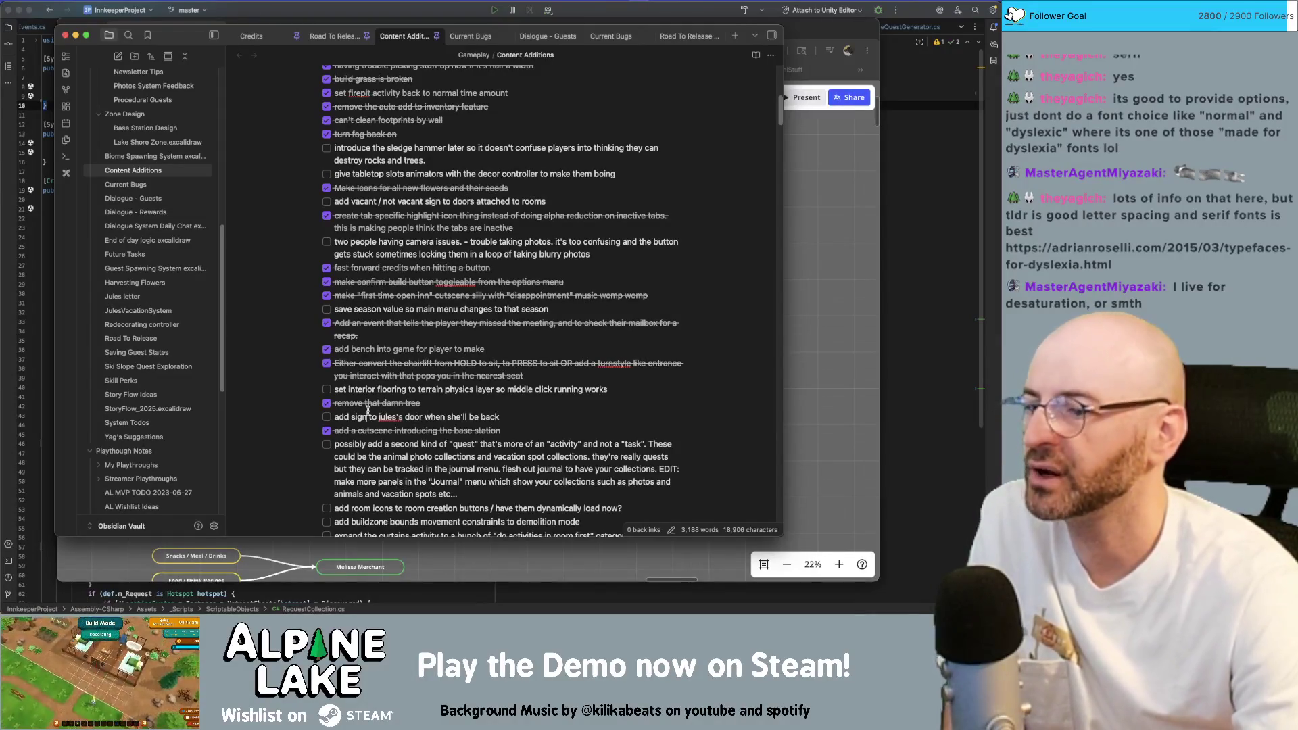
scroll(406, 407, "down", 2)
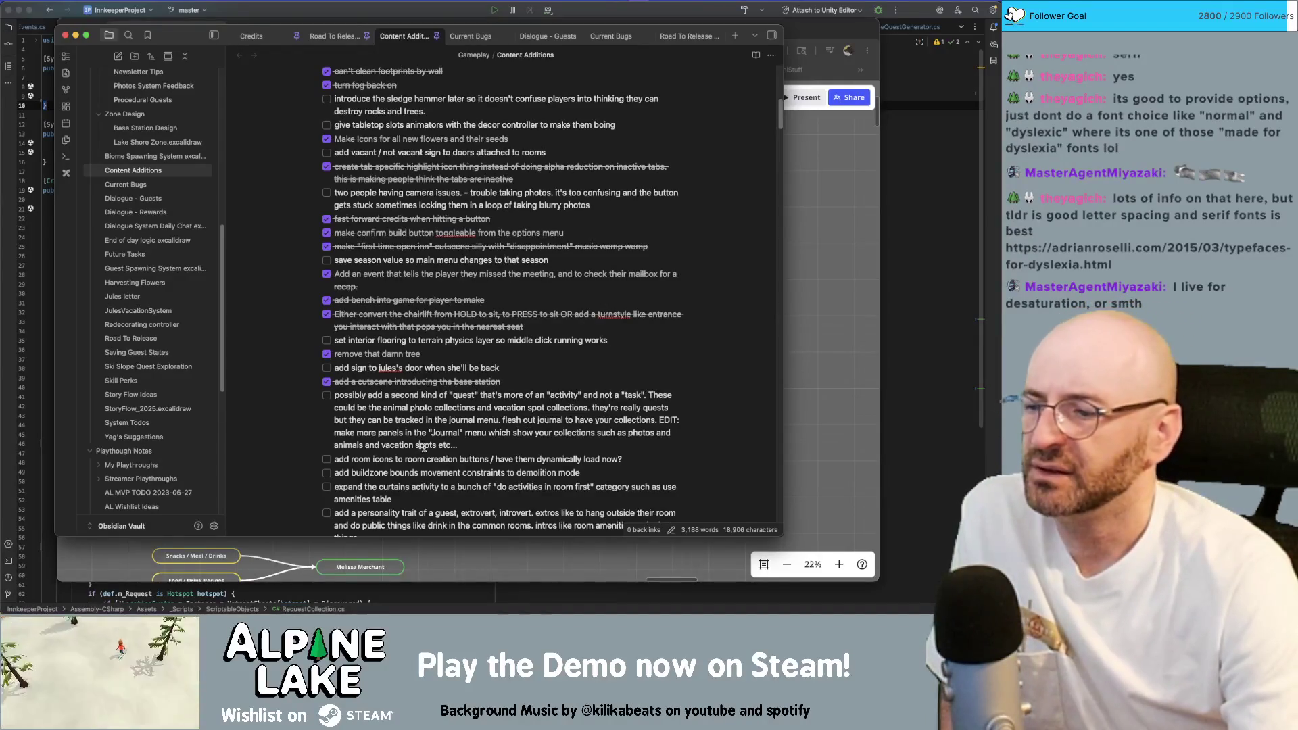
scroll(420, 446, "down", 2)
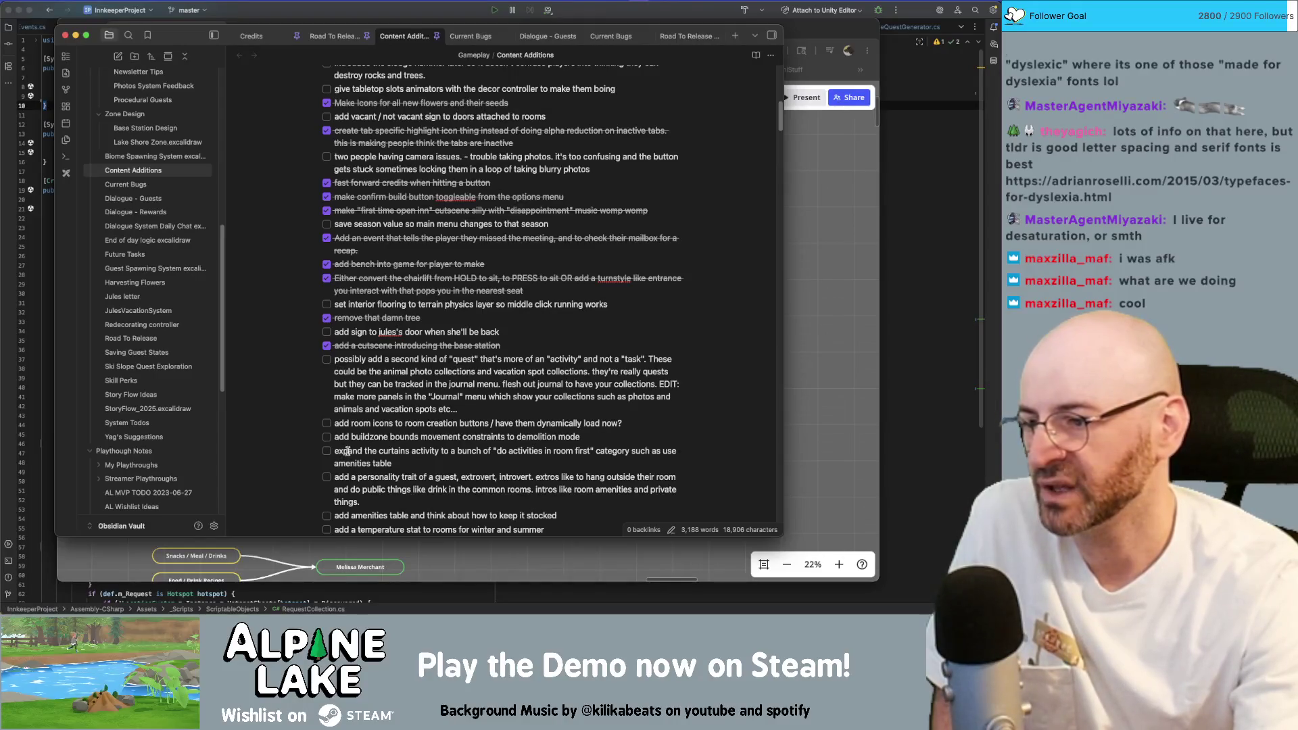
scroll(346, 450, "down", 1)
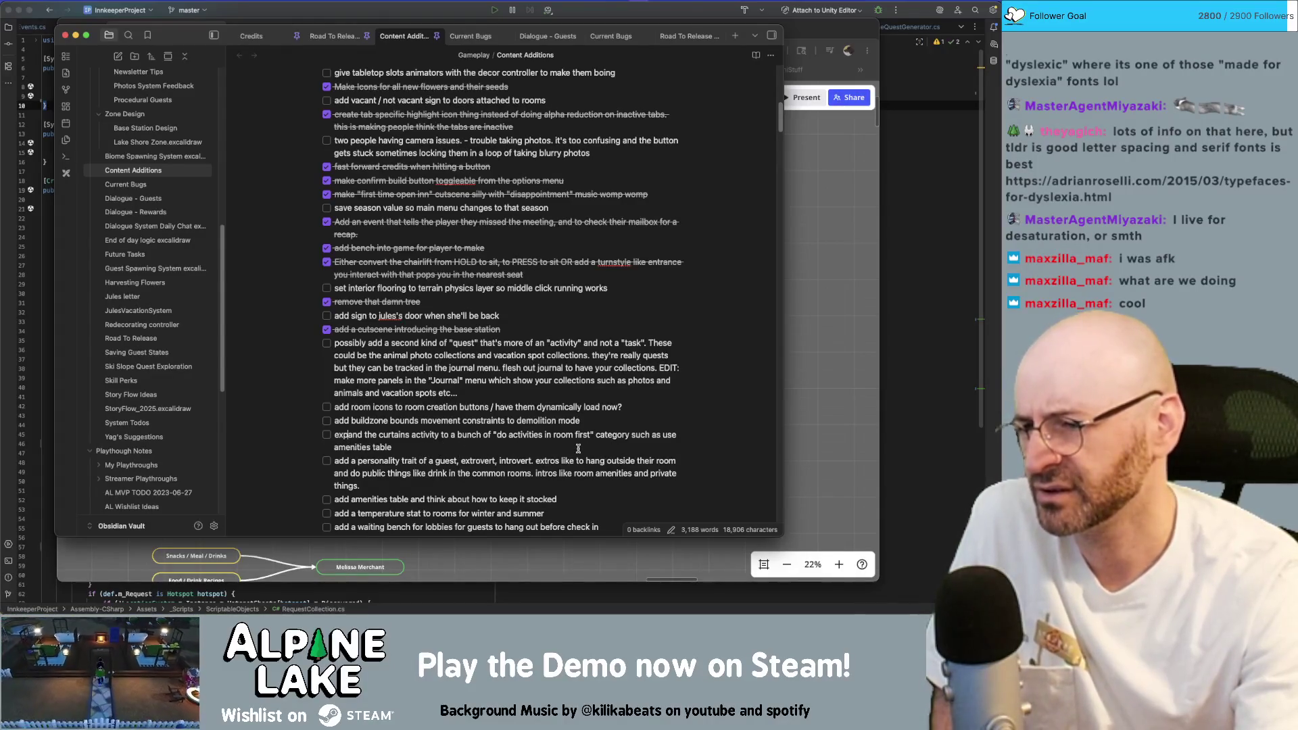
scroll(571, 450, "down", 2)
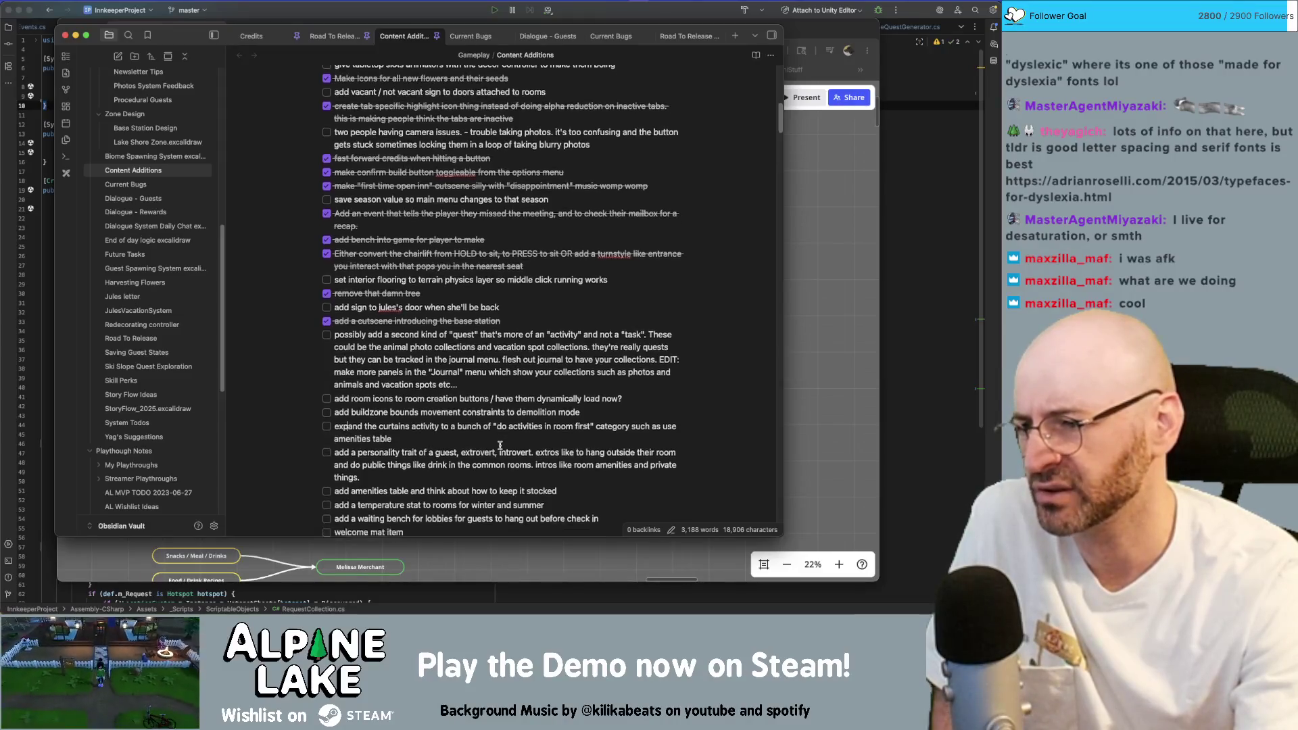
scroll(487, 426, "down", 1)
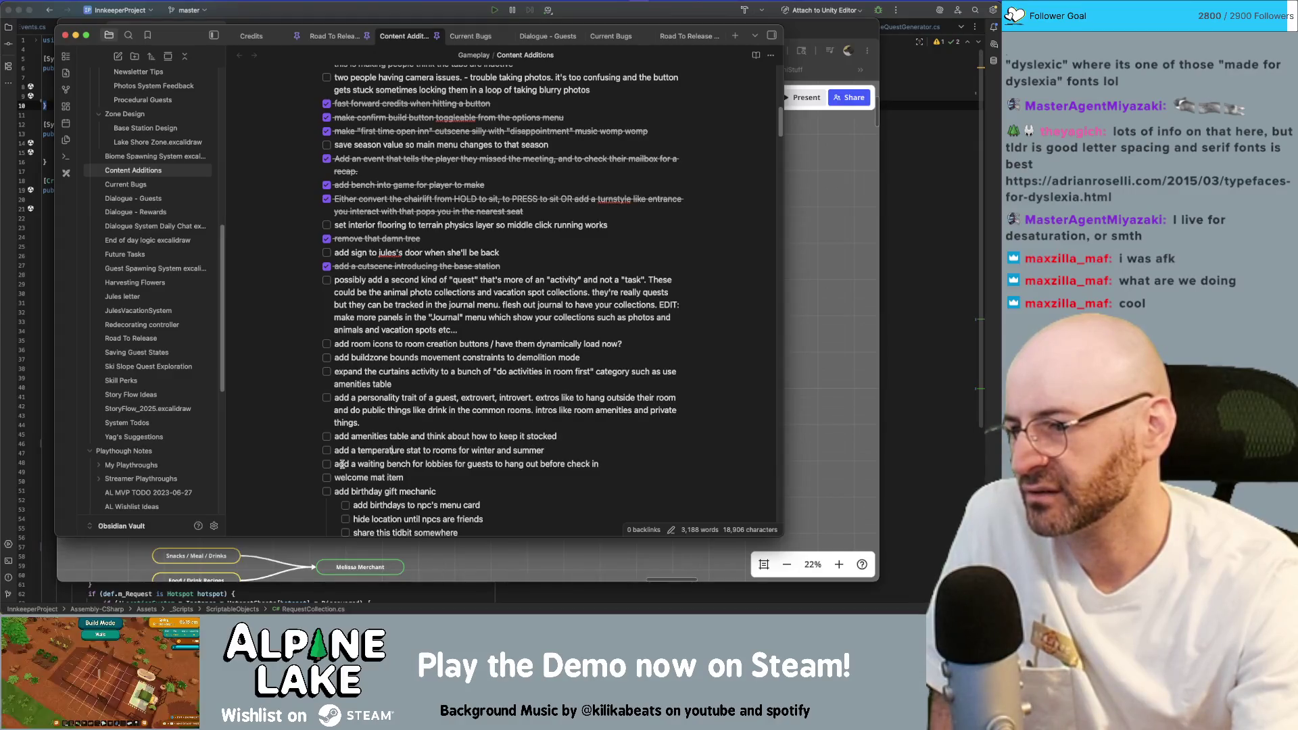
scroll(386, 463, "down", 1)
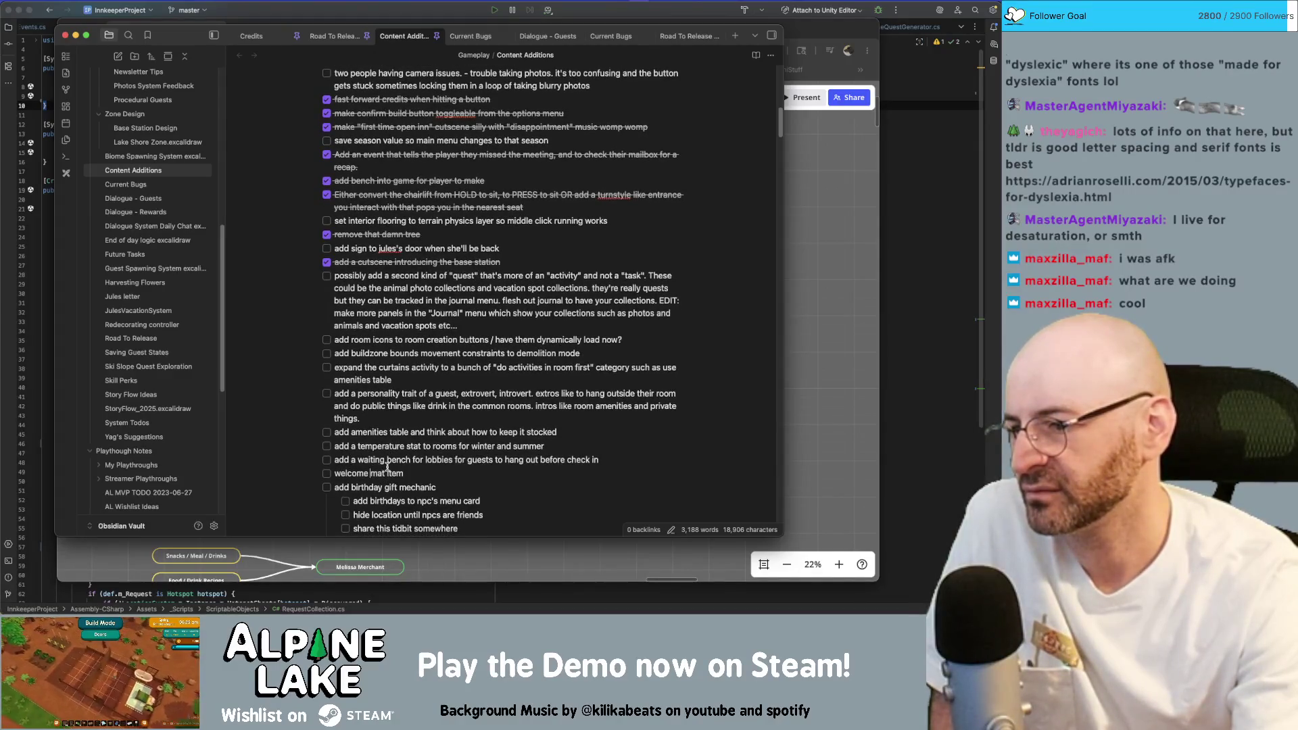
scroll(386, 463, "down", 1)
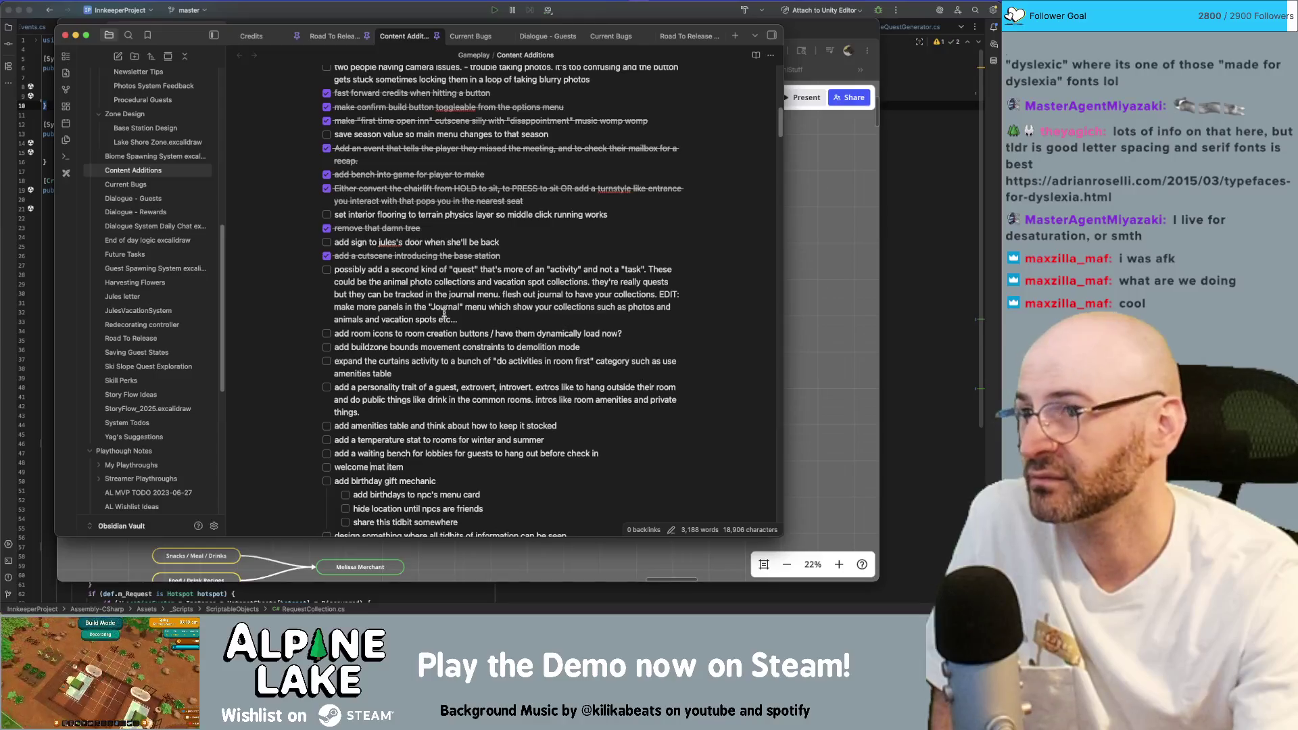
scroll(463, 407, "down", 2)
scroll(463, 407, "down", 1)
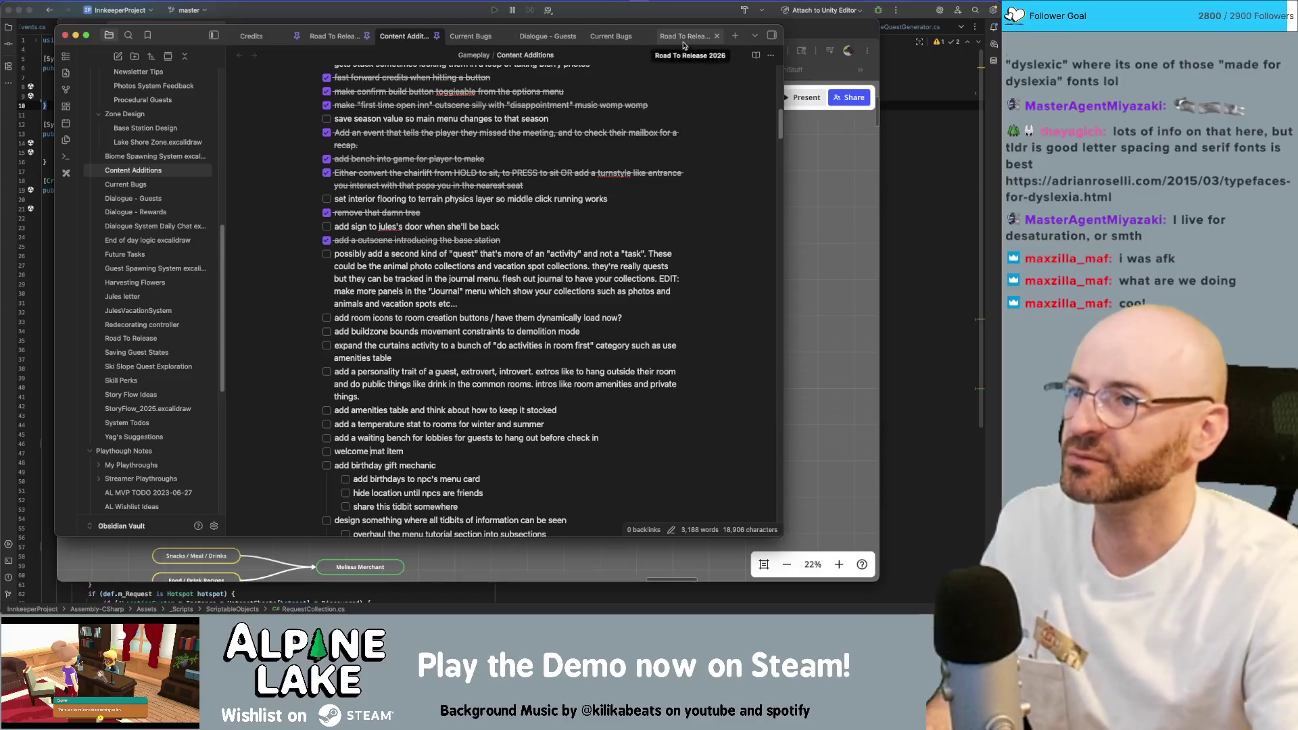
Add a 'welcome mat item' entry below chests in Road To Release 2026, then return to Content Additions.
left_click(613, 36)
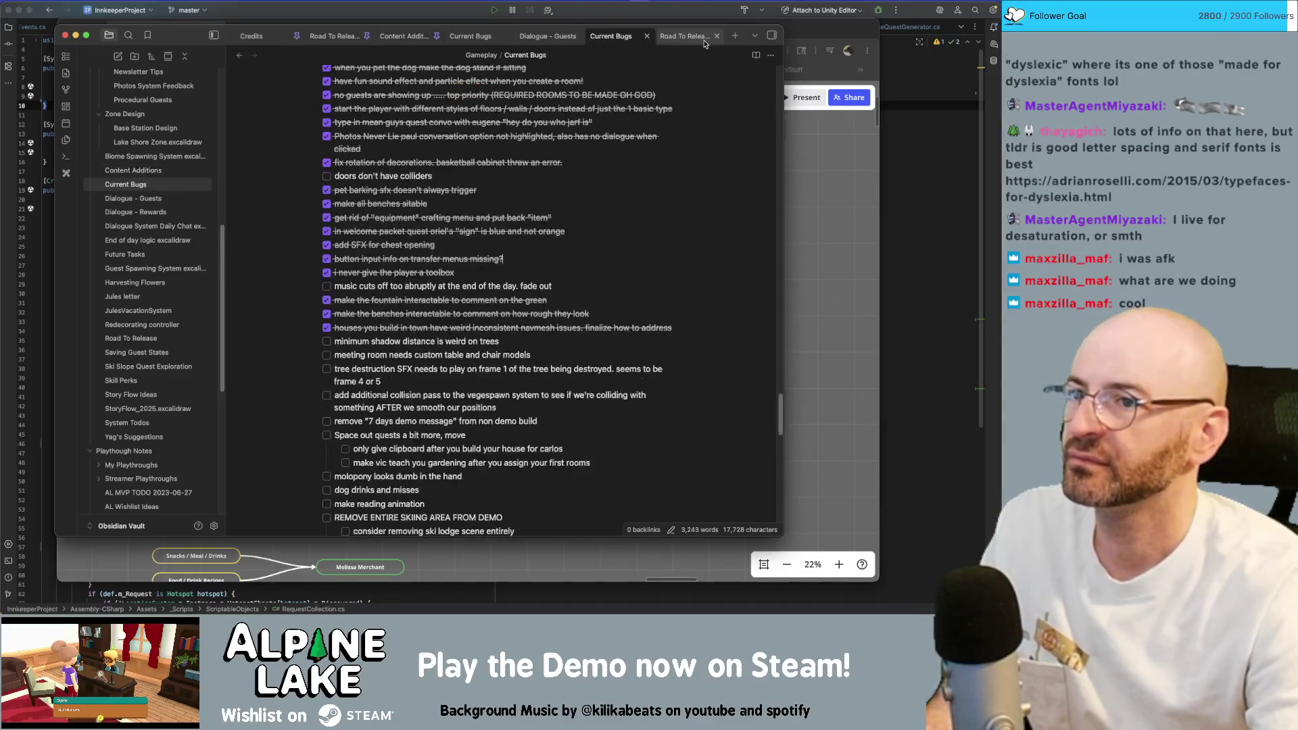
left_click(684, 36)
scroll(561, 299, "down", 5)
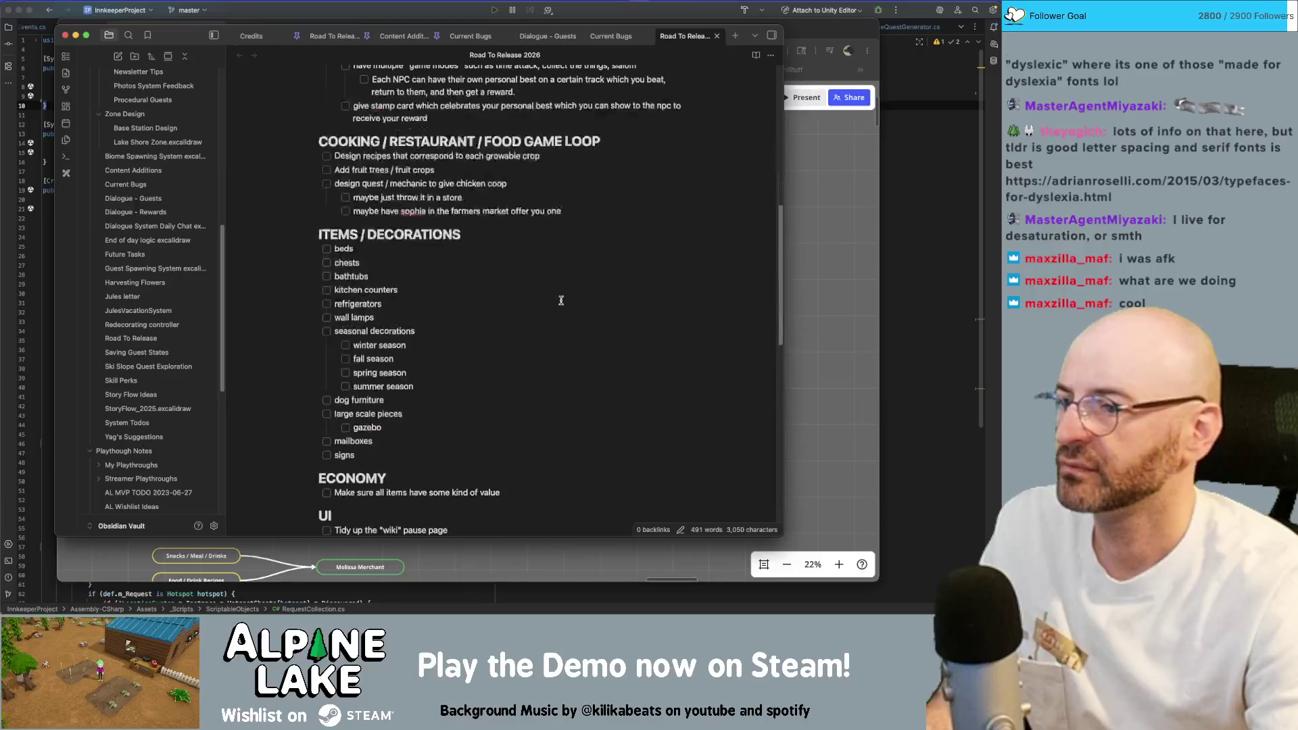
key("Return")
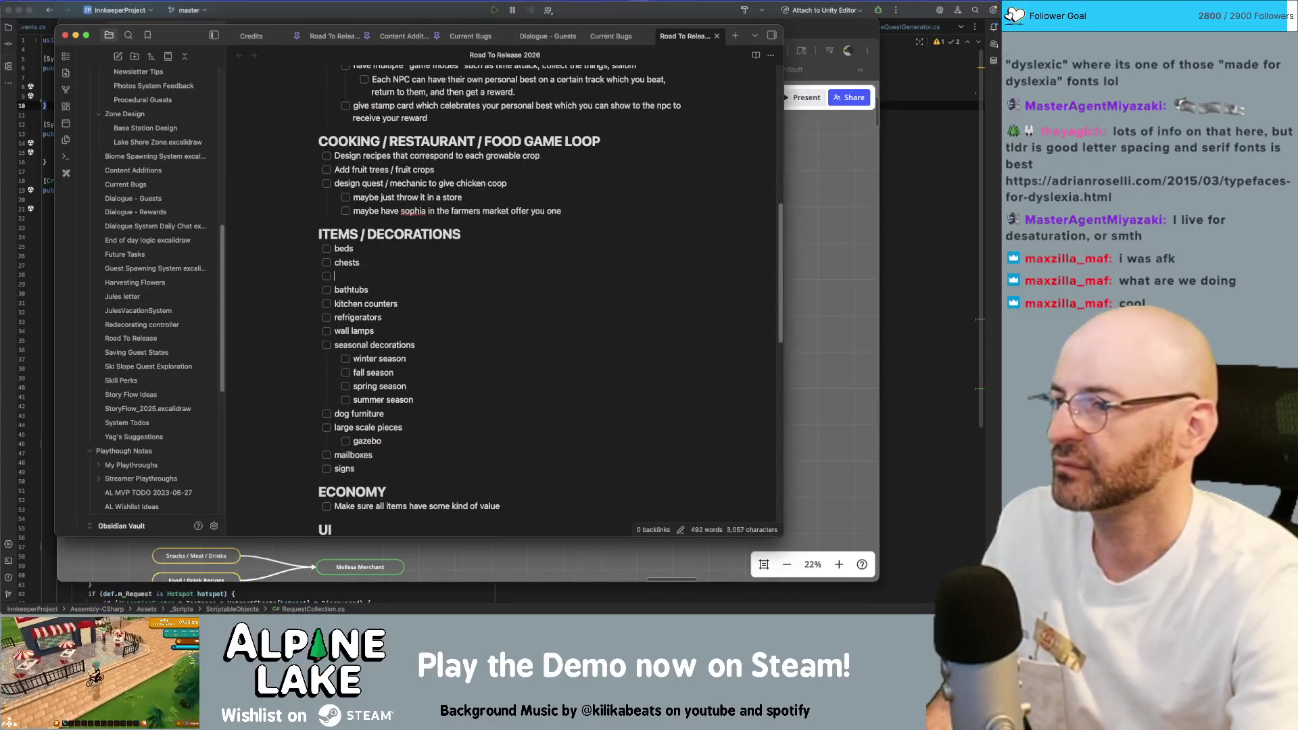
type("welcome mat item")
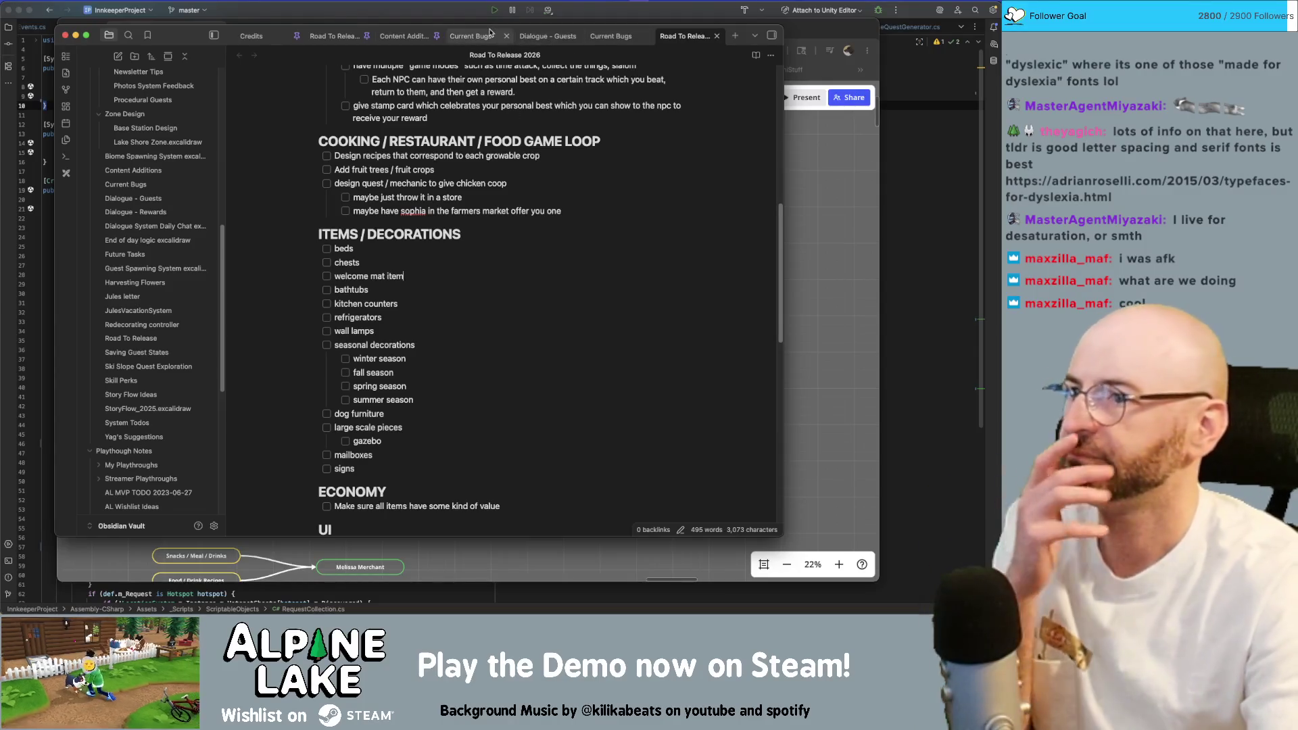
left_click(403, 35)
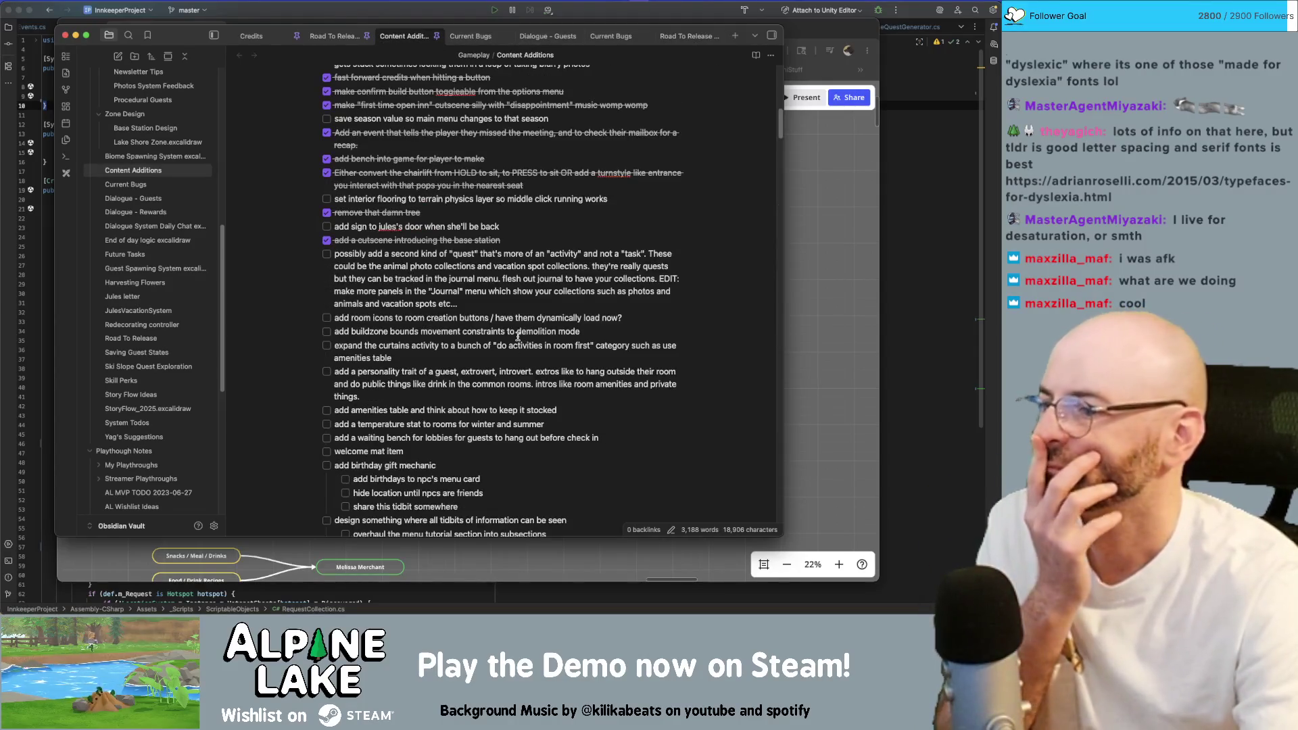
scroll(524, 337, "down", 1)
scroll(527, 334, "down", 1)
scroll(536, 322, "down", 1)
scroll(535, 322, "down", 2)
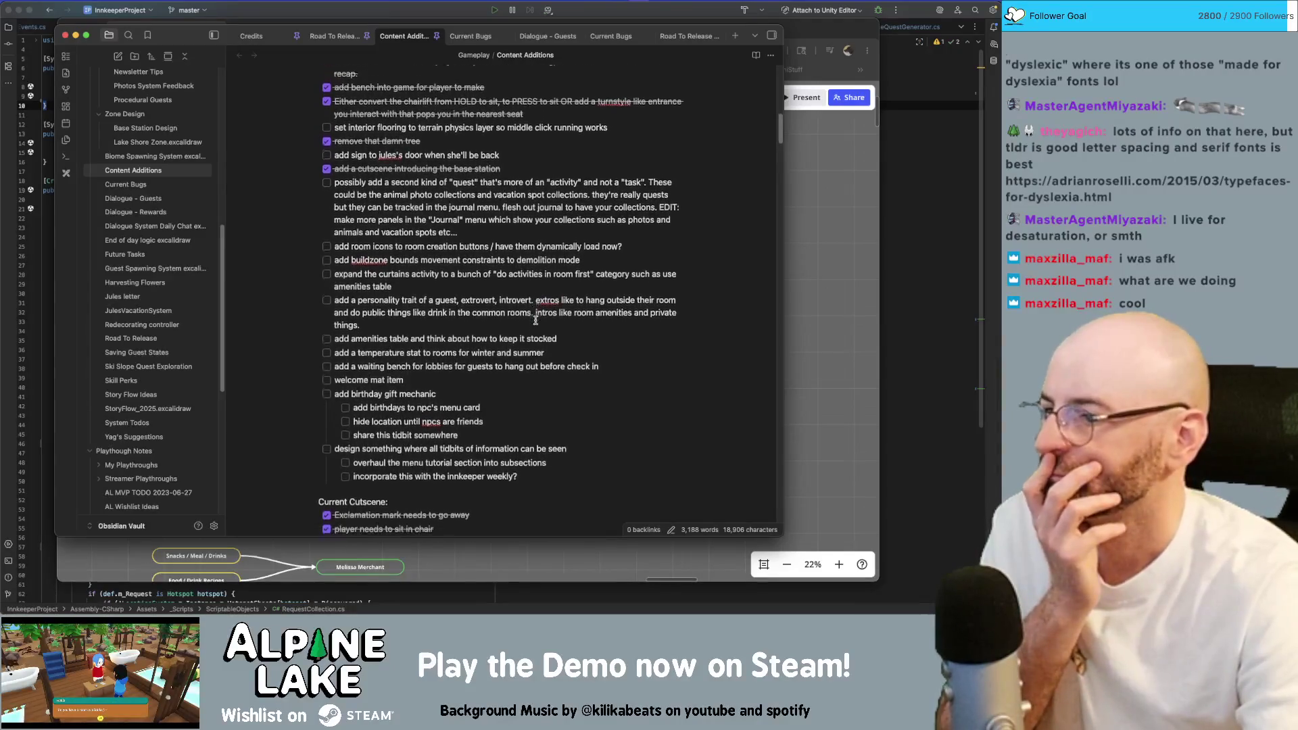
scroll(535, 321, "down", 2)
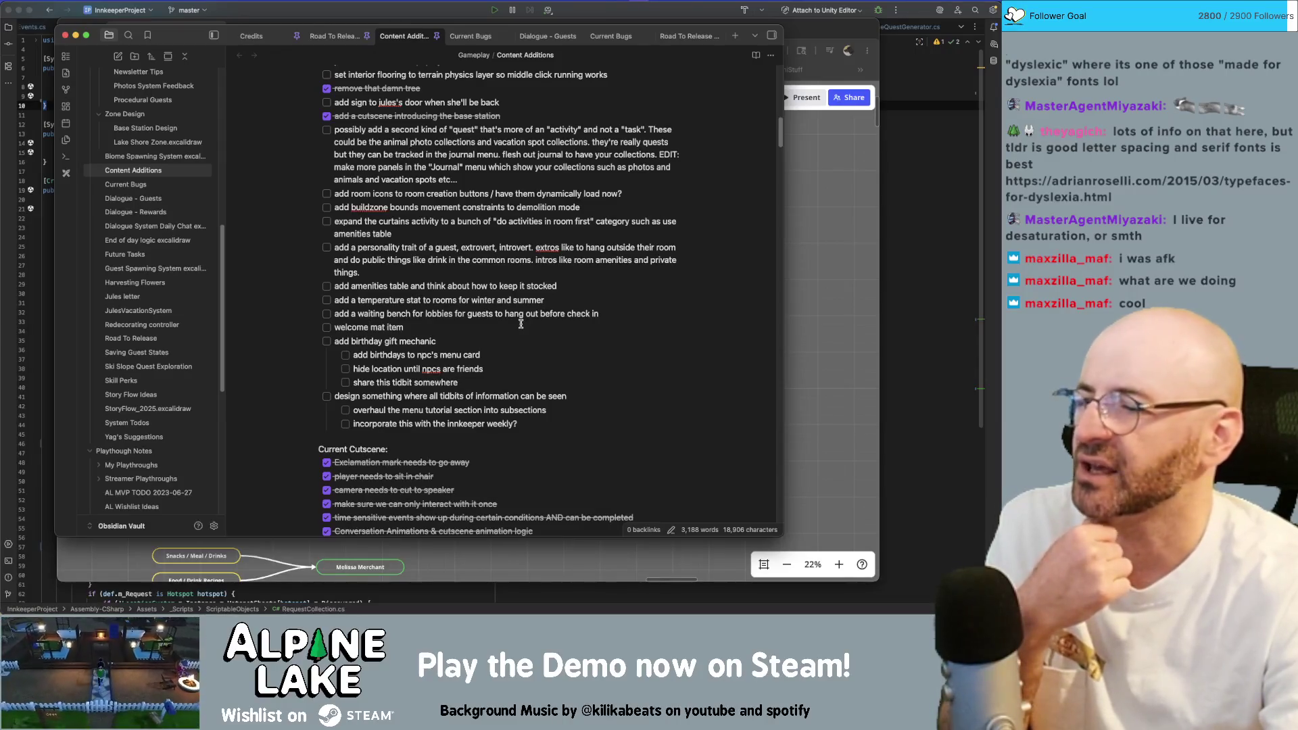
mouse_move(426, 424)
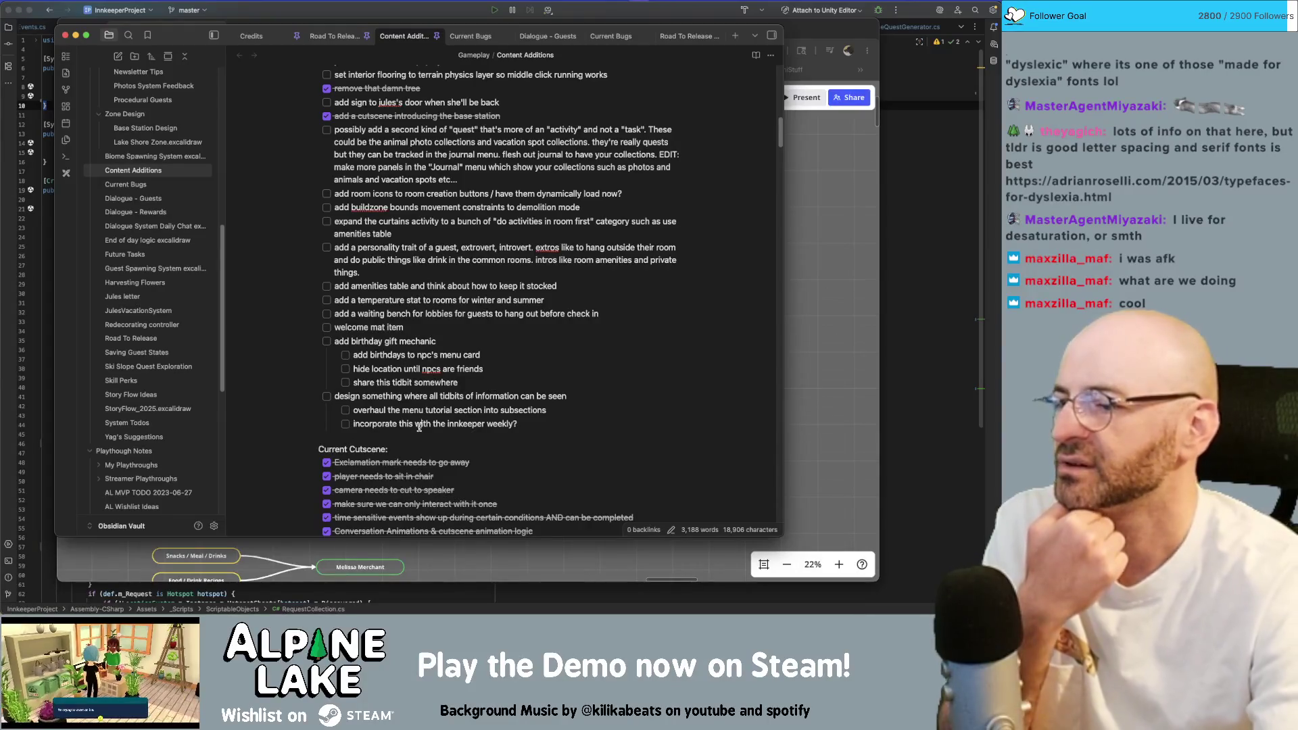
scroll(455, 423, "down", 2)
scroll(455, 423, "down", 1)
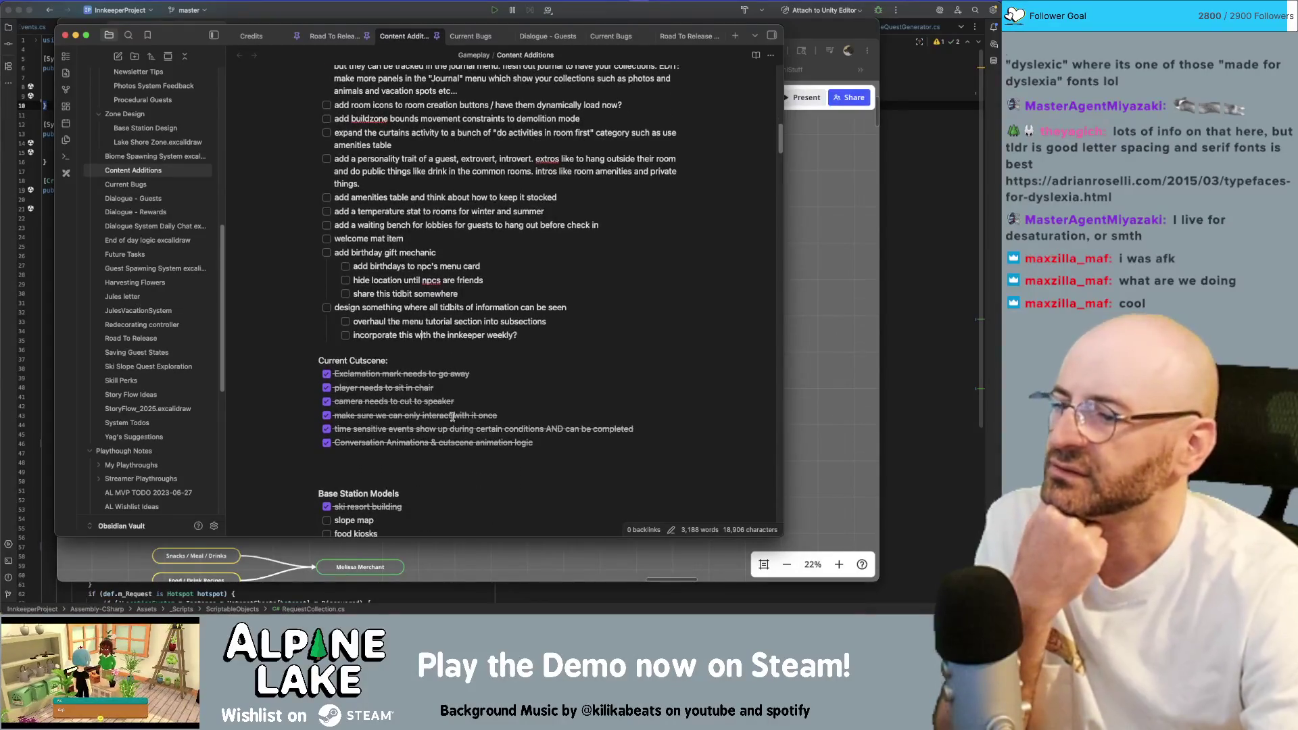
scroll(451, 413, "down", 1)
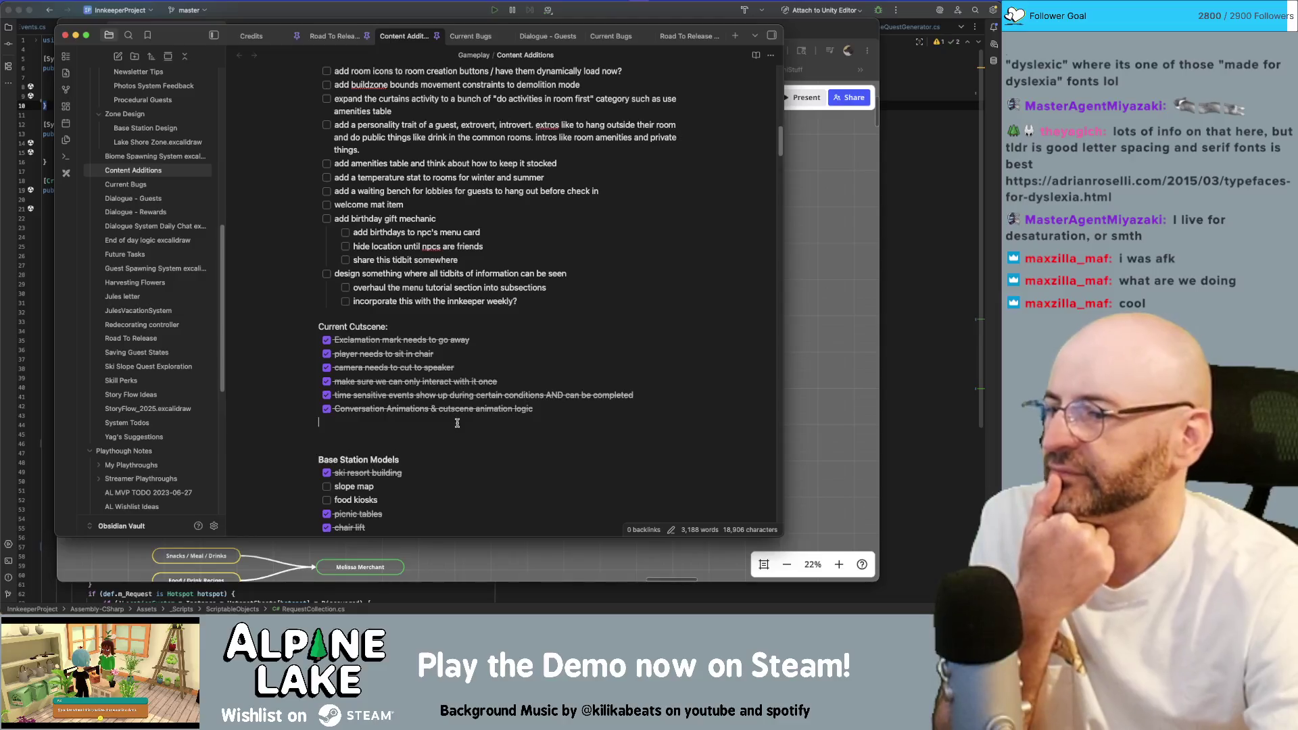
Remove the blank line after the cutscene list and check off slope map and food kiosks.
left_click(450, 437)
key("BackSpace")
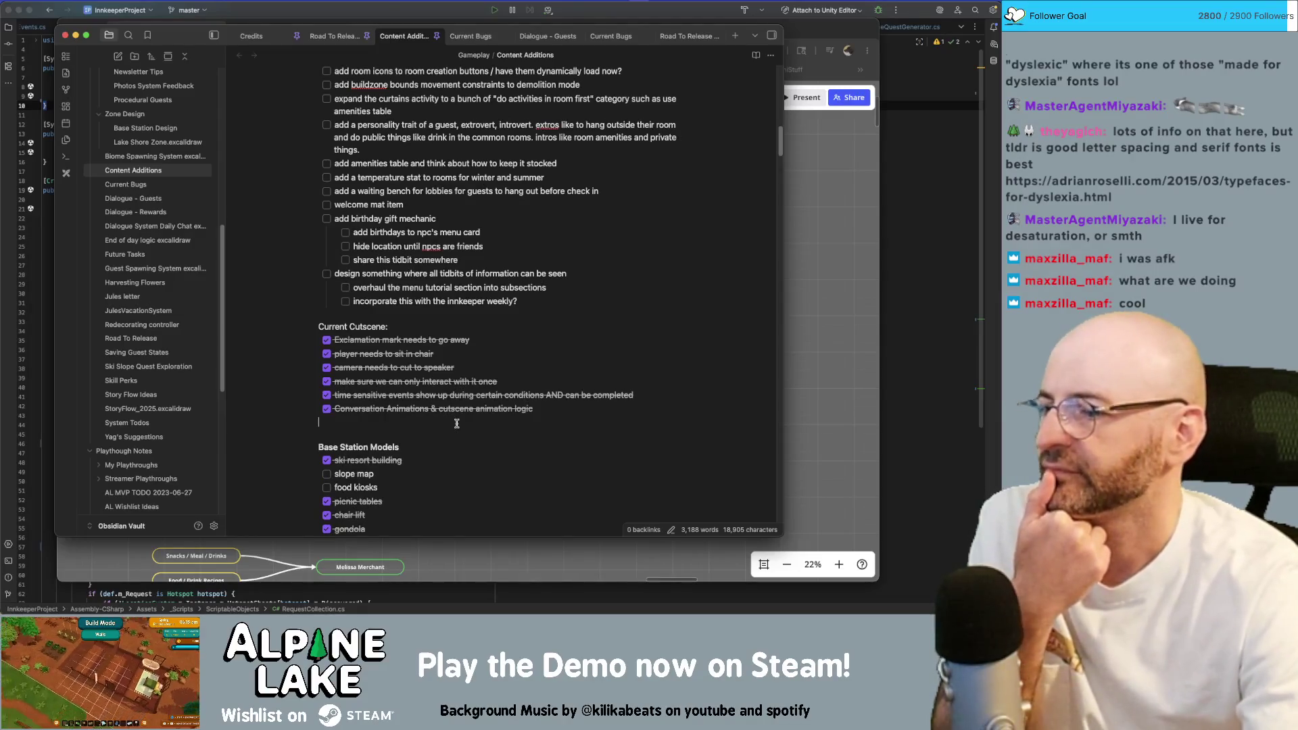
scroll(458, 426, "down", 1)
scroll(458, 426, "down", 1)
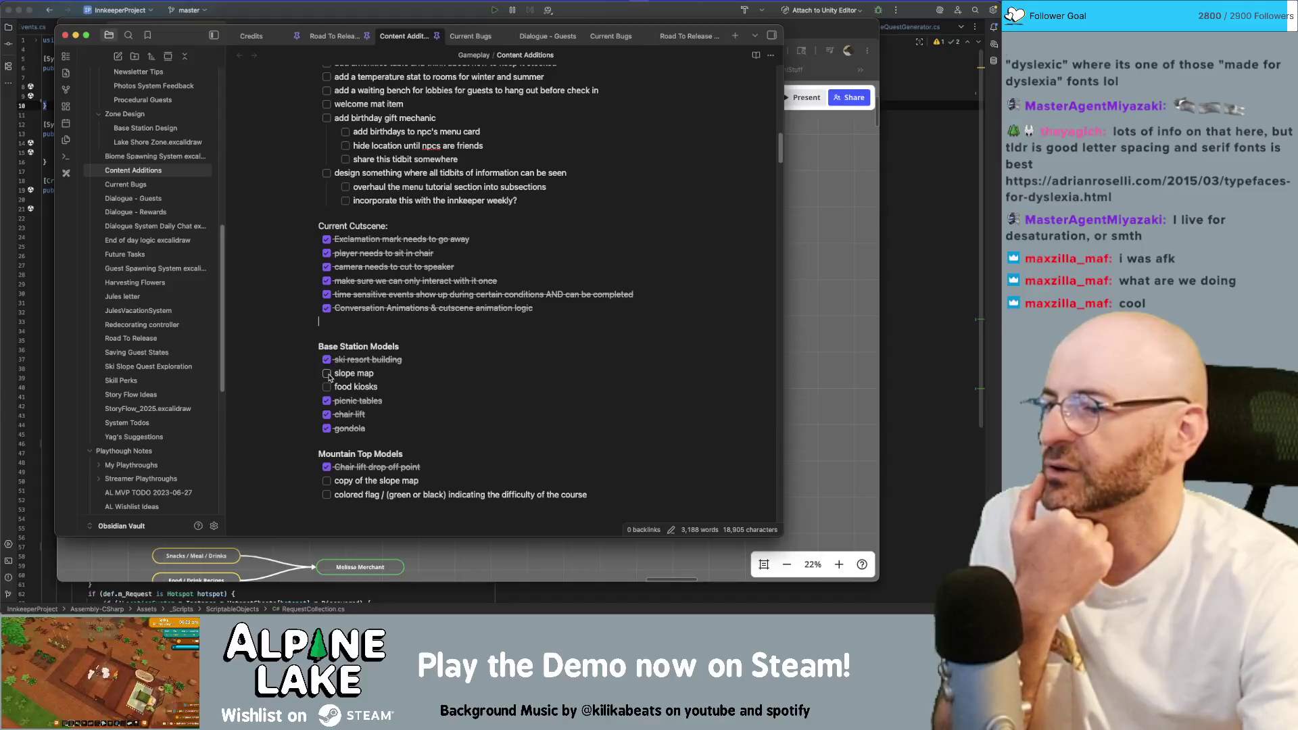
left_click(327, 373)
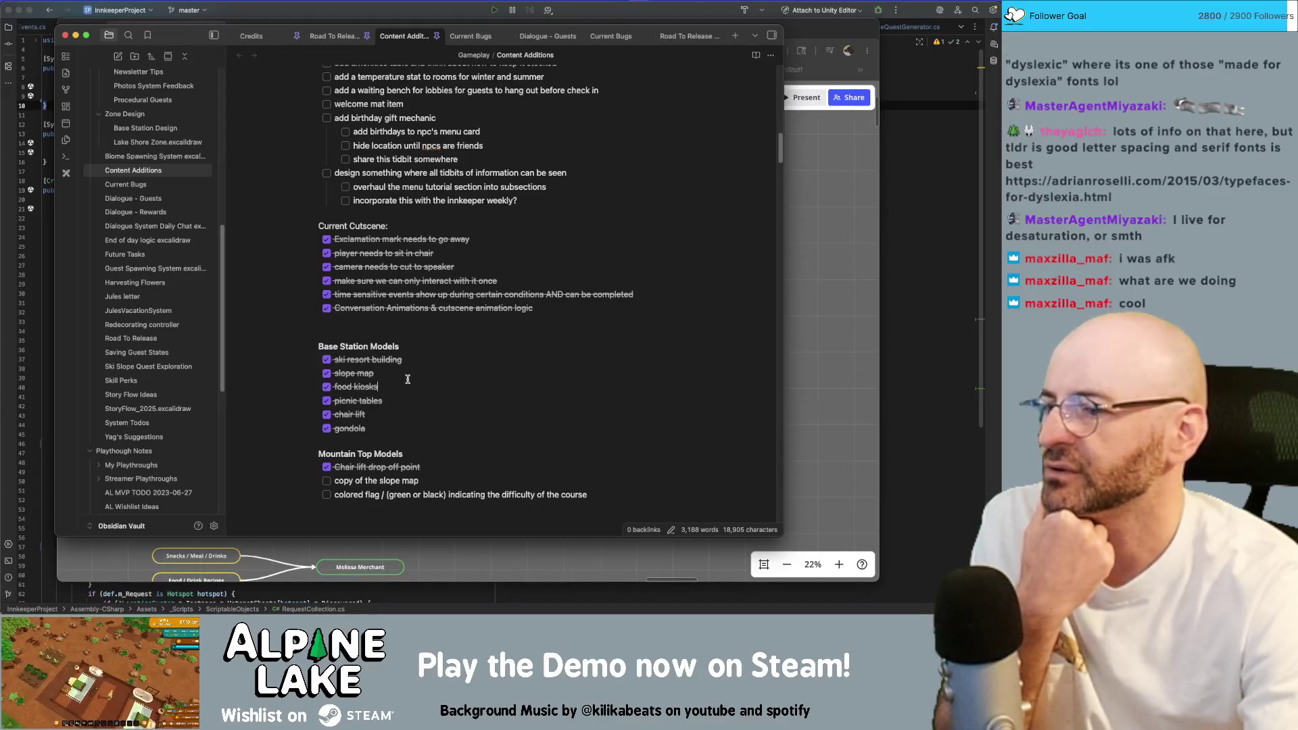
scroll(407, 380, "down", 2)
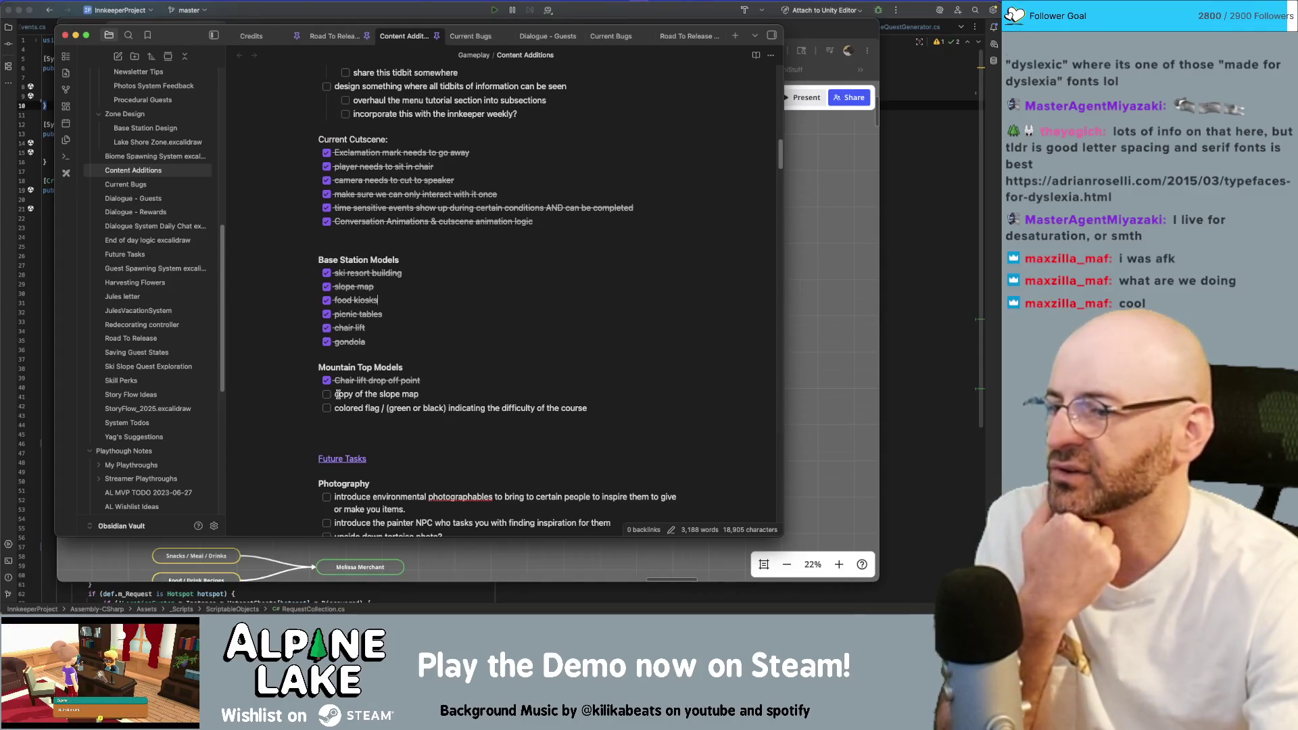
scroll(335, 395, "down", 3)
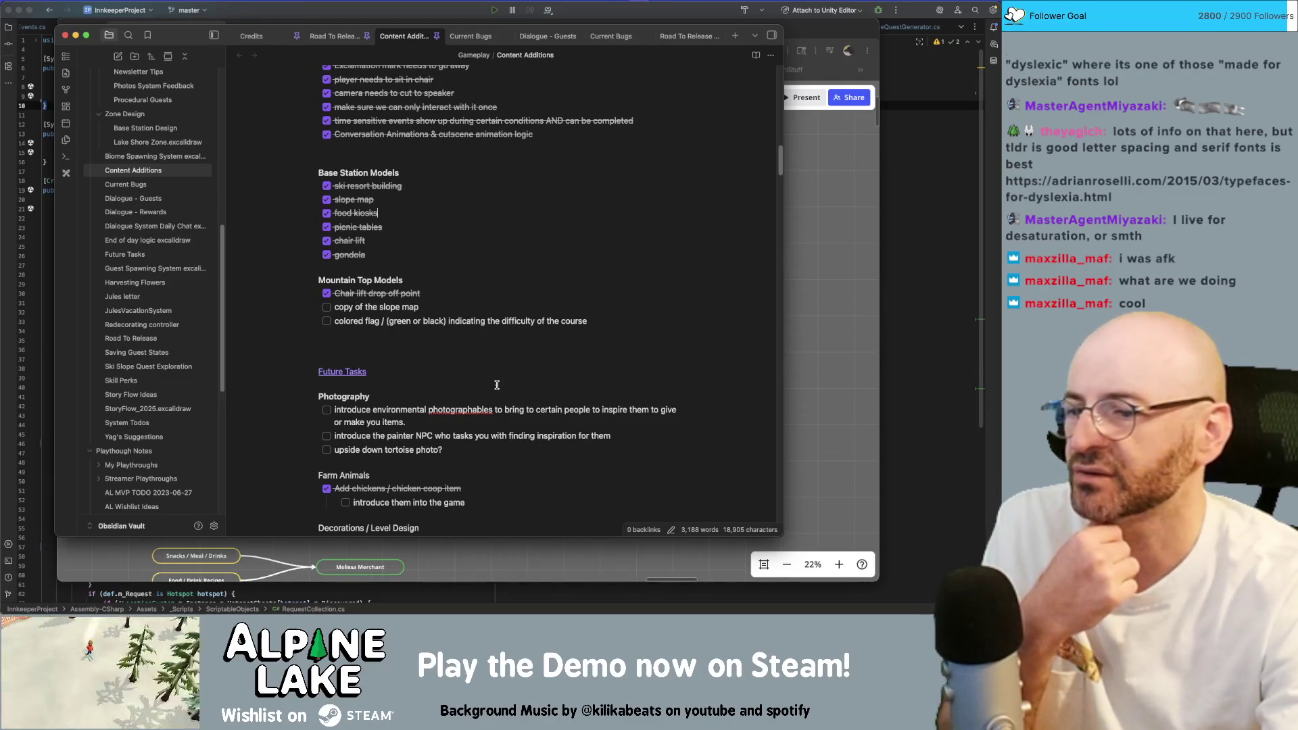
scroll(496, 385, "down", 1)
scroll(496, 385, "down", 2)
scroll(385, 399, "down", 1)
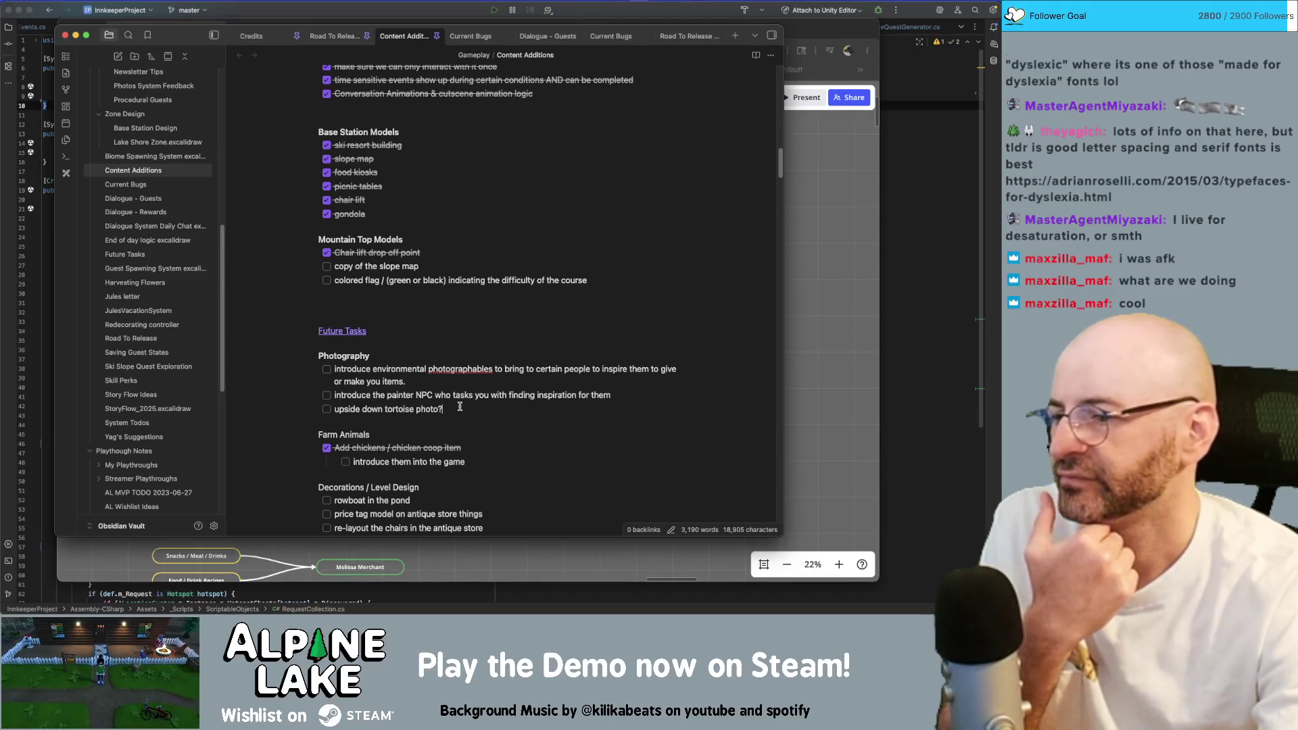
scroll(460, 409, "down", 2)
scroll(459, 406, "down", 2)
scroll(460, 405, "down", 3)
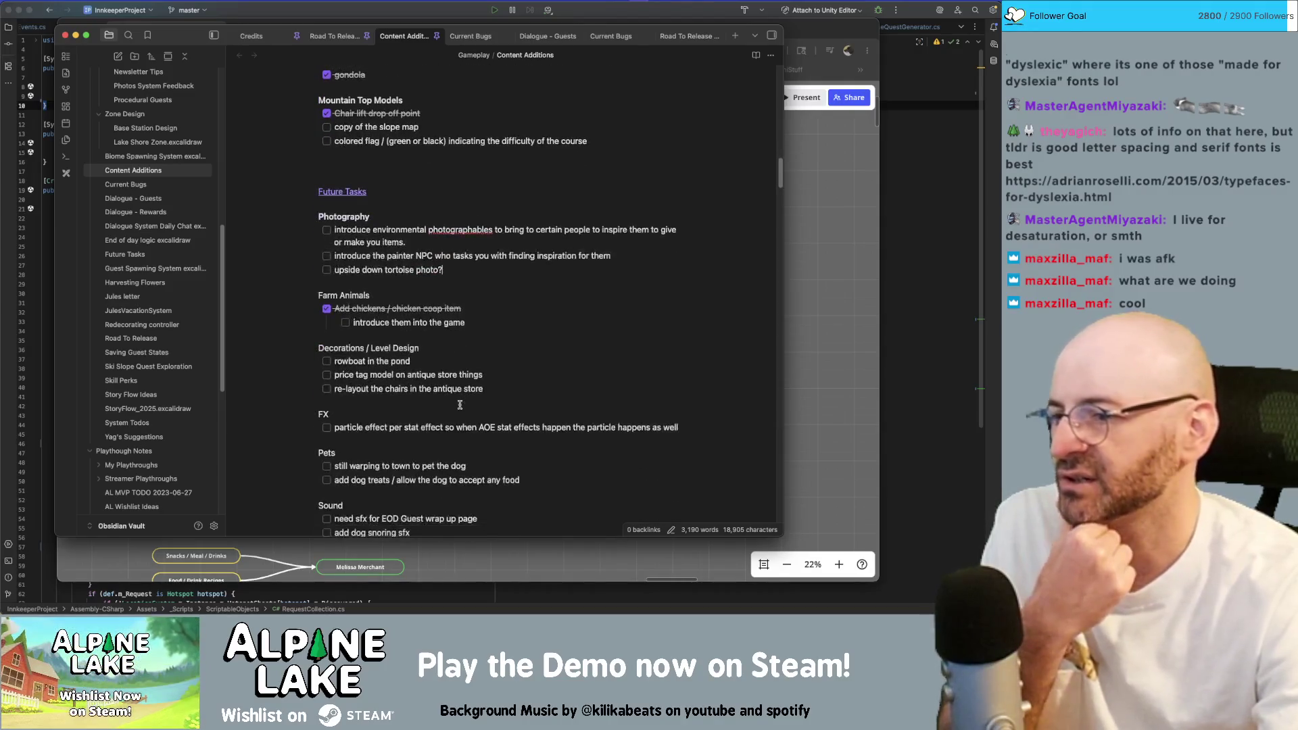
scroll(459, 405, "down", 1)
scroll(458, 405, "down", 1)
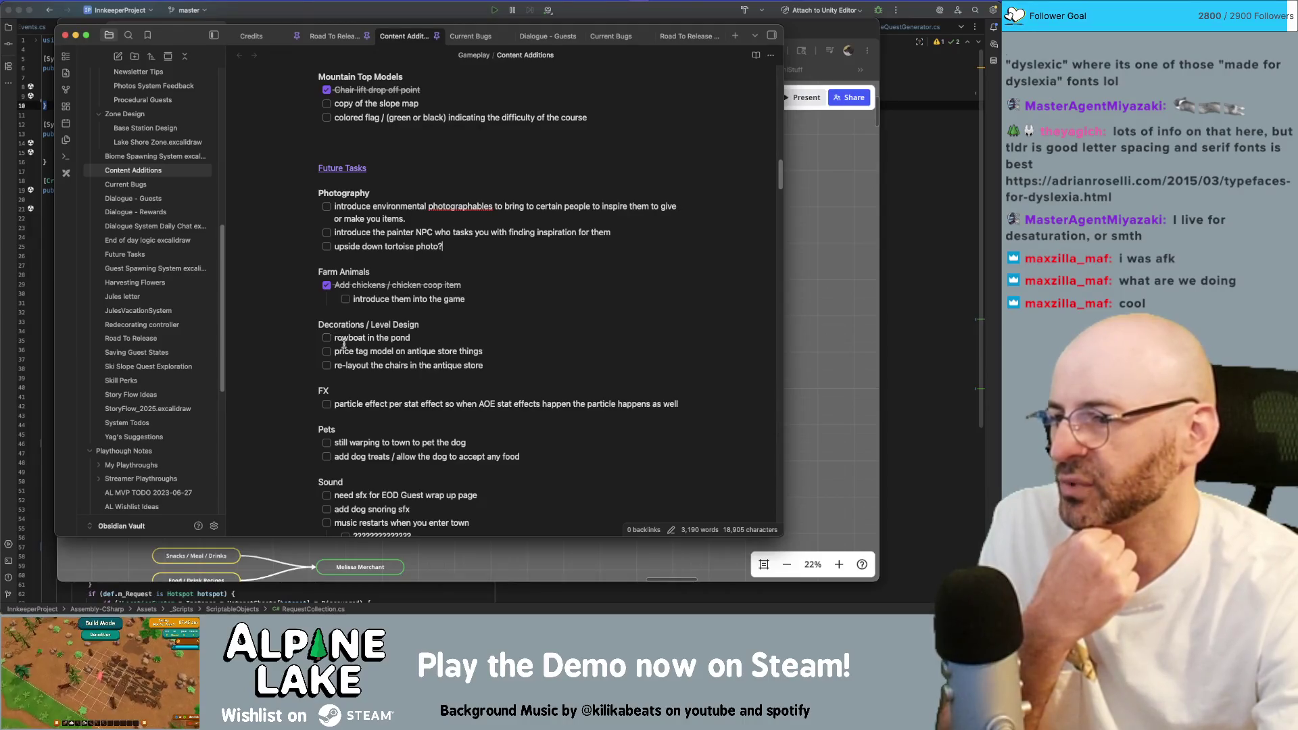
scroll(424, 363, "down", 1)
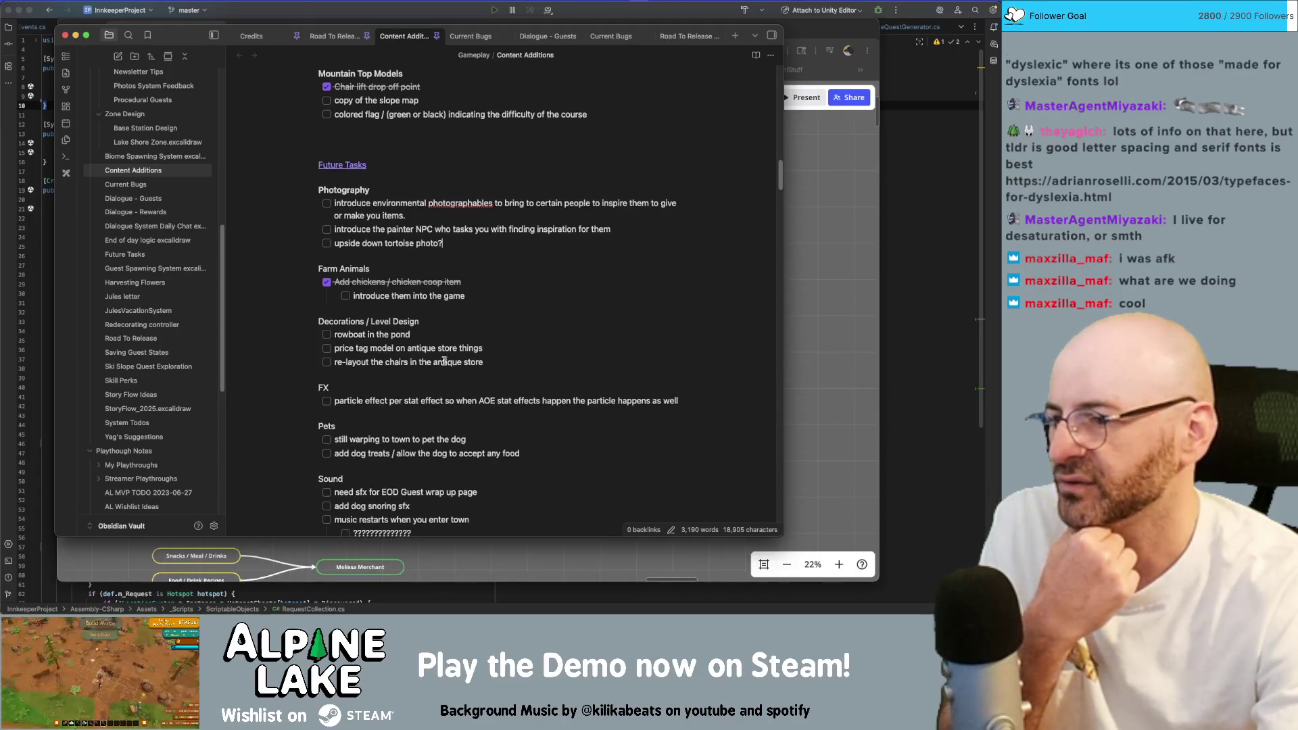
scroll(457, 365, "down", 1)
scroll(498, 369, "down", 1)
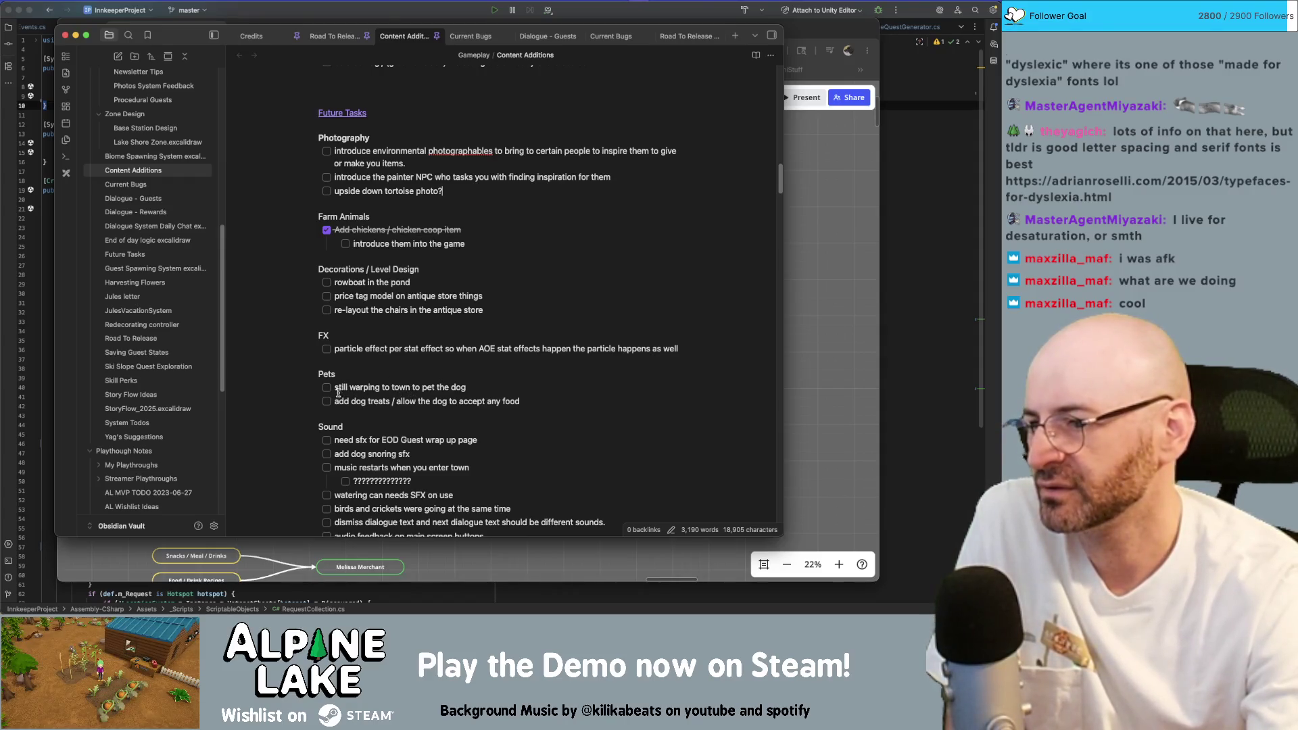
scroll(402, 394, "down", 2)
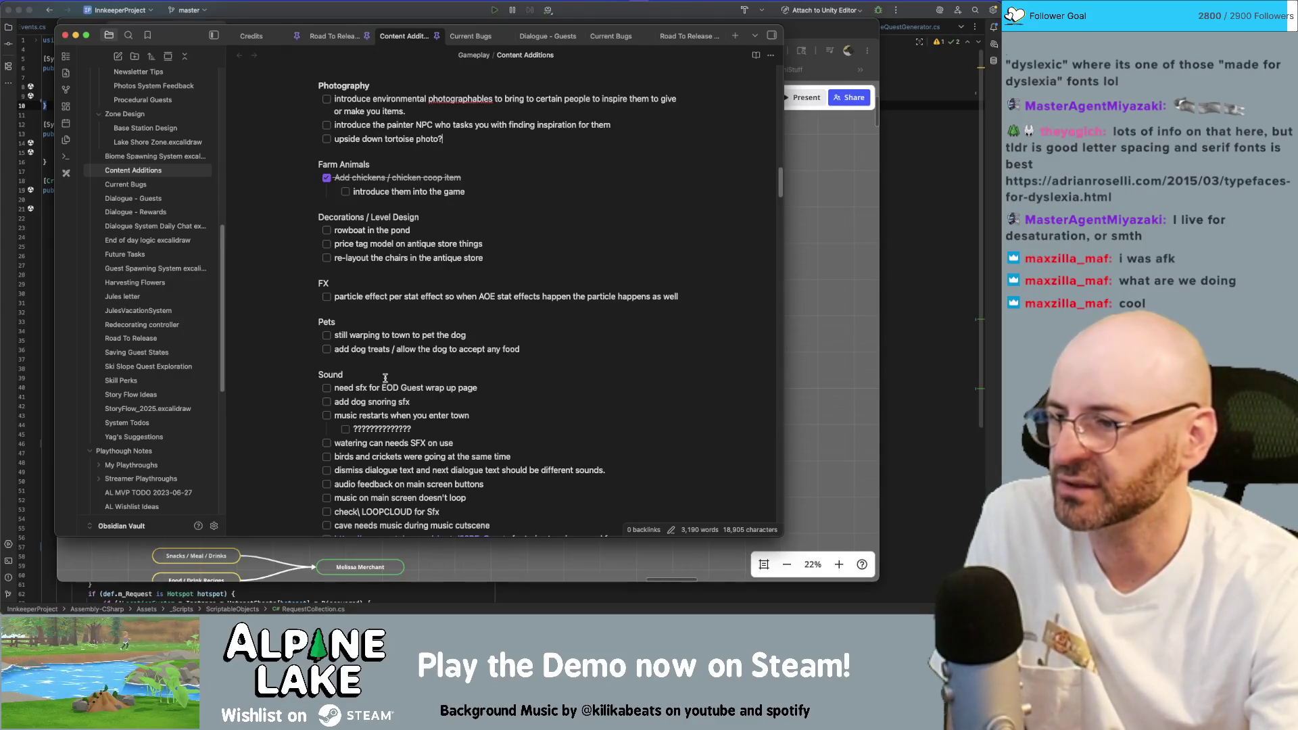
scroll(386, 379, "down", 1)
scroll(388, 377, "down", 1)
scroll(391, 374, "down", 1)
scroll(406, 375, "down", 1)
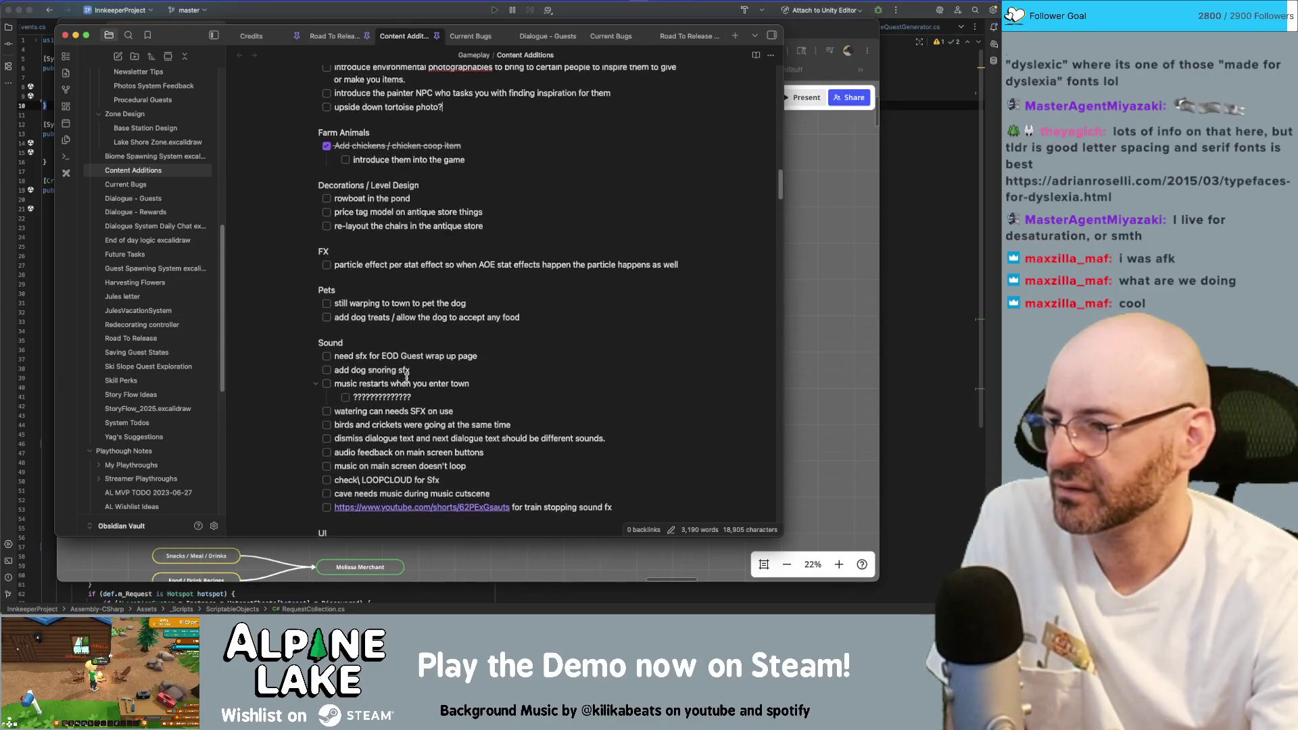
scroll(347, 373, "down", 1)
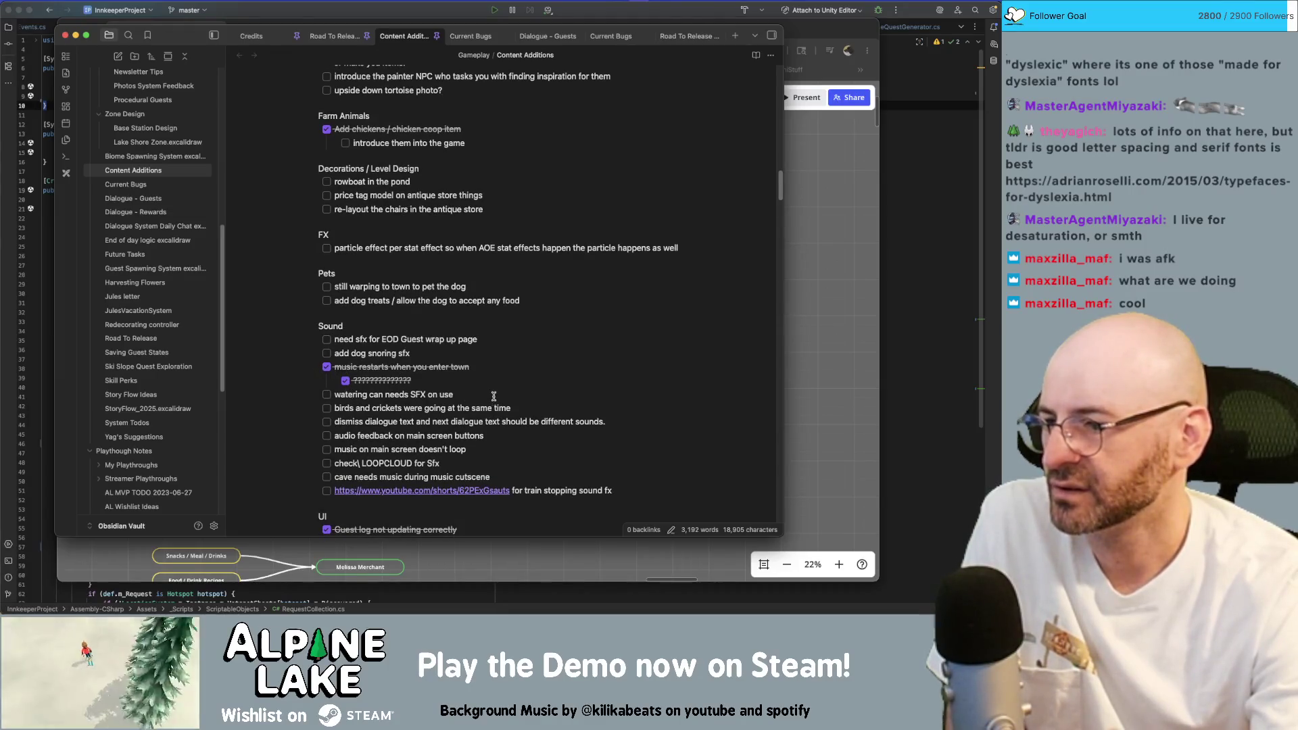
scroll(503, 402, "down", 1)
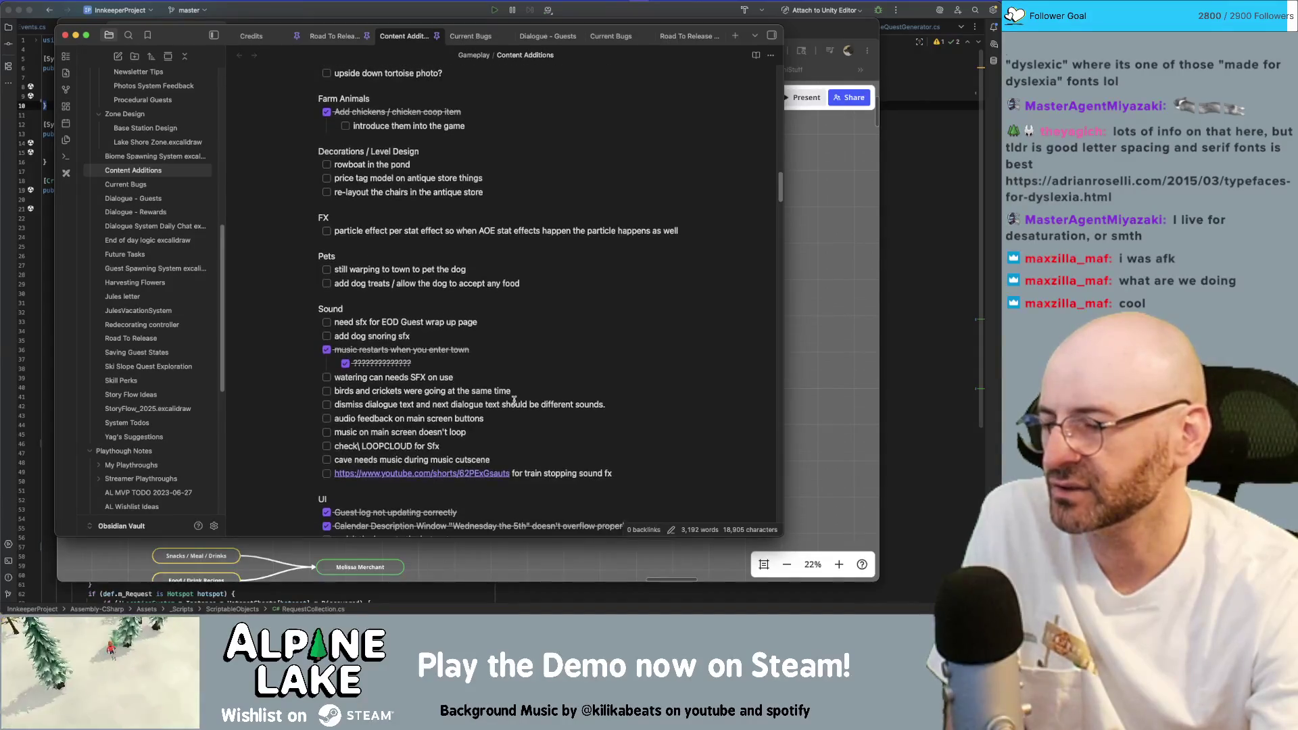
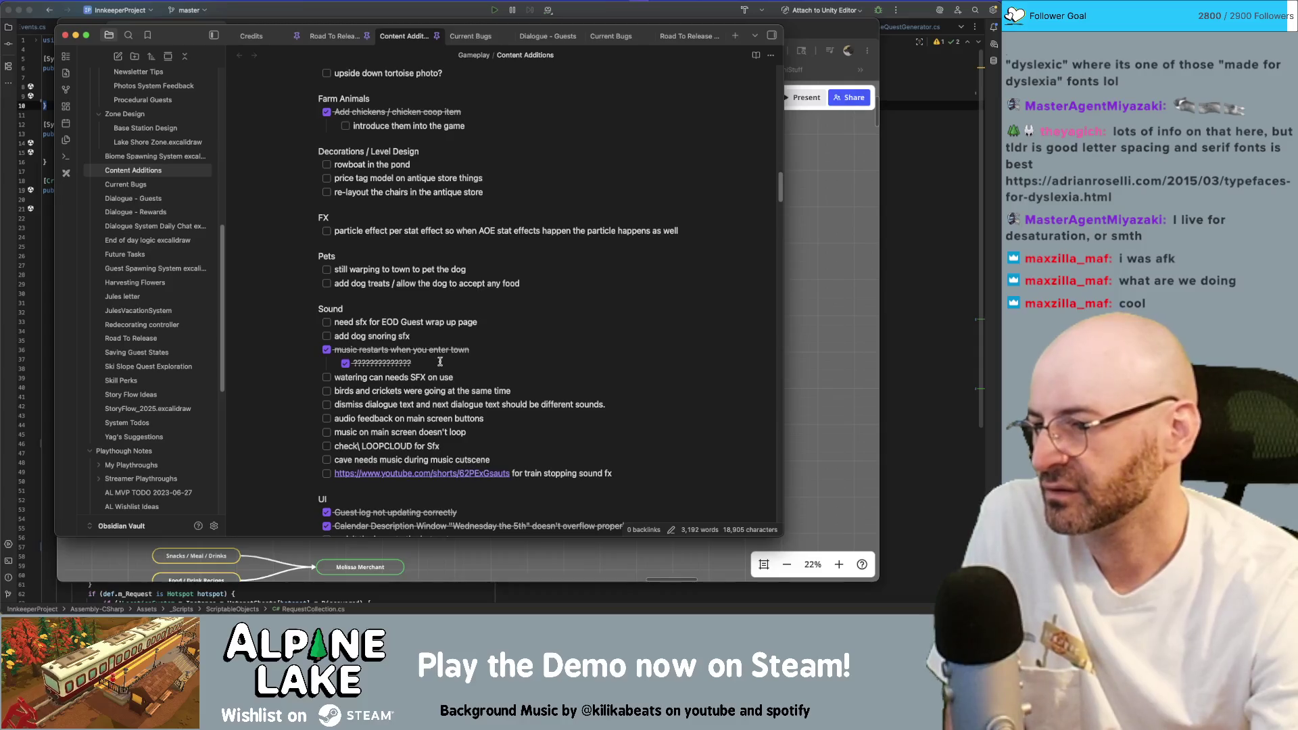
scroll(438, 360, "down", 1)
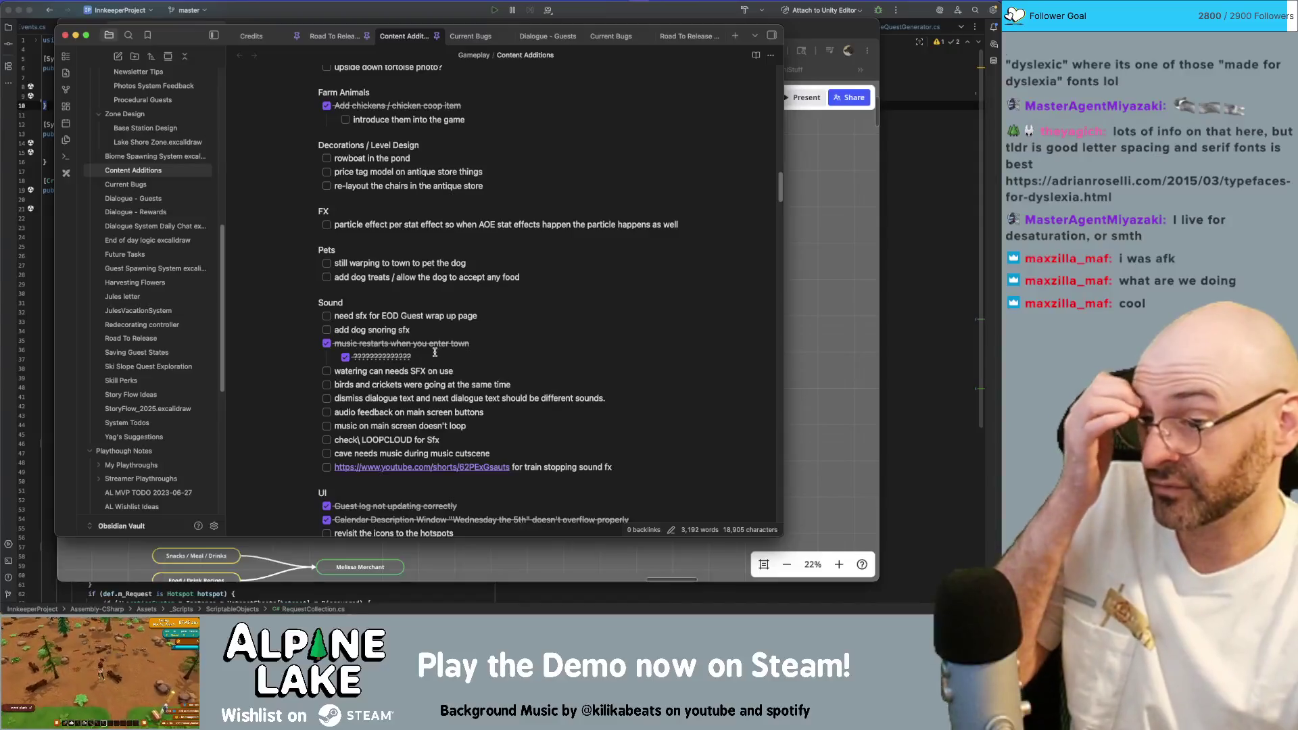
scroll(434, 350, "down", 2)
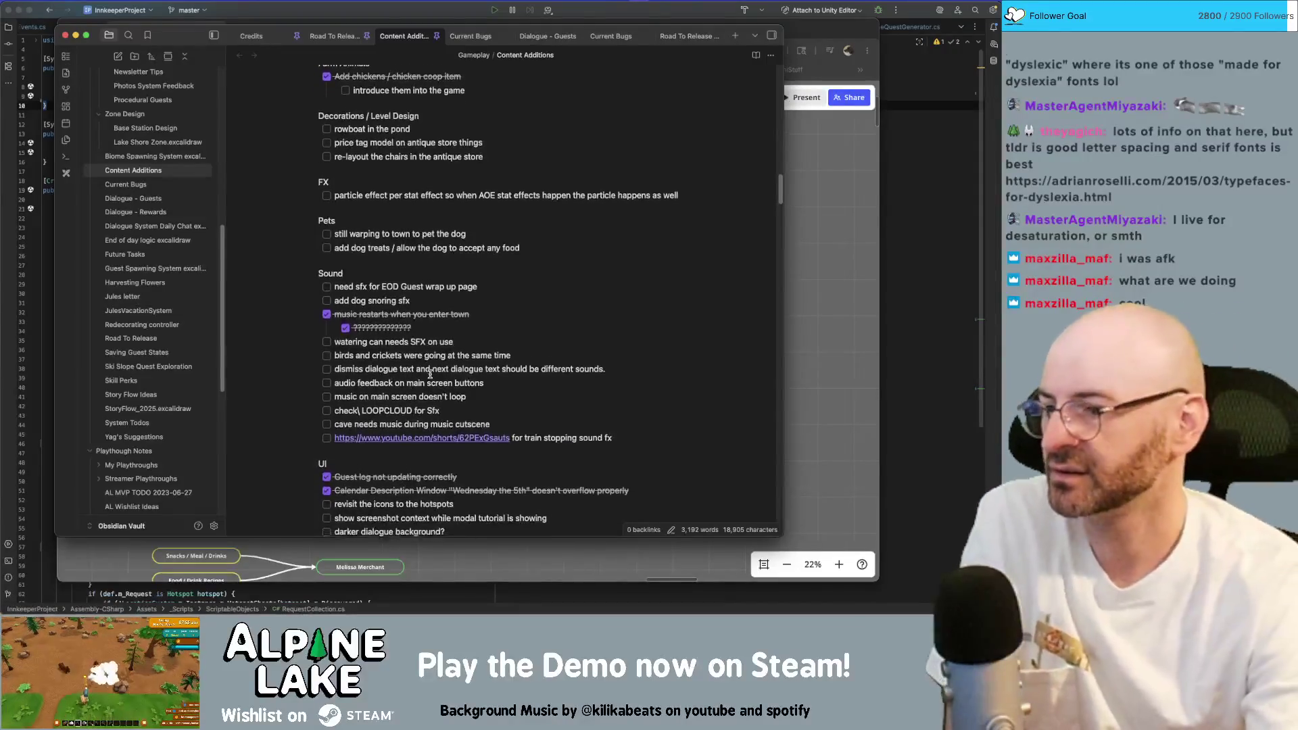
scroll(432, 360, "down", 3)
scroll(430, 371, "down", 2)
scroll(432, 370, "down", 2)
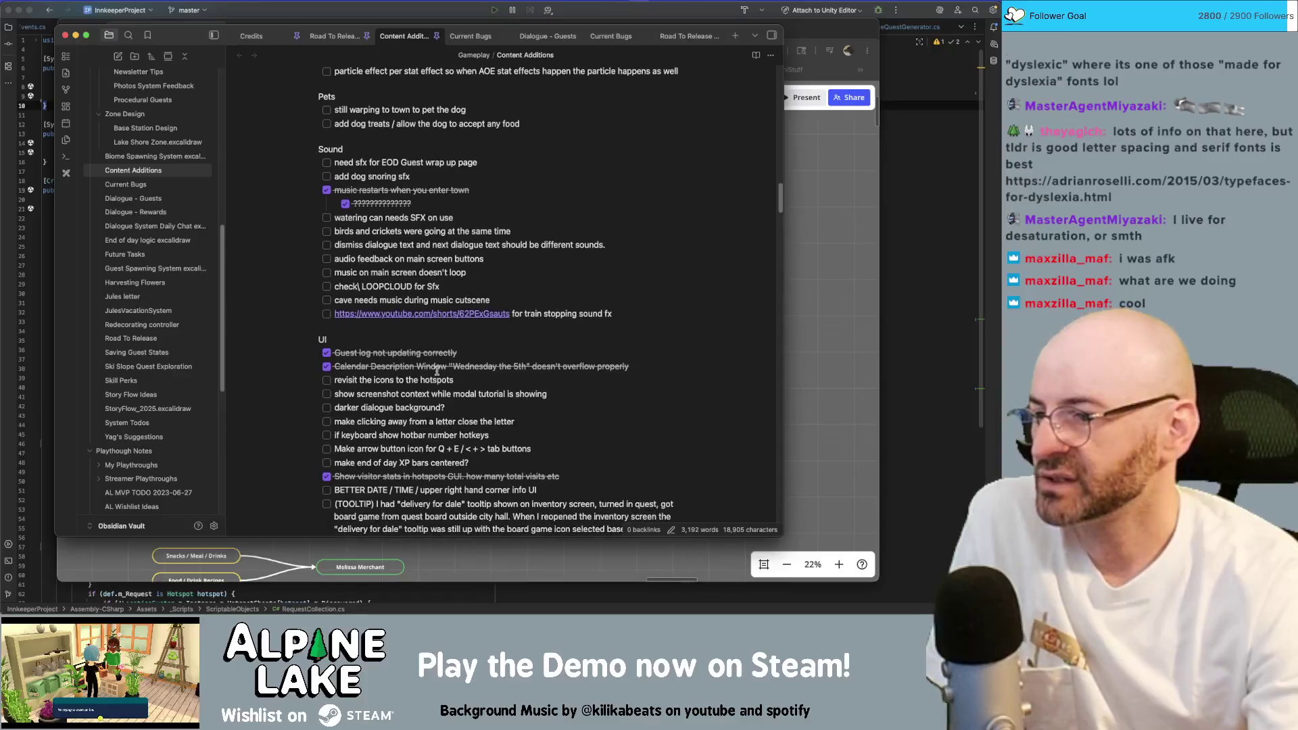
scroll(432, 371, "down", 2)
scroll(432, 370, "down", 3)
scroll(431, 369, "down", 5)
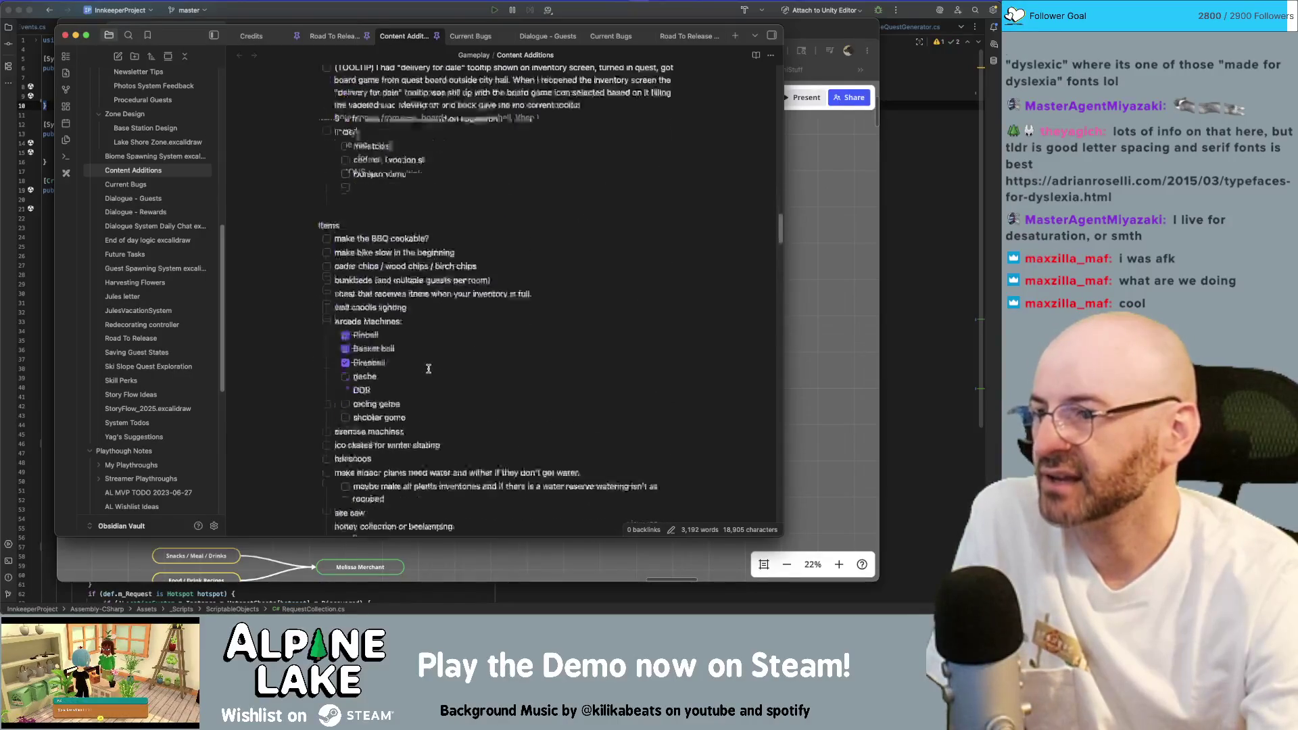
scroll(430, 368, "down", 5)
scroll(429, 371, "down", 5)
scroll(429, 371, "down", 5)
scroll(428, 373, "down", 3)
scroll(427, 373, "down", 3)
scroll(426, 373, "down", 5)
scroll(426, 373, "down", 5)
scroll(424, 372, "up", 5)
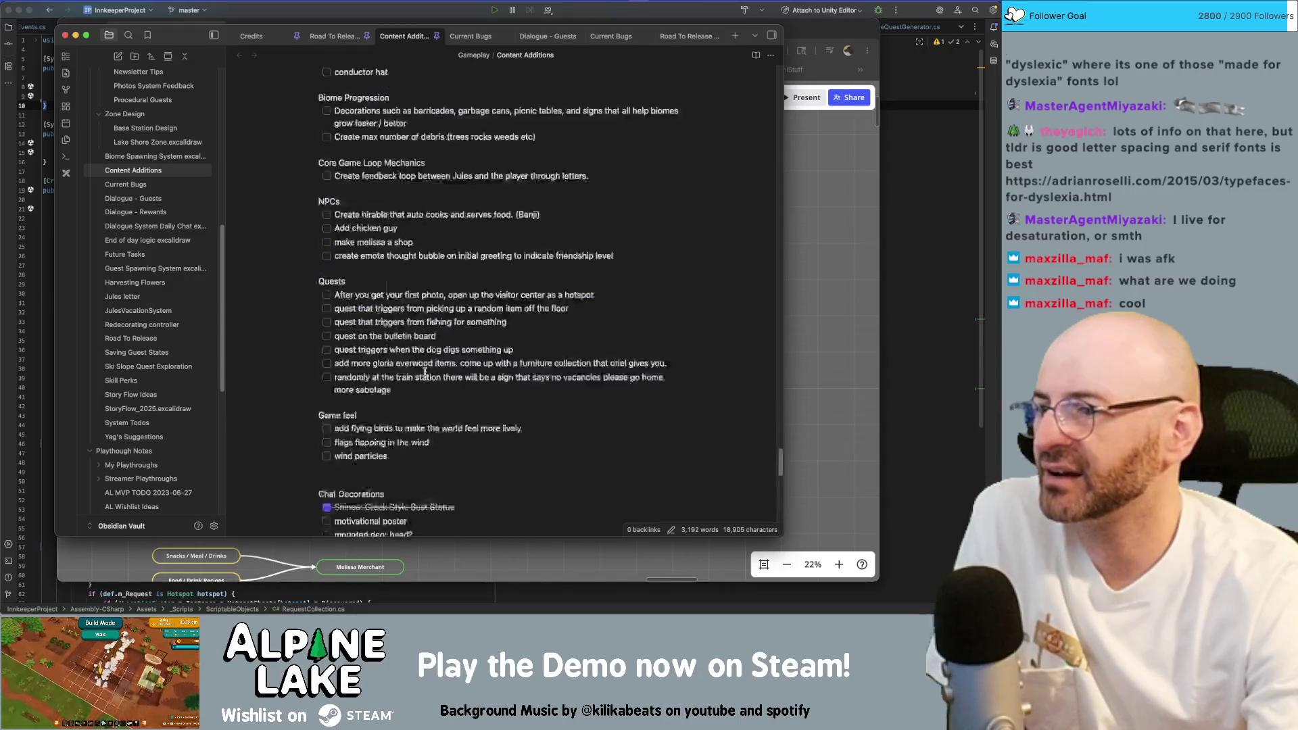
scroll(424, 372, "up", 5)
scroll(423, 373, "up", 5)
scroll(423, 373, "up", 5)
scroll(423, 373, "up", 5)
scroll(422, 376, "up", 3)
scroll(423, 375, "up", 5)
scroll(421, 374, "up", 5)
scroll(421, 373, "up", 5)
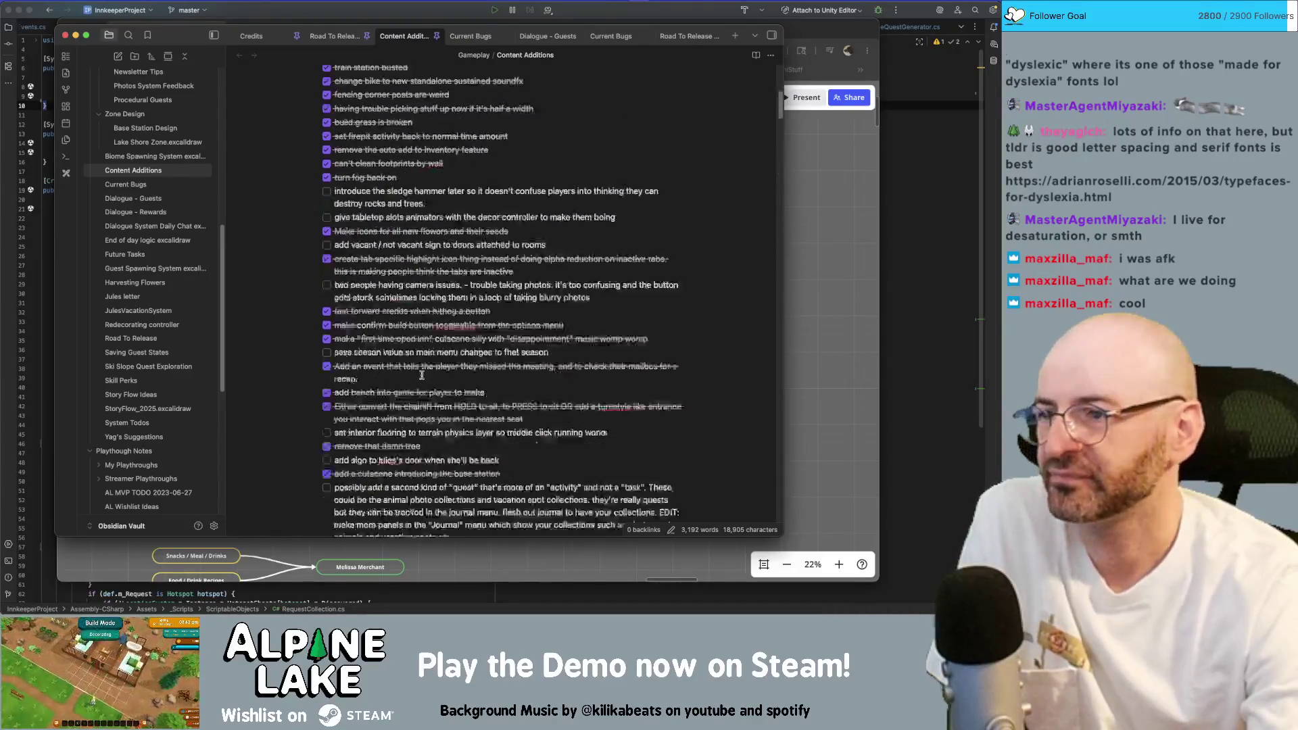
scroll(420, 374, "up", 5)
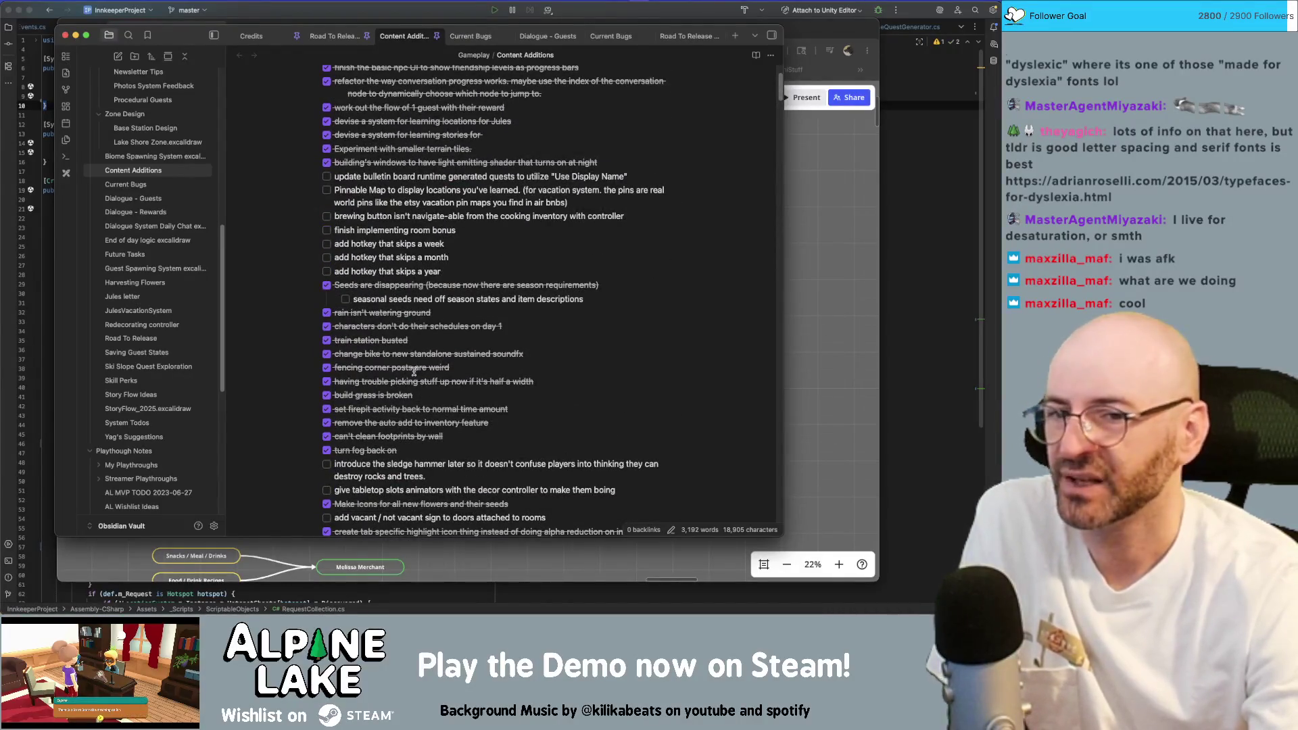
scroll(415, 371, "up", 2)
scroll(417, 386, "up", 2)
scroll(418, 385, "down", 5)
scroll(418, 385, "down", 5)
scroll(418, 383, "down", 5)
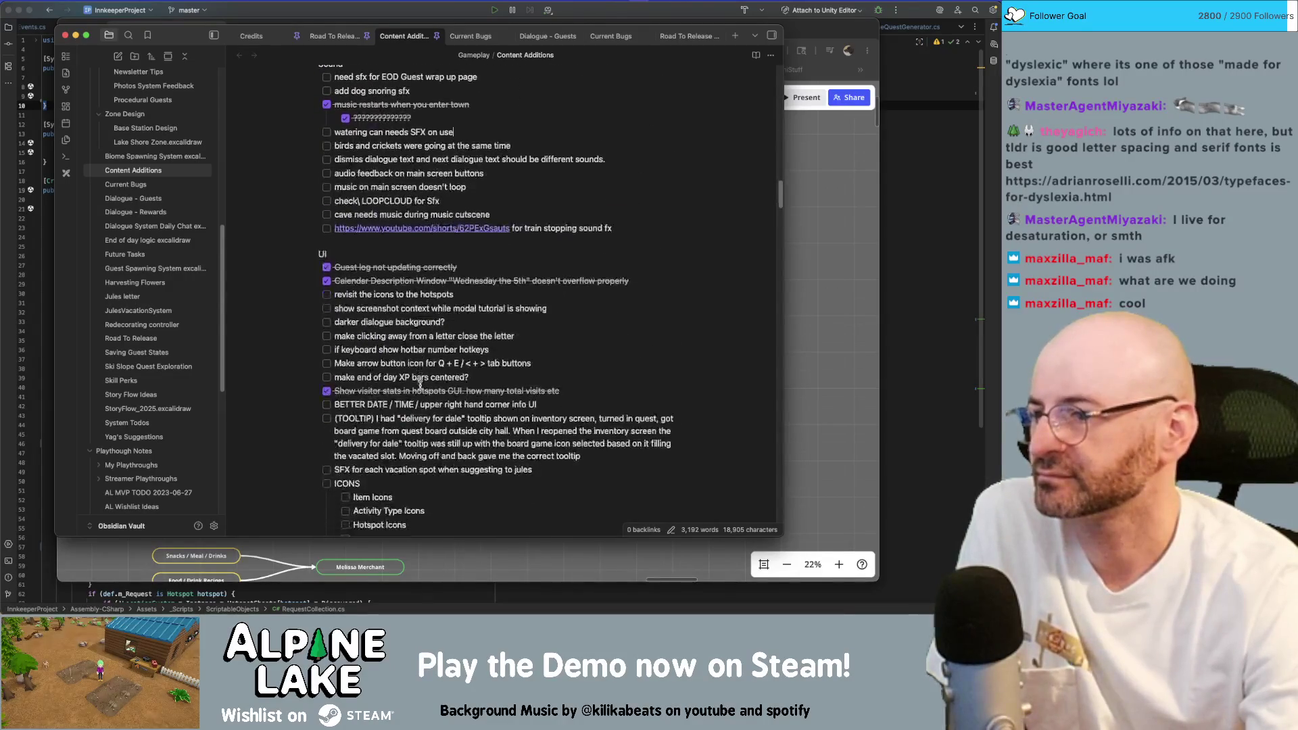
scroll(419, 383, "down", 5)
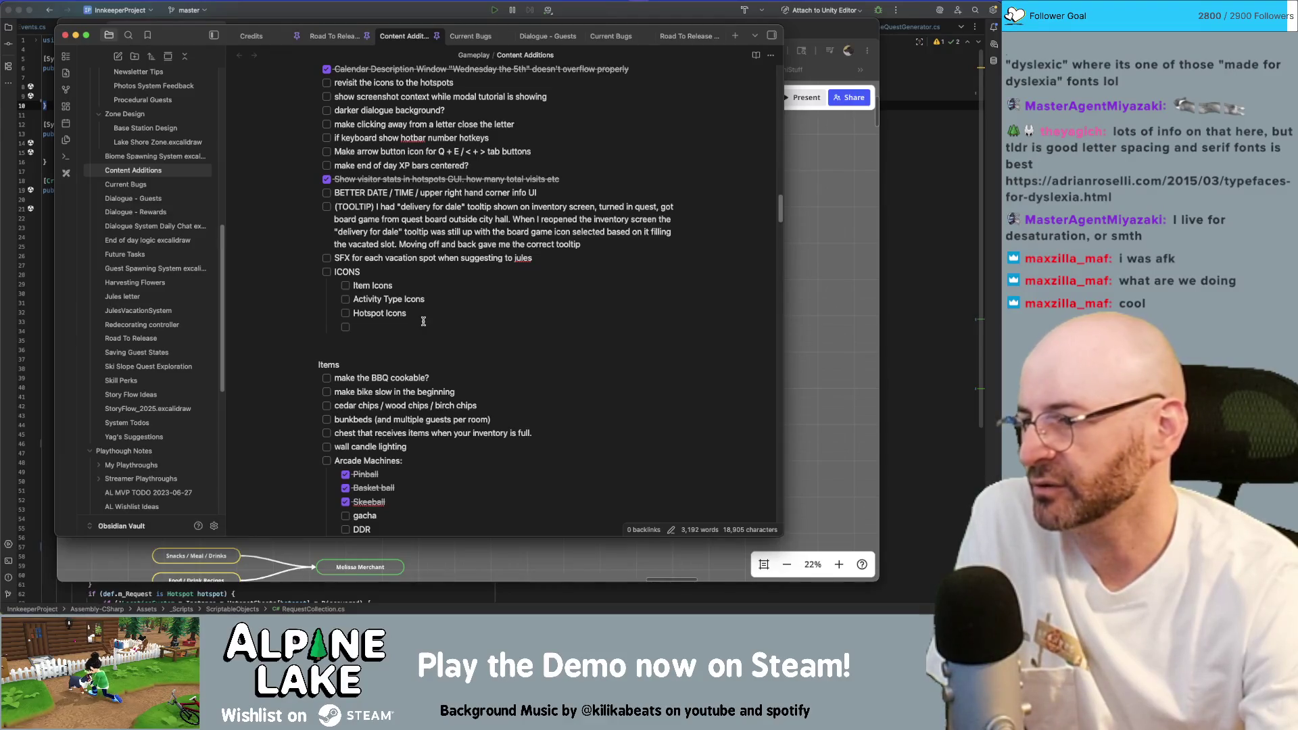
scroll(437, 371, "down", 1)
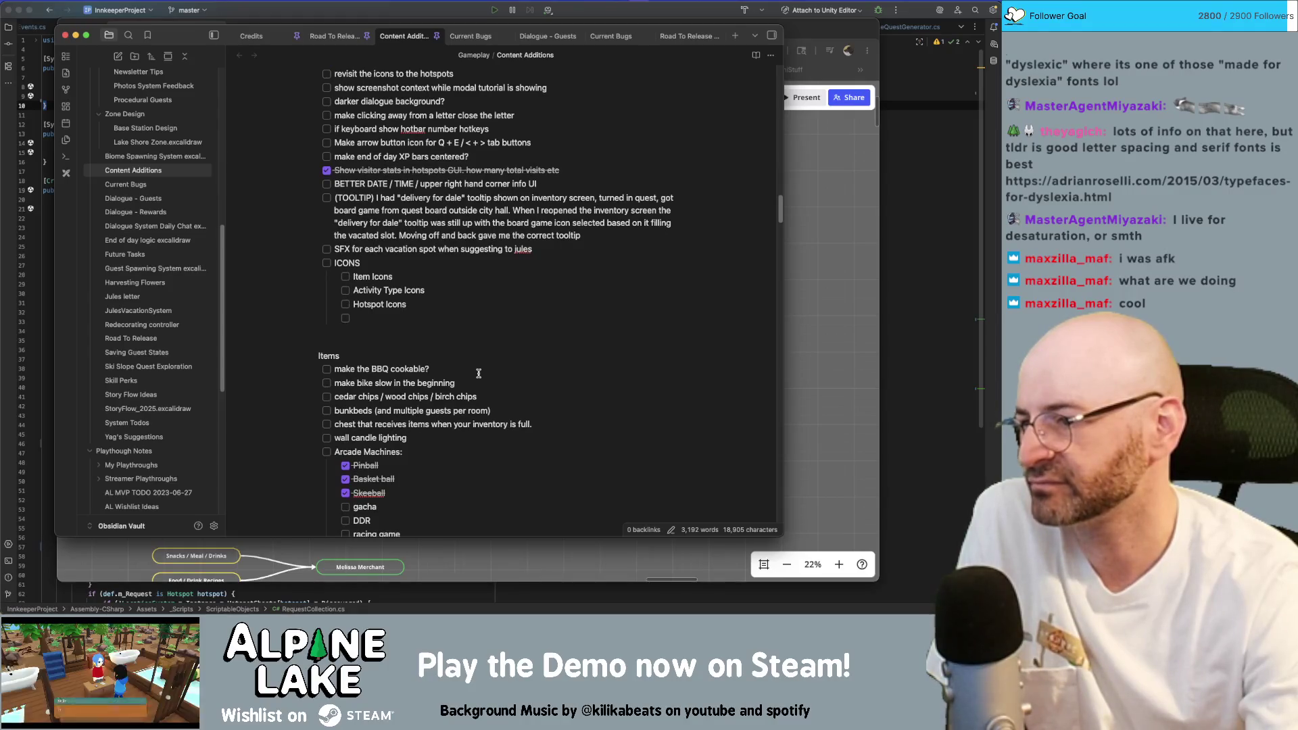
scroll(472, 375, "down", 1)
scroll(477, 376, "down", 2)
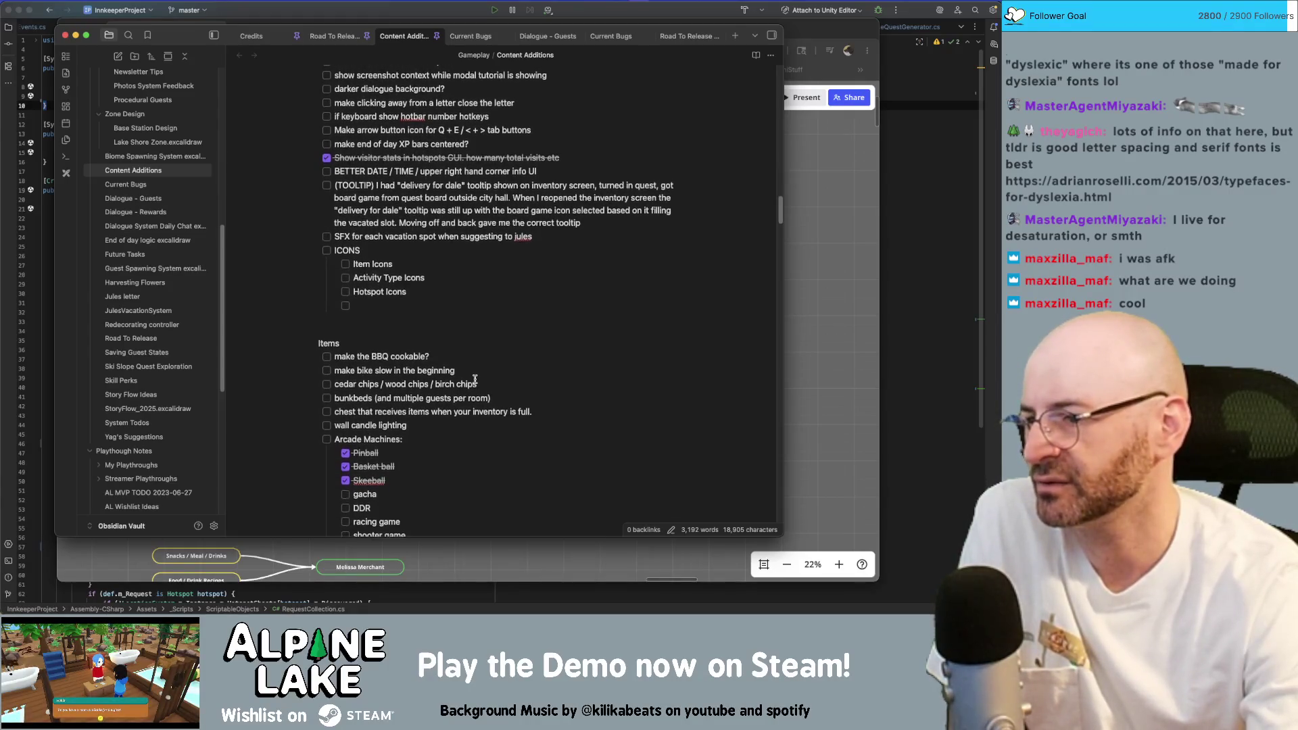
scroll(482, 380, "down", 4)
mouse_move(368, 438)
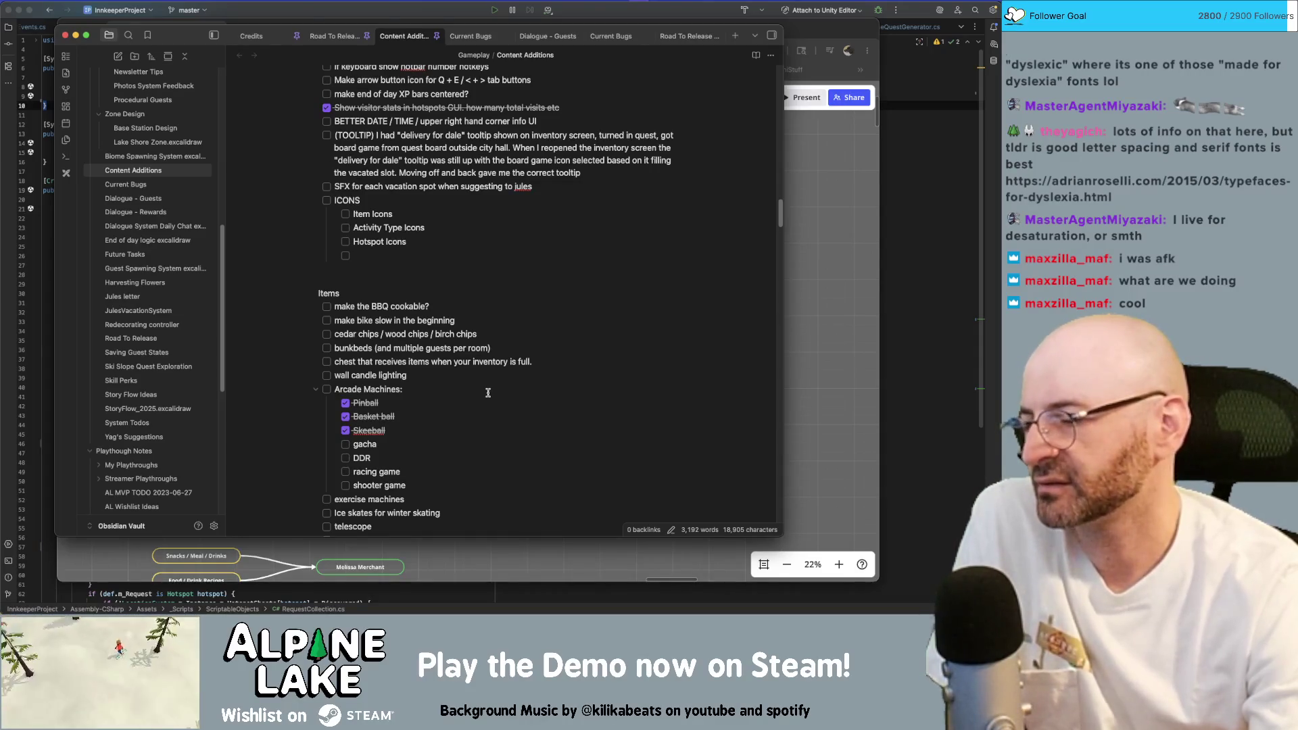
scroll(488, 393, "down", 2)
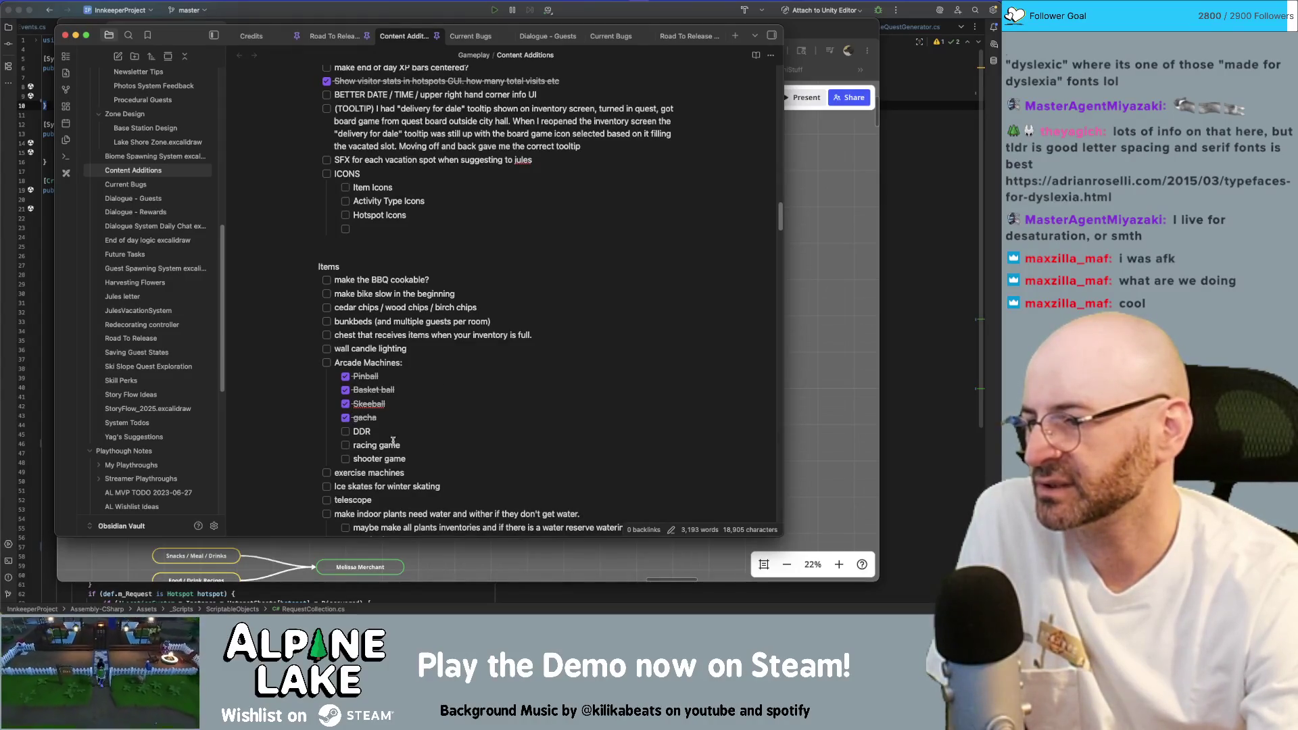
scroll(420, 441, "down", 2)
scroll(410, 419, "down", 4)
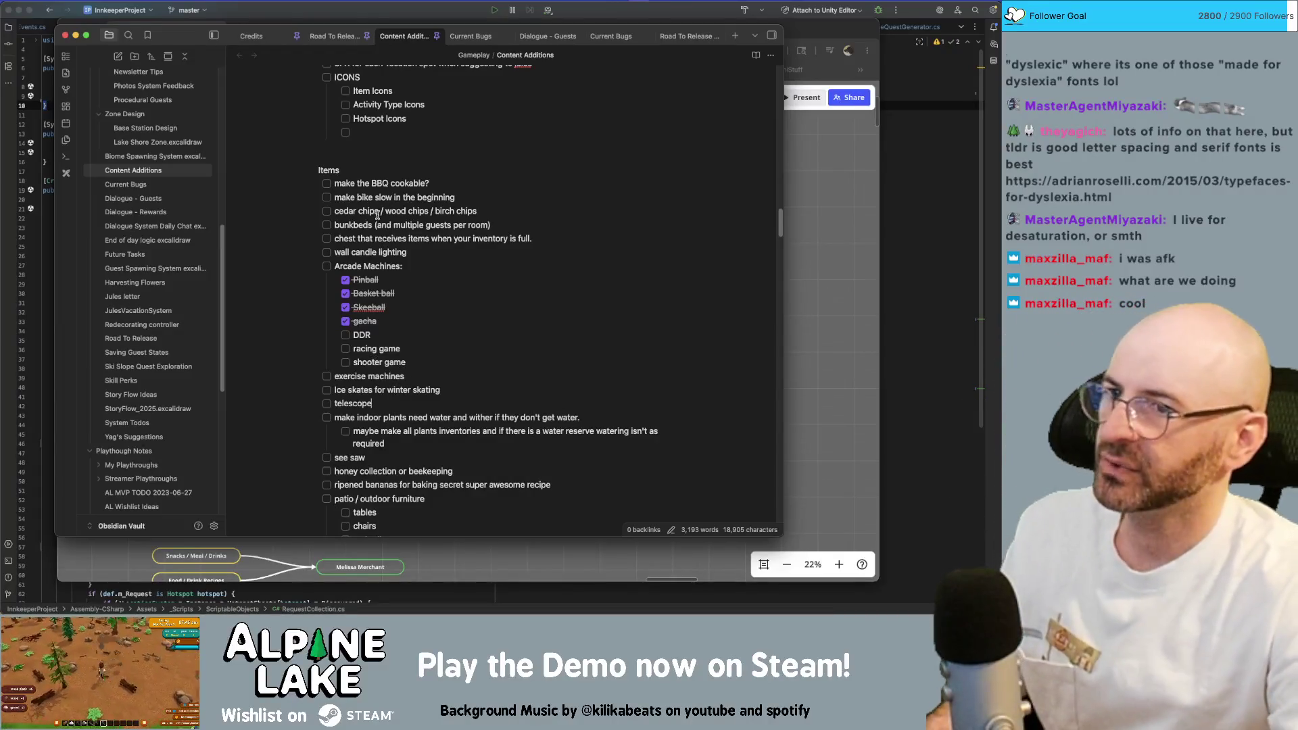
Put Road To Release 2026 in a right split pane beside Content Additions, Current Bugs back on the left.
left_click_drag(470, 35, 671, 195)
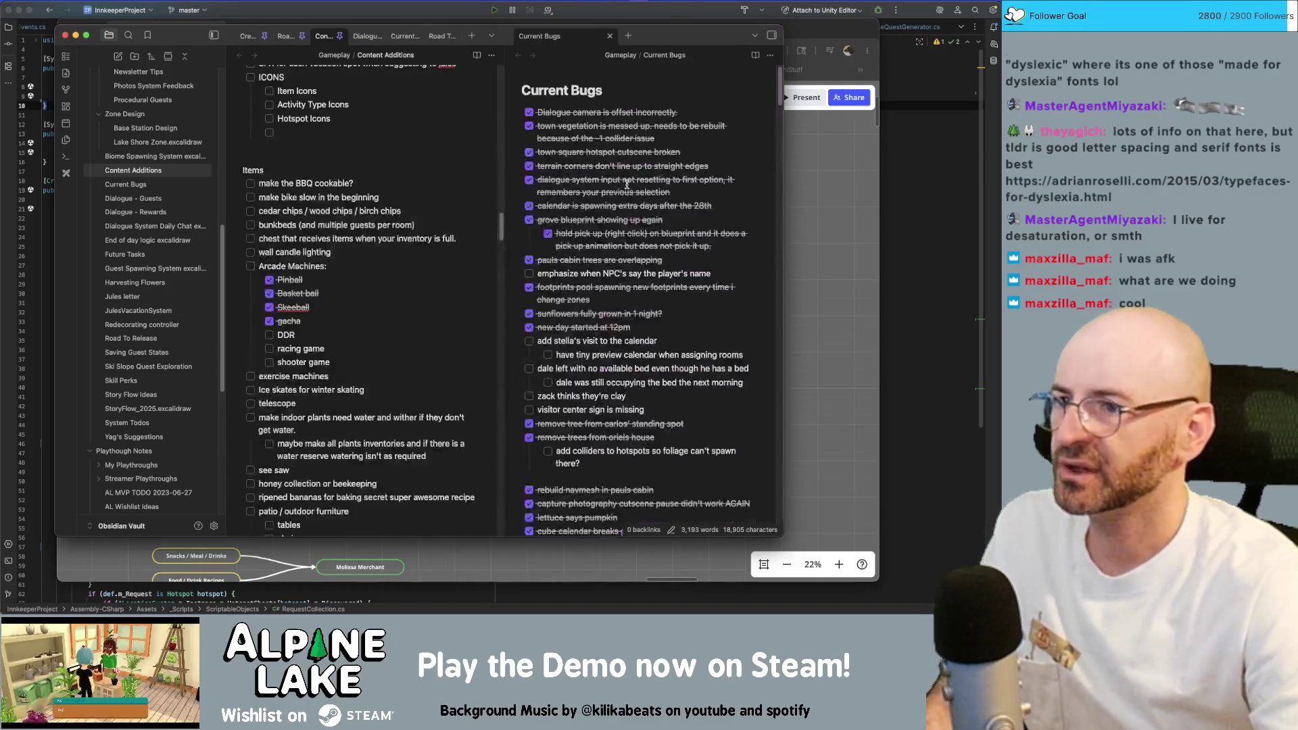
mouse_move(456, 38)
left_mouse_down()
mouse_move(613, 44)
mouse_move(498, 36)
left_mouse_up()
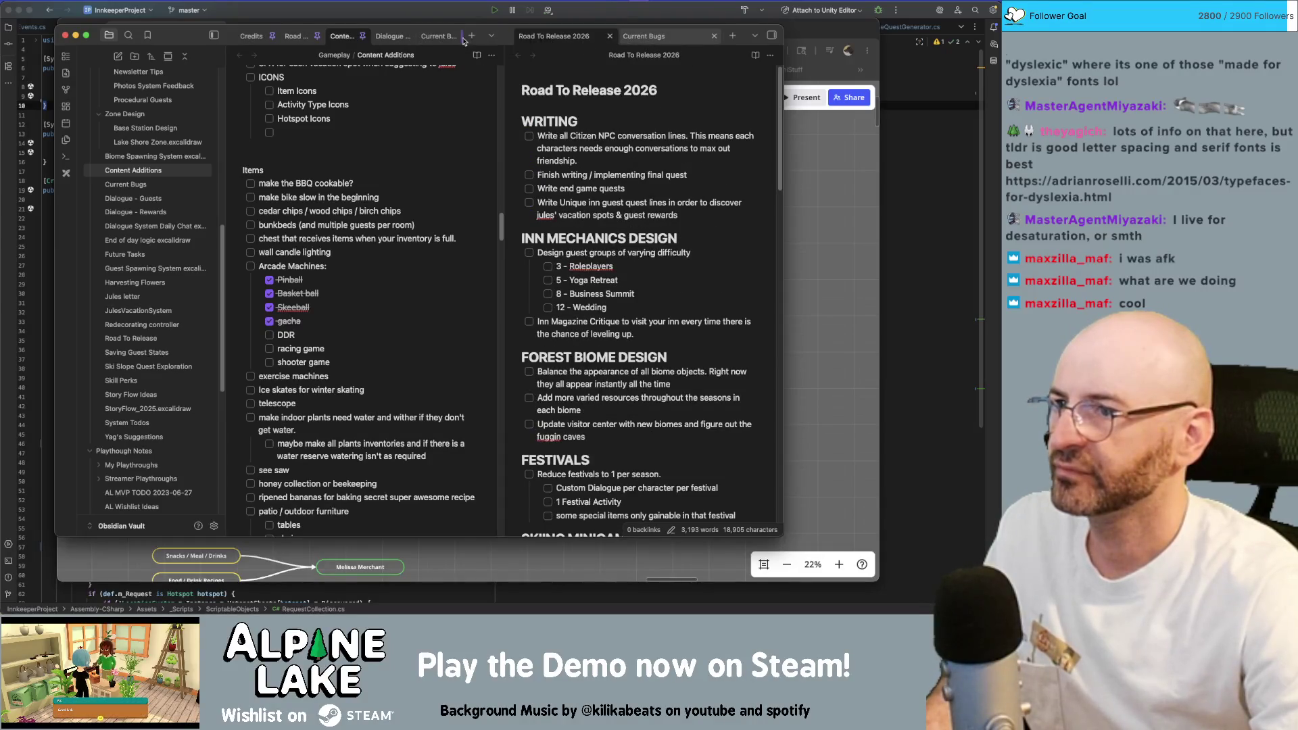
left_click(340, 36)
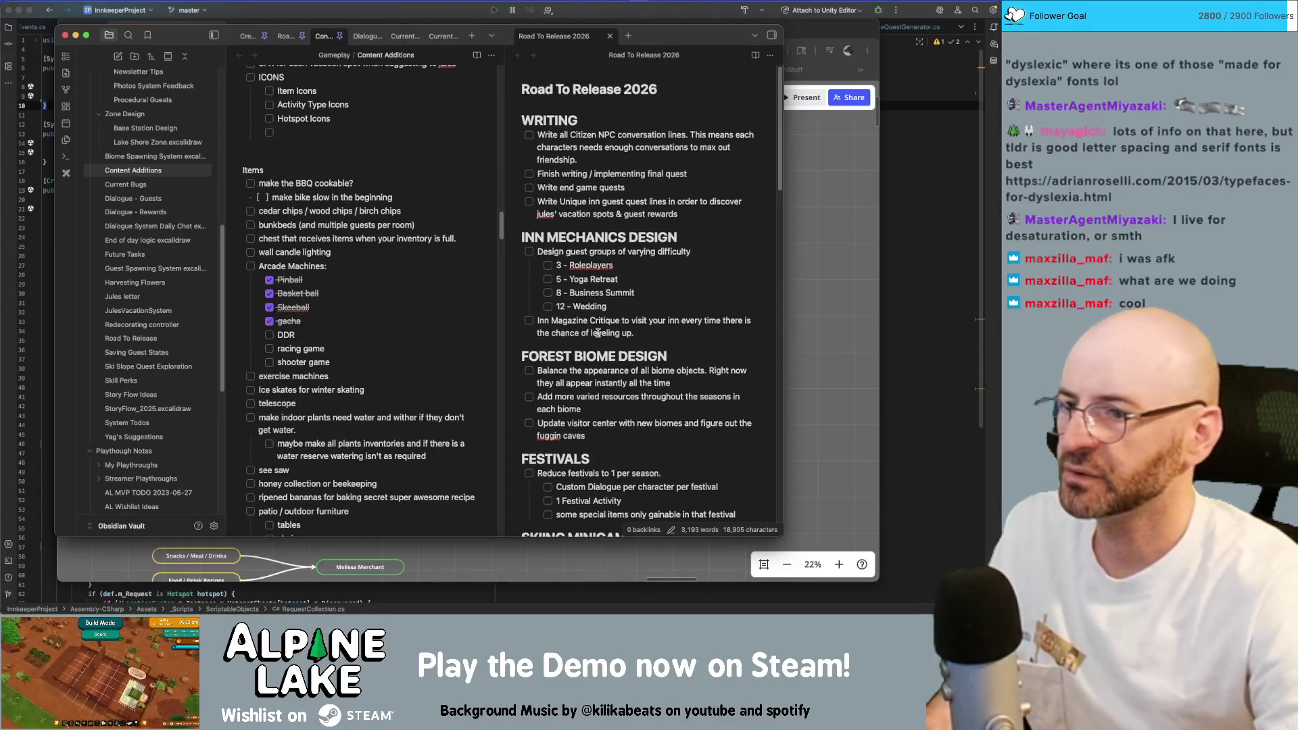
scroll(569, 264, "down", 5)
scroll(588, 324, "down", 5)
scroll(604, 370, "down", 2)
left_click(604, 369)
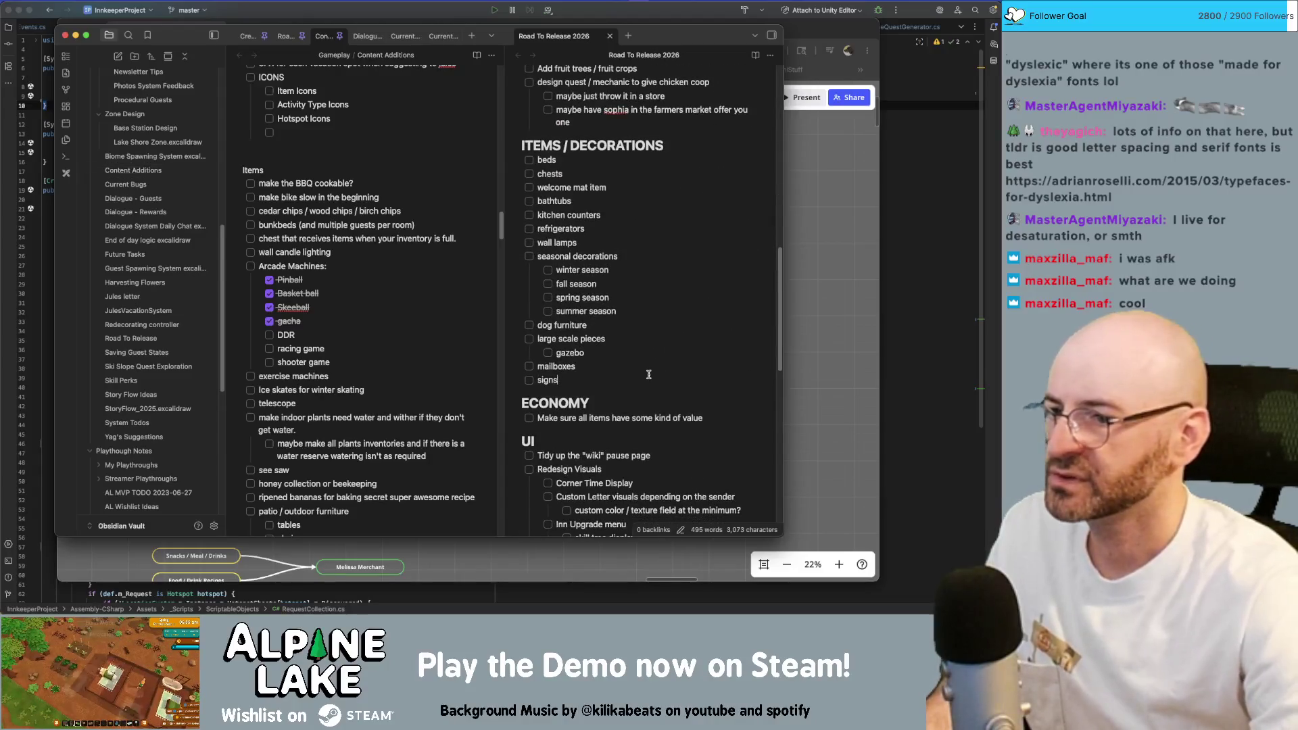
Add checklist items for telescope, ddr and racing arcade cabinets below signs, rewording 'racing game'.
key("Return")
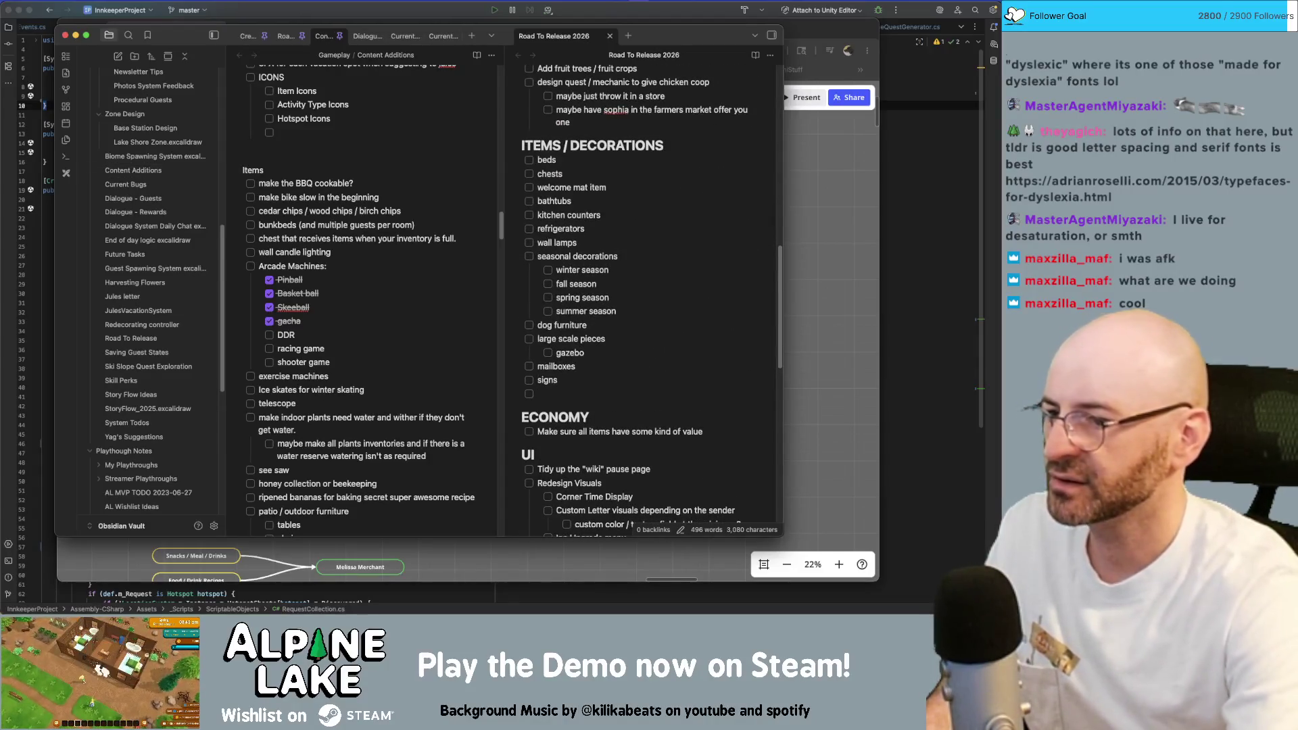
type("telscope")
key("Return")
type("ddr")
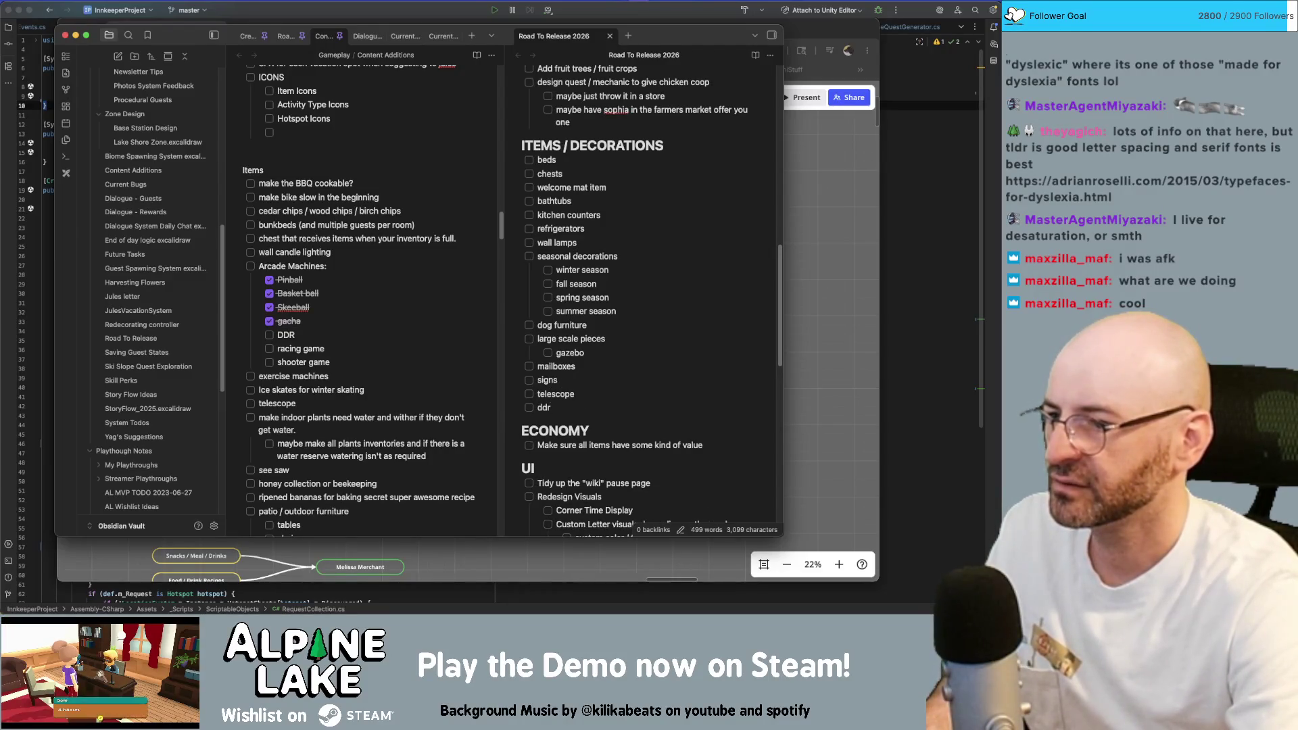
key("Return")
type("racing g")
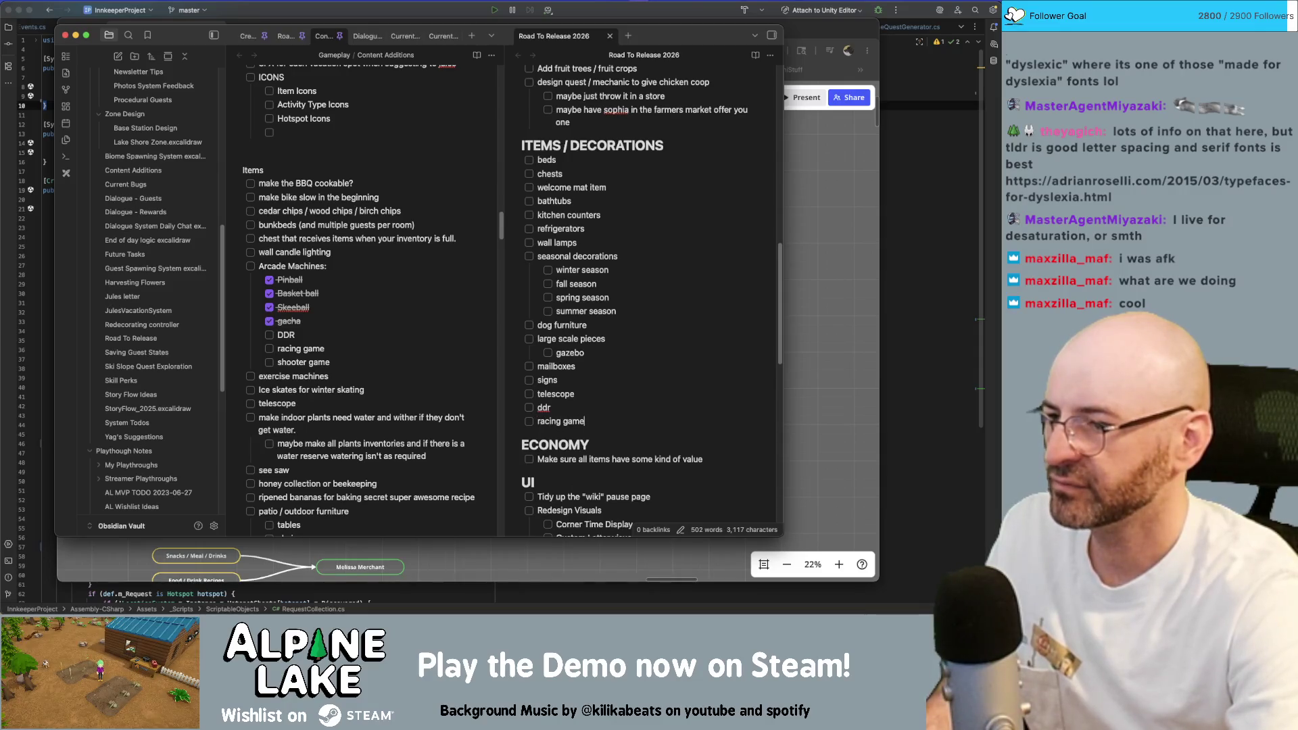
type("ame")
key("Return")
type("oter game")
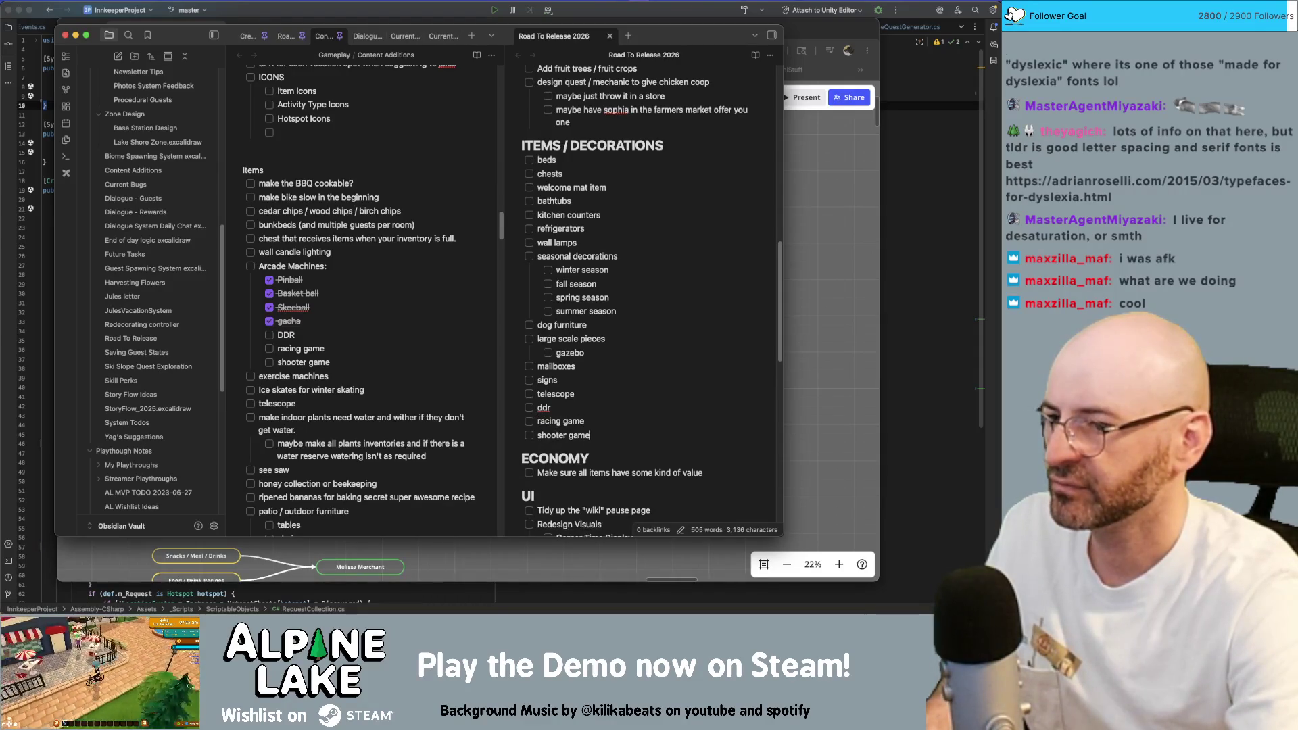
type(" cabinet")
key("Up")
type("cabin")
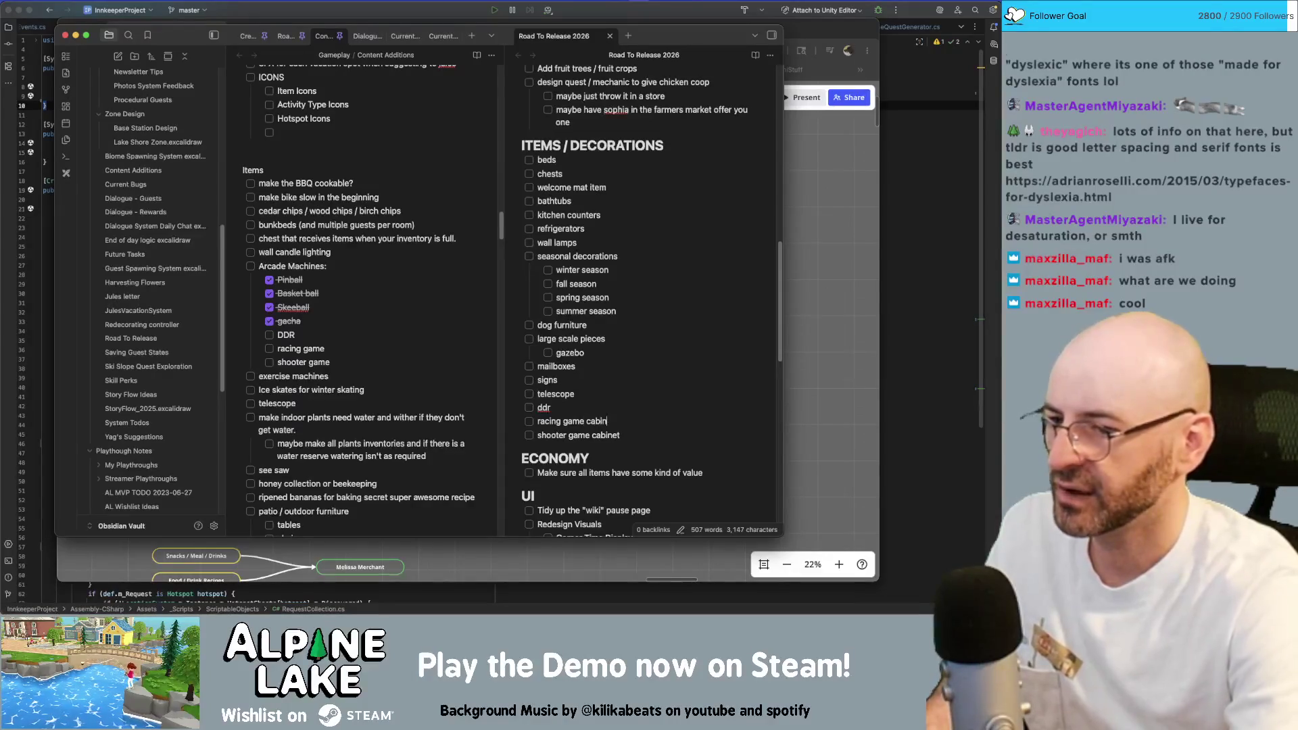
type(" cabinet")
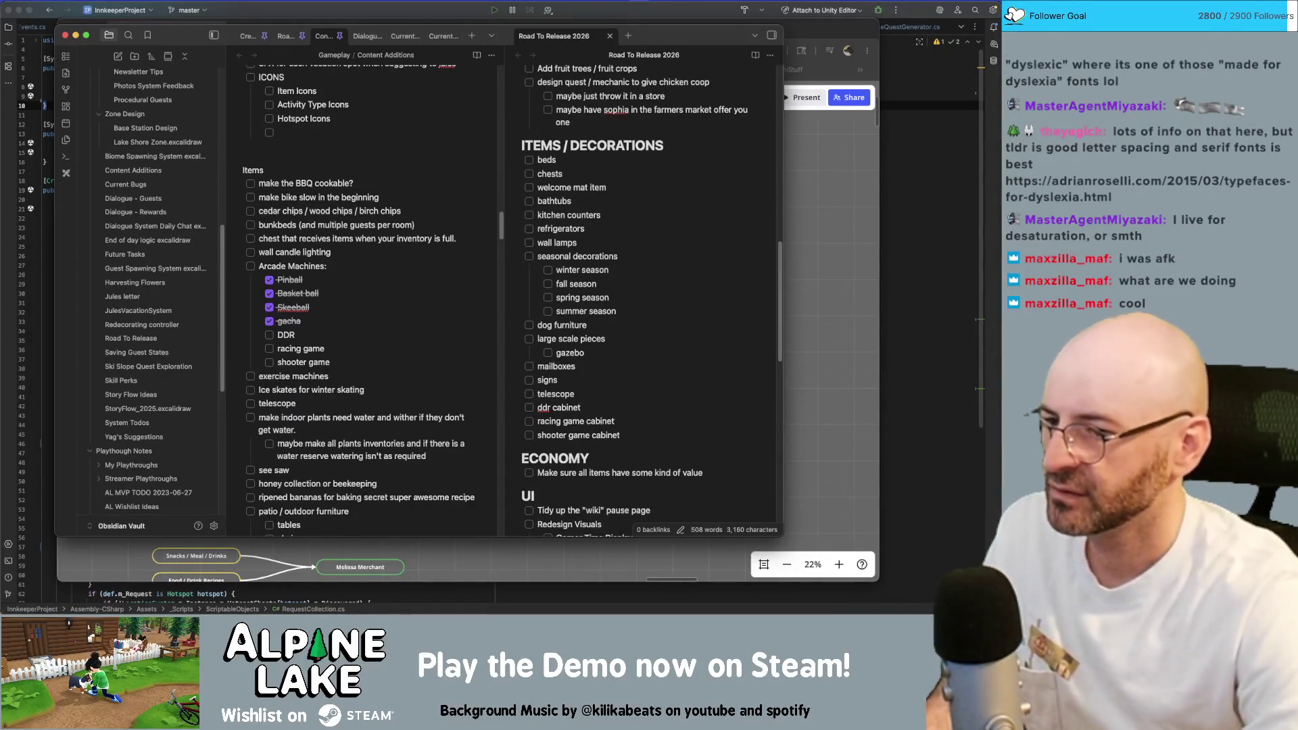
type("arcade")
key("Down")
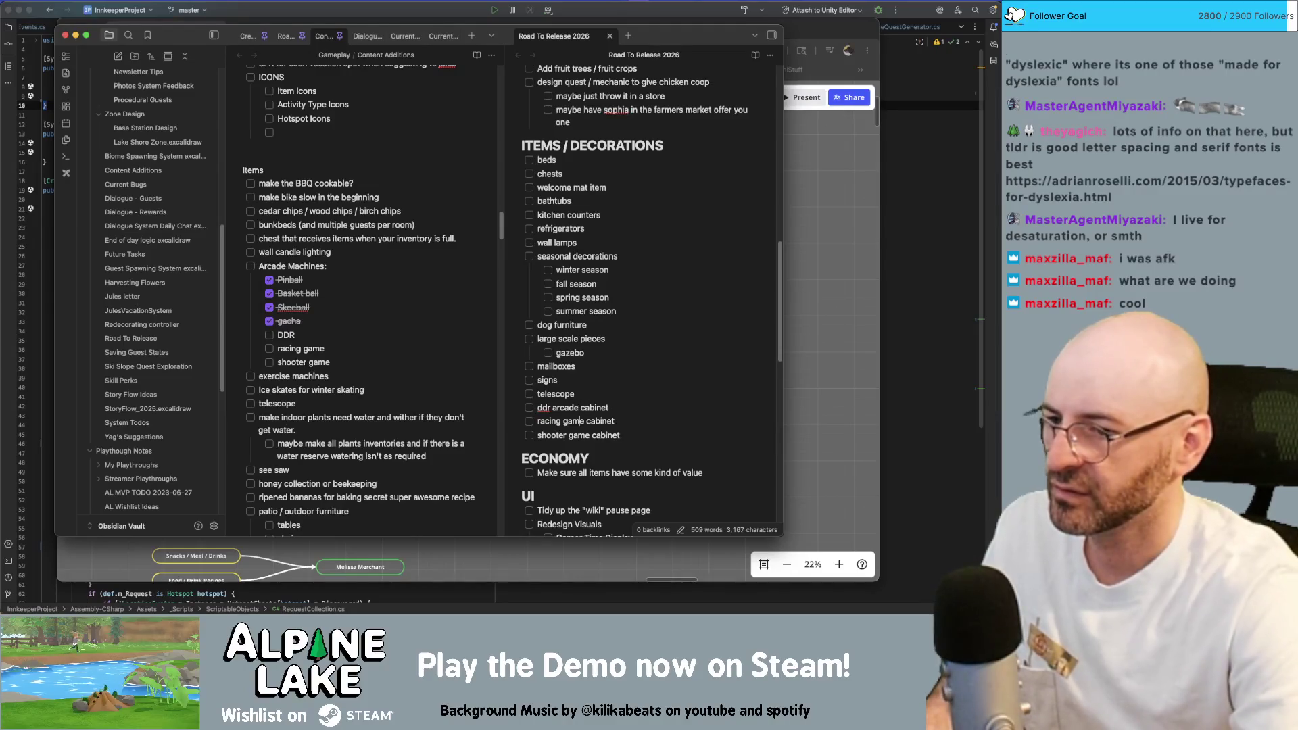
key("alt+shift+Left")
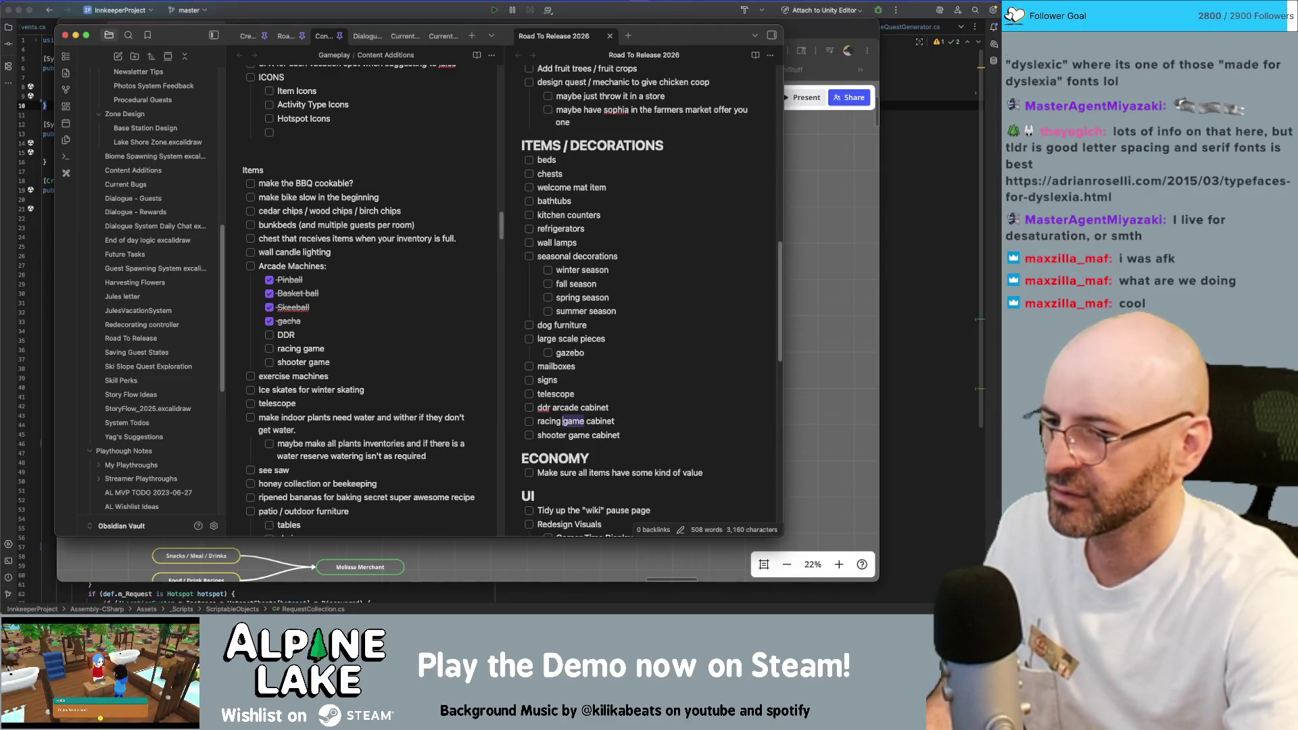
type("ade")
type("ar")
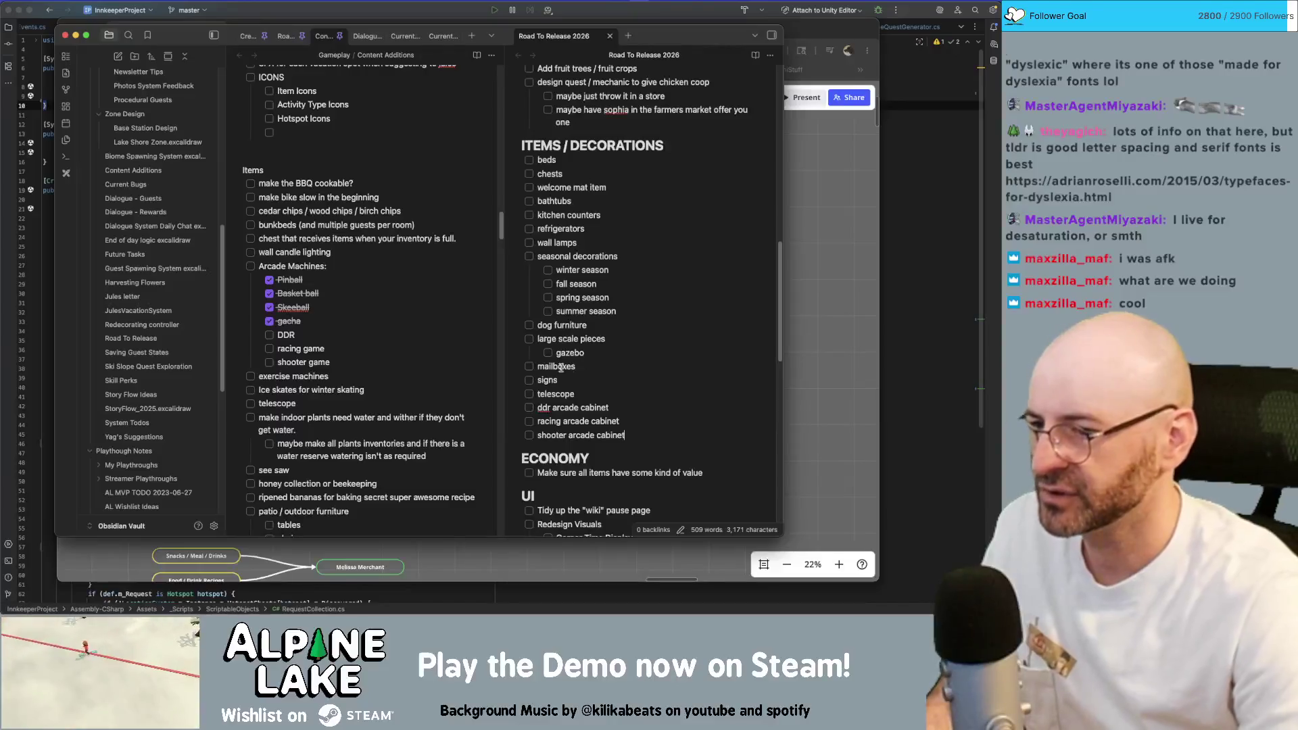
scroll(430, 372, "down", 3)
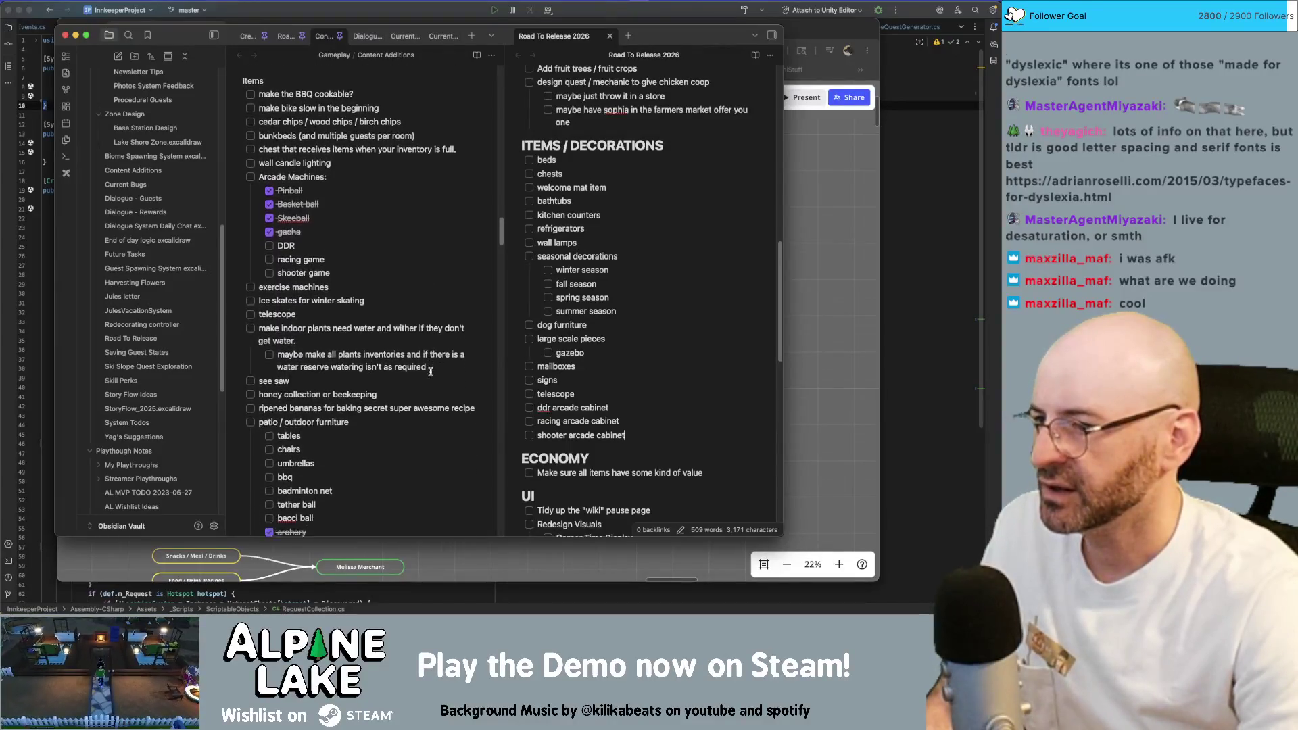
scroll(446, 370, "down", 1)
Add see saw, beekeeping and 'Patio / outdoor furniture' items, then select the patio sub-items in Content Additions.
key("Return")
type("see saw?")
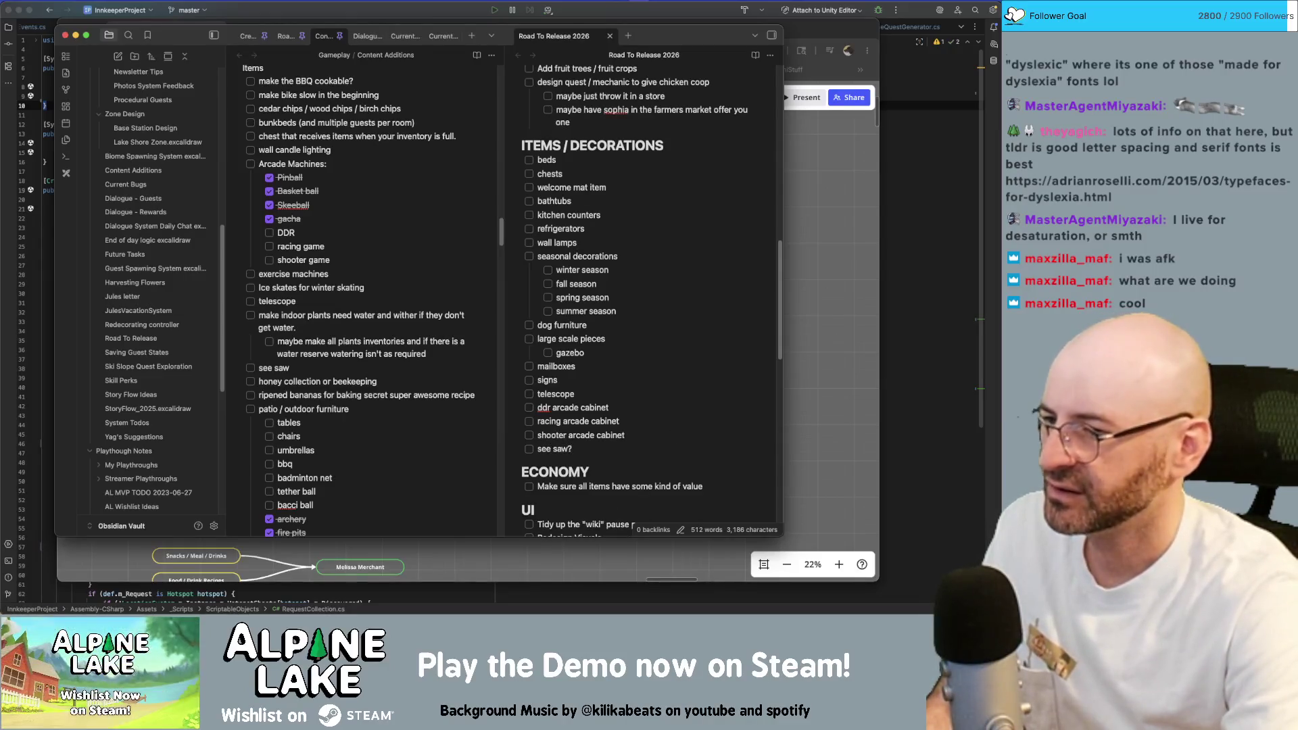
key("Return")
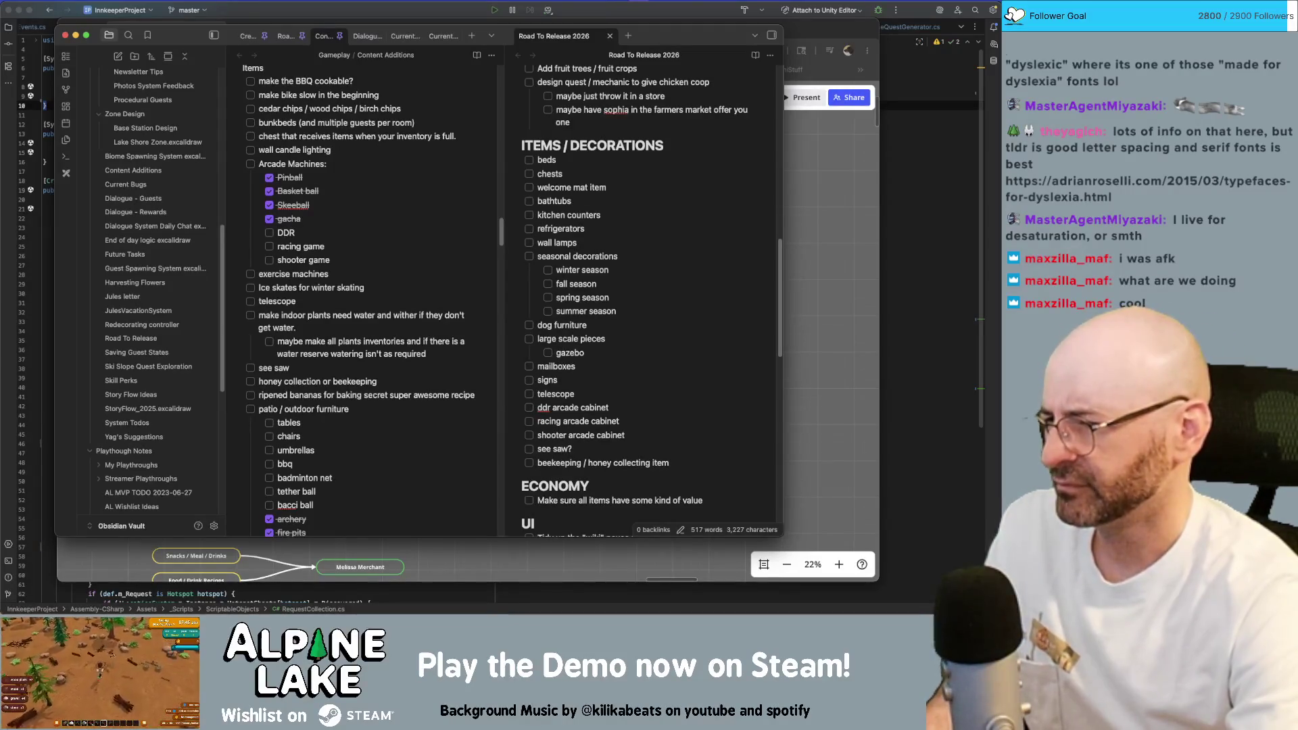
scroll(395, 383, "down", 2)
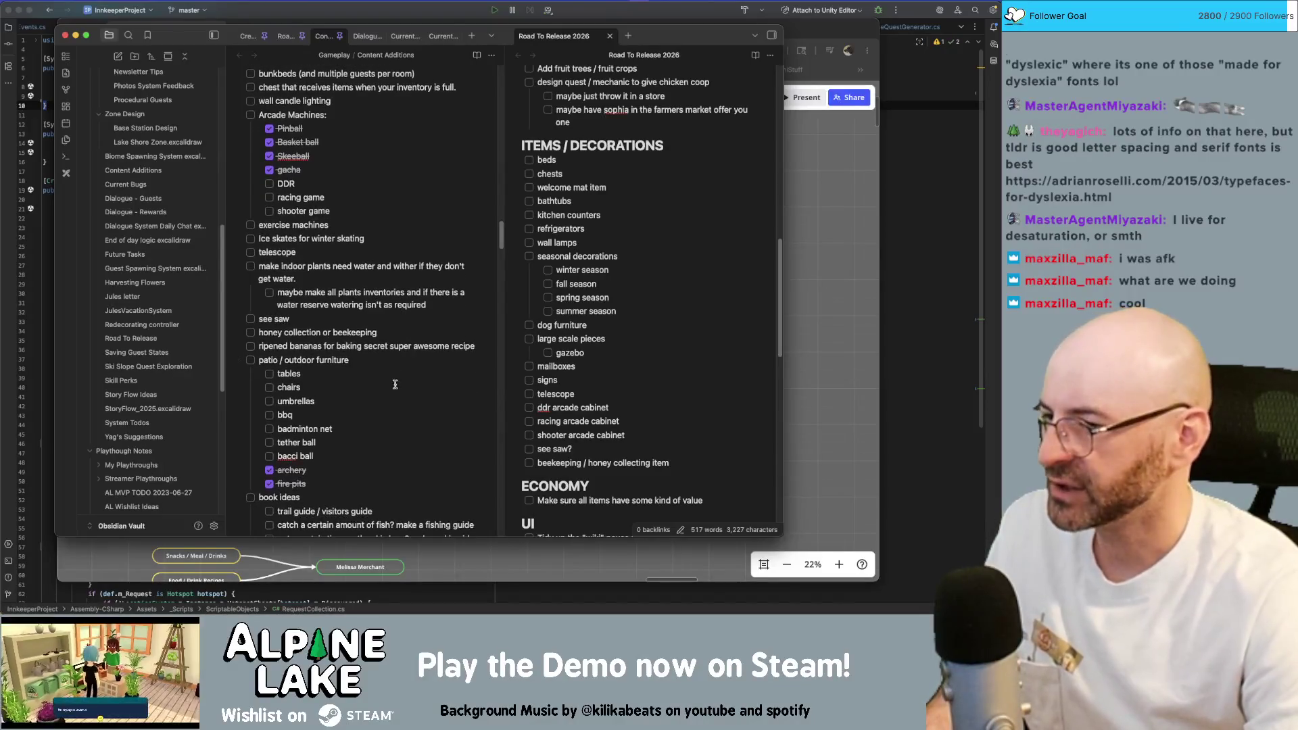
key("Return")
type("Patio furniture")
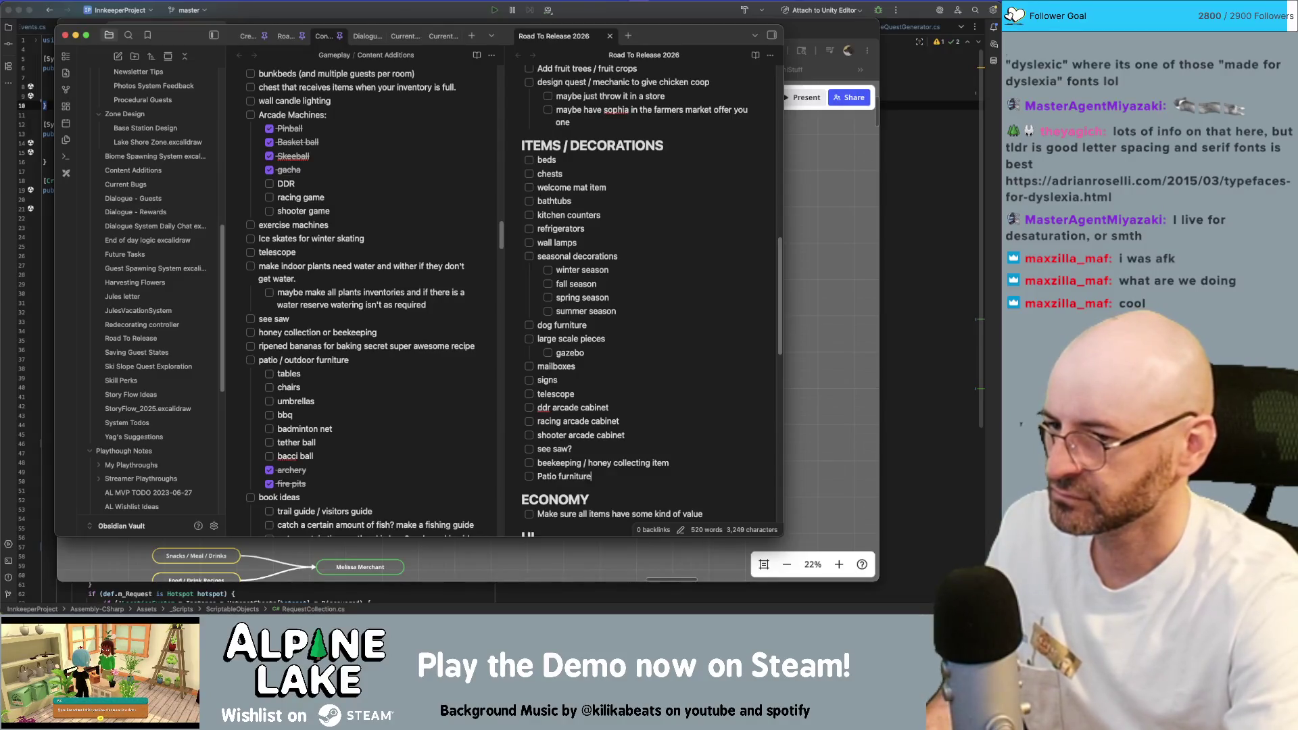
key("BackSpace")
type("or furniture")
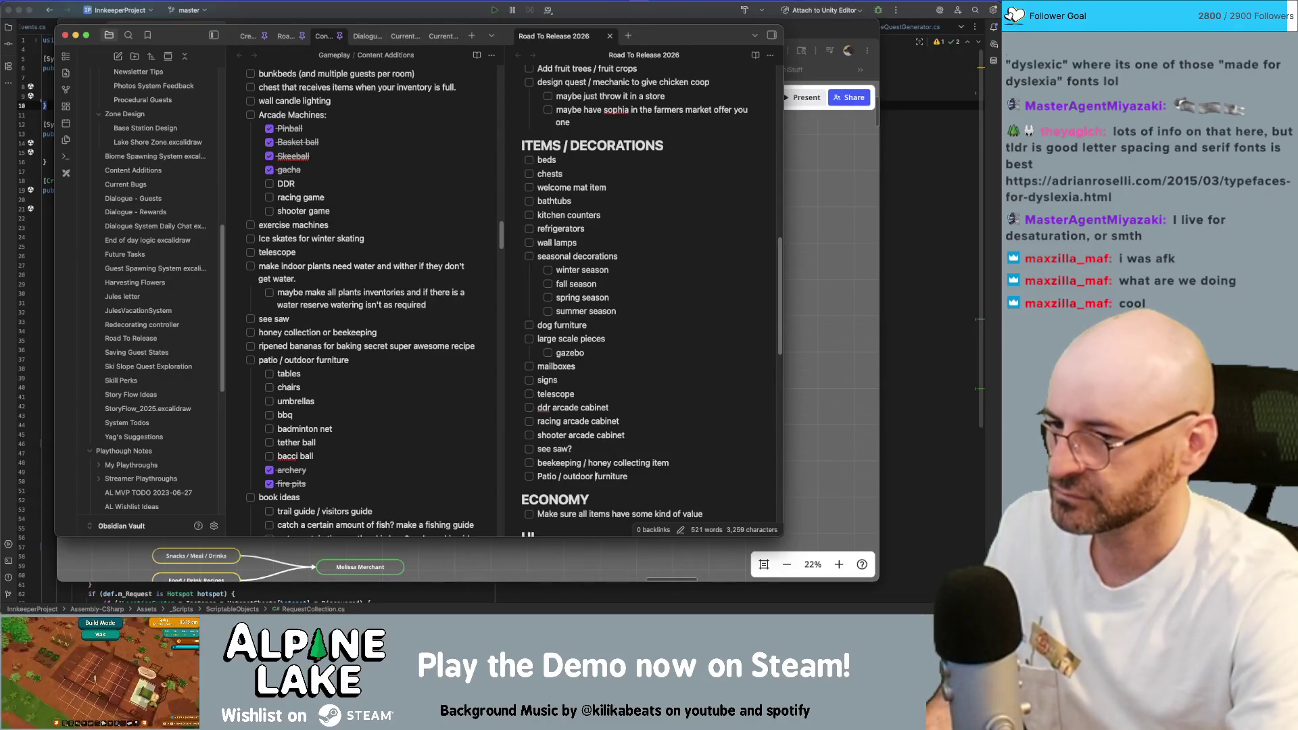
left_click_drag(329, 455, 257, 373)
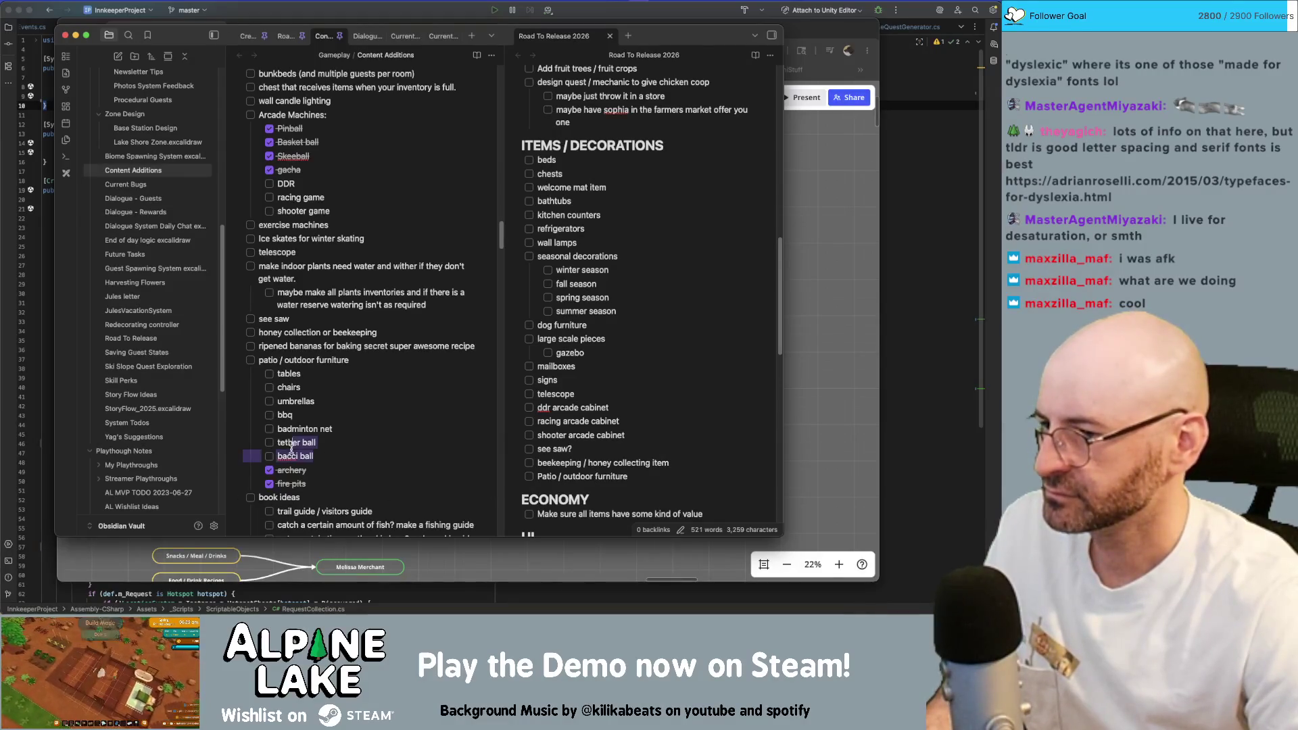
Paste the furniture sub-items (tables through bacci ball) under the Patio item in Road To Release 2026.
left_click(244, 371)
left_click(657, 480)
key("Return")
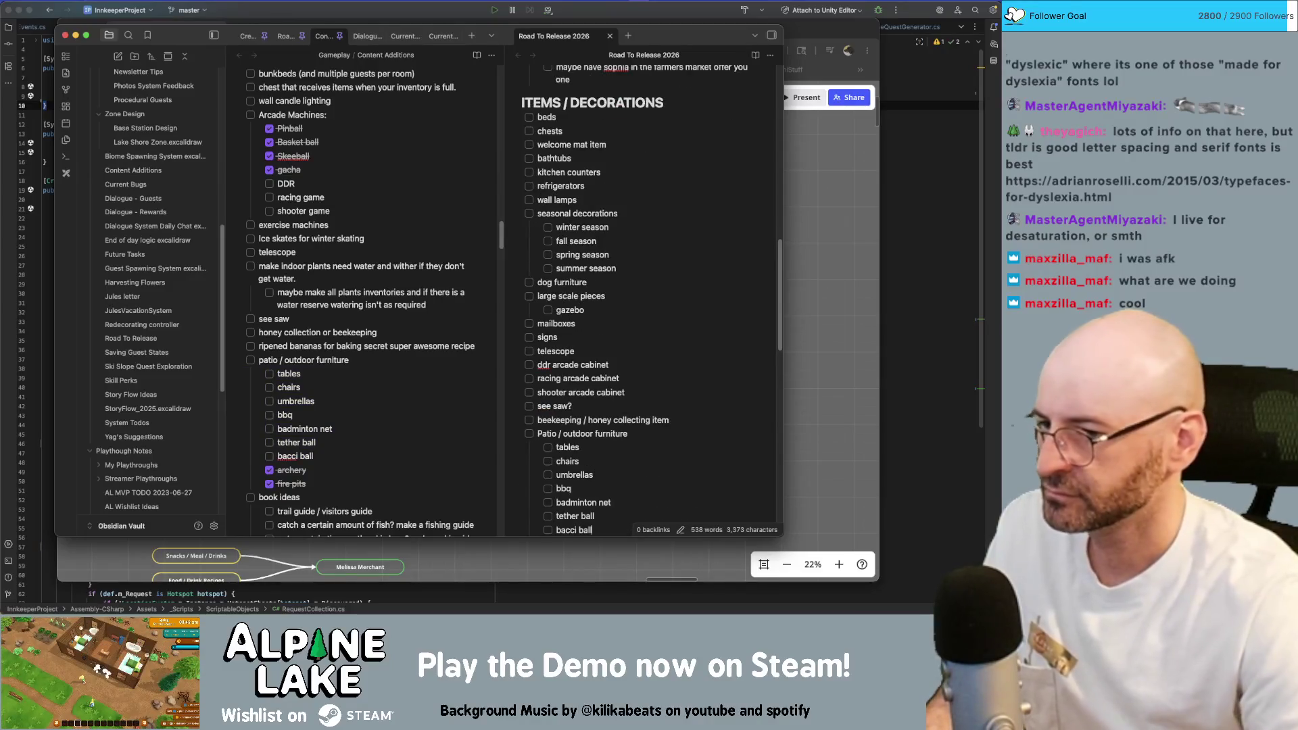
key("super+v")
scroll(657, 480, "down", 3)
key("Return")
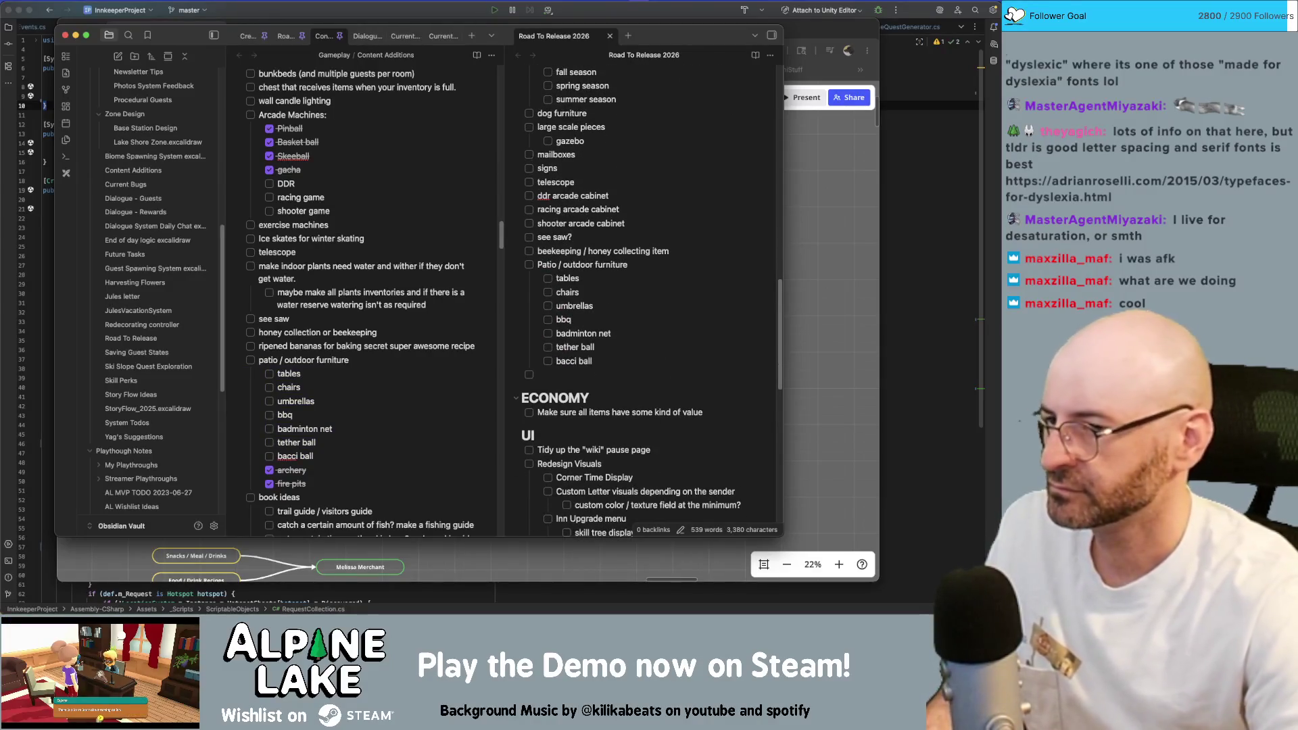
scroll(366, 403, "down", 1)
scroll(365, 403, "down", 3)
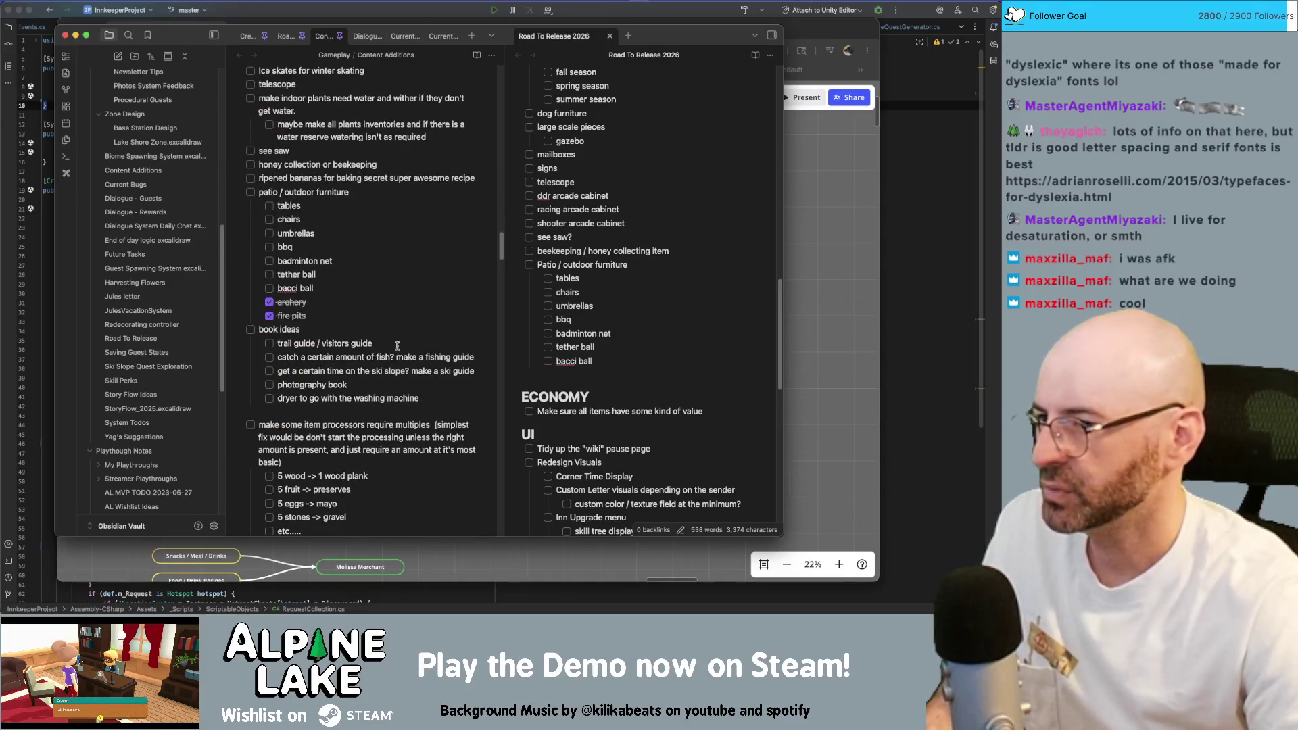
Copy the book ideas block below bacci ball, and mark the item-processor multiples task done.
left_click_drag(421, 398, 254, 330)
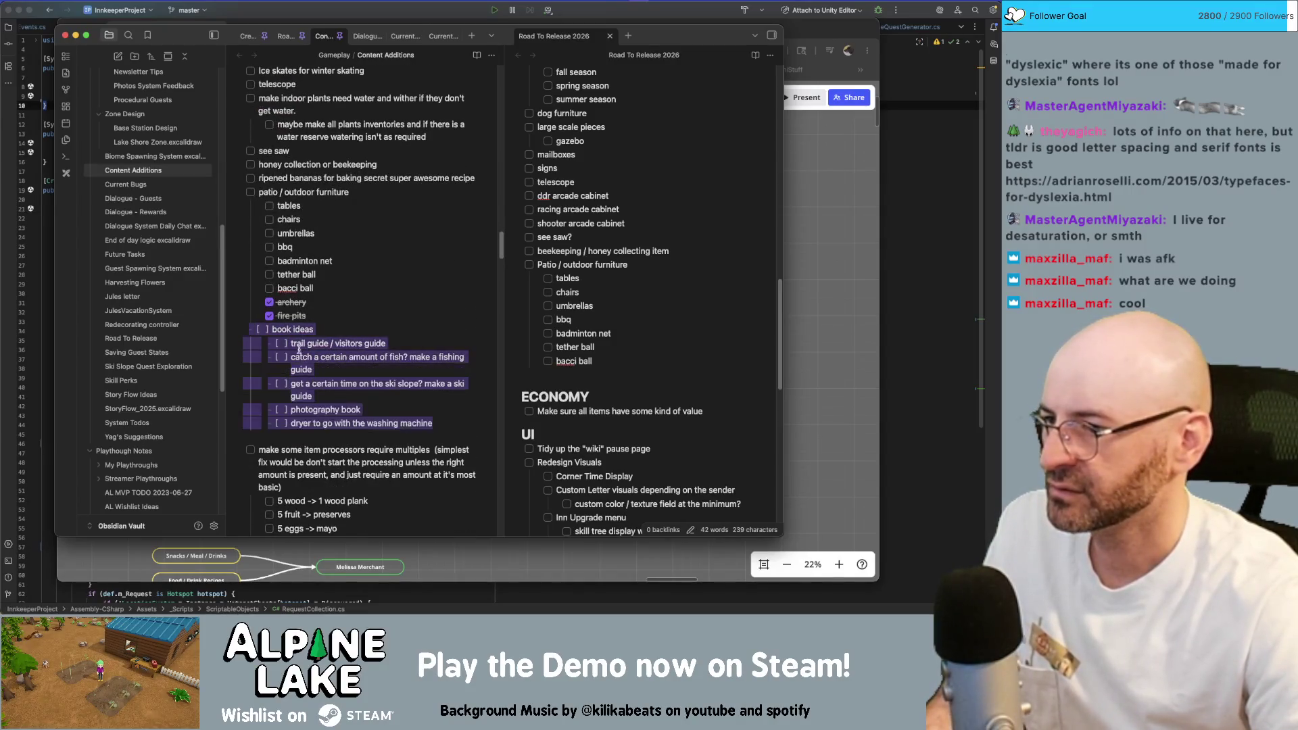
key("ctrl+c")
left_click(573, 376)
key("ctrl+v")
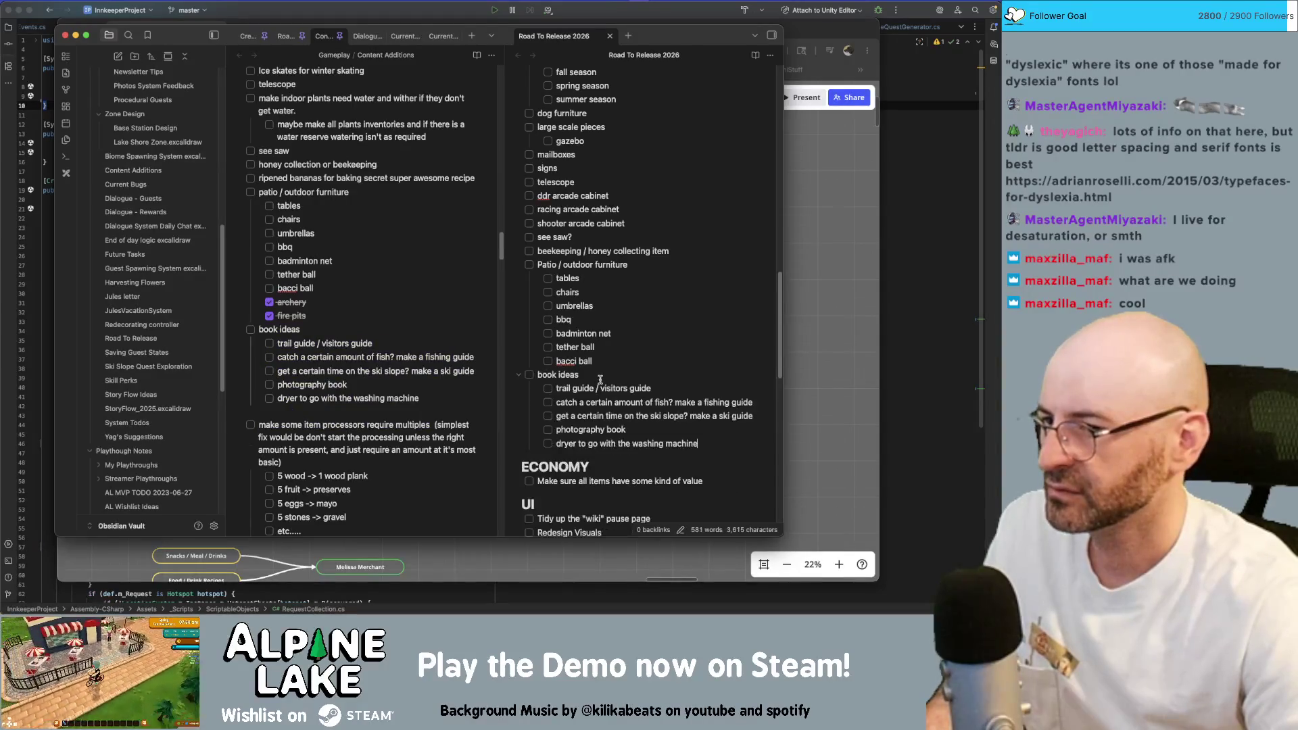
scroll(660, 388, "down", 1)
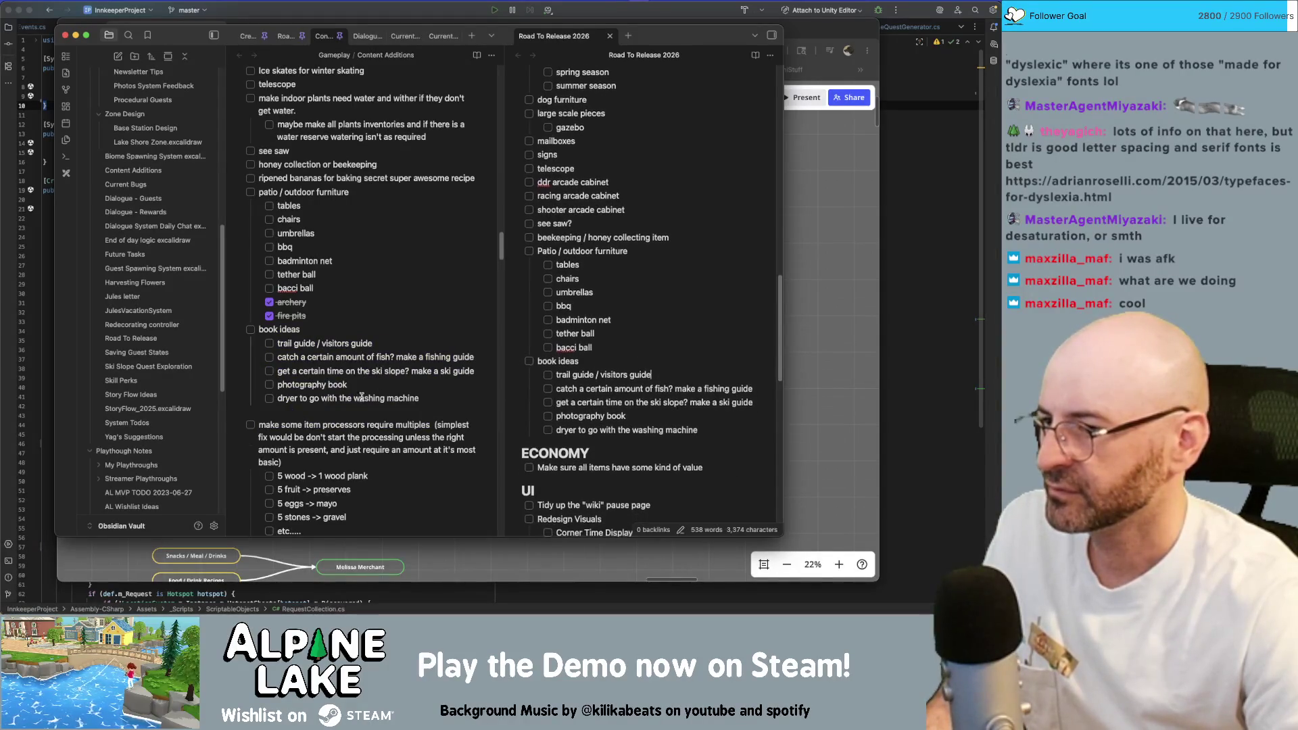
scroll(369, 392, "down", 1)
scroll(368, 396, "down", 1)
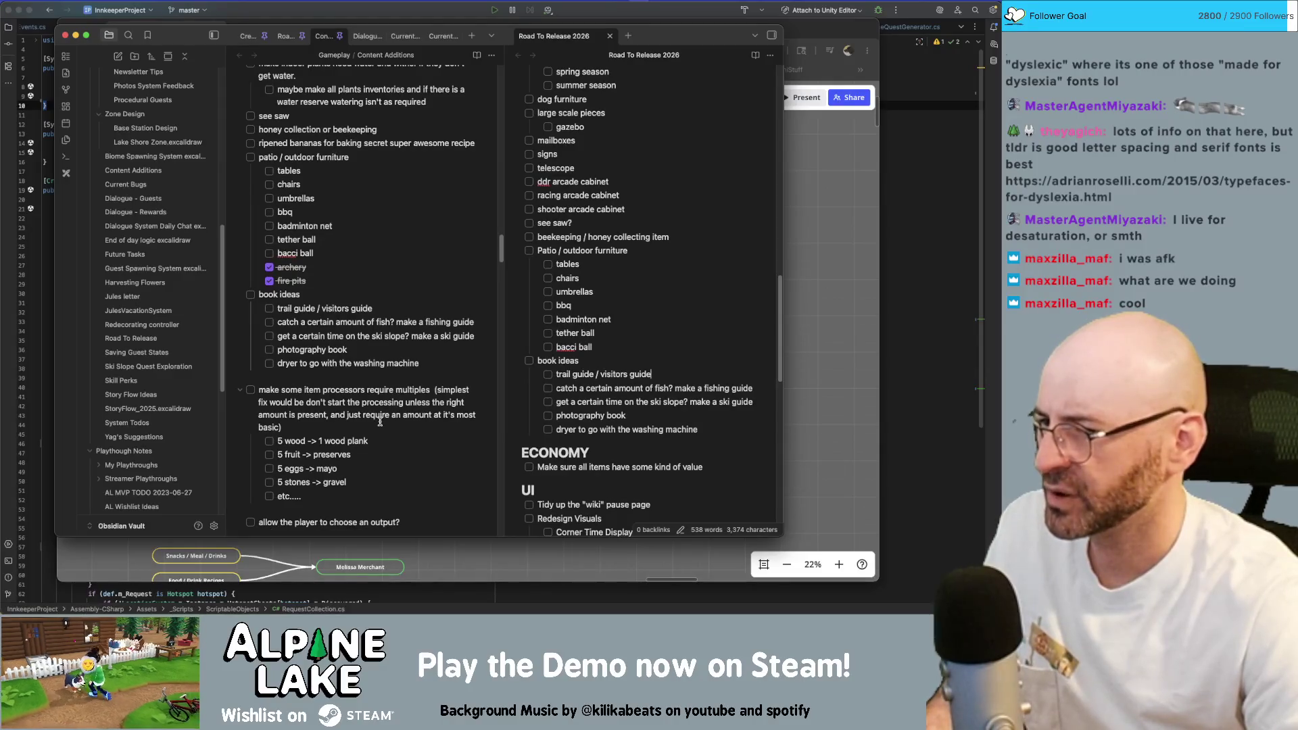
scroll(381, 423, "down", 2)
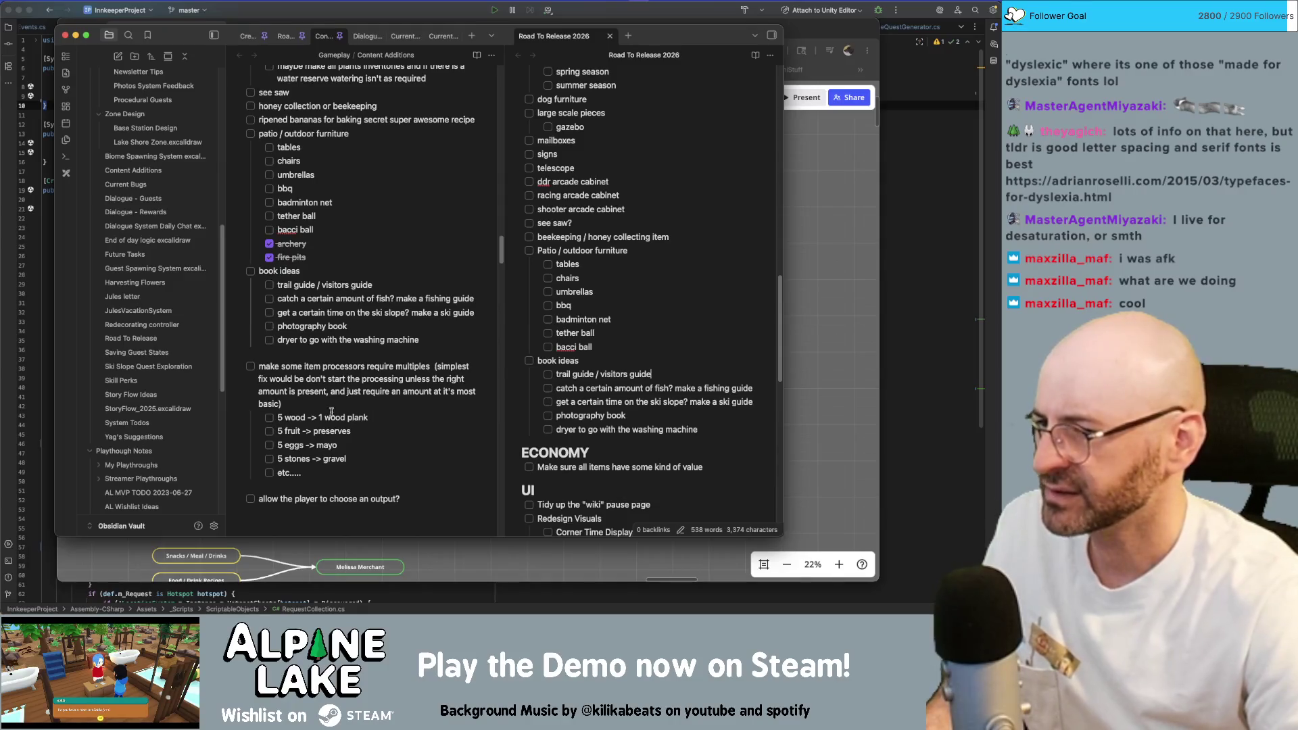
left_click(251, 367)
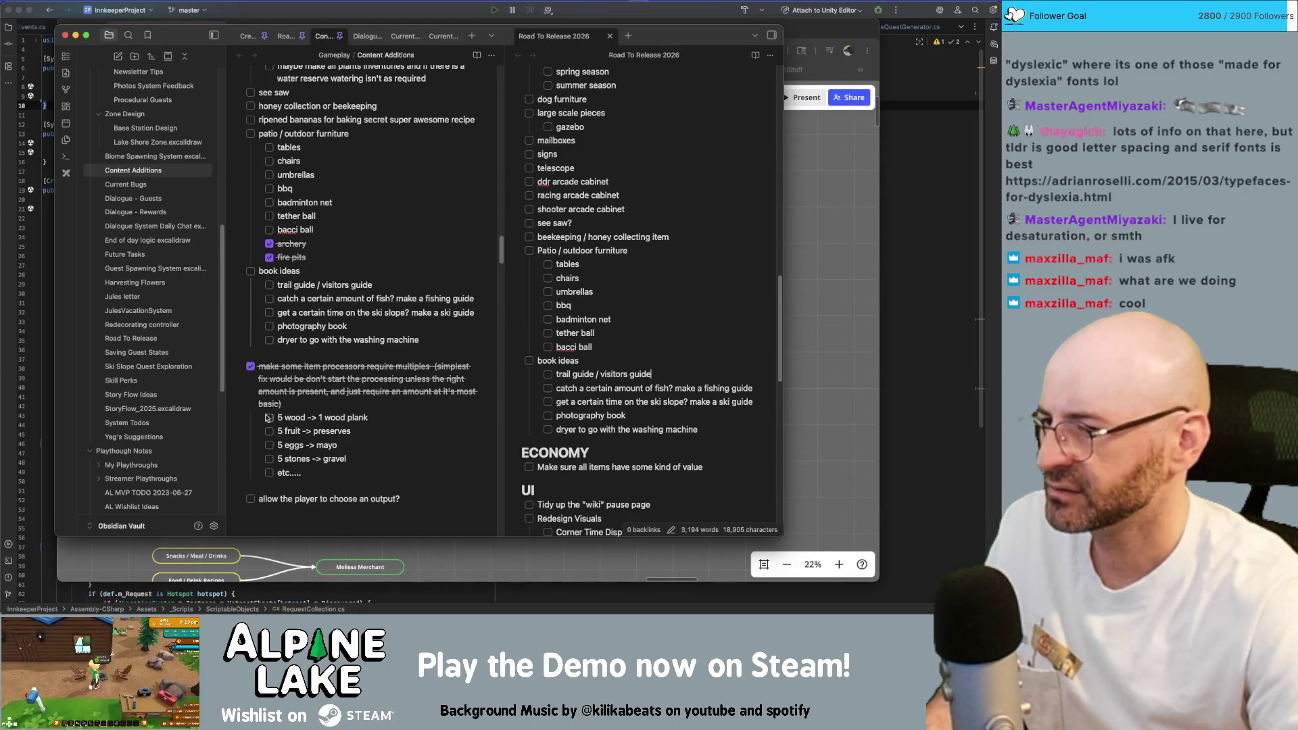
scroll(356, 438, "down", 2)
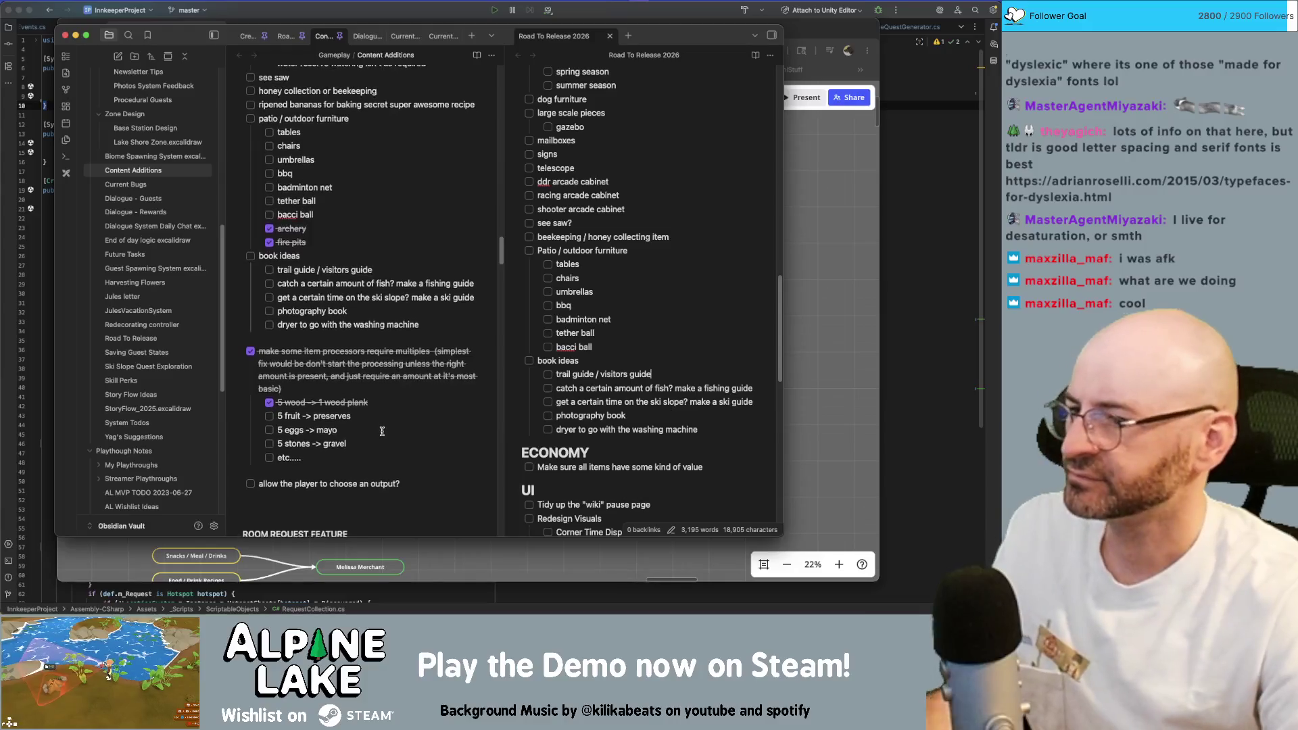
scroll(387, 430, "down", 3)
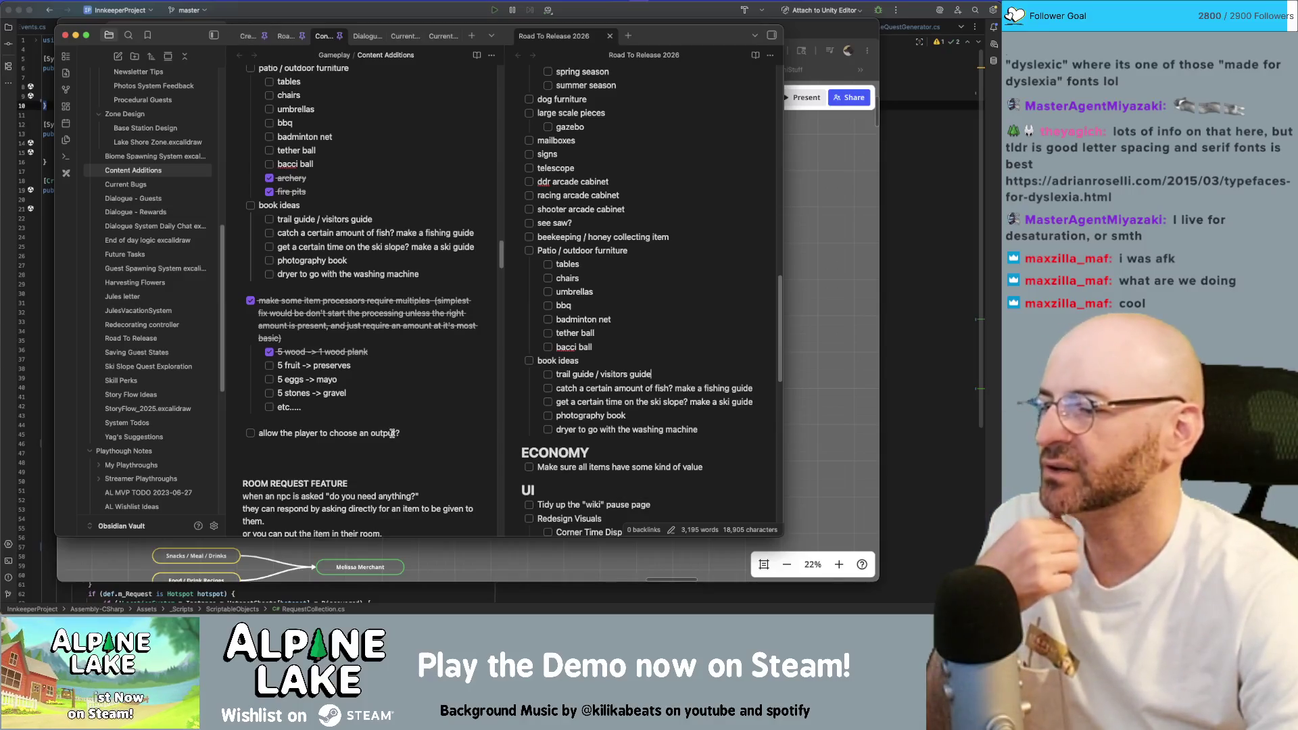
scroll(625, 437, "down", 1)
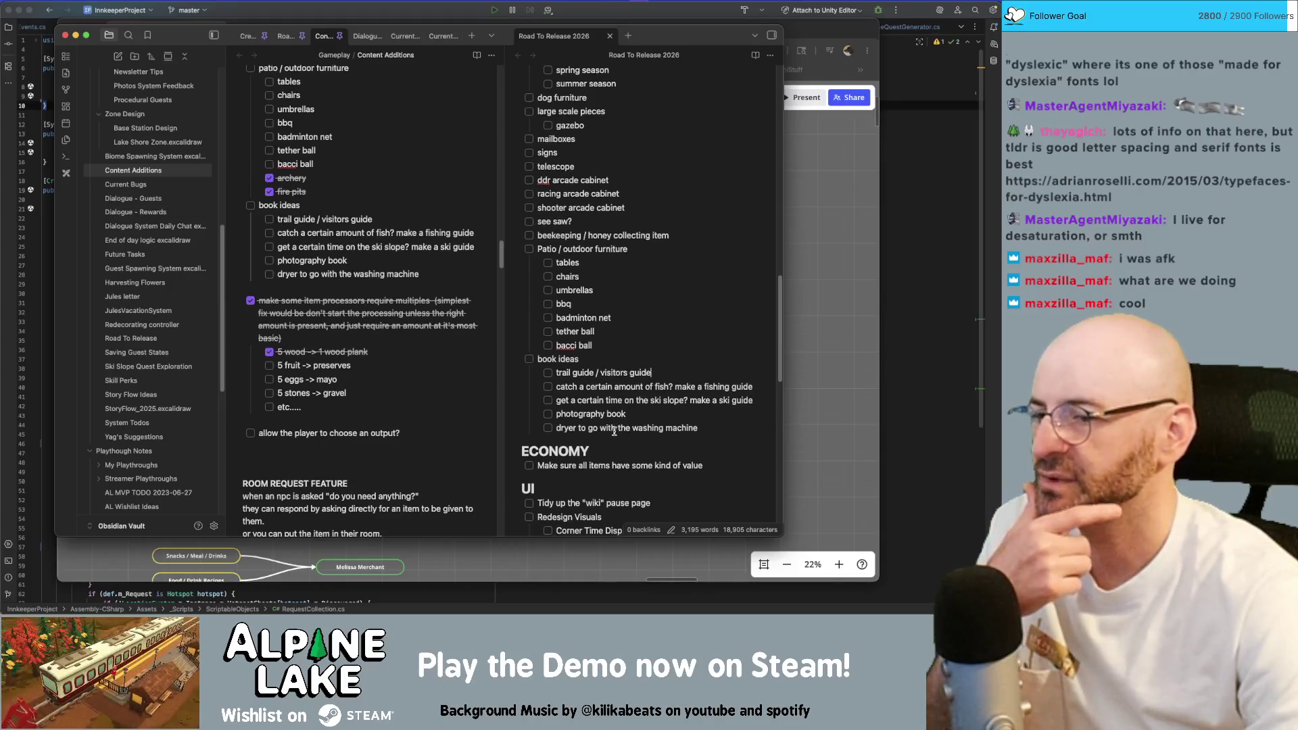
scroll(299, 410, "down", 1)
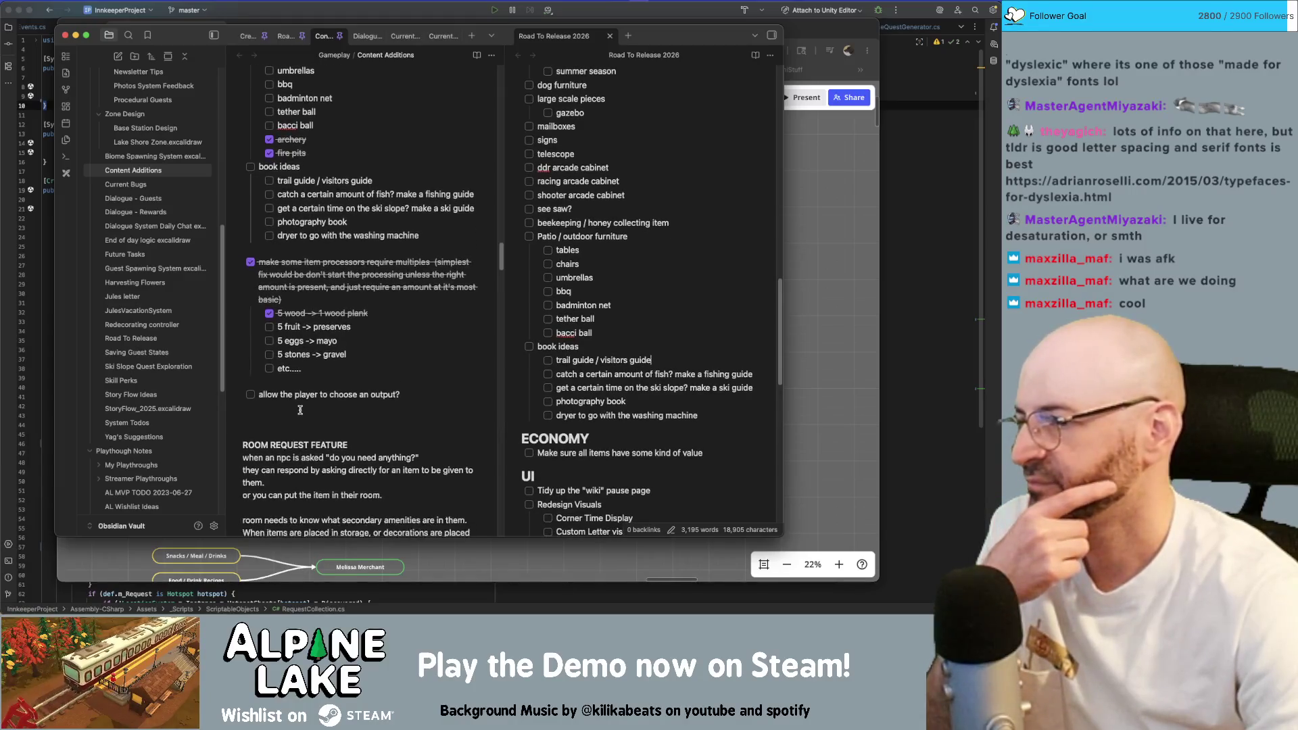
scroll(299, 409, "down", 3)
scroll(299, 410, "down", 2)
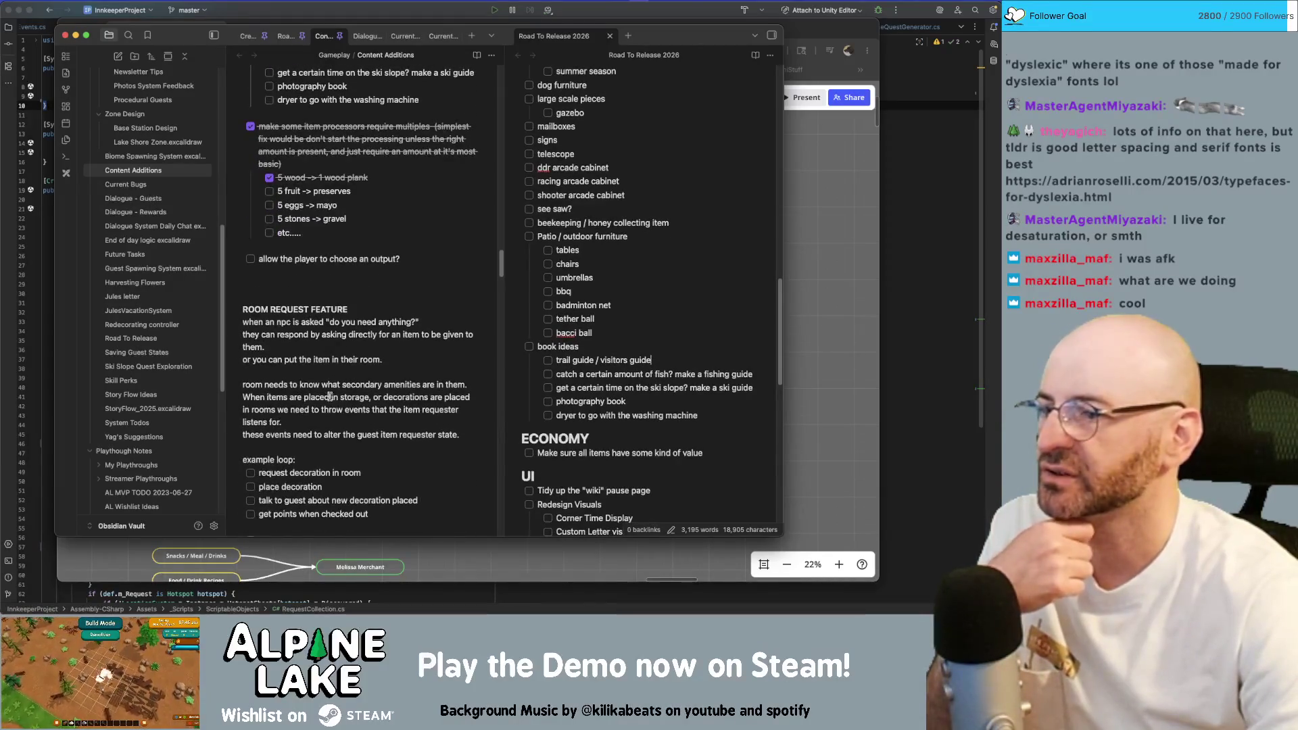
scroll(333, 351, "down", 1)
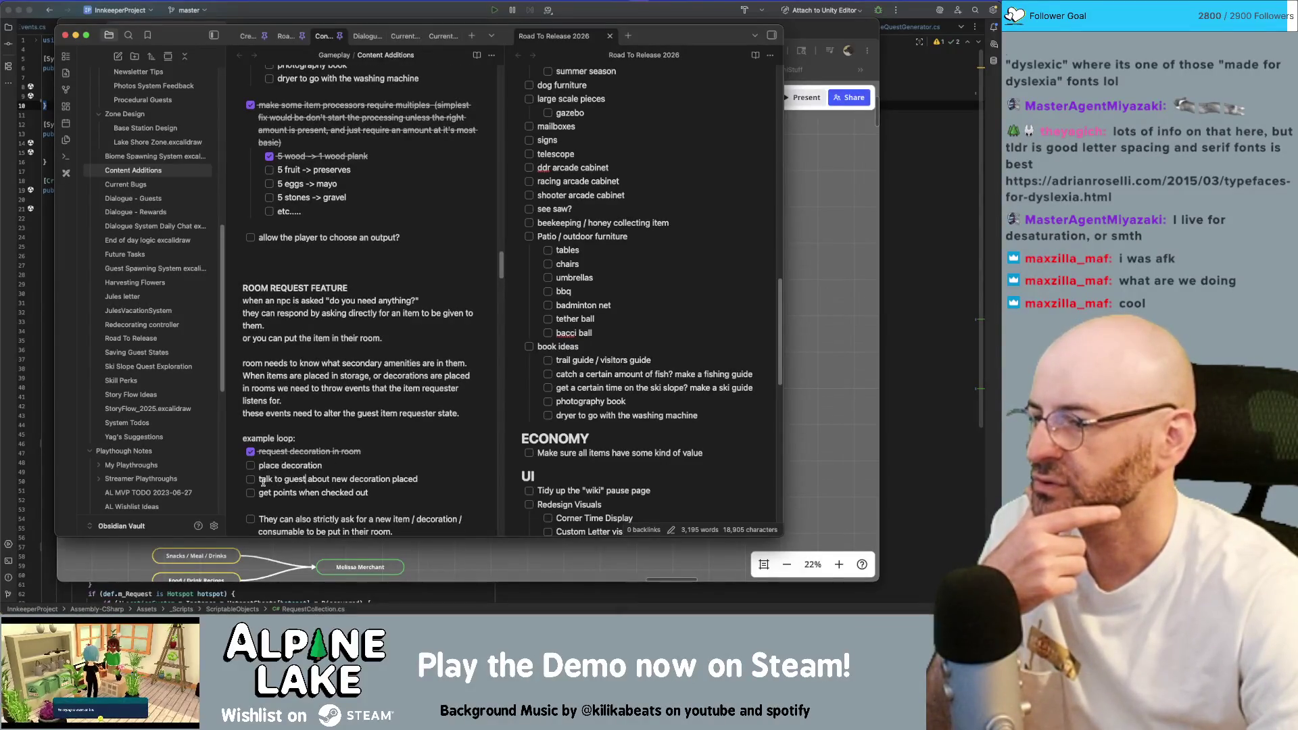
Check off place decoration, the example loop steps, and the new-item request task with its request options.
left_click(251, 465)
left_click(250, 493)
scroll(252, 493, "down", 1)
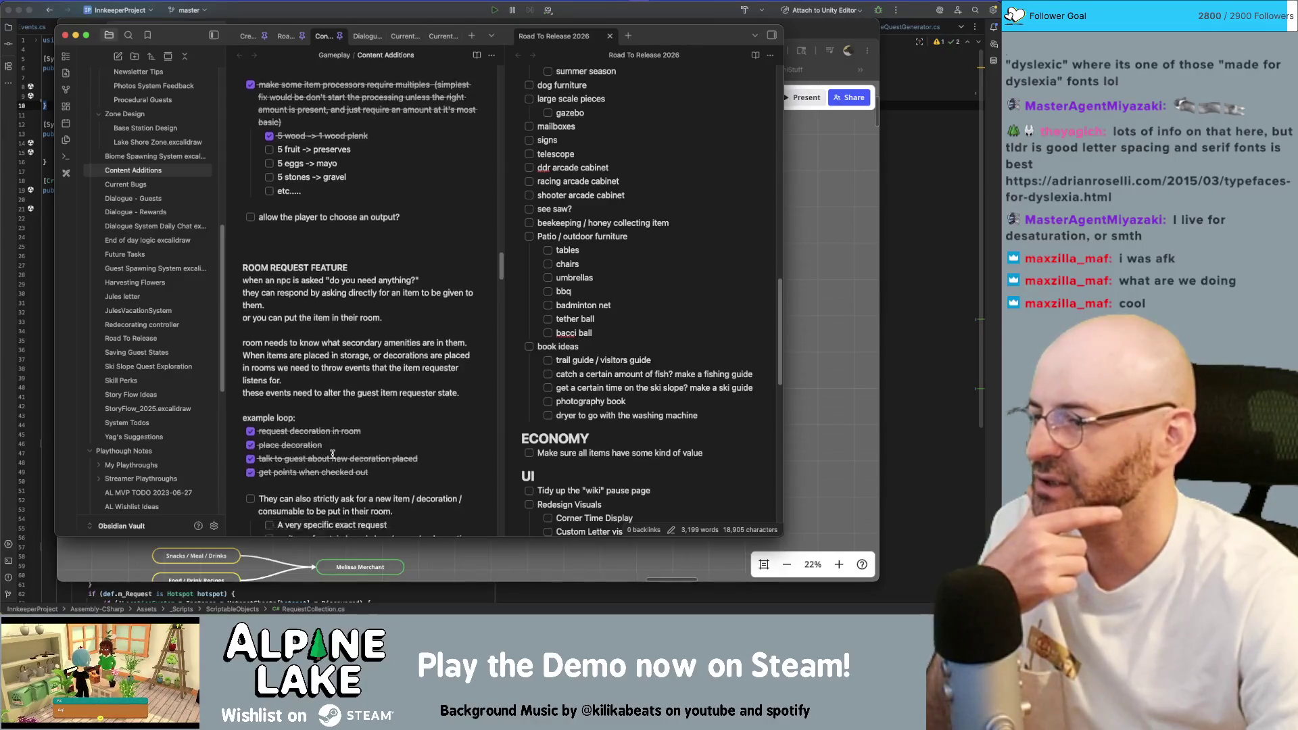
scroll(316, 436, "down", 4)
left_click(250, 383)
left_click(269, 408)
left_click(269, 448)
left_click(270, 474)
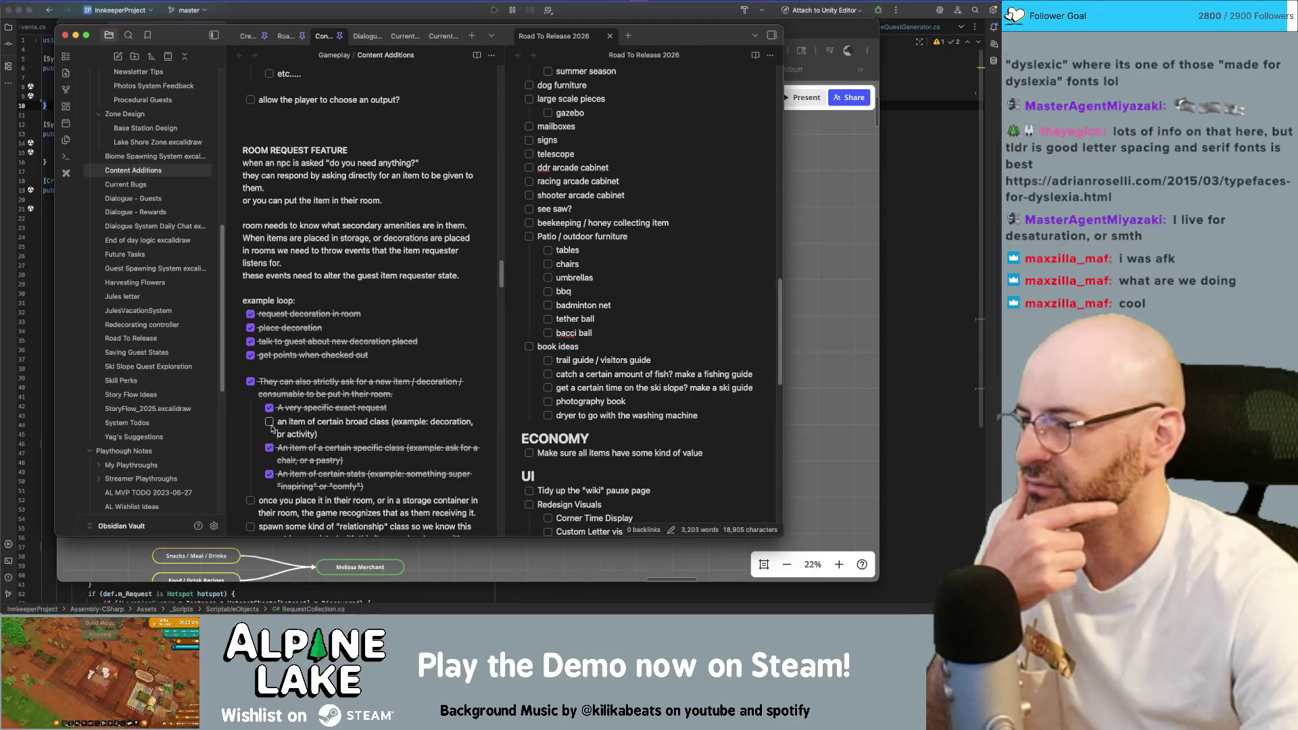
left_click(270, 422)
scroll(263, 411, "down", 3)
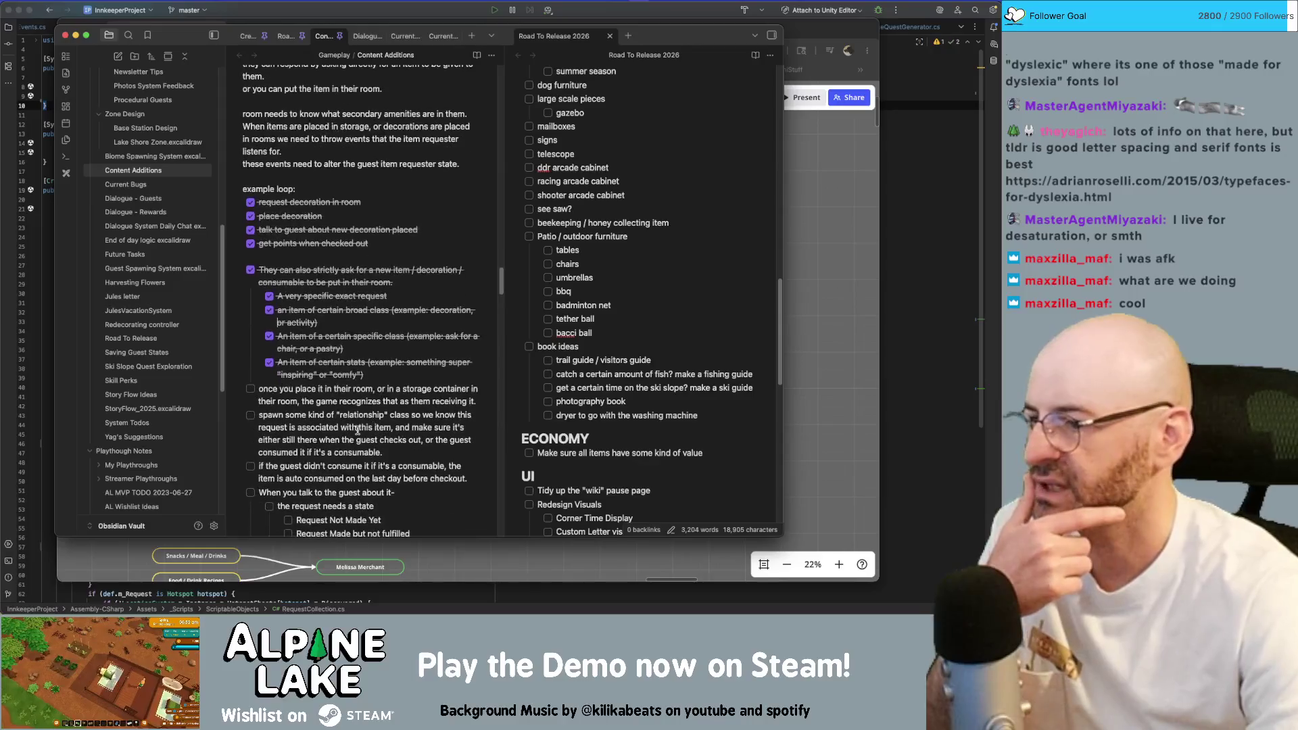
Check off the once-you-place-it, relationship class, auto-consume and request-state items through 'Requested Thing Used / Consumed'.
left_click(251, 389)
left_click(251, 415)
scroll(252, 436, "down", 1)
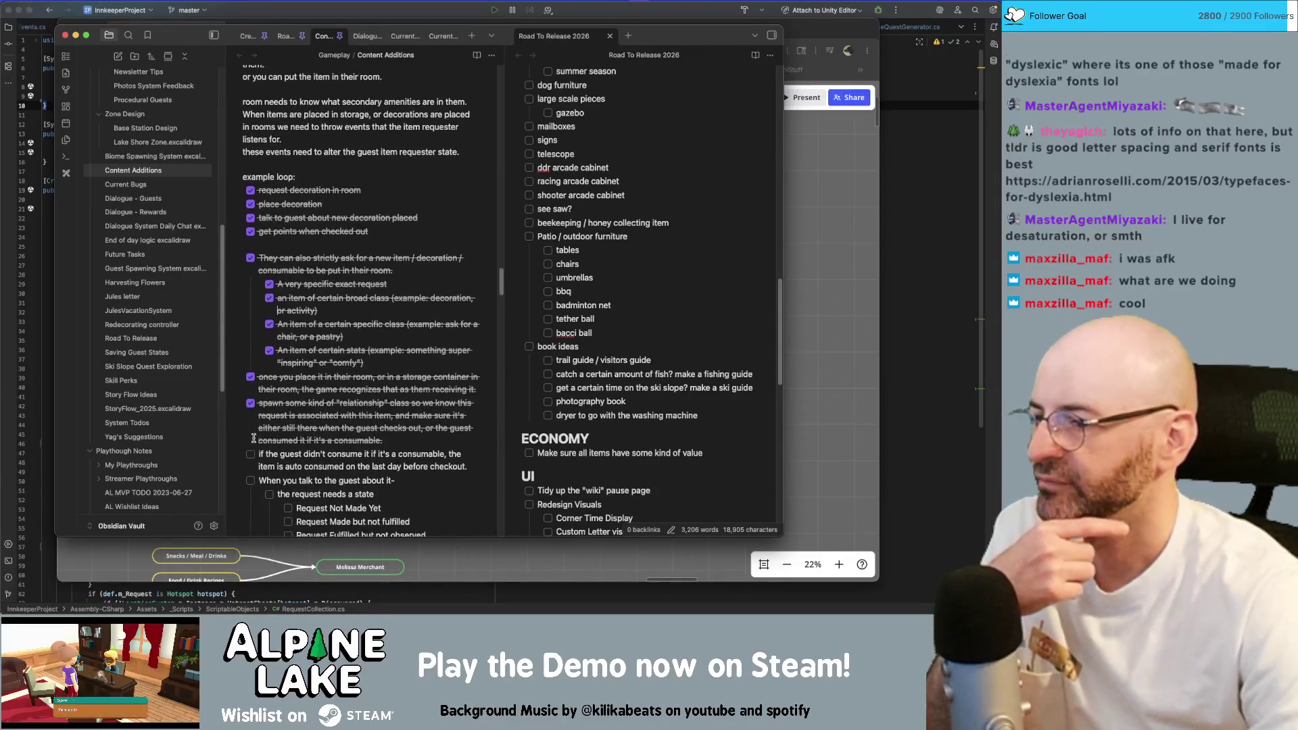
left_click(250, 454)
scroll(248, 452, "down", 1)
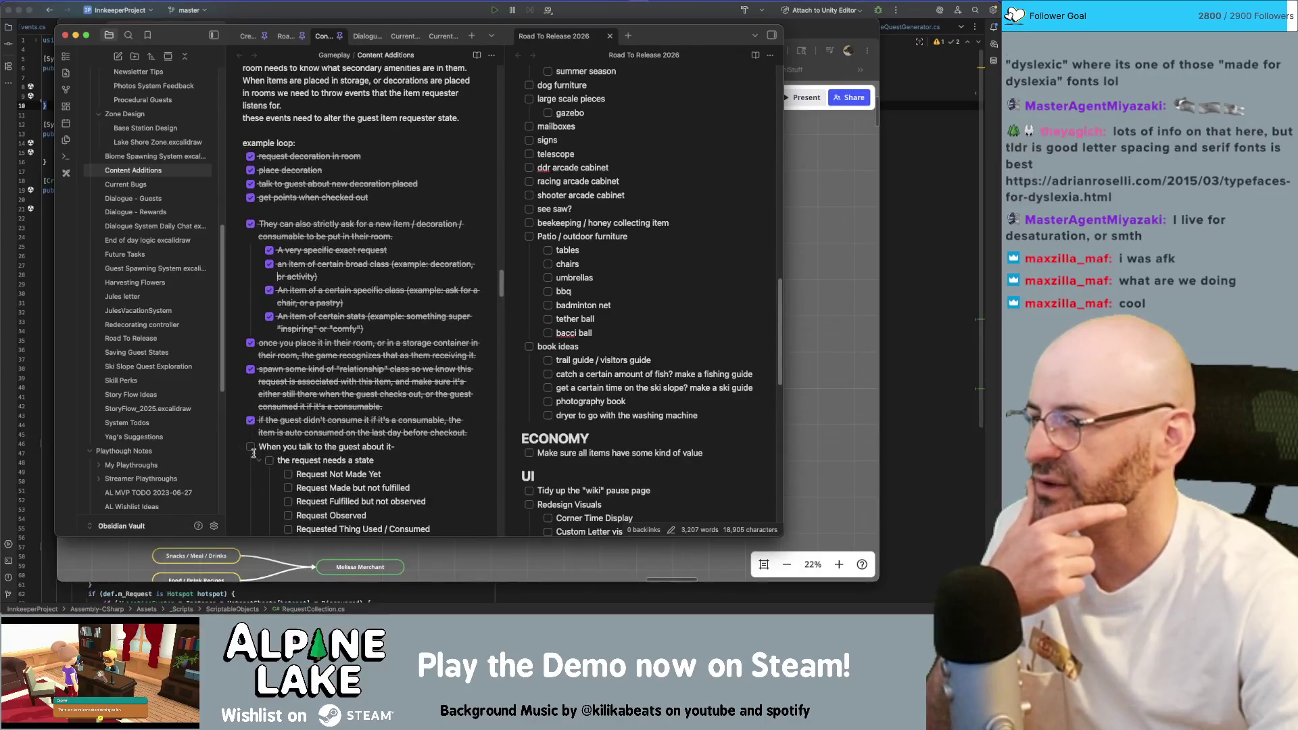
scroll(251, 446, "down", 1)
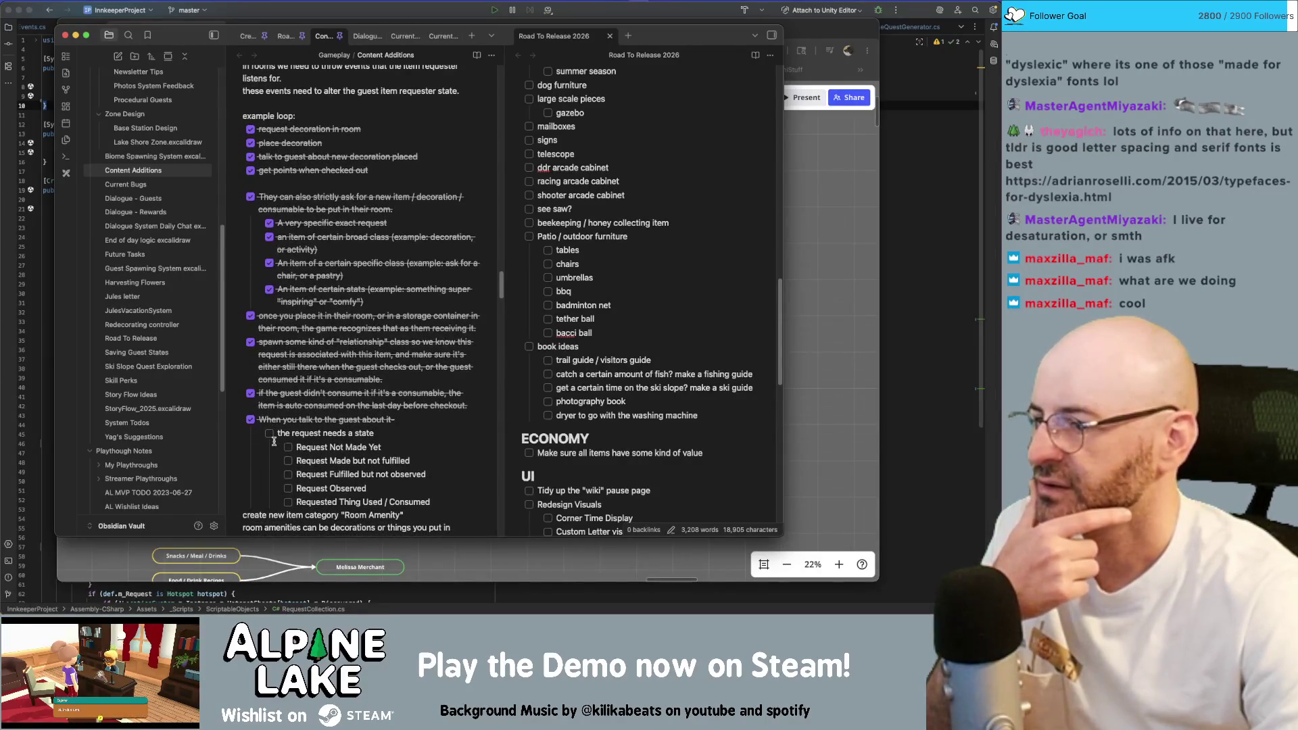
left_click(269, 433)
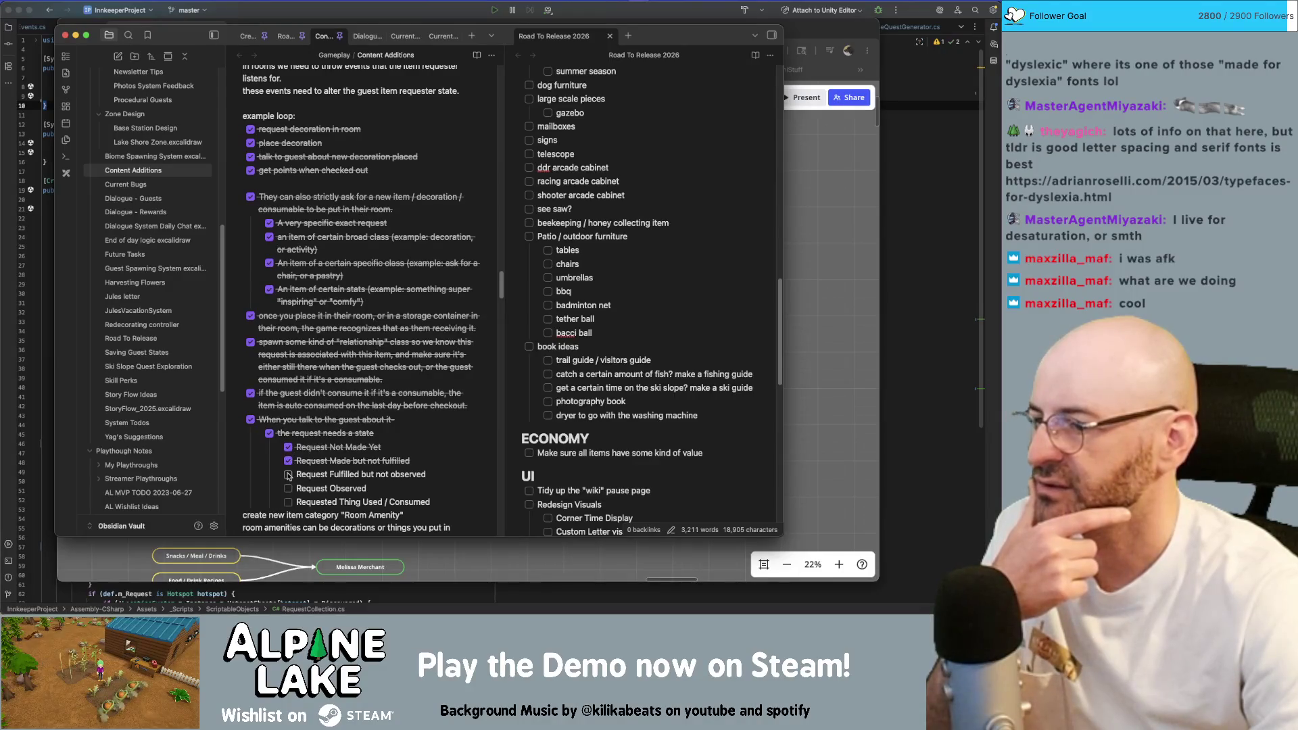
left_click(289, 499)
scroll(294, 477, "down", 1)
scroll(299, 467, "down", 1)
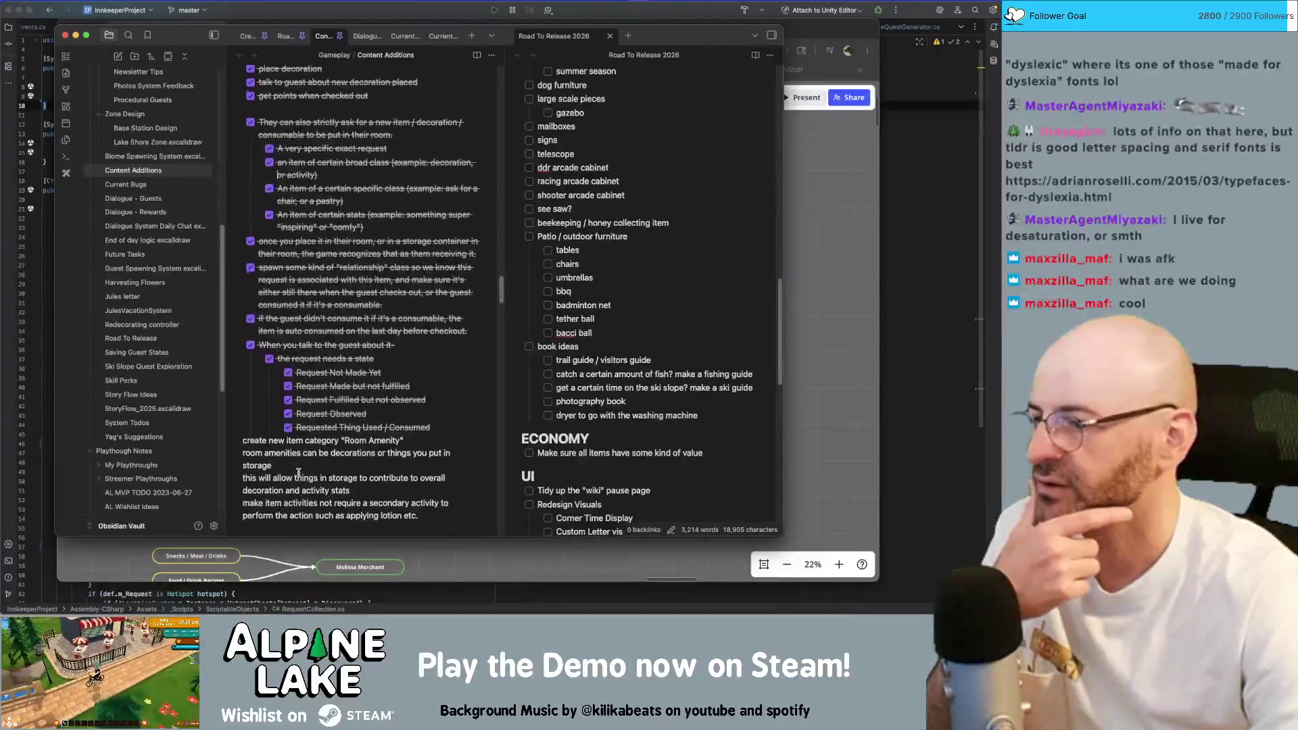
scroll(303, 459, "down", 1)
scroll(303, 459, "down", 1)
scroll(296, 436, "down", 1)
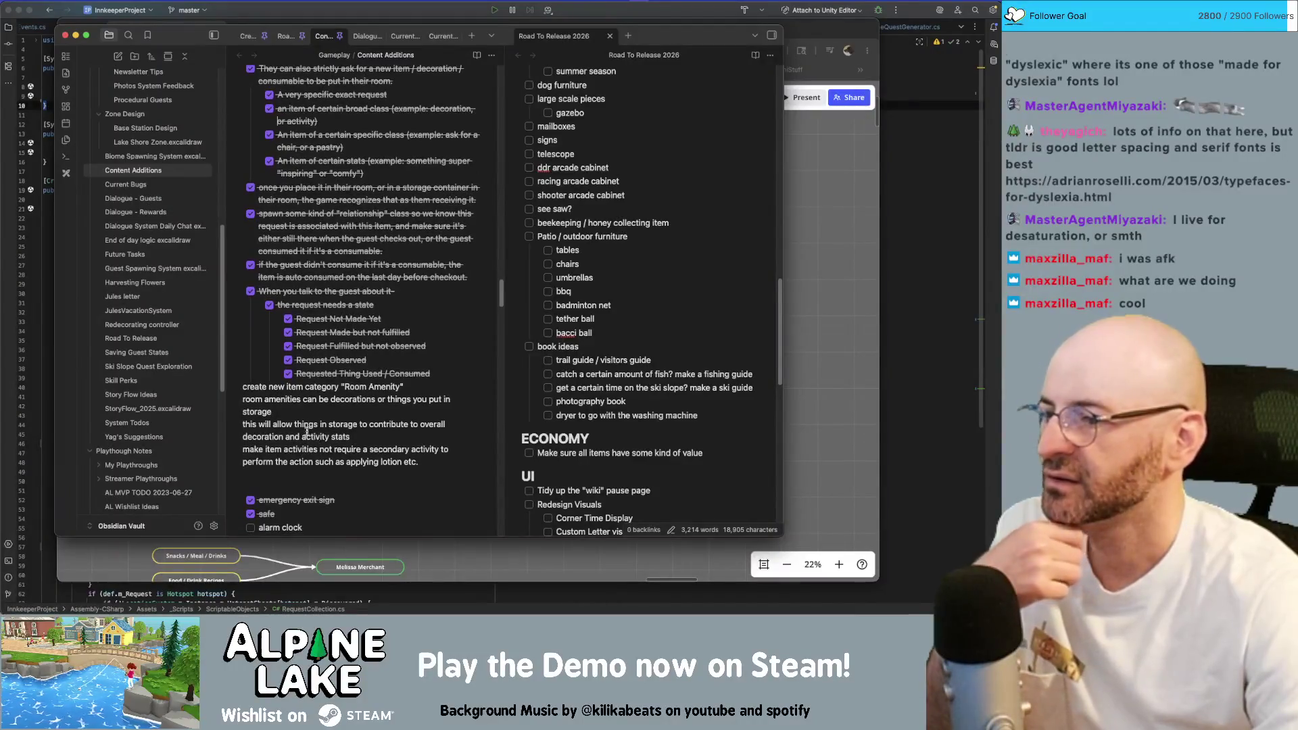
scroll(294, 426, "down", 1)
scroll(294, 427, "down", 1)
scroll(295, 429, "down", 1)
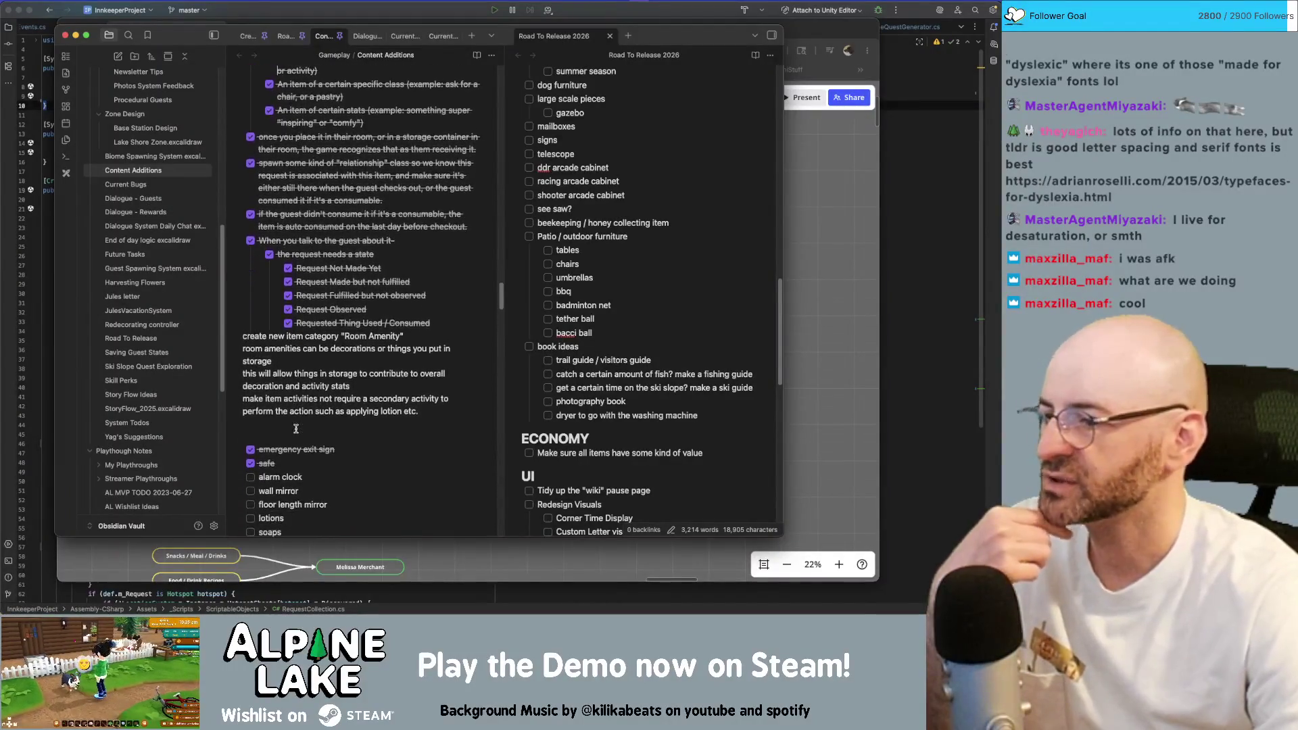
scroll(296, 429, "down", 1)
scroll(296, 428, "down", 1)
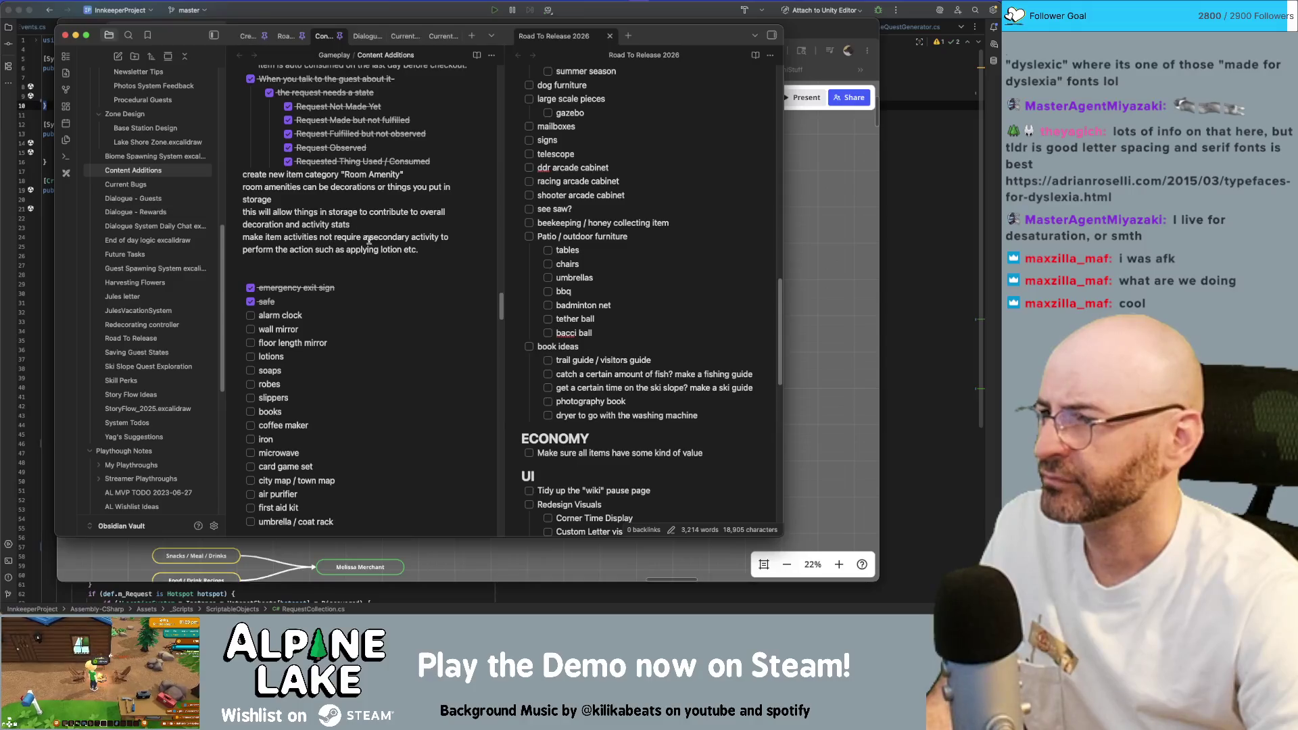
scroll(385, 337, "down", 1)
Add a 'room amenities' checklist item above the ECONOMY heading in Road To Release 2026.
left_click(705, 434)
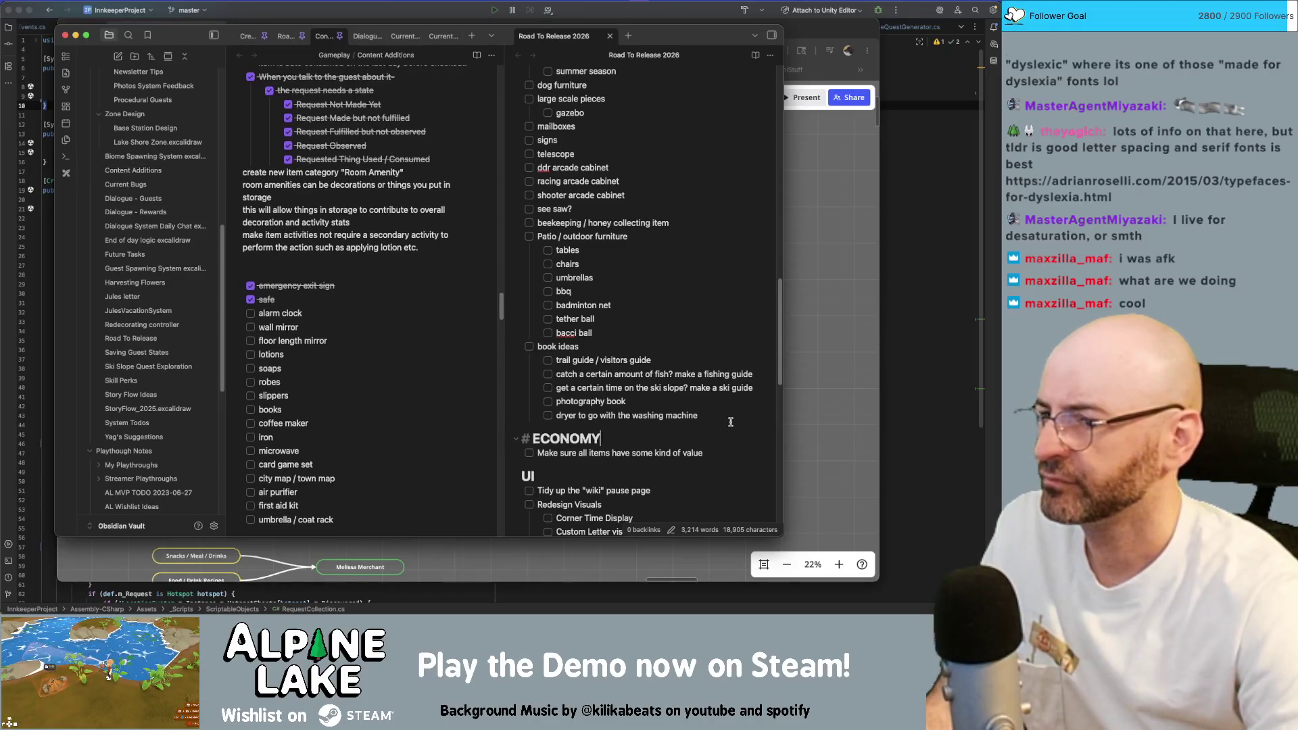
key("Return")
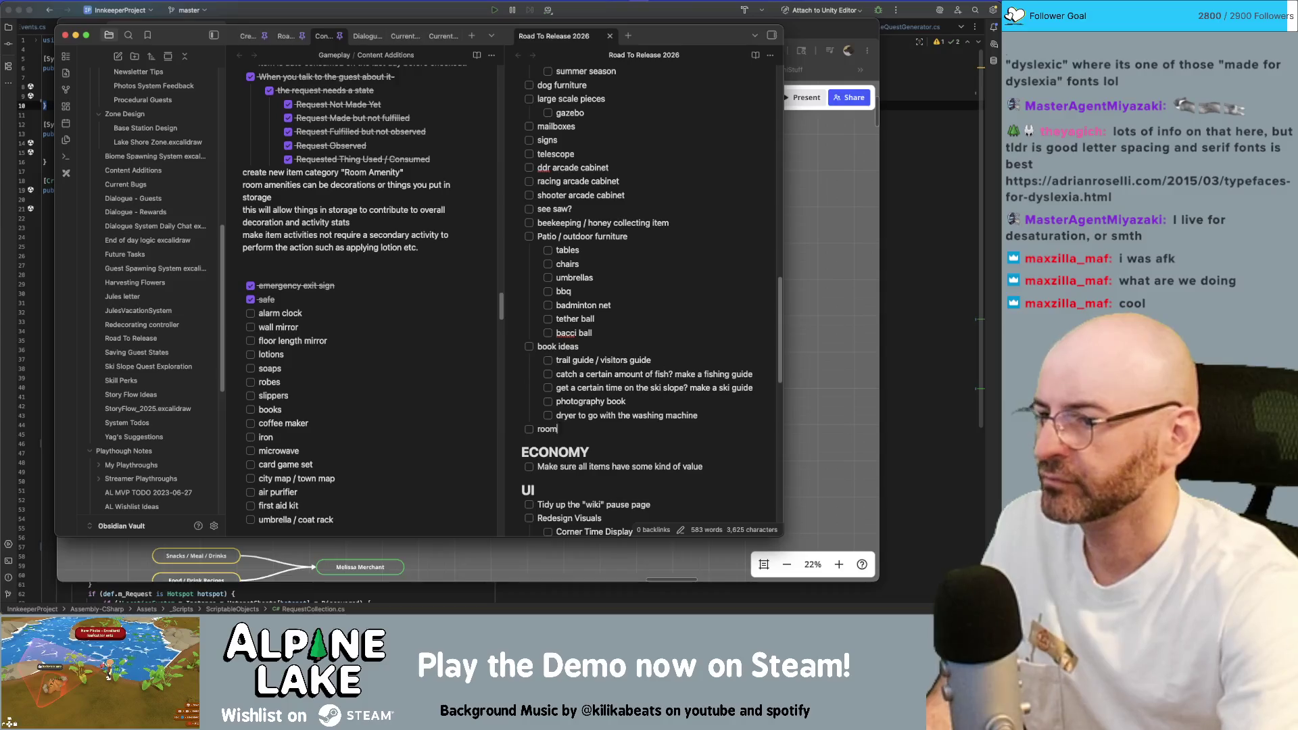
type("amm")
type("enities")
key("Return")
key("Tab")
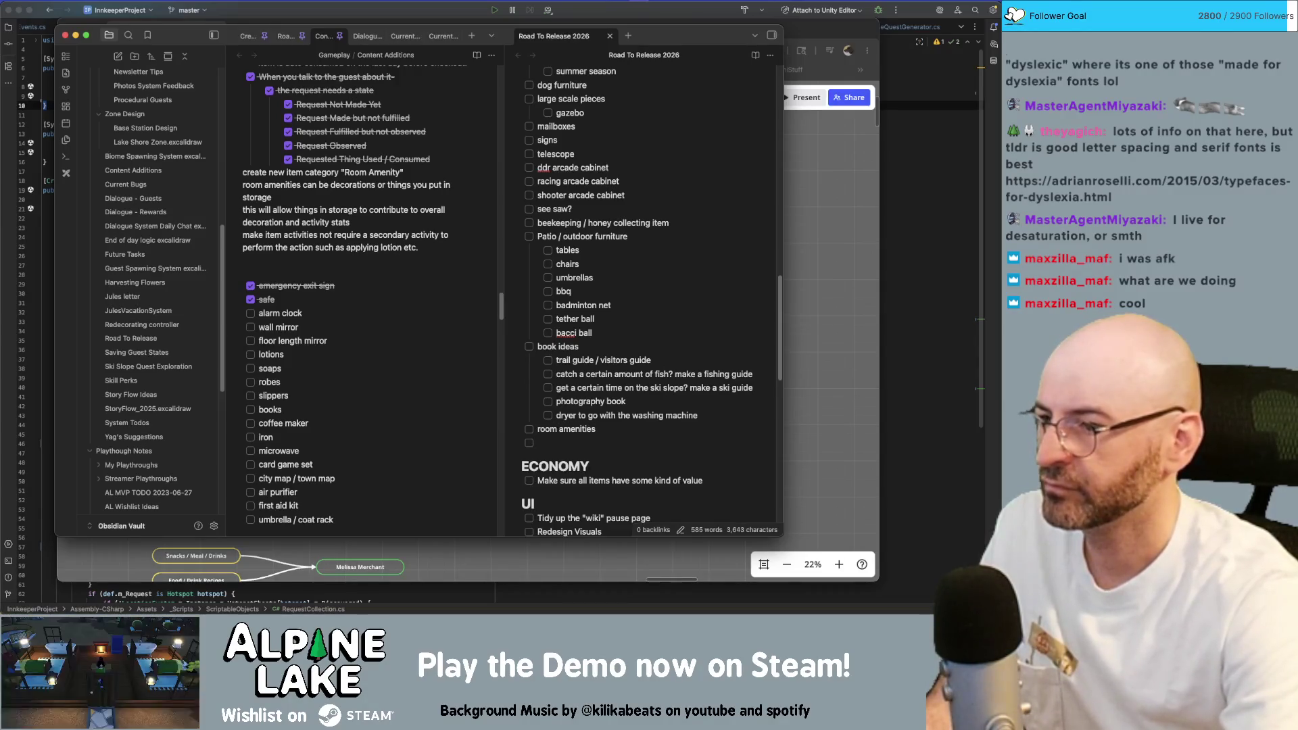
key("BackSpace")
key("BackSpace")
key("BackSpace")
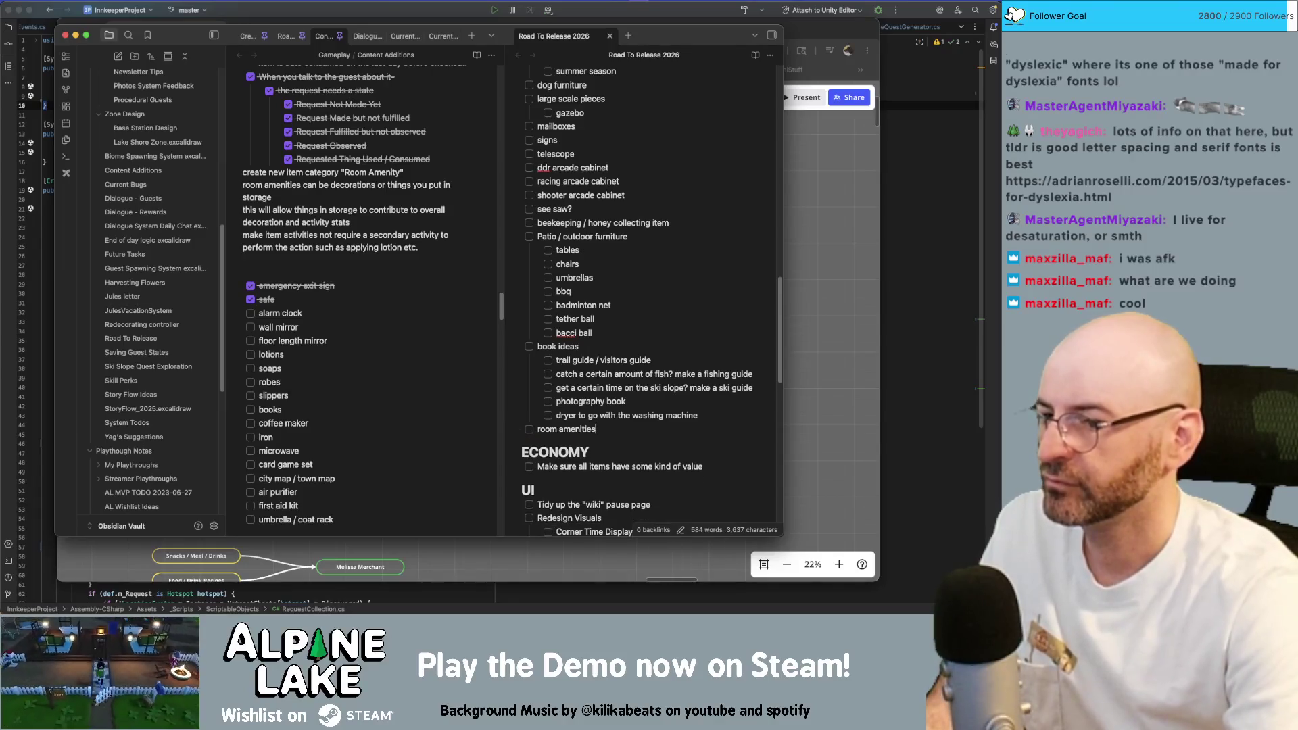
scroll(354, 306, "down", 1)
scroll(354, 305, "down", 2)
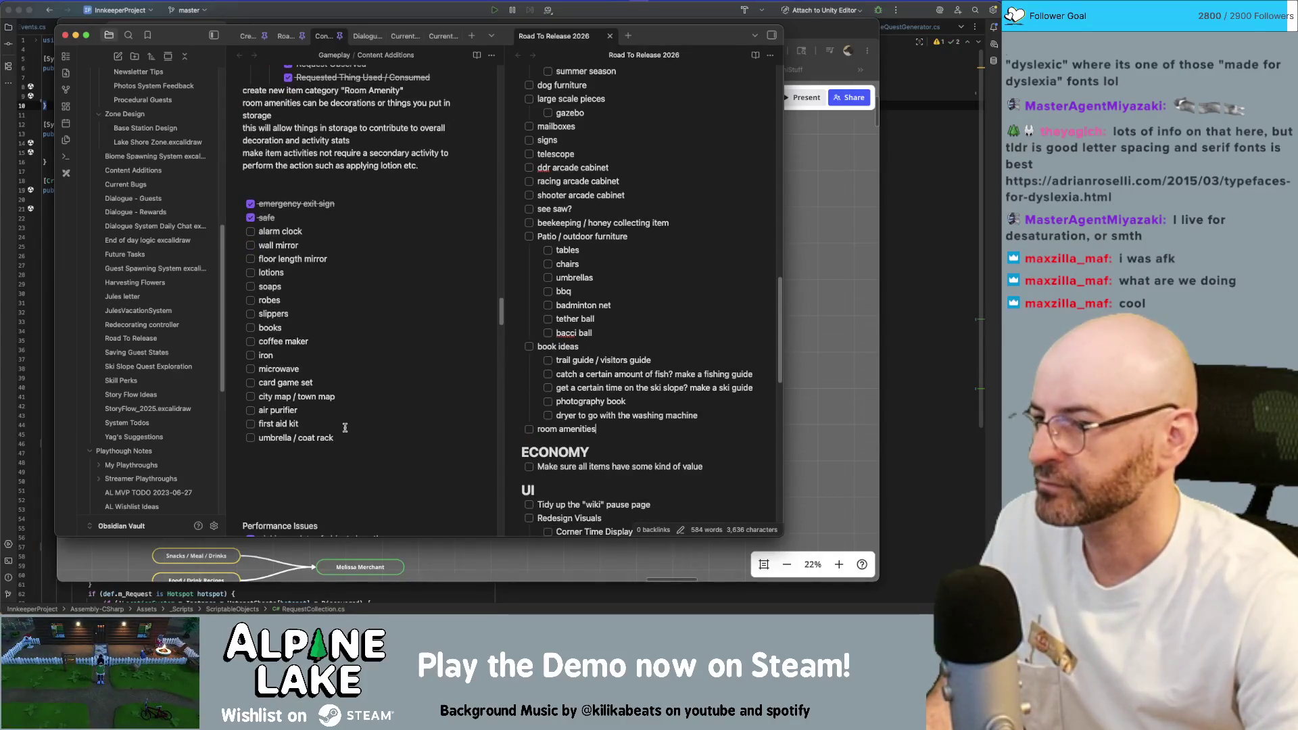
Copy the amenity items (alarm clock through coat rack) from Content Additions and nest them under room amenities.
left_click_drag(344, 427, 242, 240)
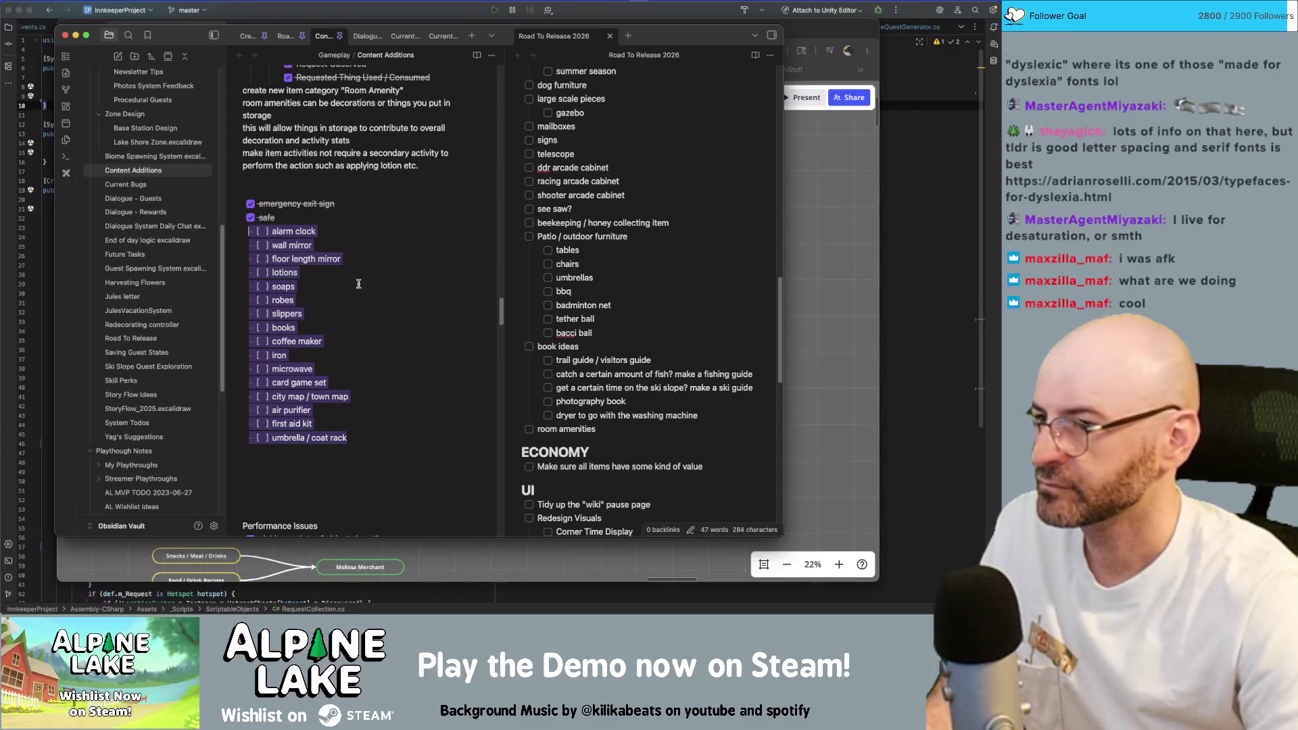
left_click(607, 432)
key("Return")
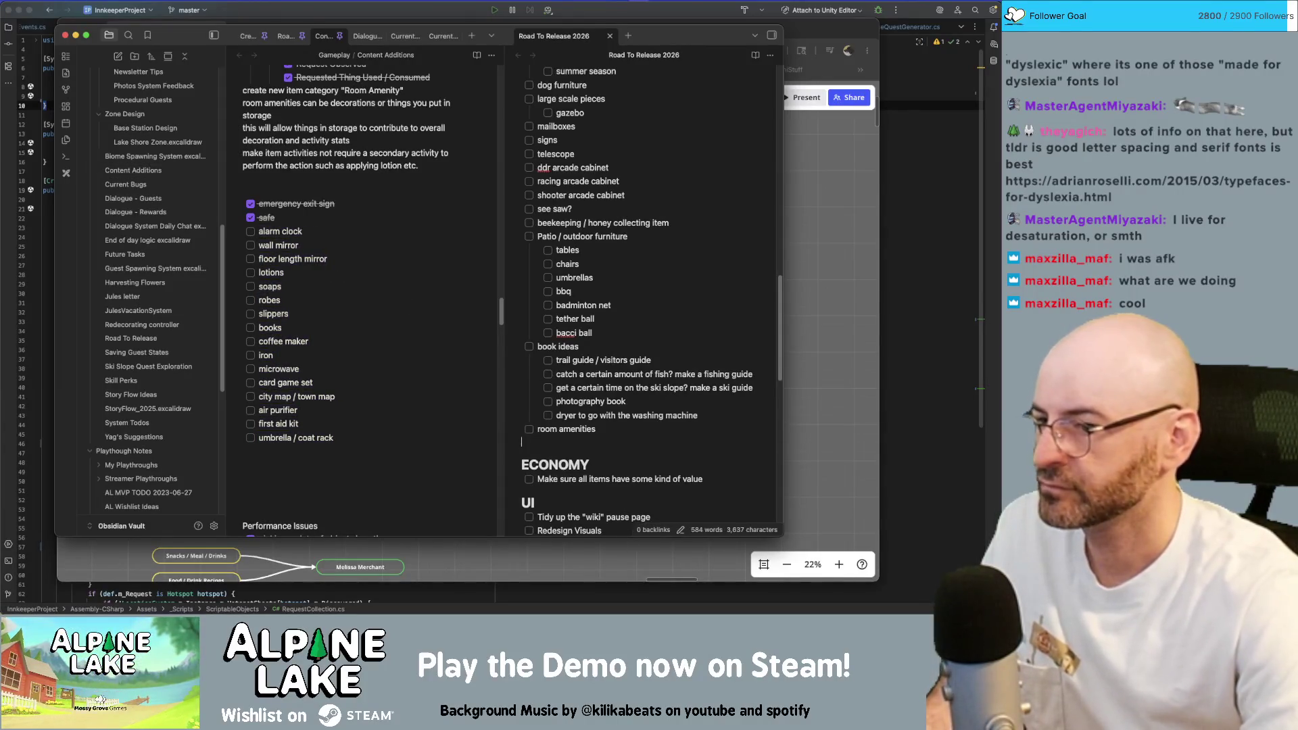
type("- [ ] alarm clock - [ ] wall mirror - [ ] floor length mirror - [ ] lotions - [ ] soaps - [ ] robes - [ ] slippers - [ ] books - [ ] coffee maker - [ ] iron - [ ] microwave - [ ] card game set - [ ] city map / town map - [ ] air purifier - [ ] first aid kit - [ ] umbrella / coat rack")
scroll(613, 466, "down", 2)
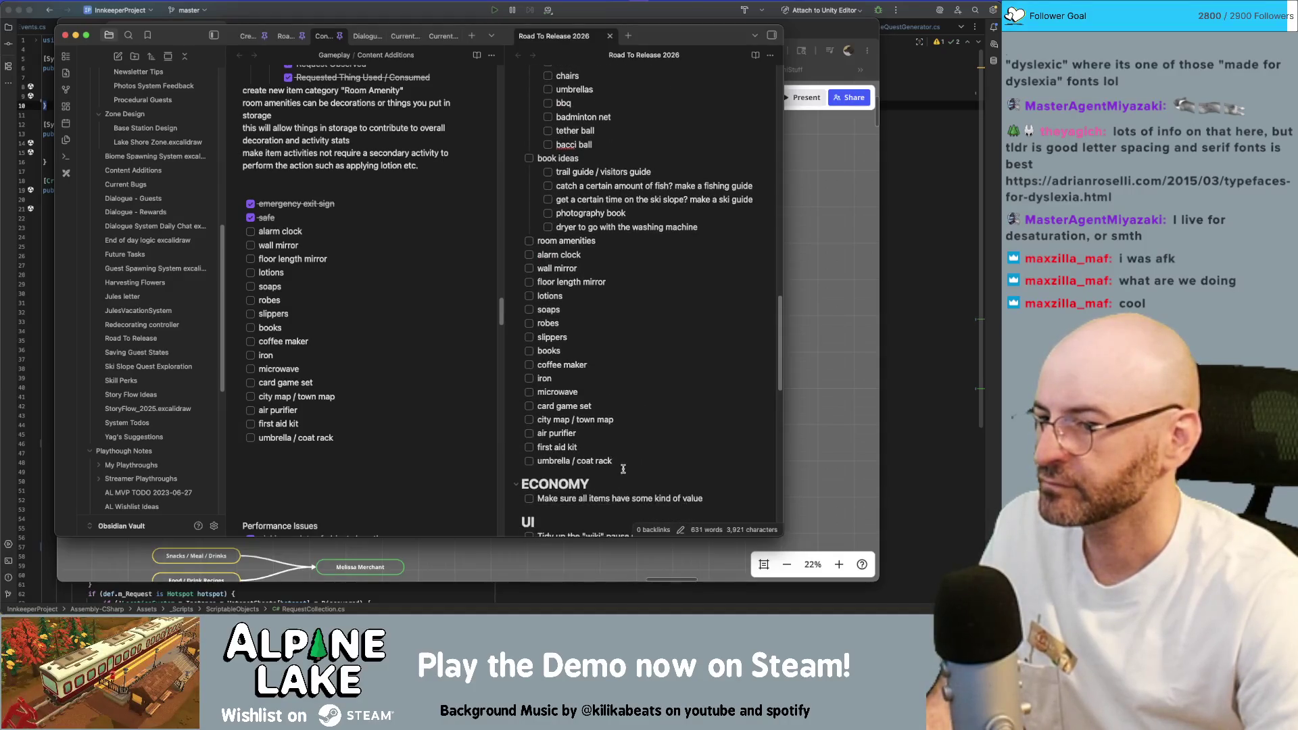
left_click_drag(612, 461, 510, 269)
key("Tab")
left_click(650, 313)
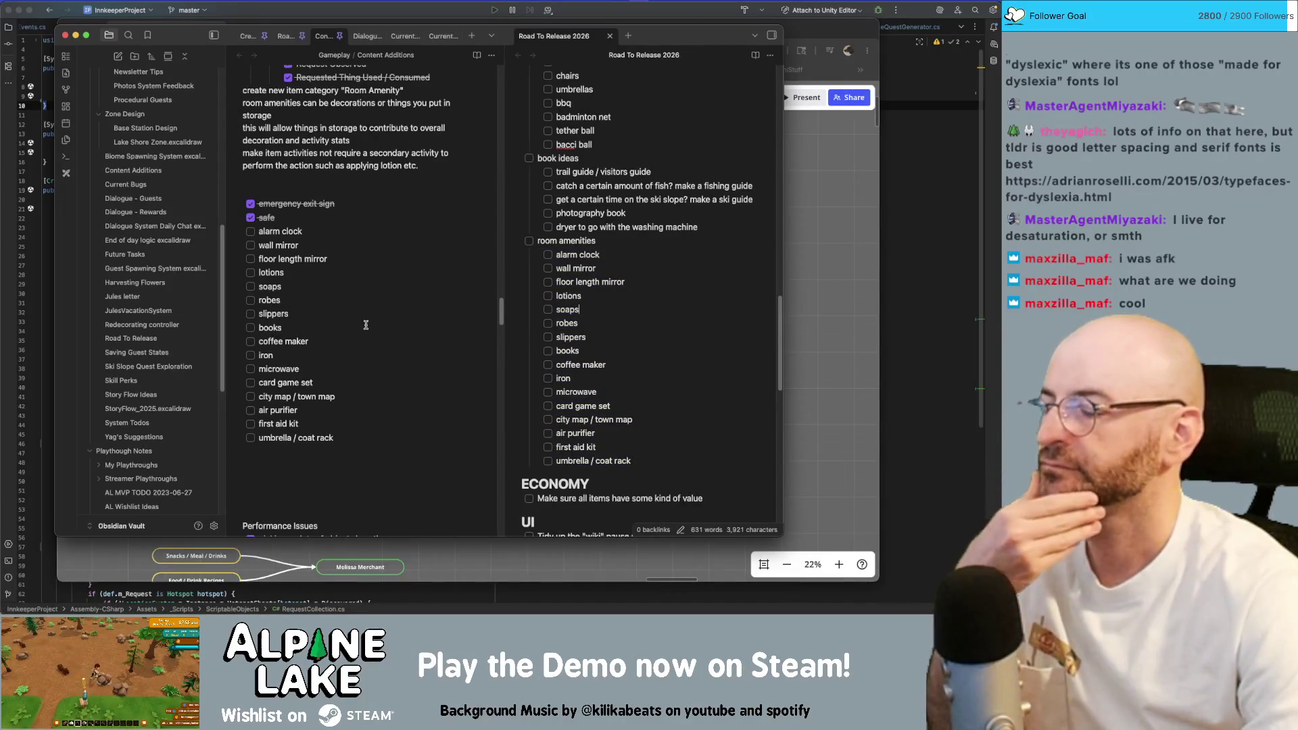
scroll(355, 323, "down", 1)
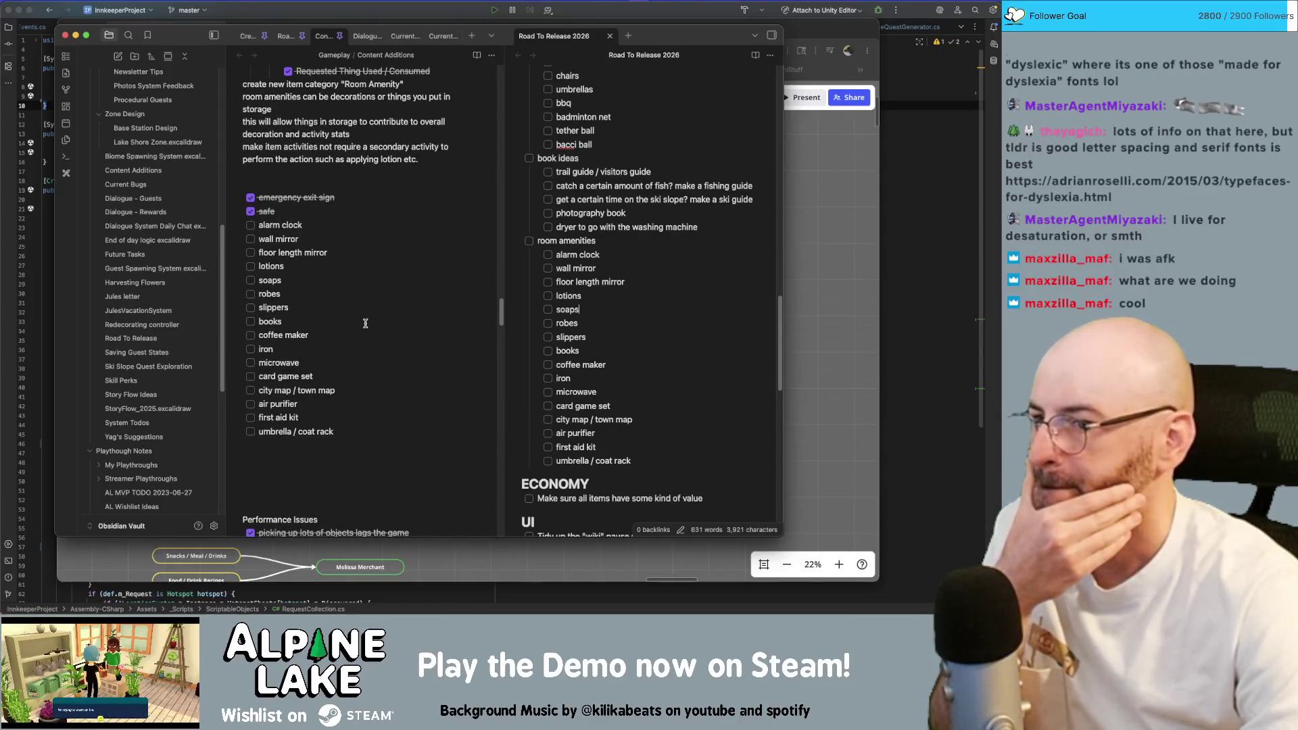
scroll(560, 331, "down", 5)
scroll(560, 330, "down", 5)
scroll(558, 342, "down", 5)
scroll(557, 342, "down", 5)
scroll(559, 342, "down", 5)
scroll(409, 418, "down", 2)
left_click(409, 419)
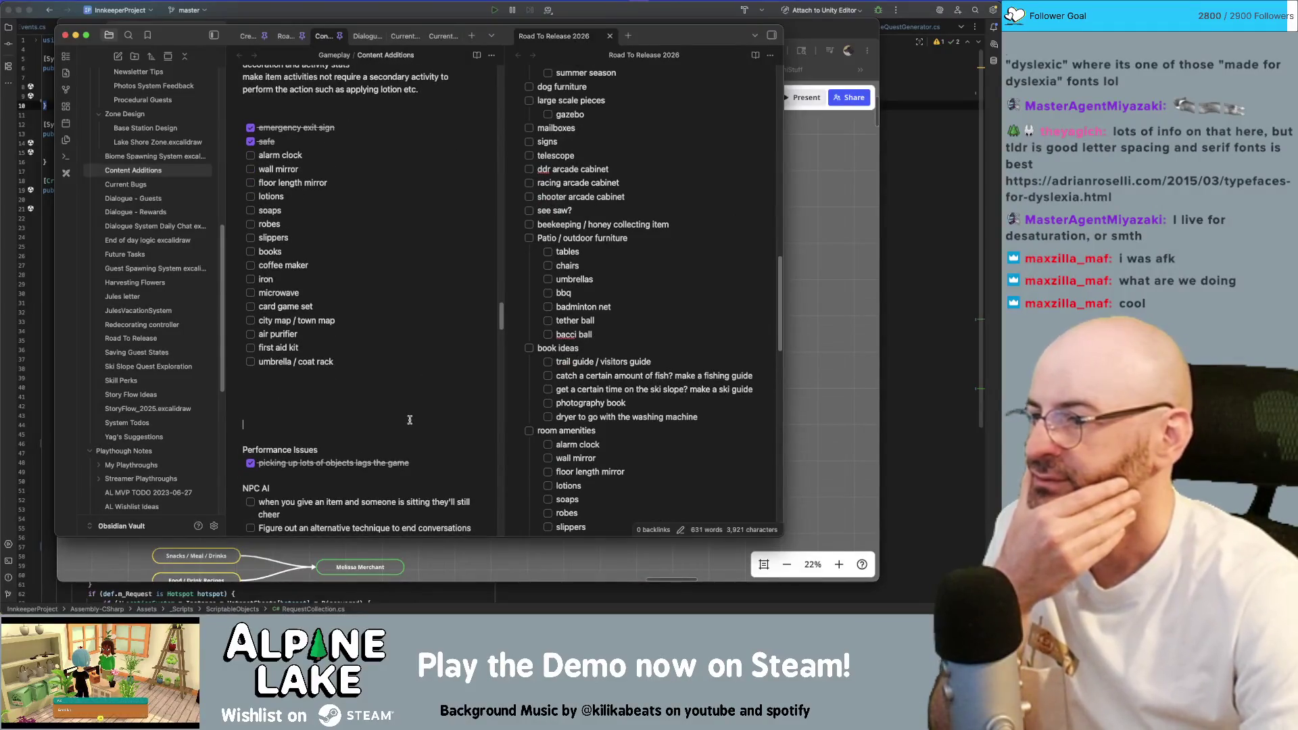
Delete the blank lines above Performance Issues and check off the water lighting and LAKE SHOULD FREEZE IN WINTER tasks.
key("BackSpace")
key("BackSpace")
key("BackSpace")
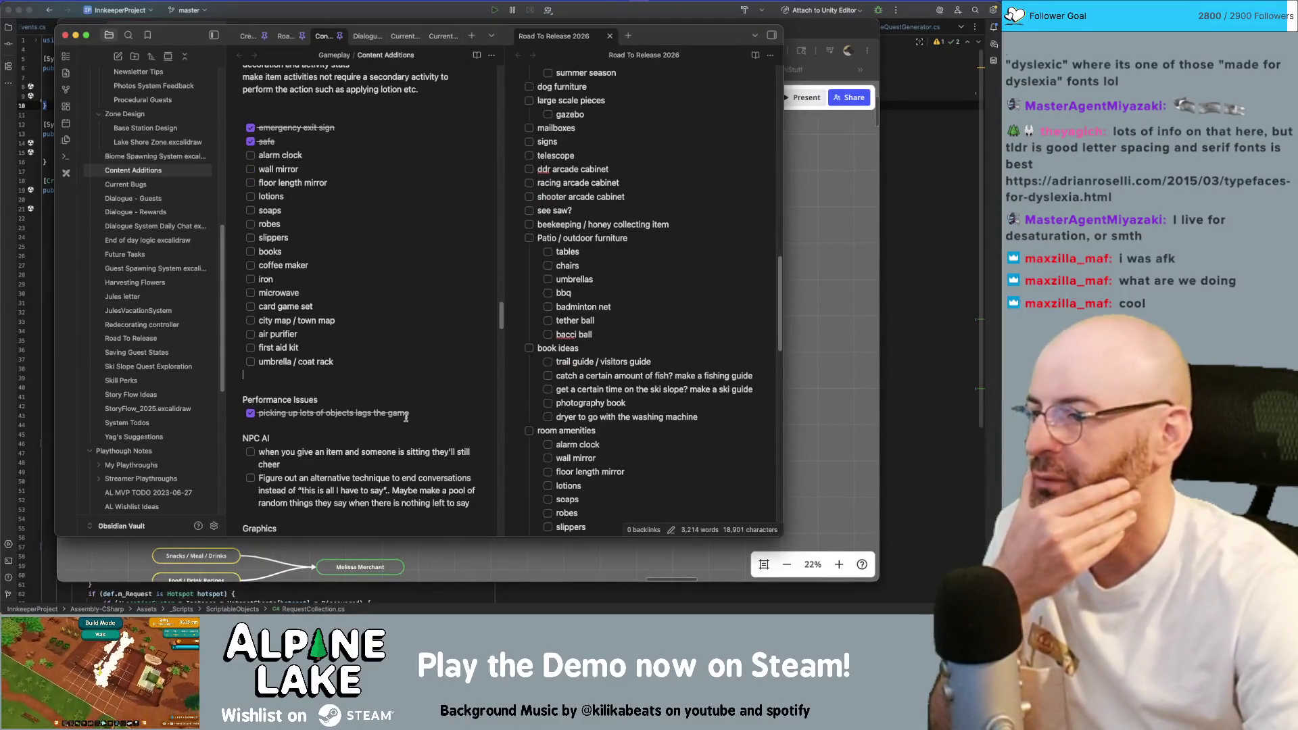
scroll(406, 416, "down", 1)
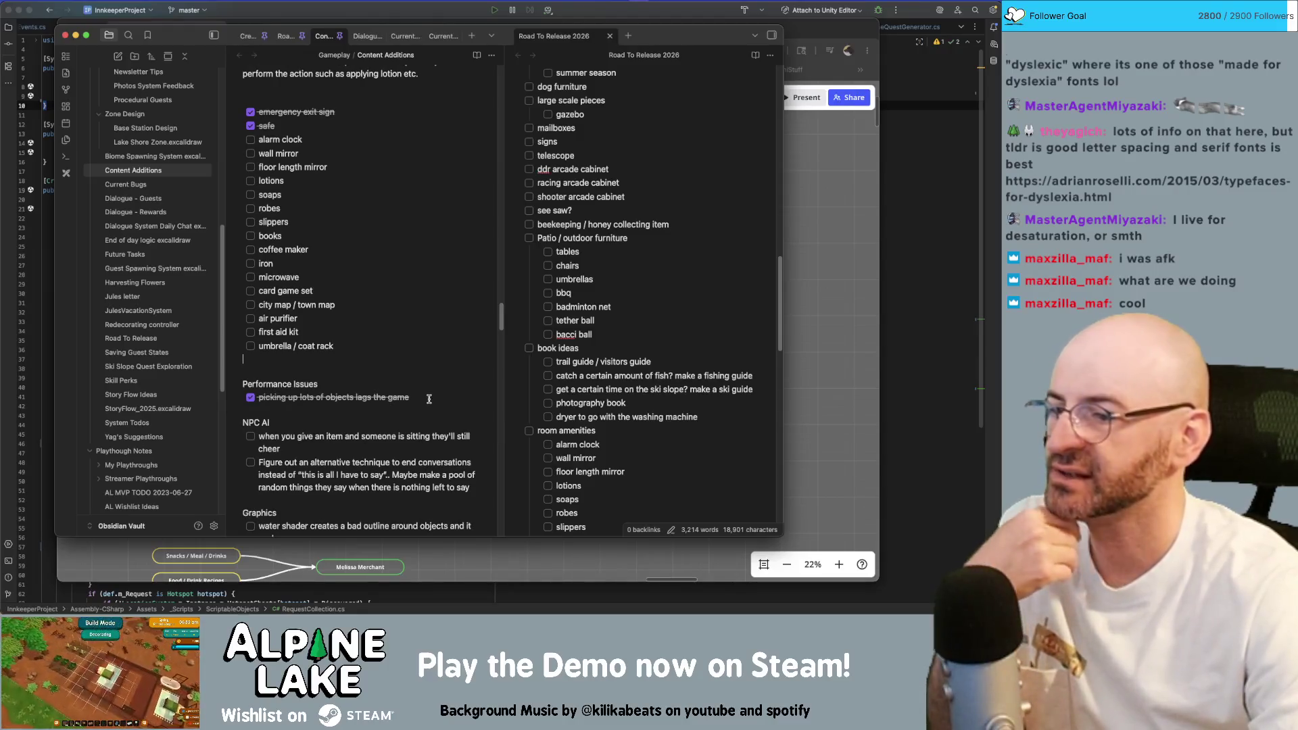
scroll(406, 398, "down", 1)
scroll(361, 391, "down", 1)
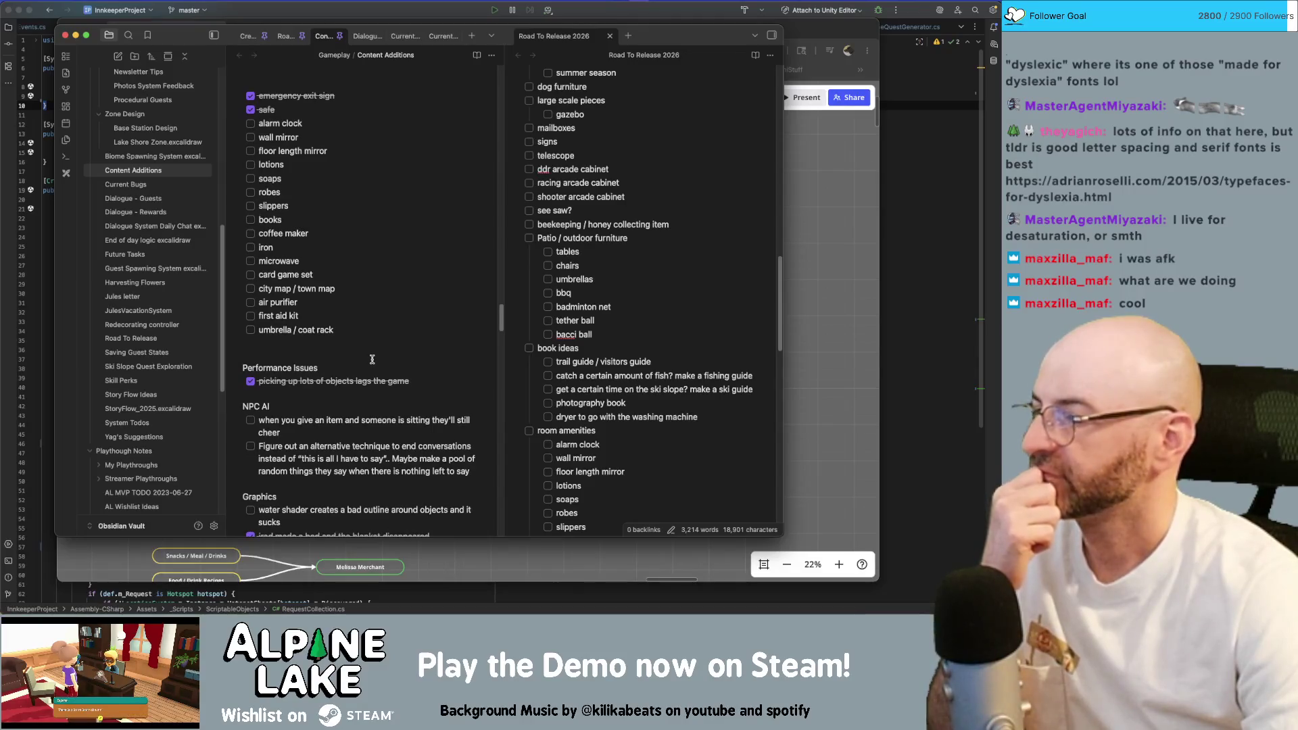
scroll(371, 359, "down", 1)
scroll(371, 359, "down", 1)
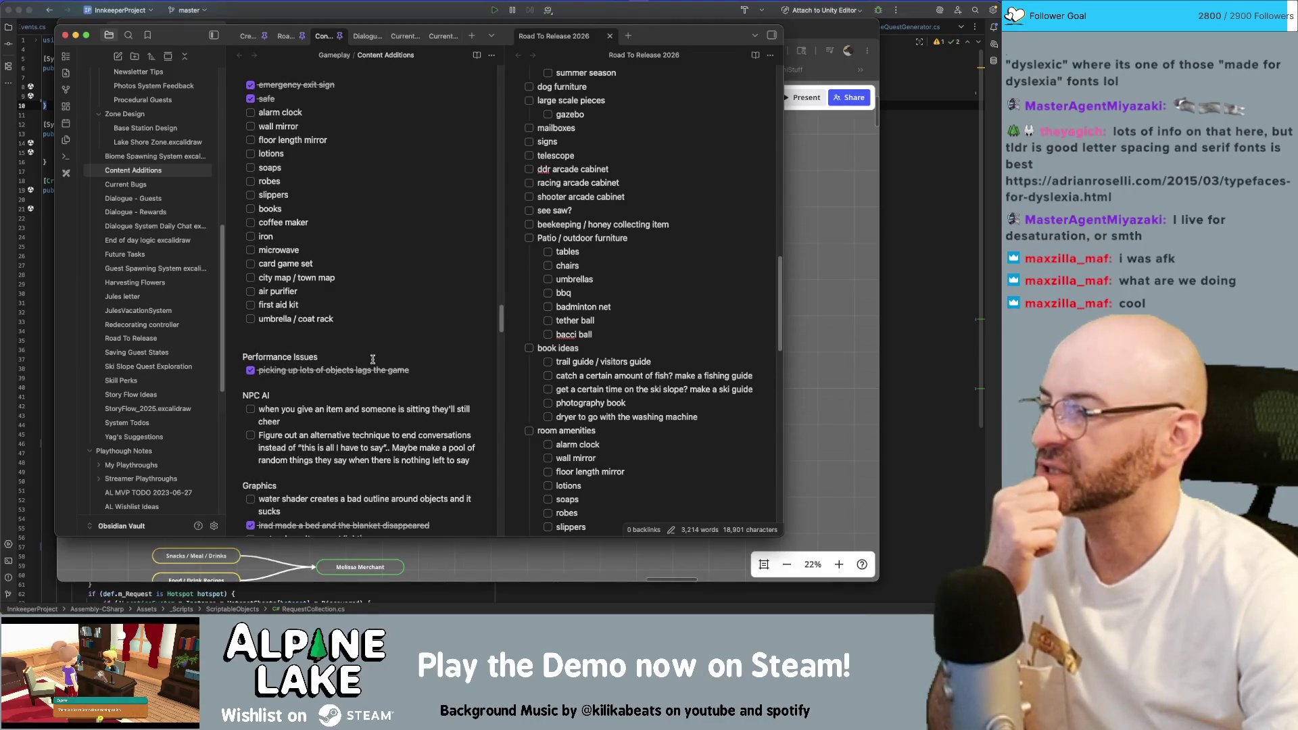
scroll(292, 398, "down", 3)
scroll(292, 397, "down", 1)
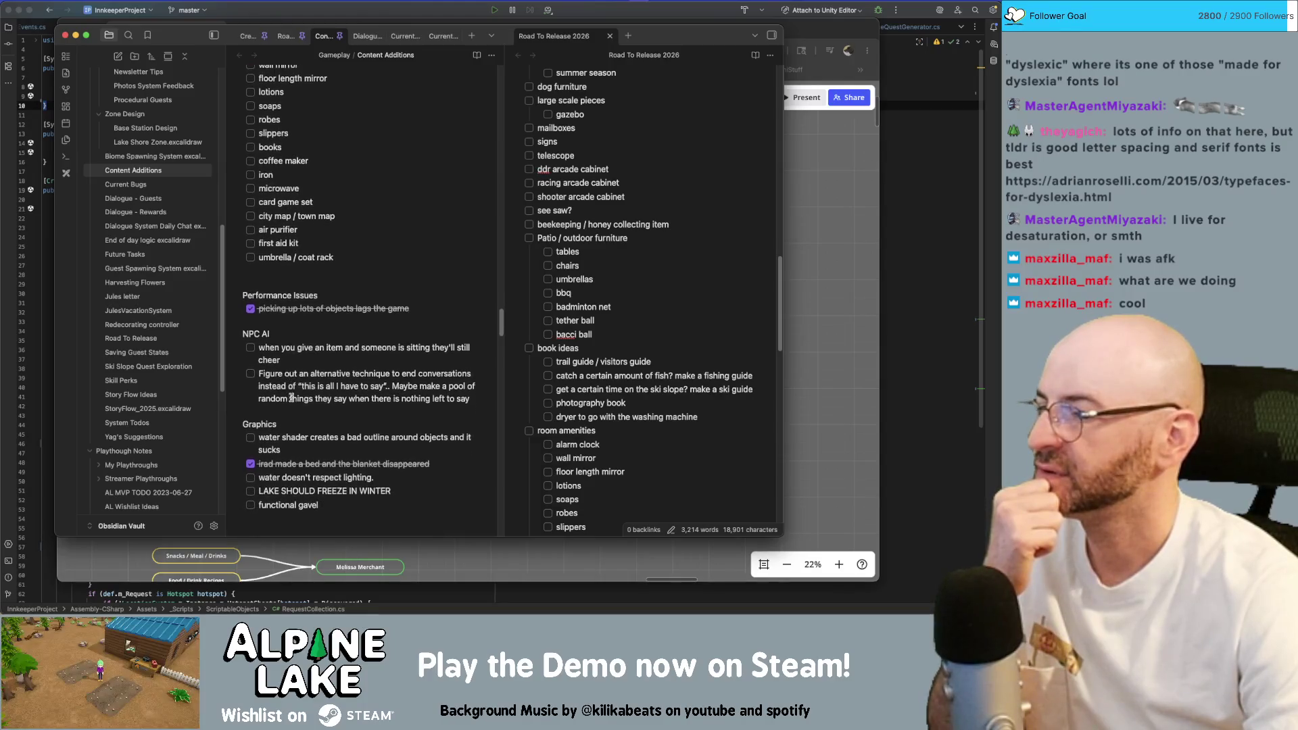
scroll(293, 398, "down", 1)
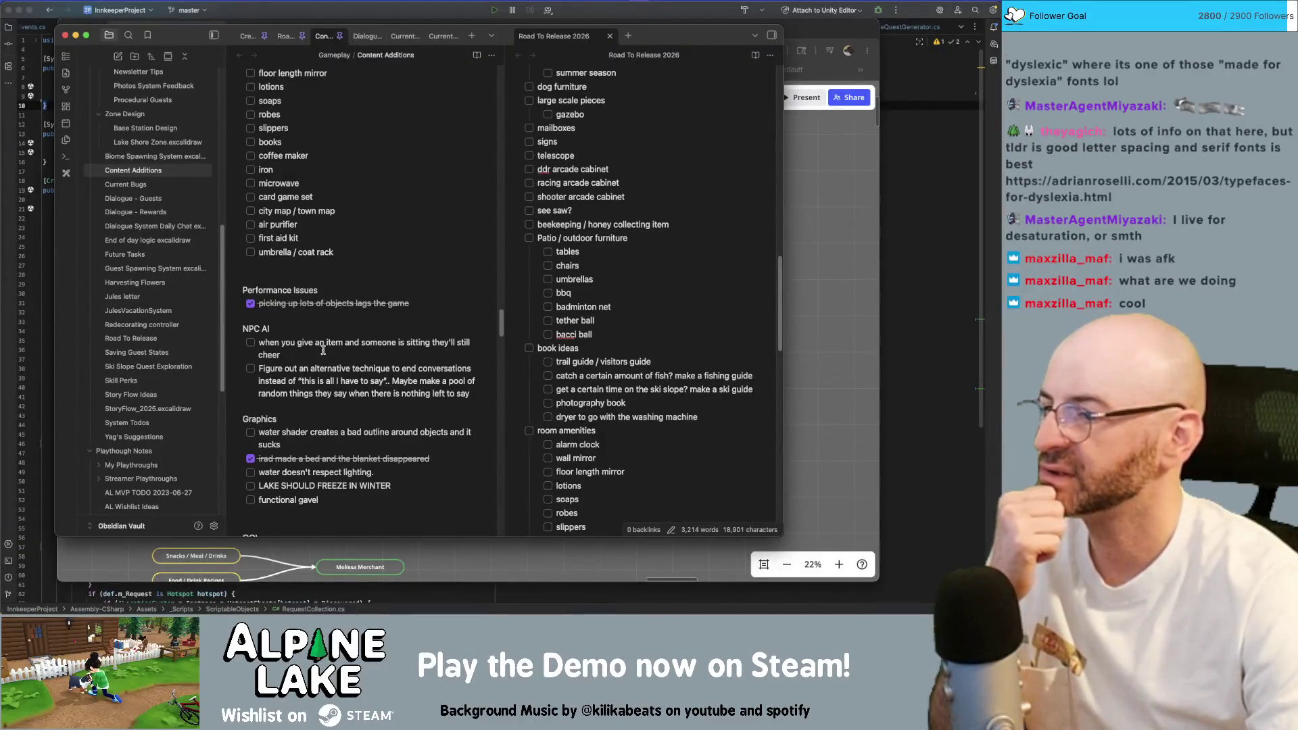
scroll(305, 360, "down", 1)
scroll(284, 373, "down", 3)
scroll(264, 386, "down", 1)
scroll(300, 385, "down", 1)
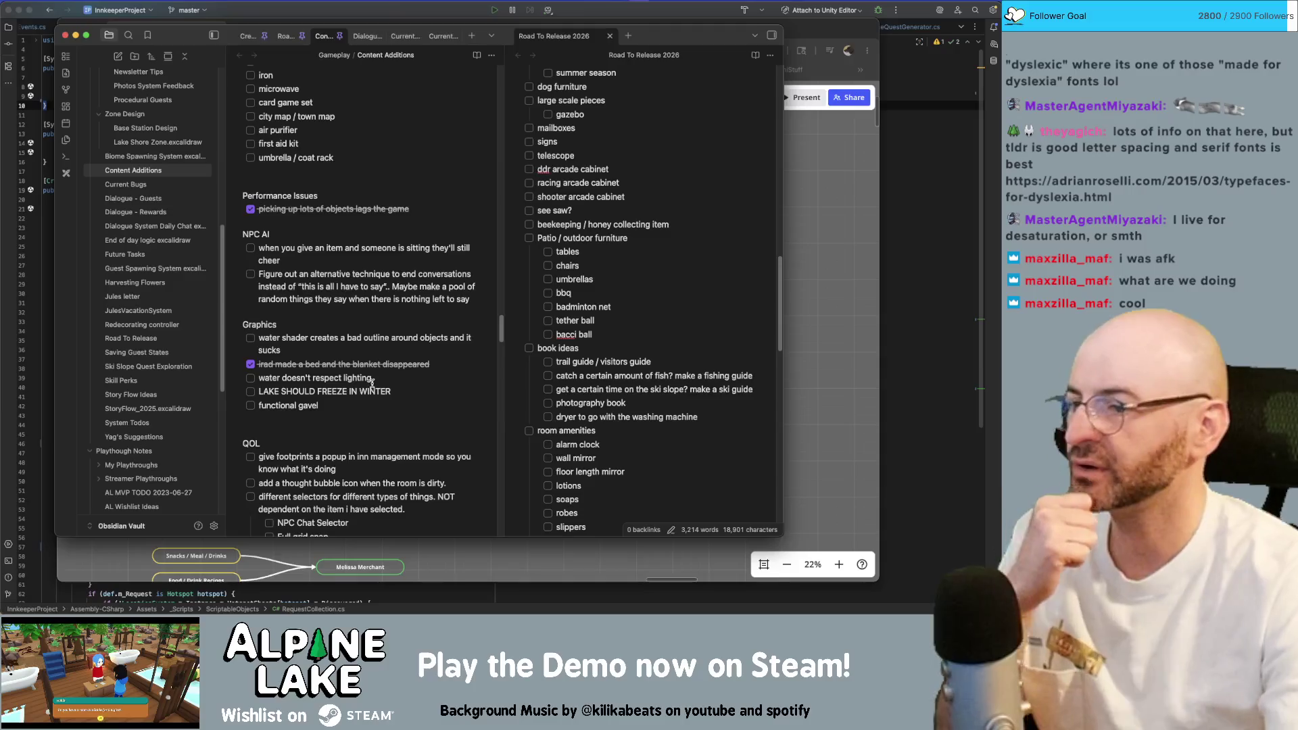
left_click(251, 377)
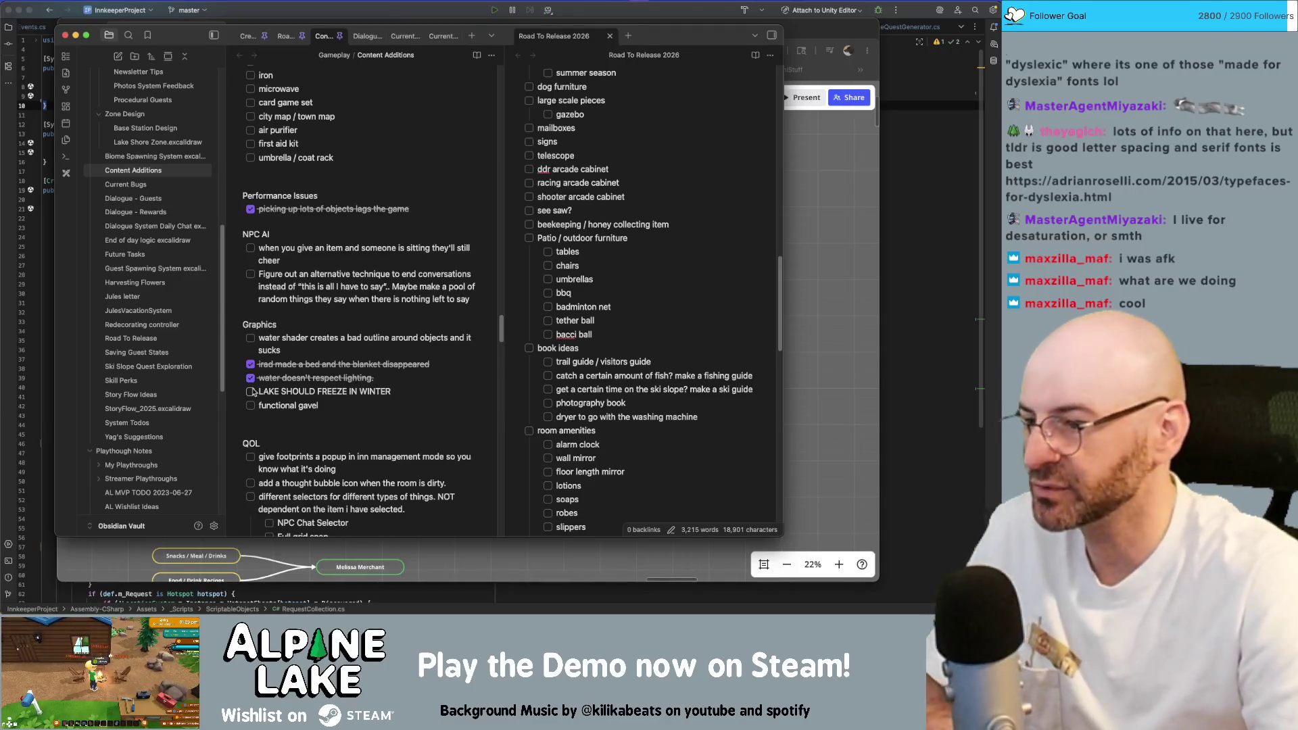
left_click(251, 392)
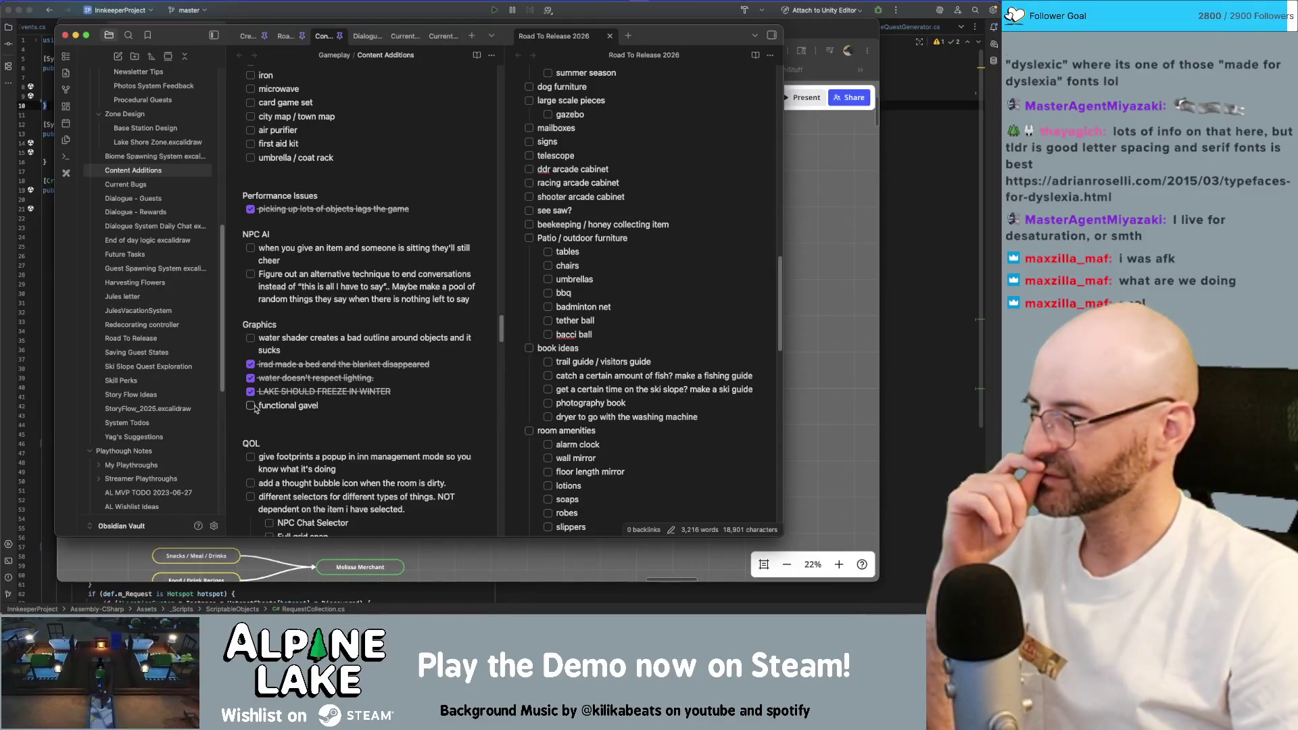
scroll(335, 401, "down", 3)
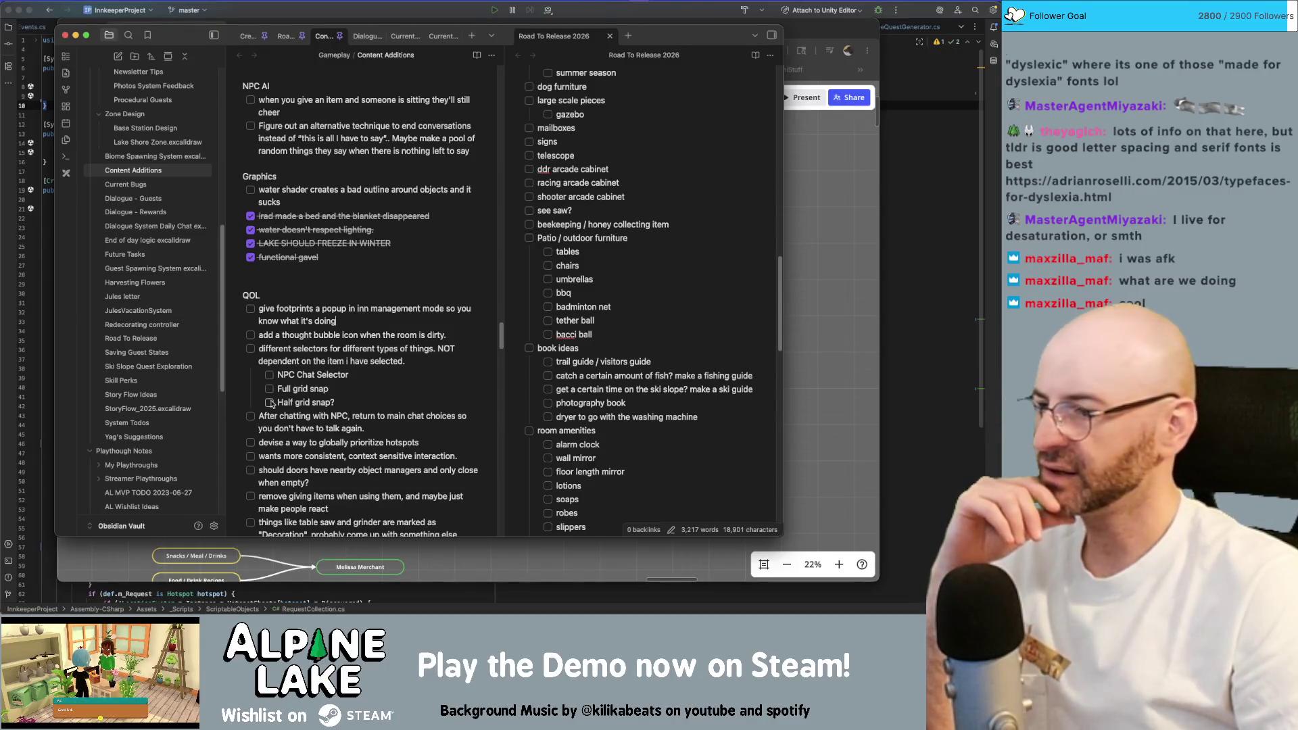
Check off the different selectors and hotspot prioritization tasks, leaving the table saw task unchecked.
left_click(251, 349)
scroll(331, 363, "down", 1)
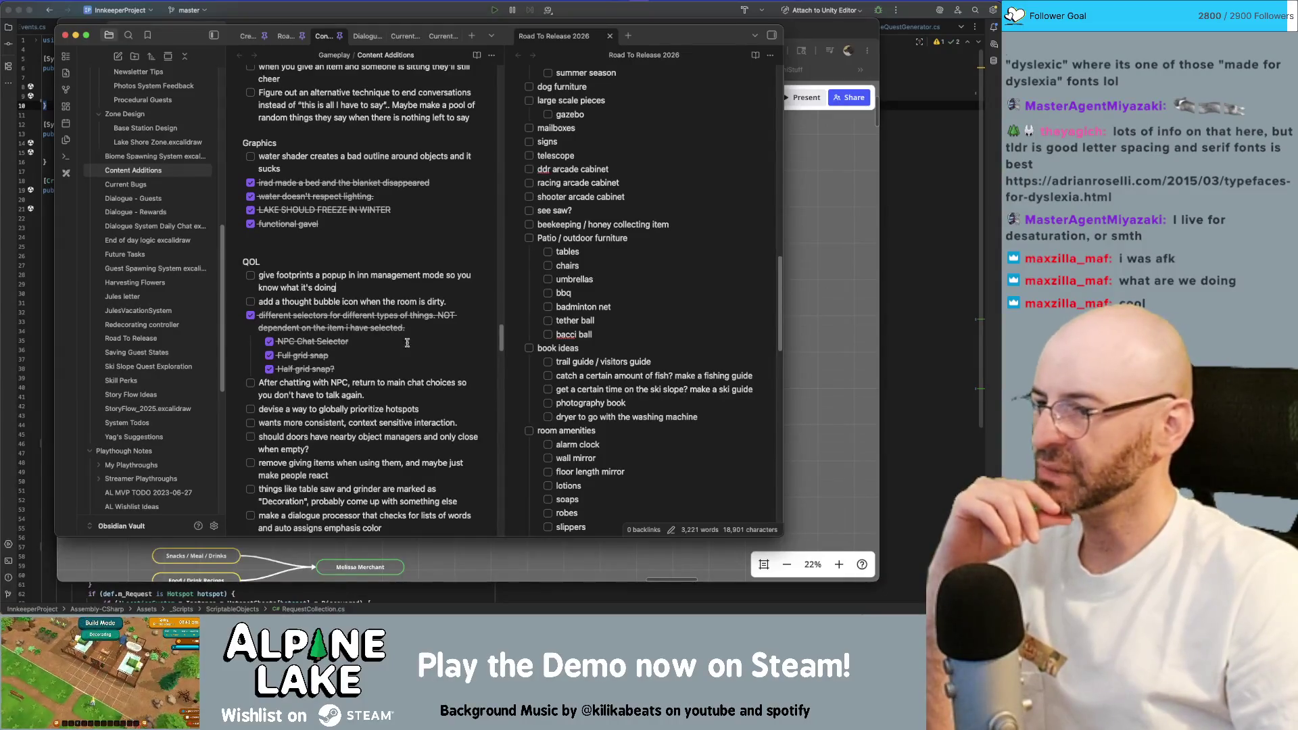
scroll(336, 360, "down", 1)
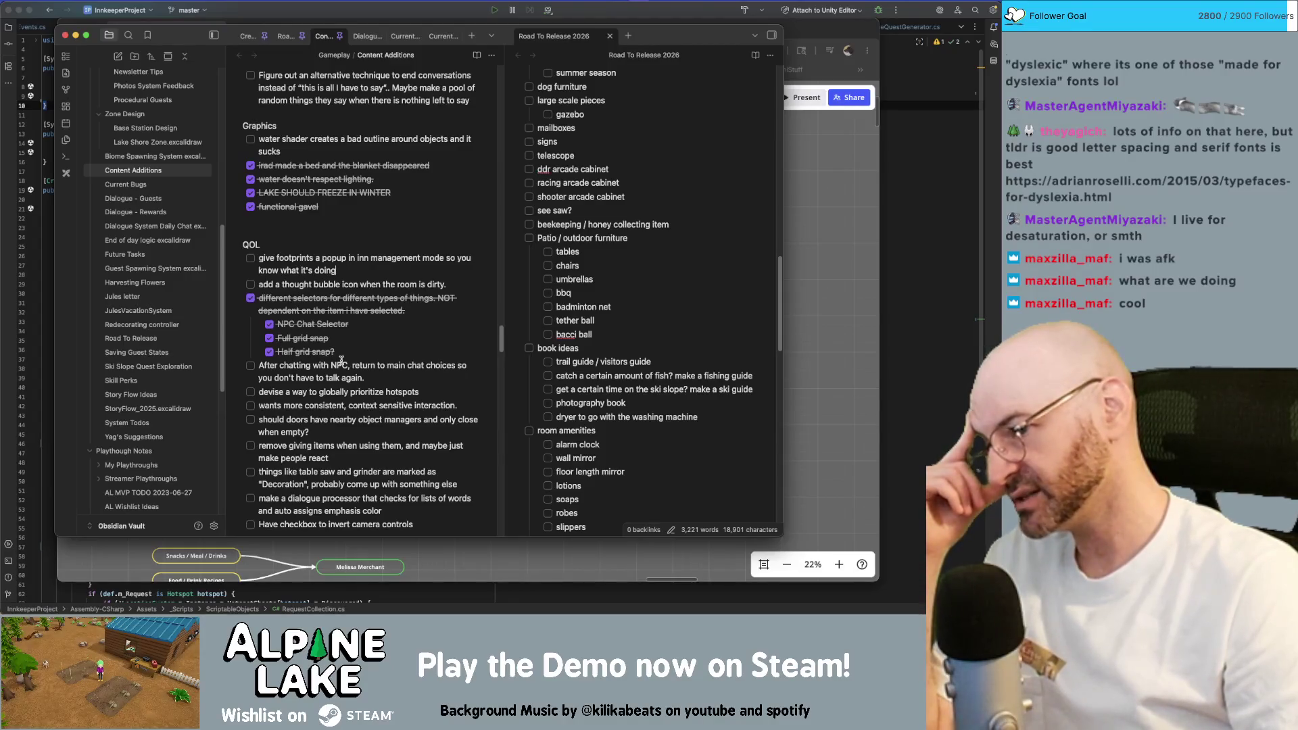
left_click(250, 391)
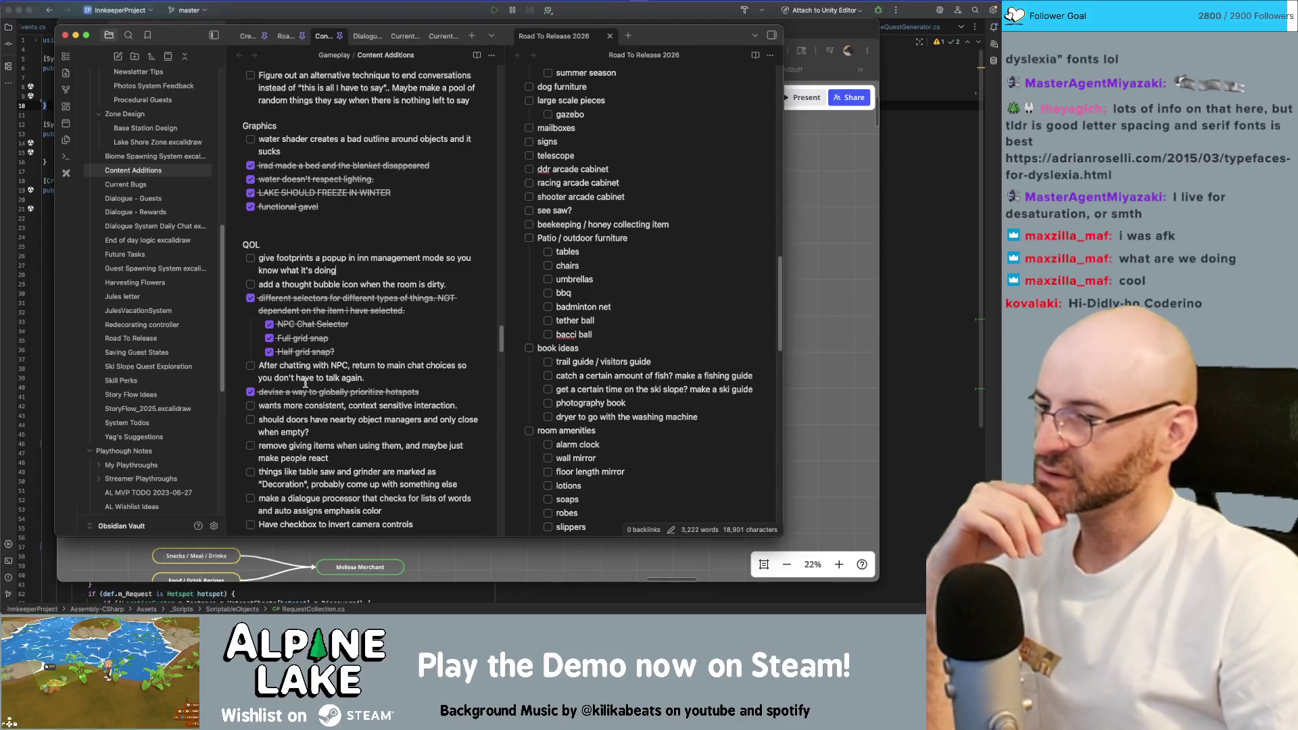
scroll(304, 384, "down", 1)
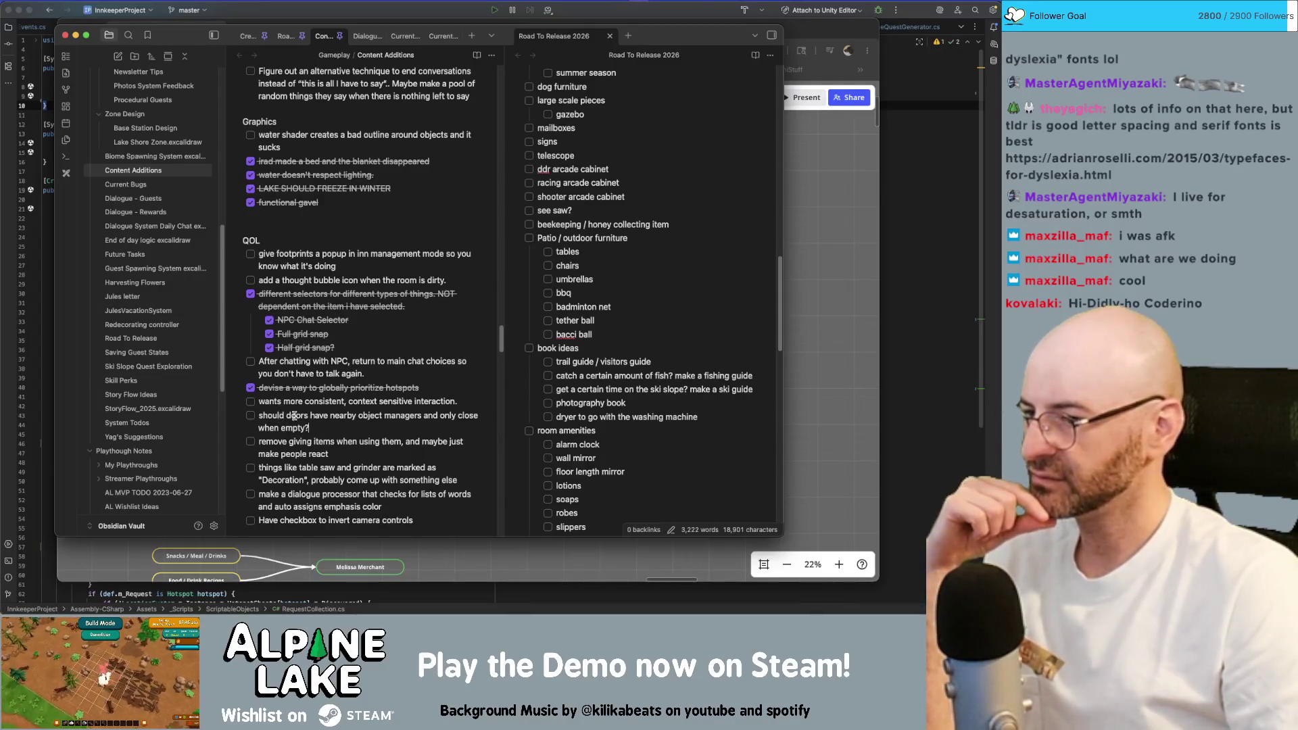
scroll(294, 416, "down", 1)
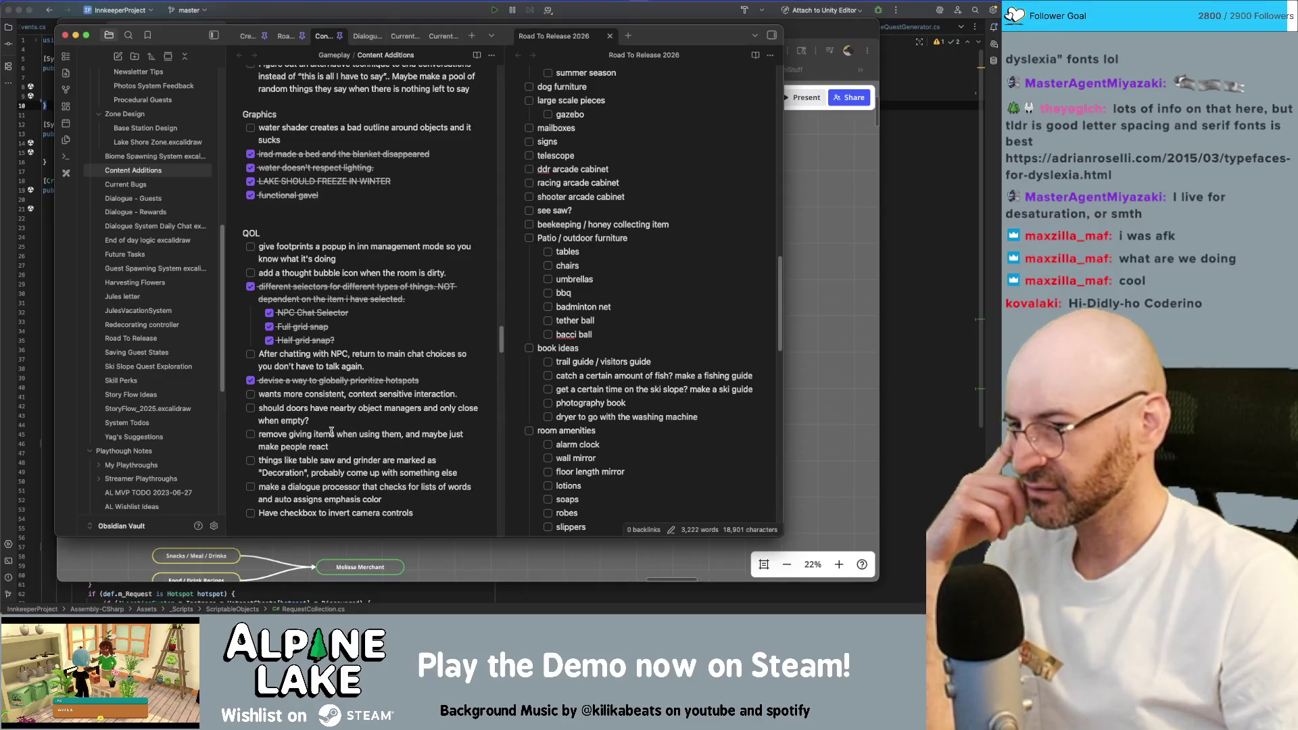
scroll(331, 431, "down", 1)
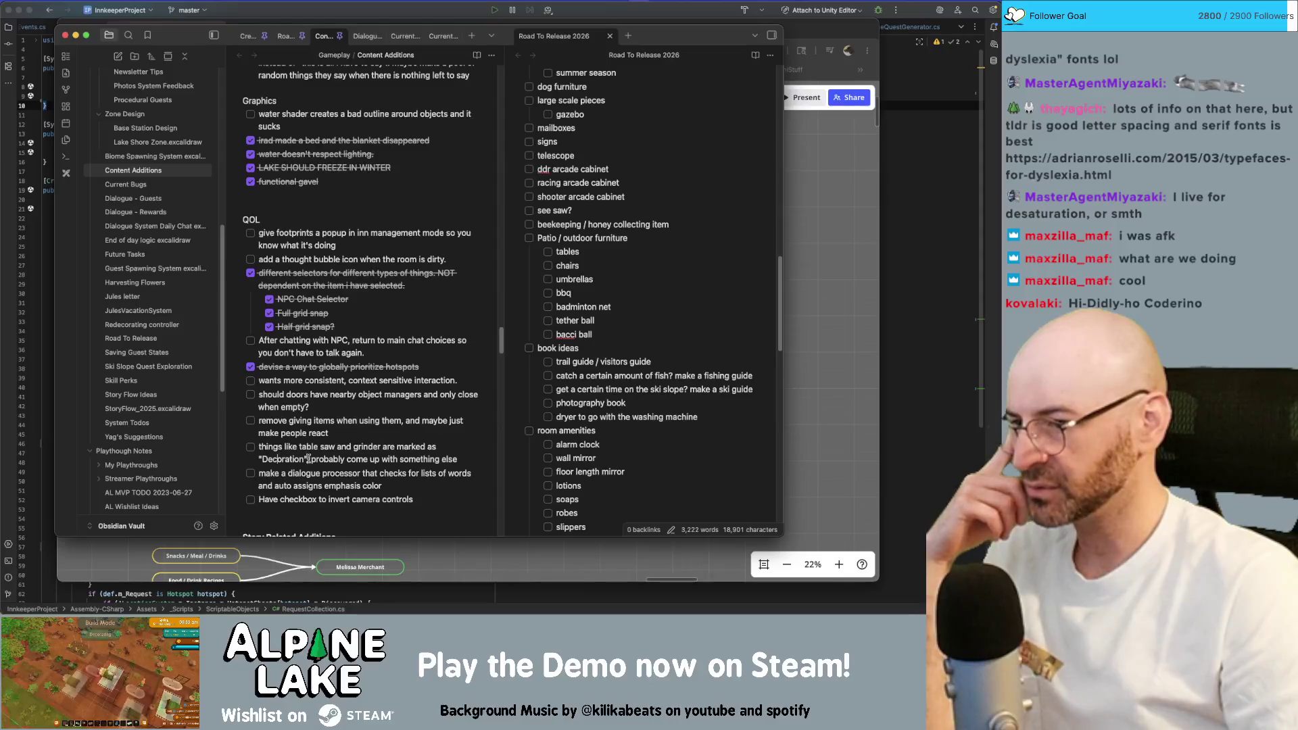
key("super+Return")
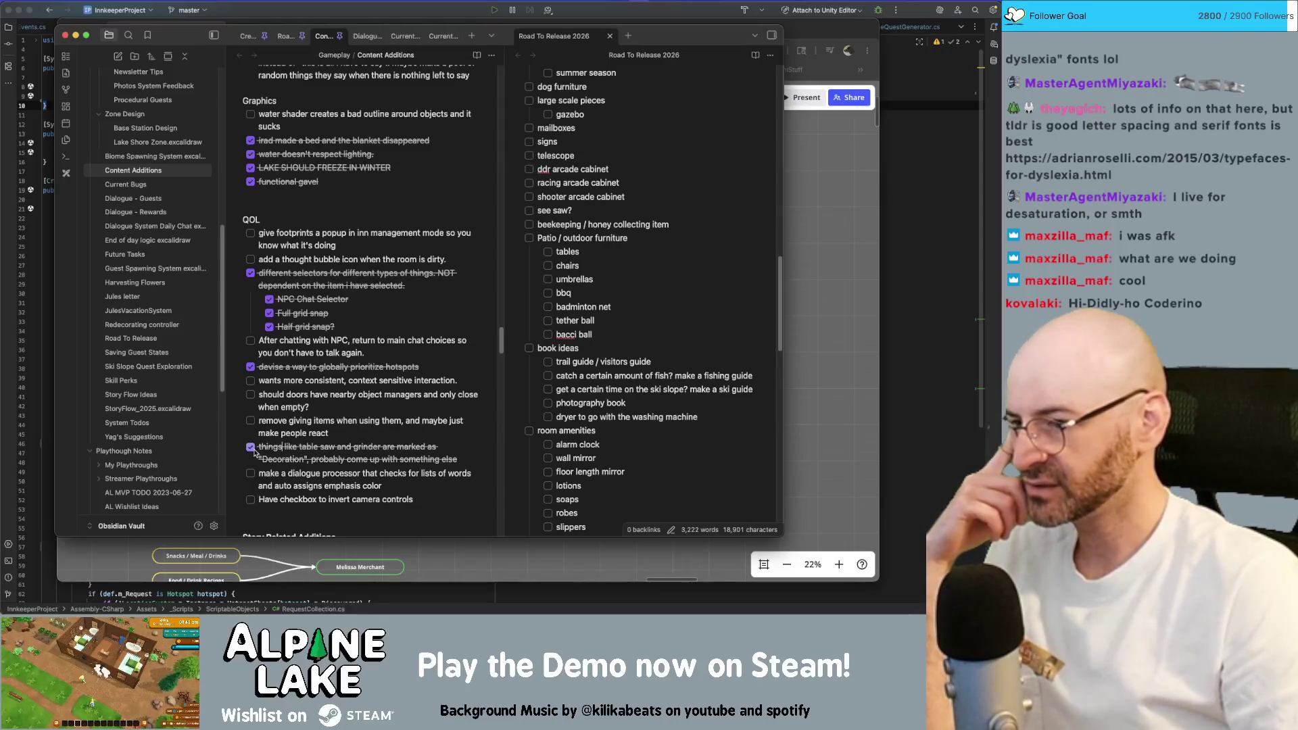
scroll(339, 438, "down", 2)
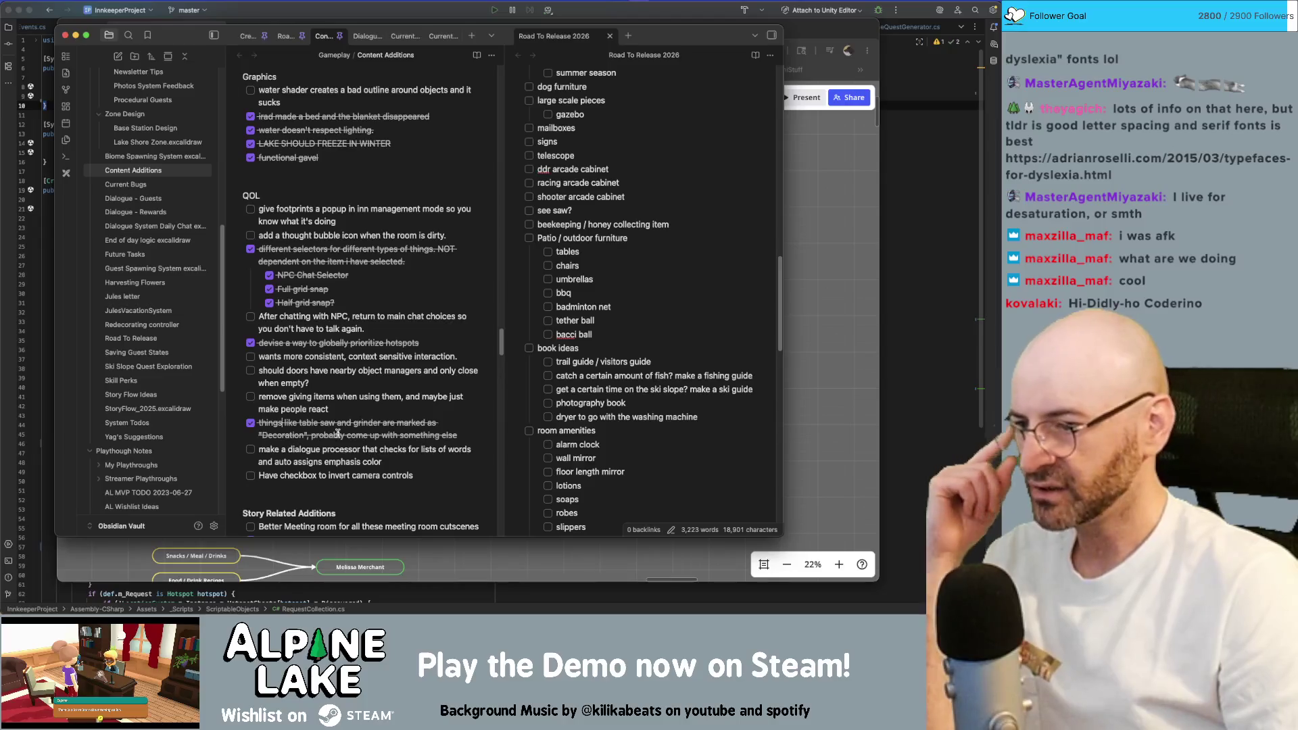
left_click(250, 424)
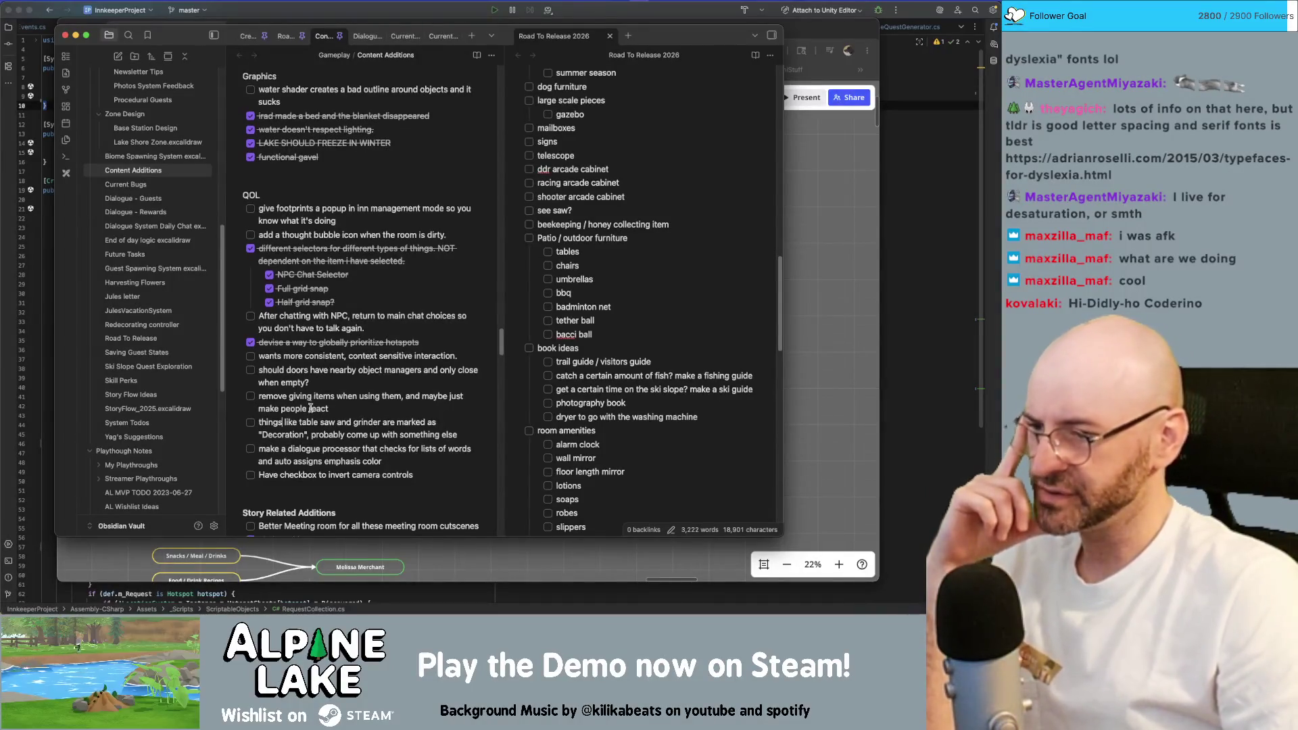
scroll(325, 371, "down", 3)
scroll(316, 390, "down", 2)
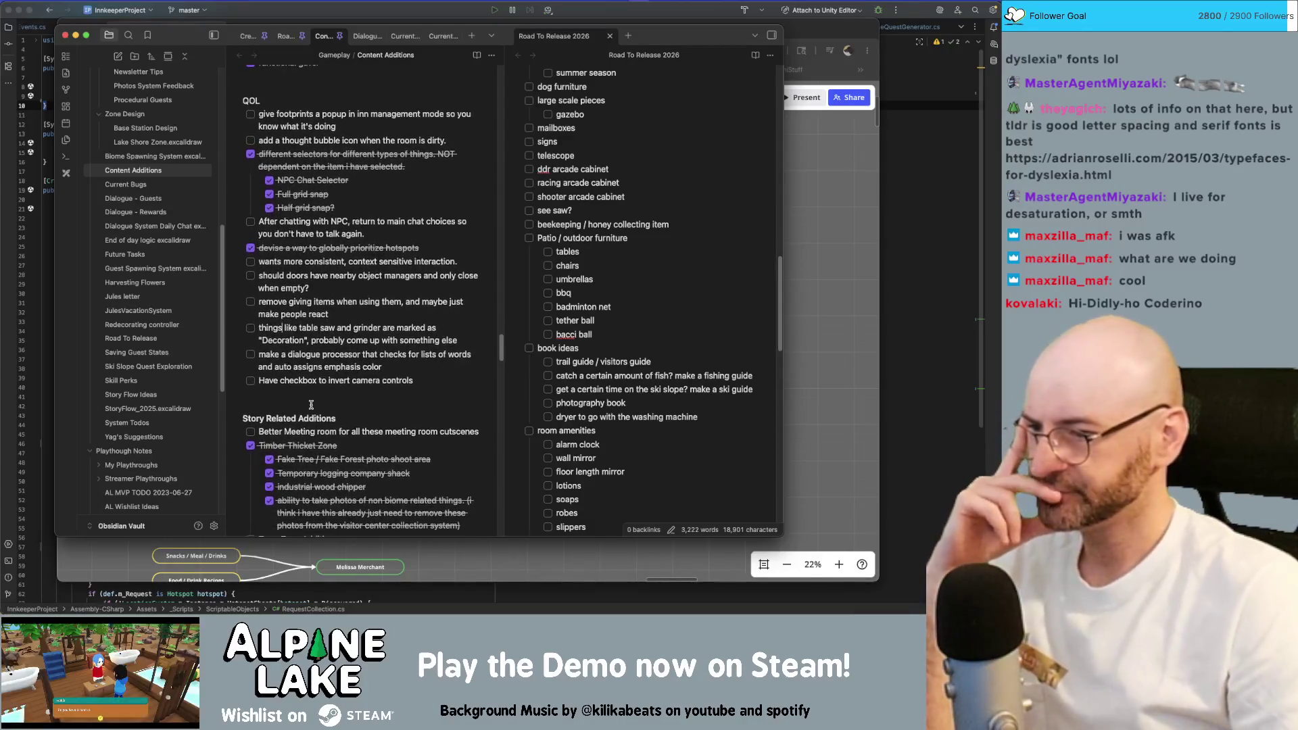
scroll(310, 405, "down", 2)
scroll(310, 403, "down", 2)
scroll(310, 402, "down", 2)
scroll(326, 375, "down", 1)
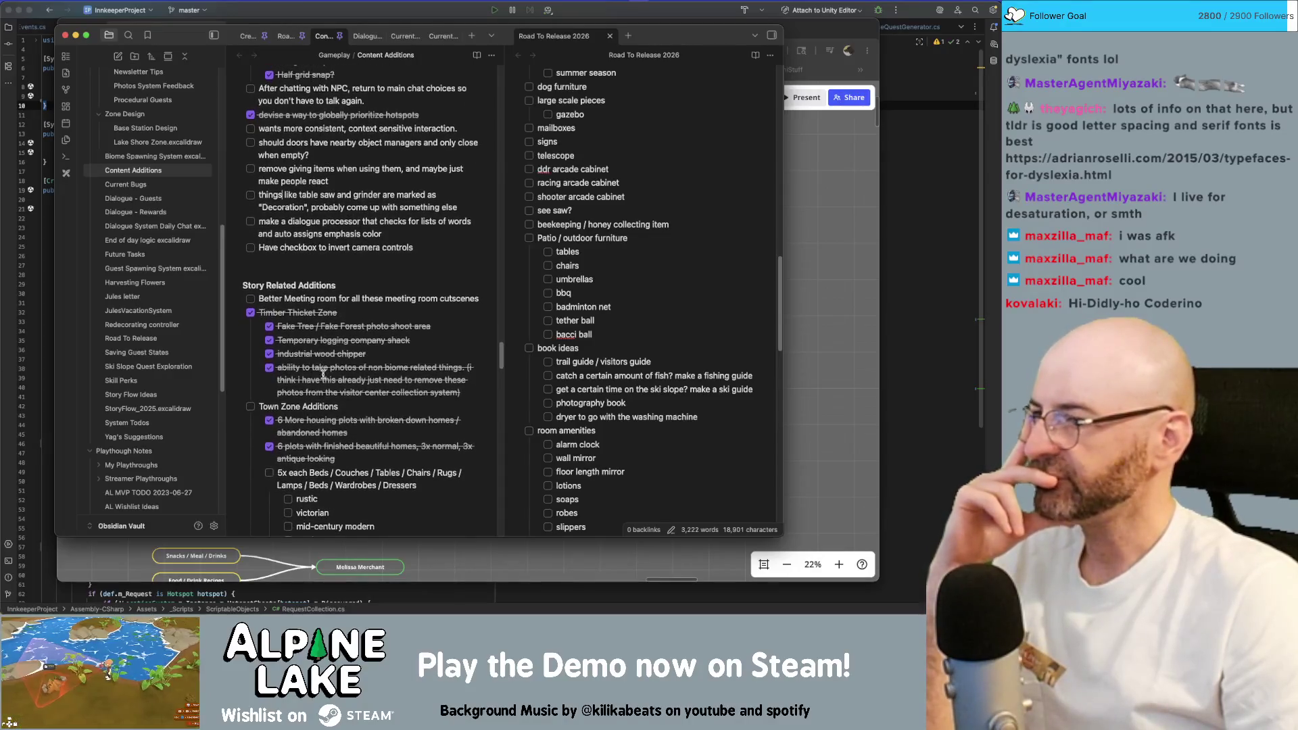
scroll(317, 367, "down", 2)
scroll(299, 378, "down", 2)
Under Town Zone Additions, check off 5x each Beds and the mid-century modern, farmhouse and english cottage styles.
left_click(269, 397)
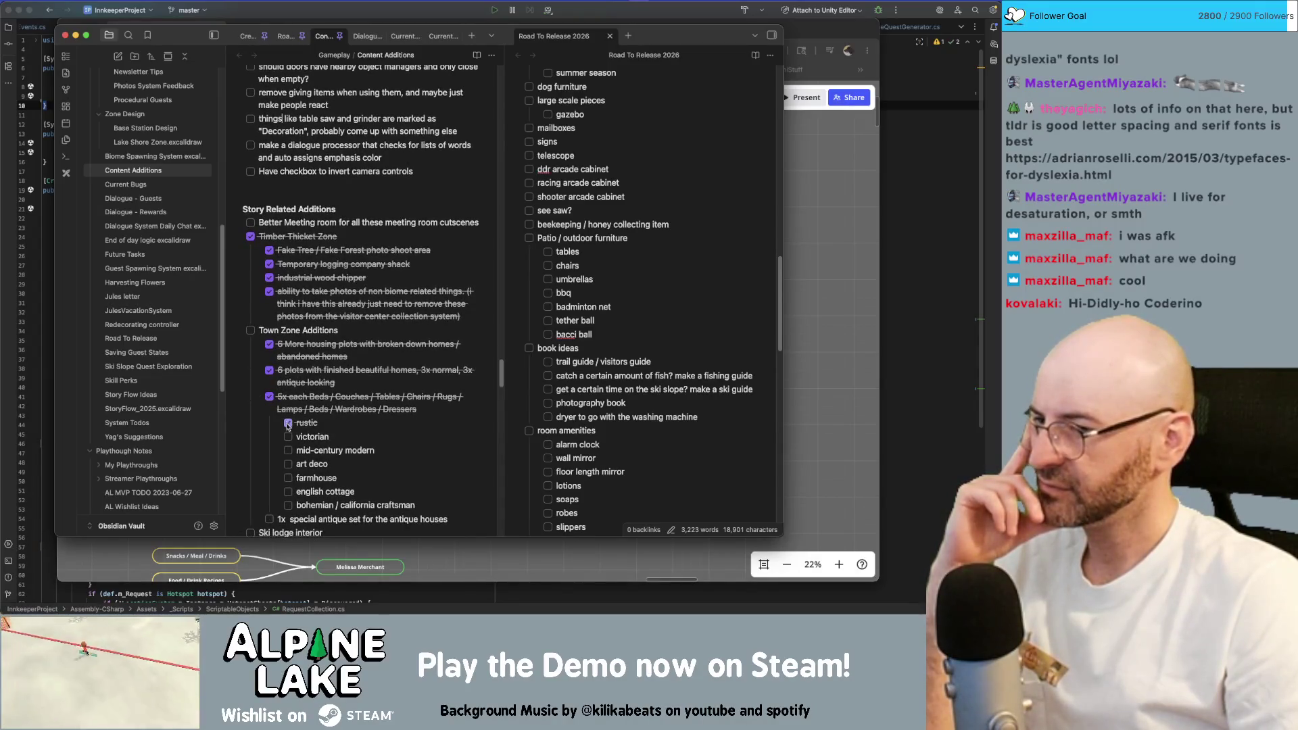
left_click(288, 450)
left_click(288, 477)
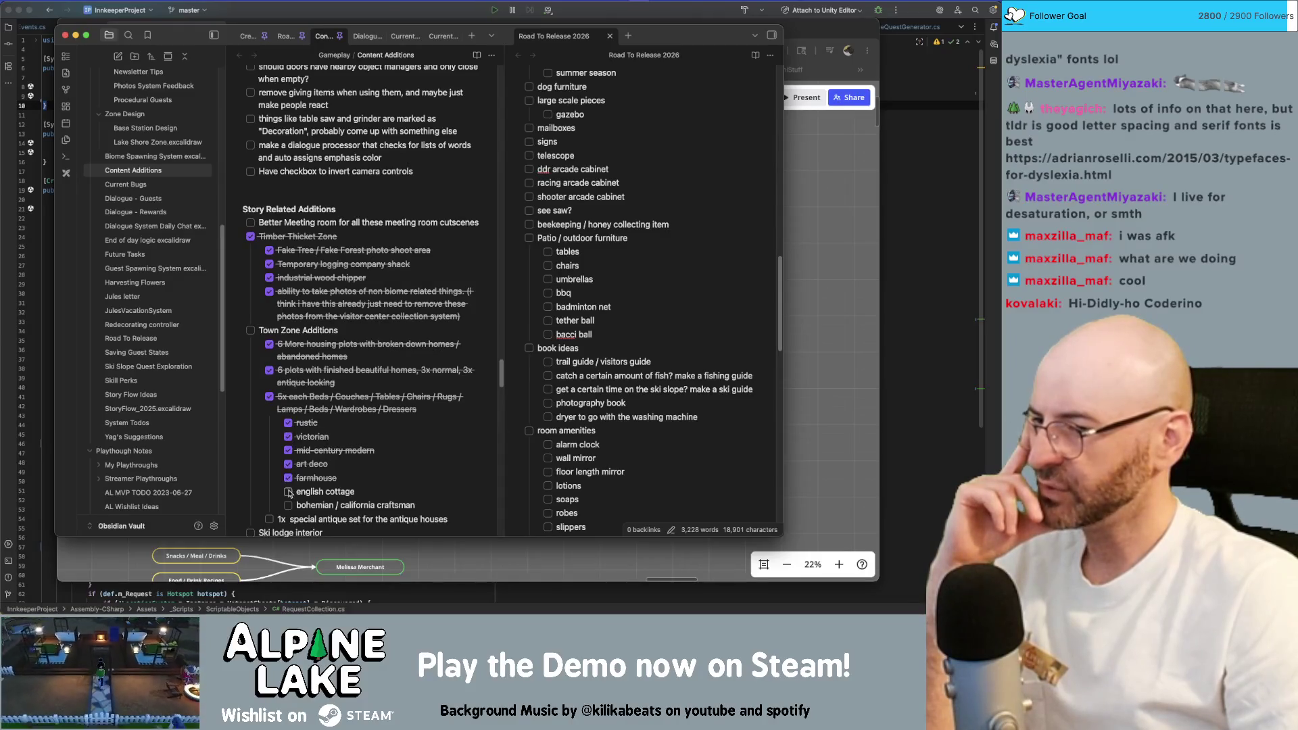
left_click(290, 505)
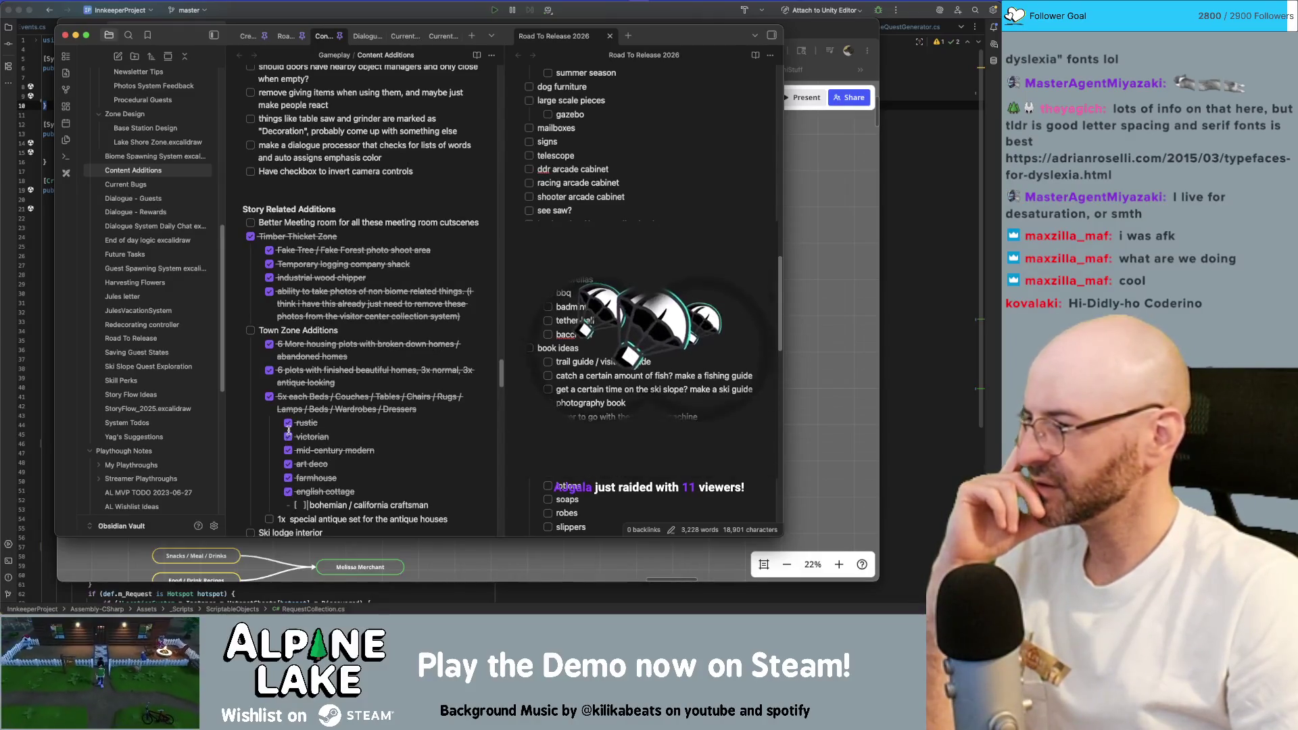
left_click(400, 441)
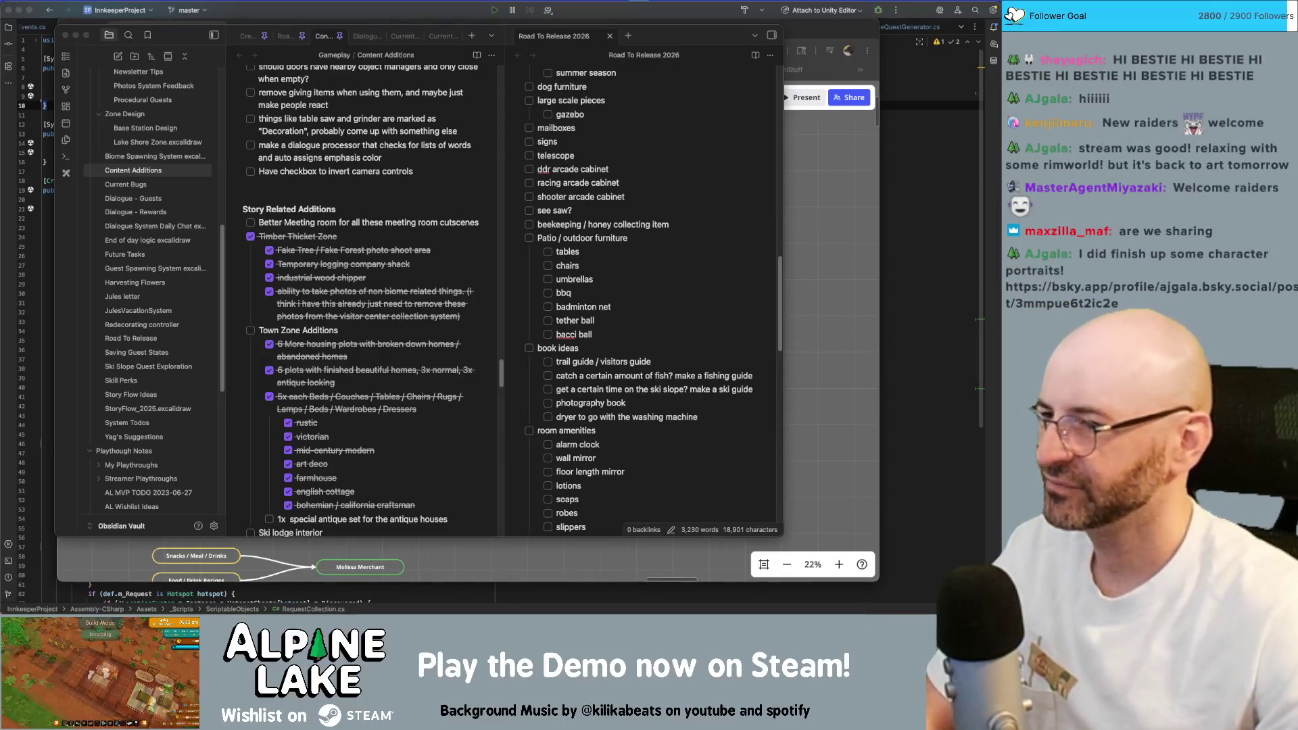
scroll(308, 171, "down", 2)
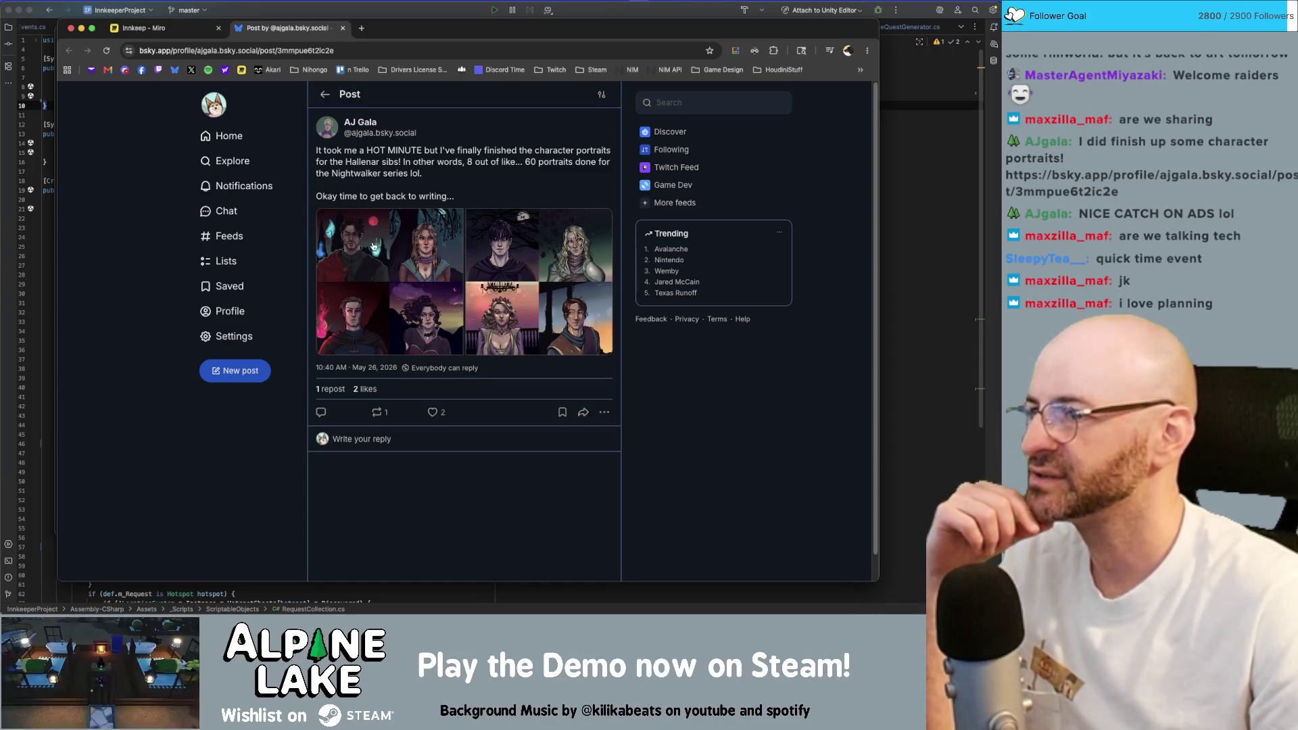
Step through the Bluesky portrait images in the lightbox, close the post and bring Obsidian back to the front.
left_click(387, 274)
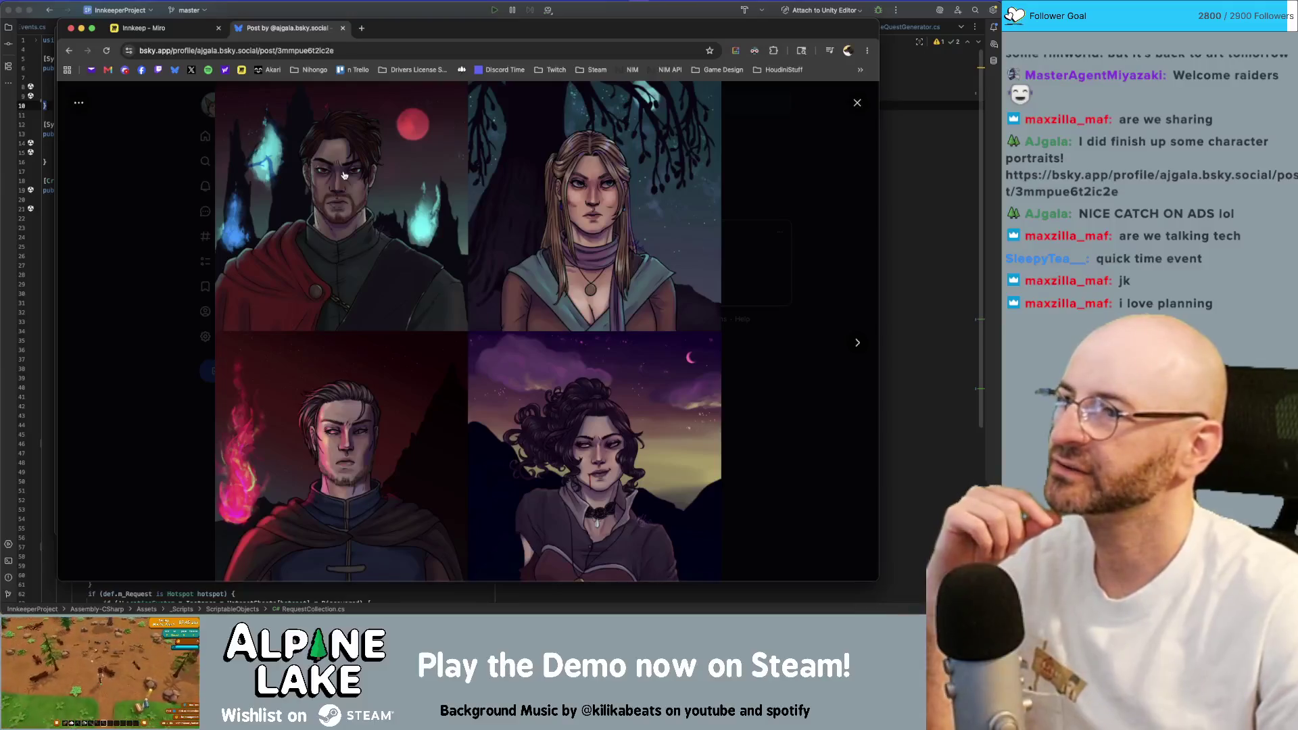
key("Right")
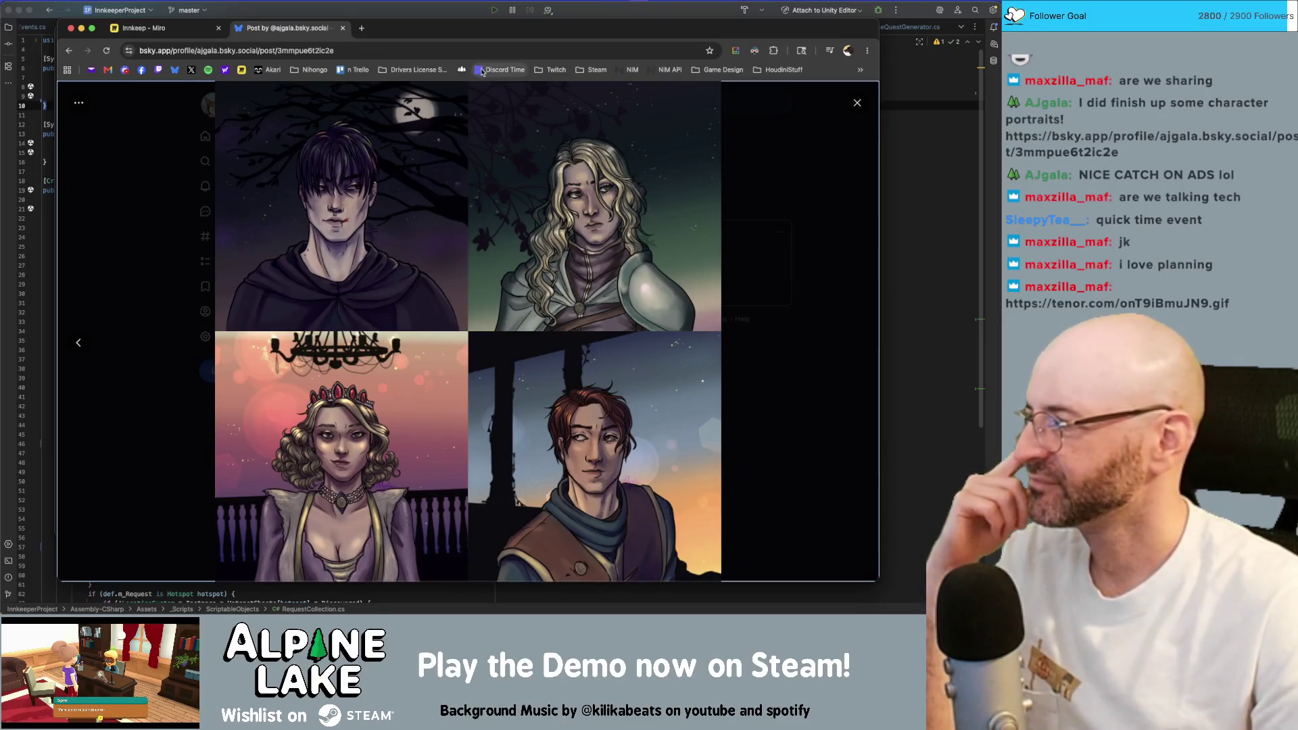
key("Left")
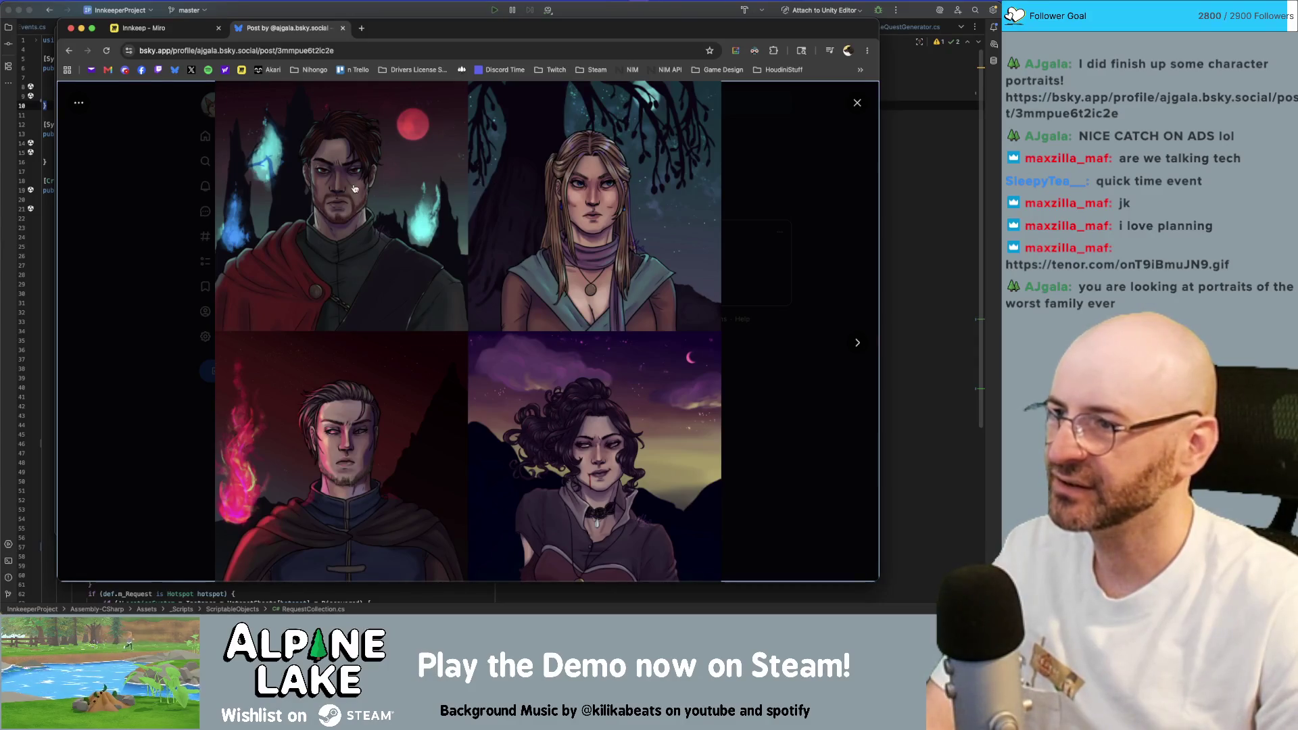
key("Right")
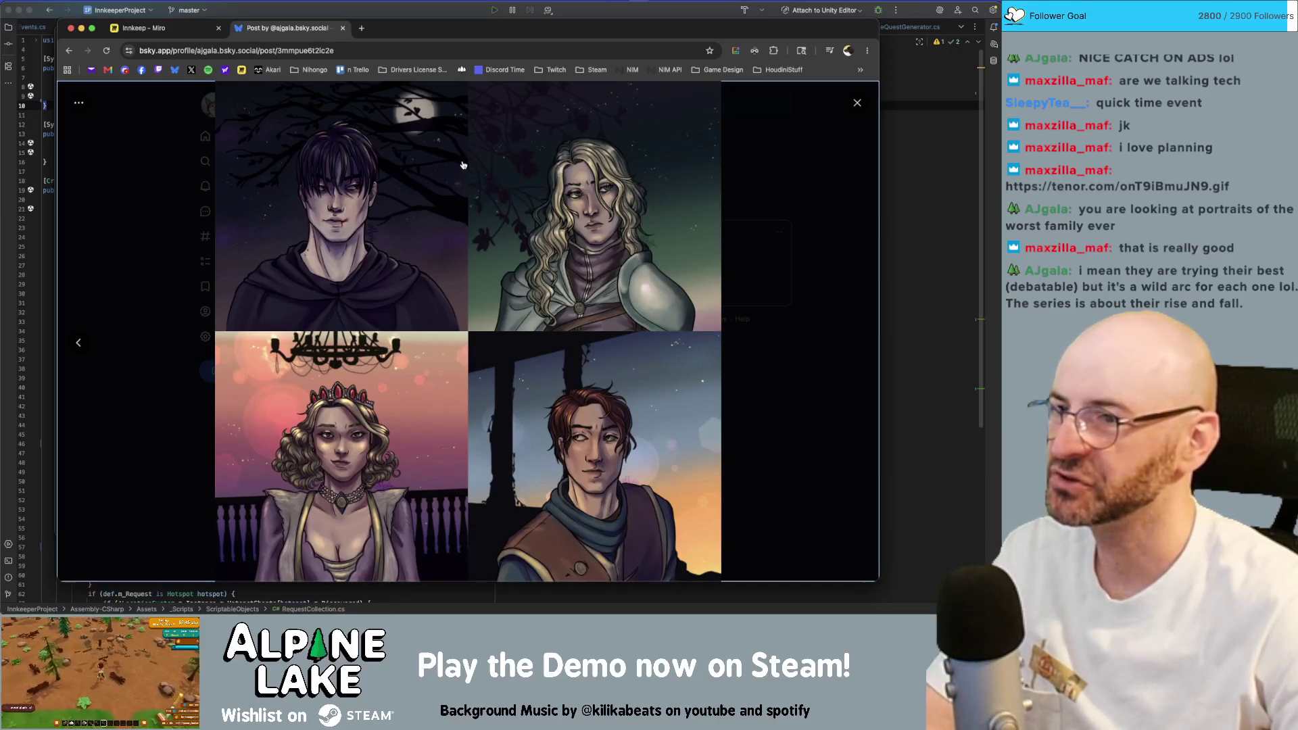
left_click(518, 175)
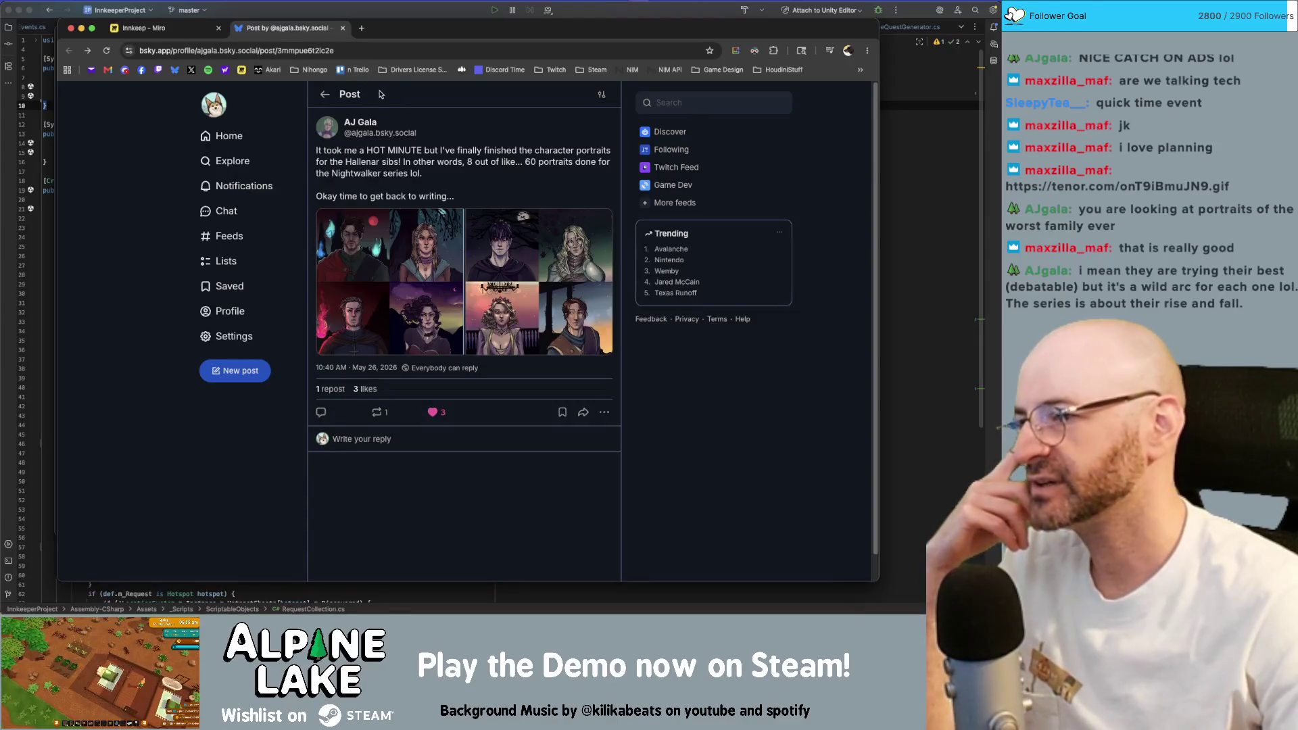
left_click(343, 28)
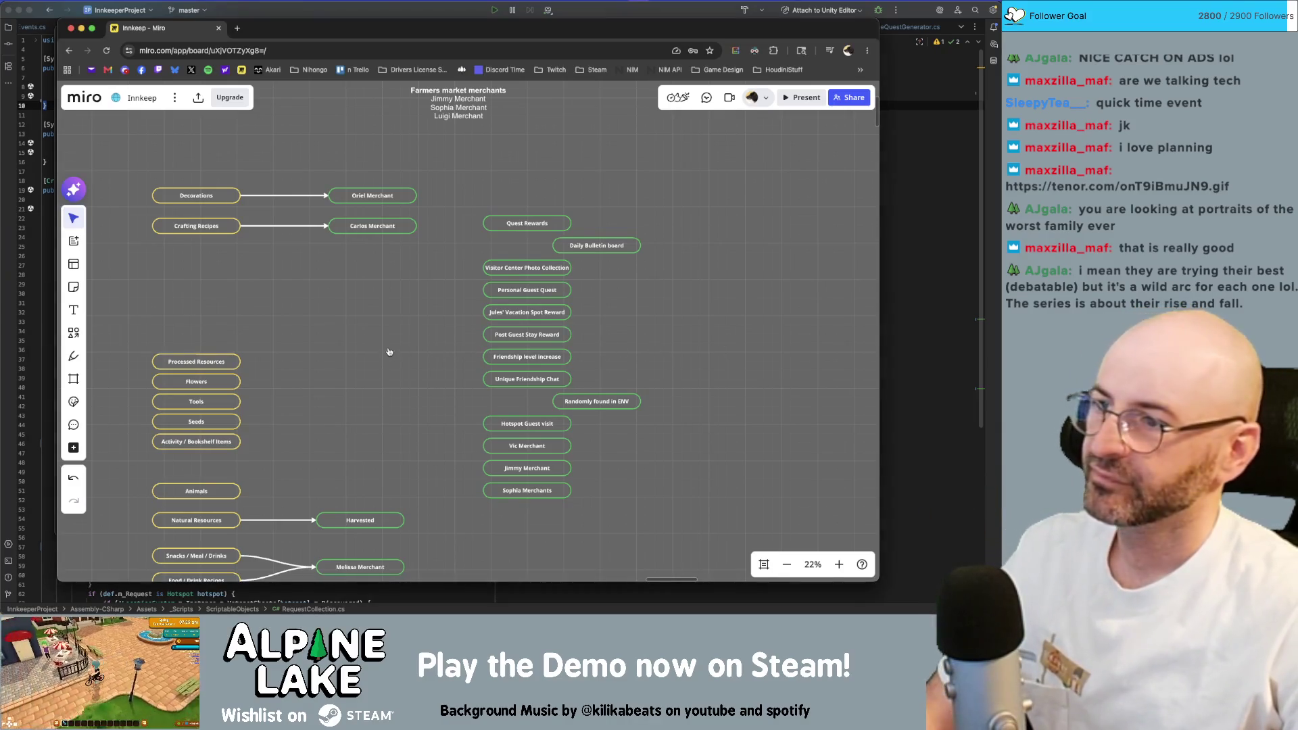
key("super+h")
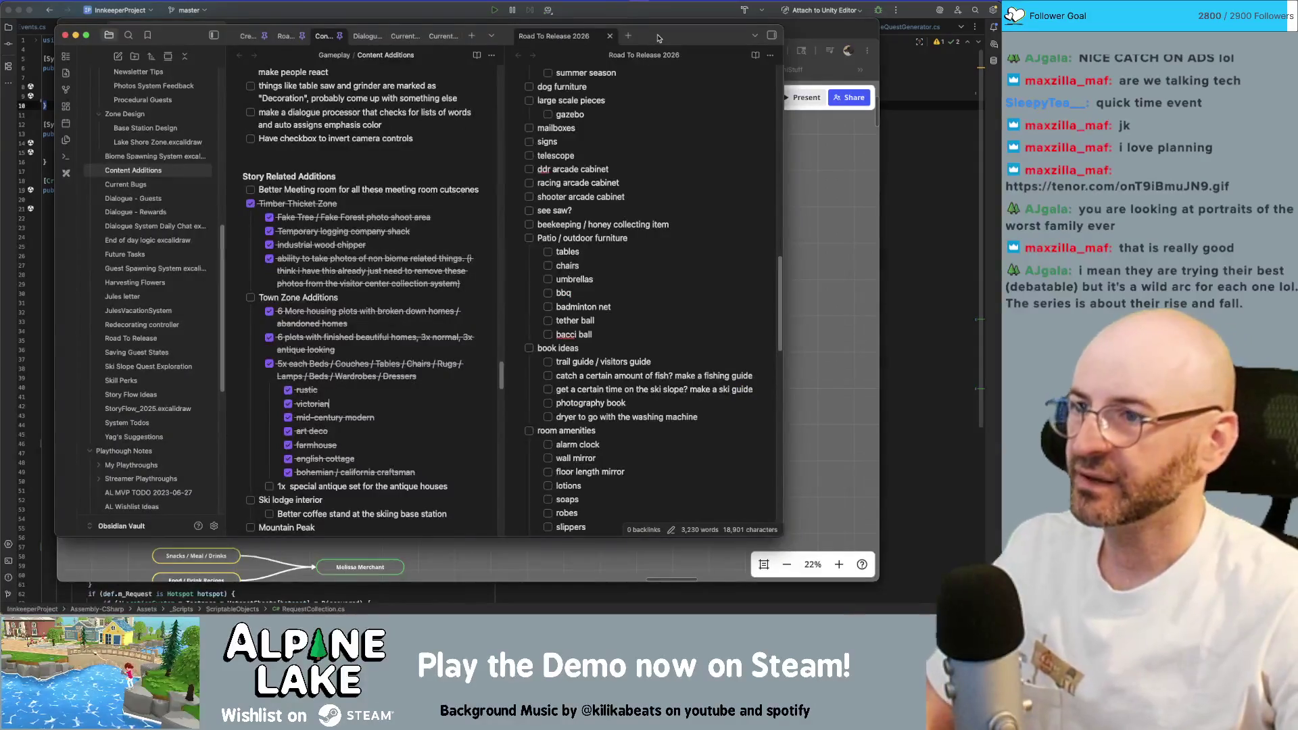
Bring the Obsidian window forward and mark Lake Island done under Town Zone Additions.
left_click(522, 200)
scroll(522, 201, "down", 5)
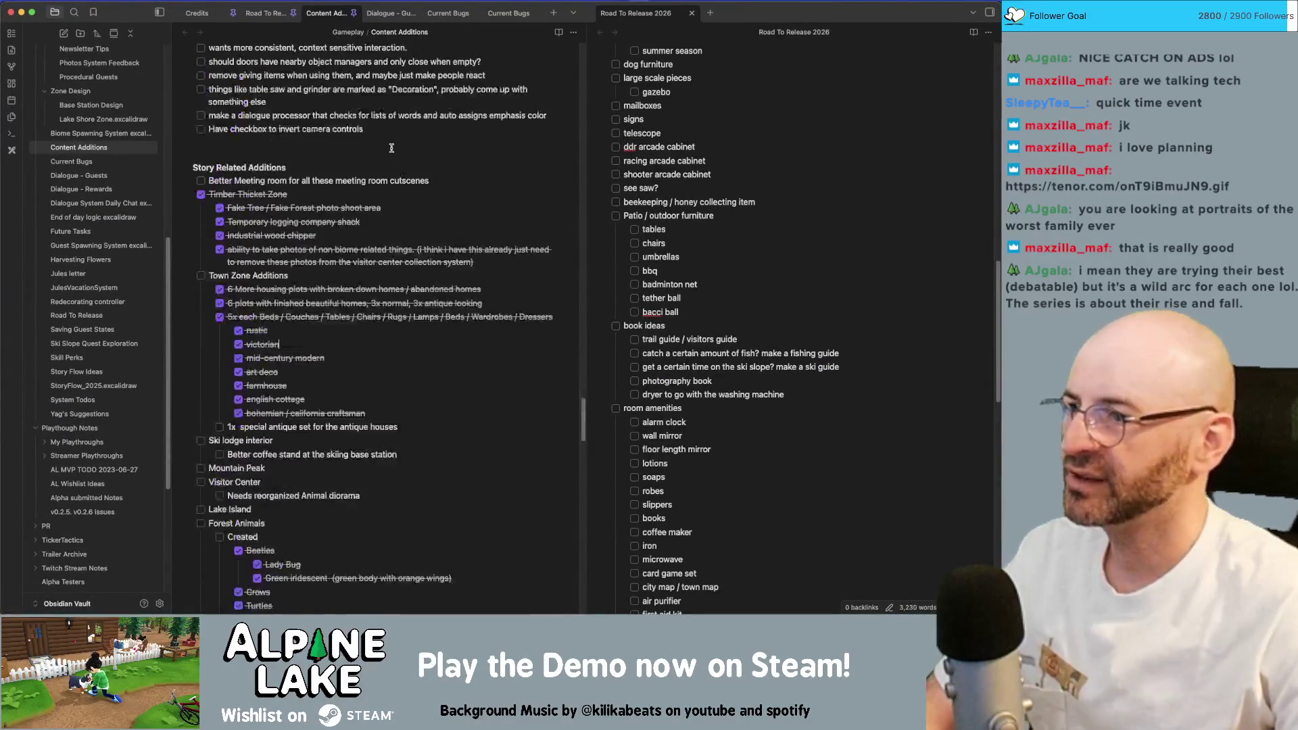
scroll(392, 147, "up", 6)
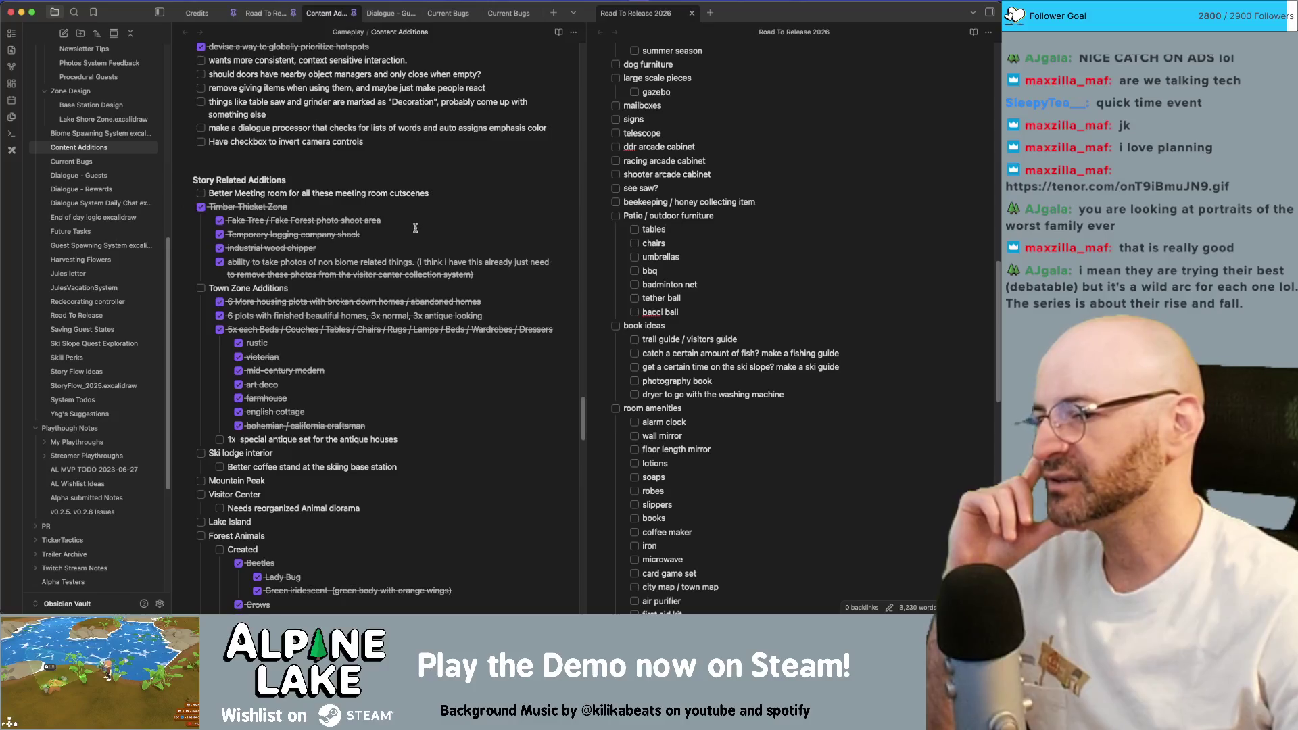
scroll(415, 228, "down", 1)
scroll(414, 228, "down", 2)
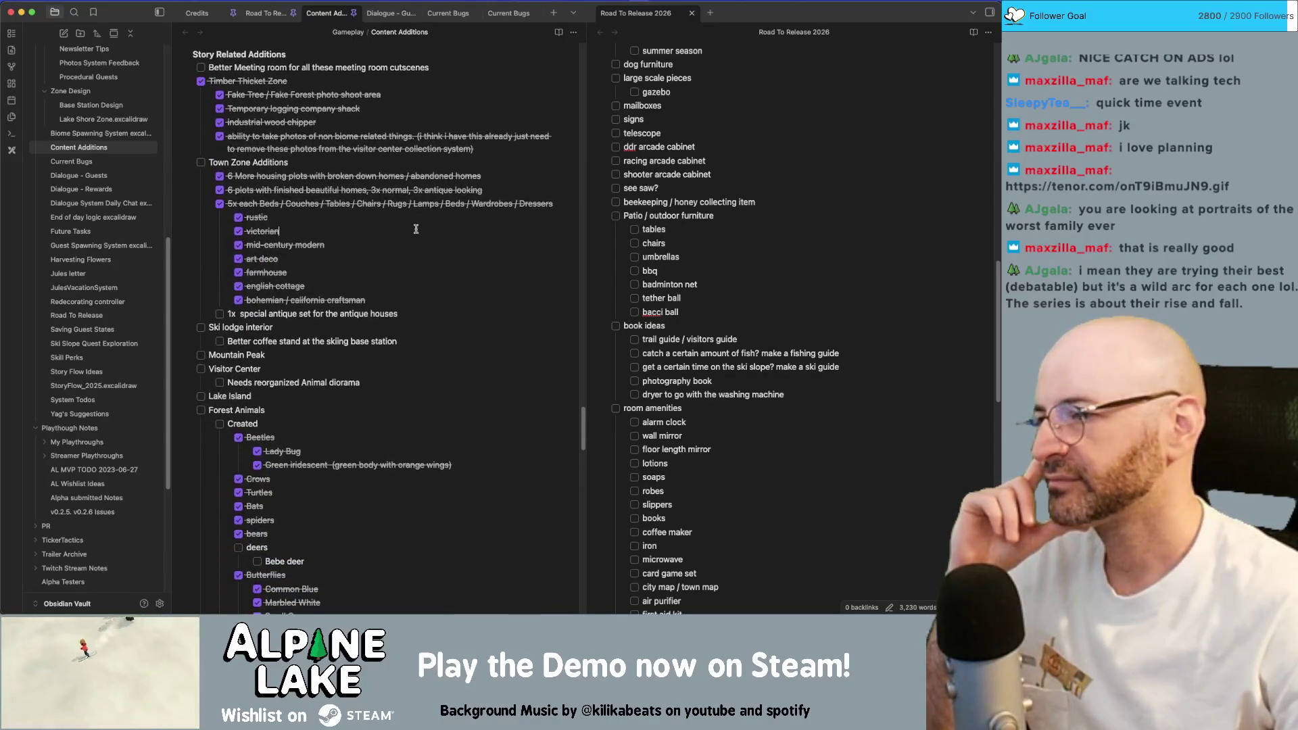
scroll(414, 229, "up", 1)
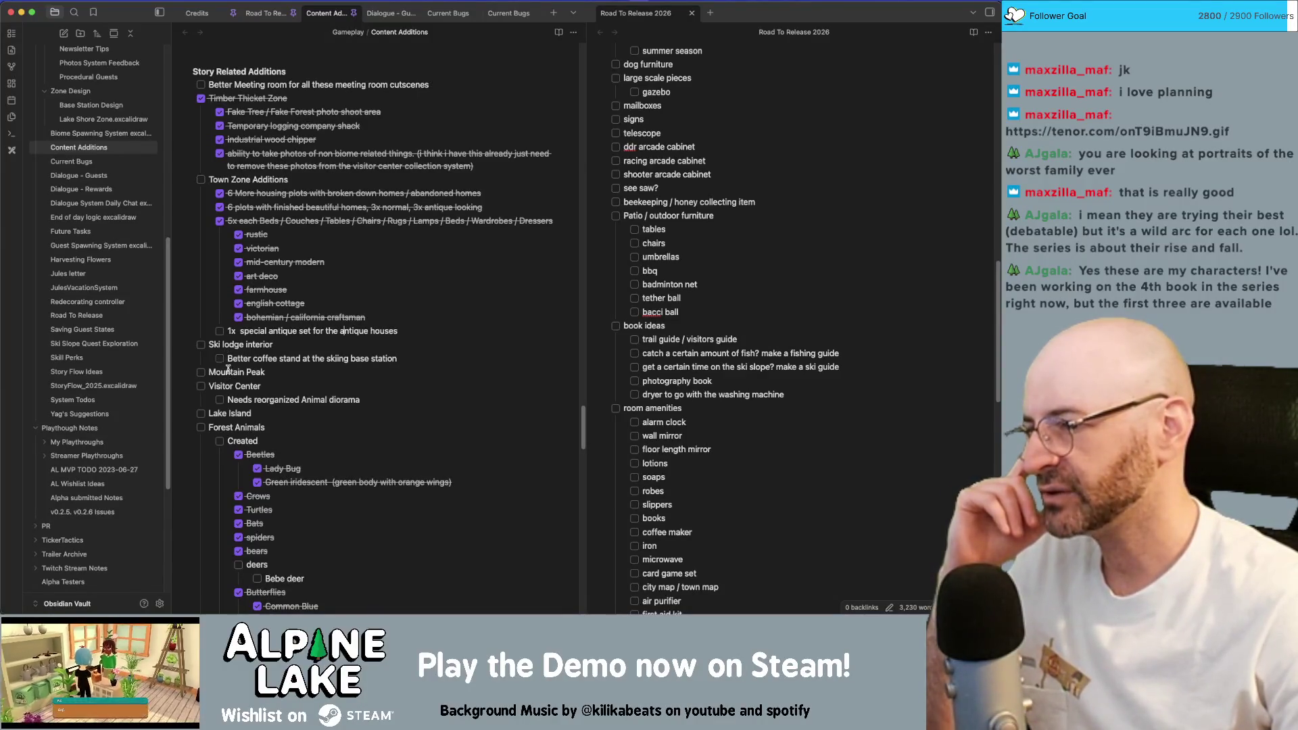
left_click(202, 413)
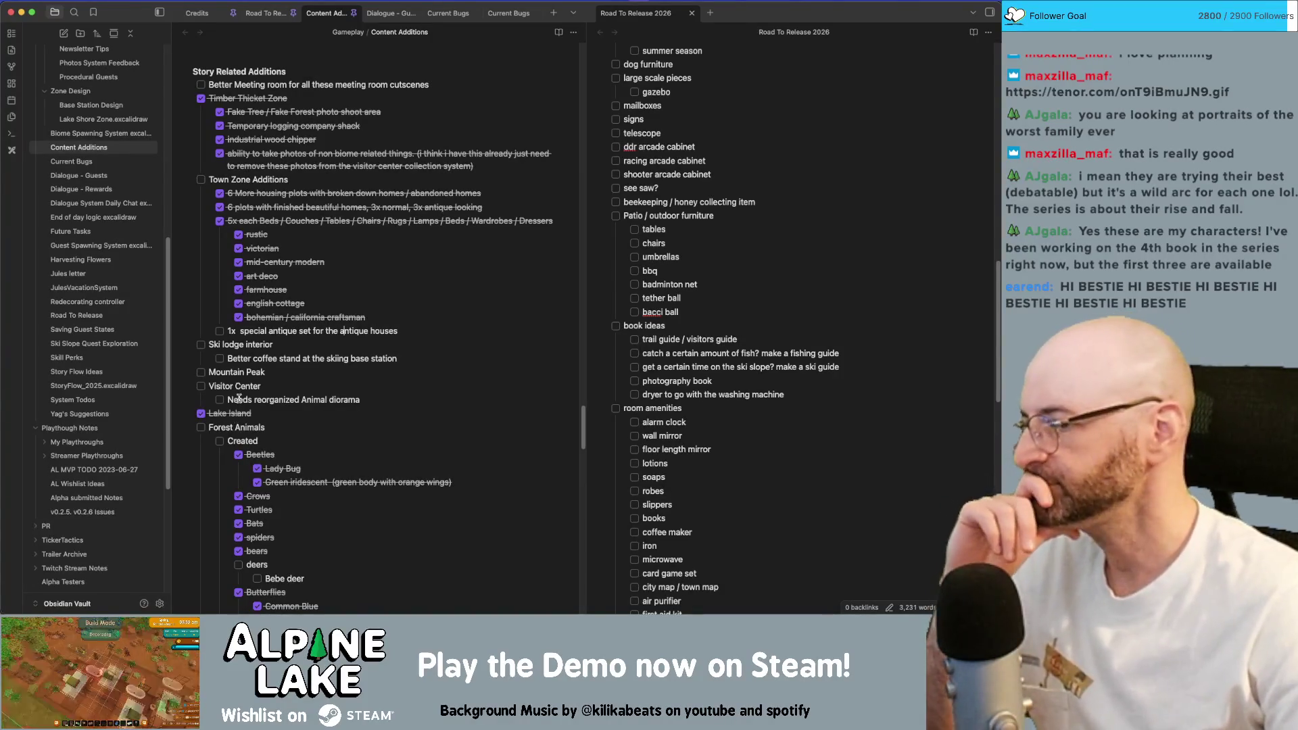
scroll(234, 417, "down", 1)
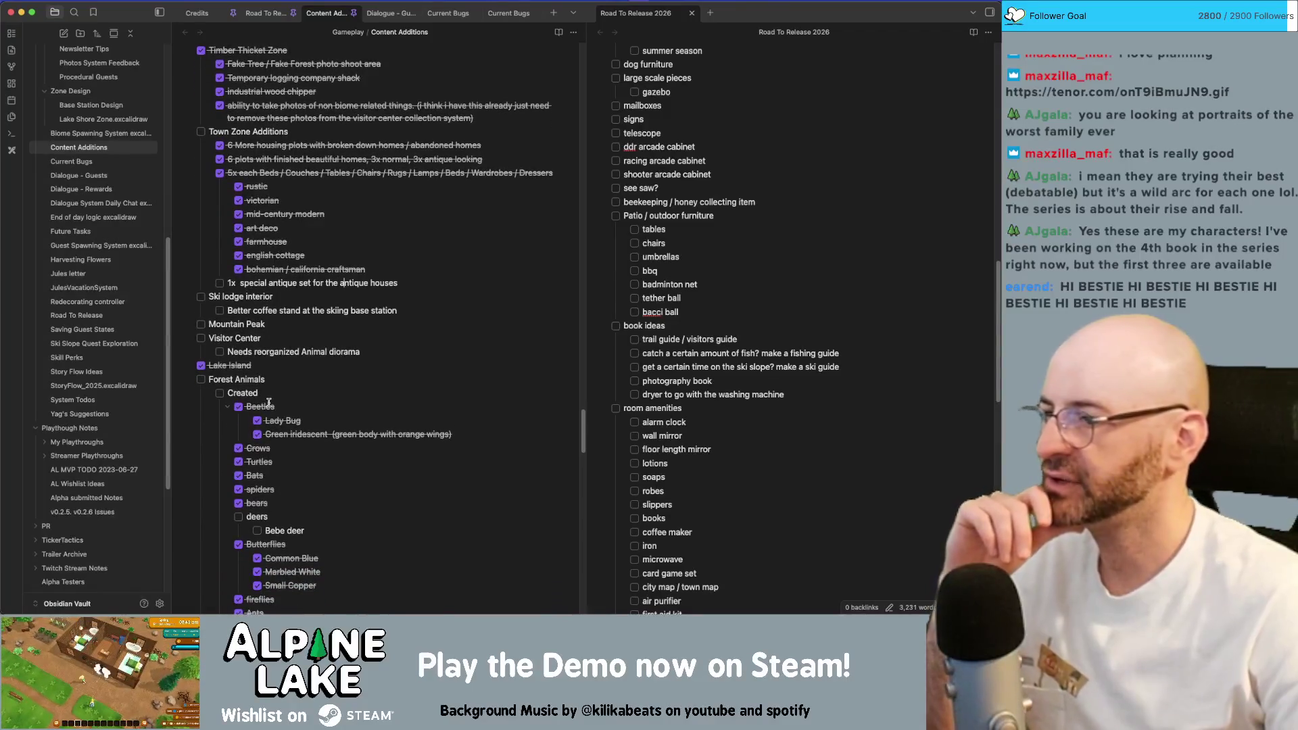
scroll(239, 418, "down", 1)
scroll(266, 405, "down", 1)
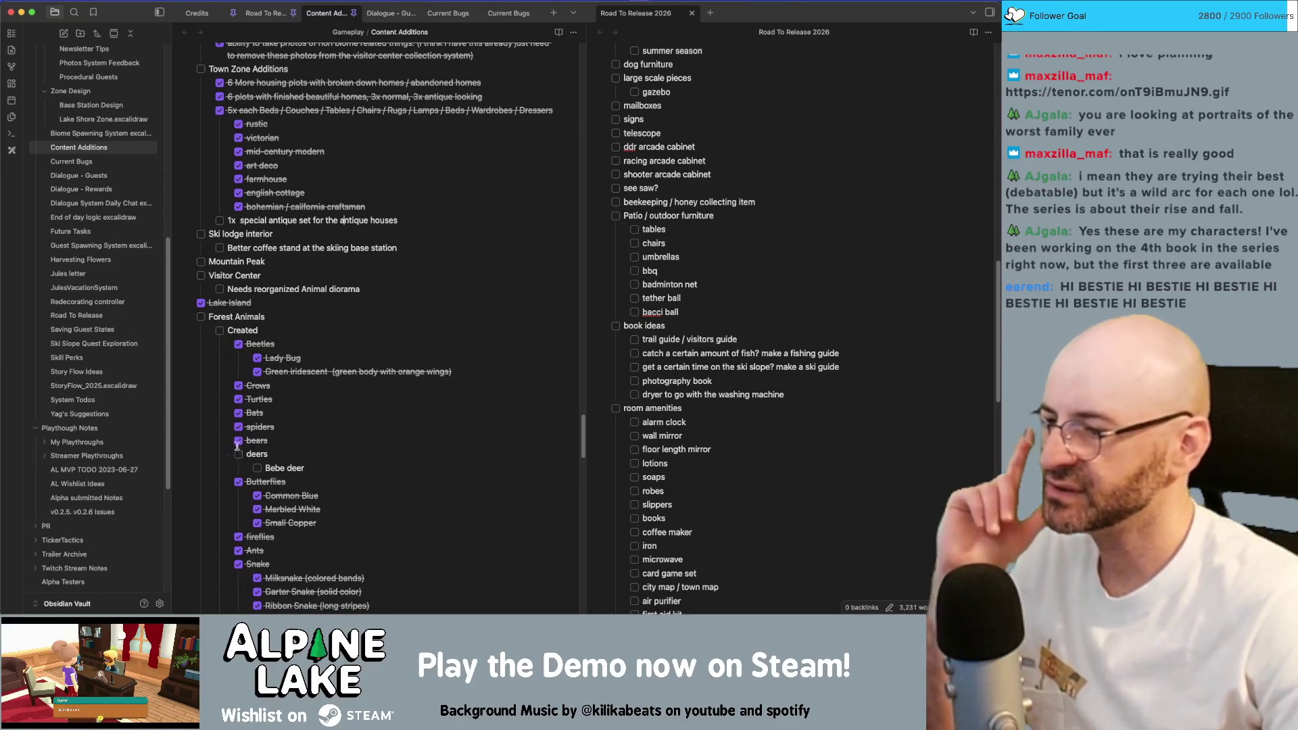
scroll(273, 461, "down", 2)
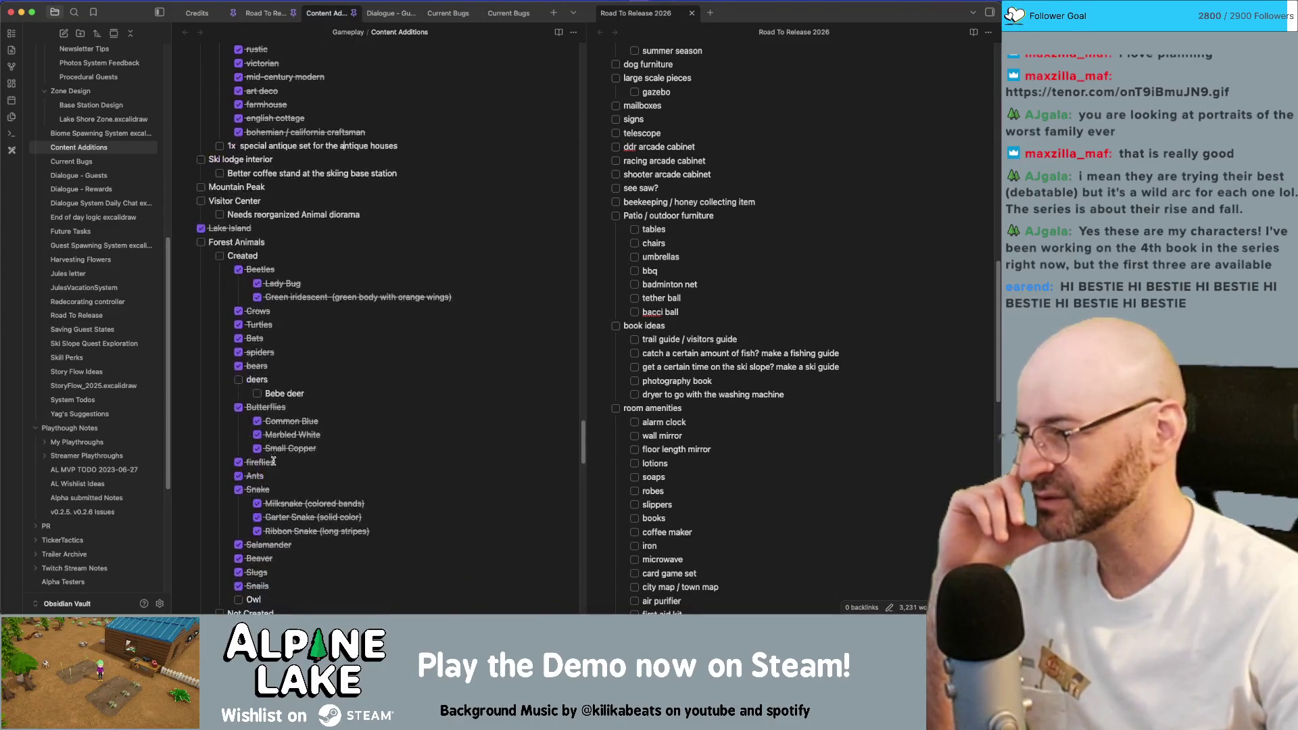
scroll(273, 461, "down", 2)
scroll(253, 482, "down", 1)
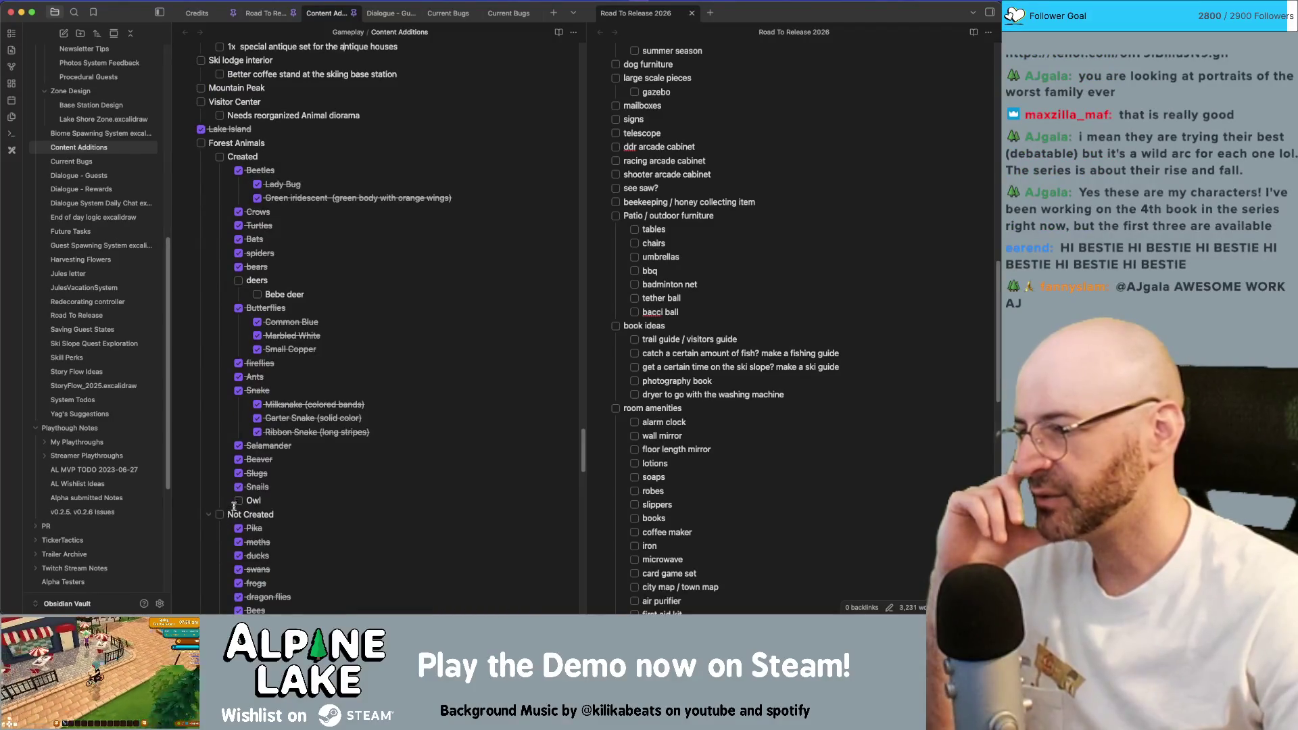
scroll(233, 505, "down", 2)
scroll(243, 436, "down", 2)
scroll(254, 370, "down", 3)
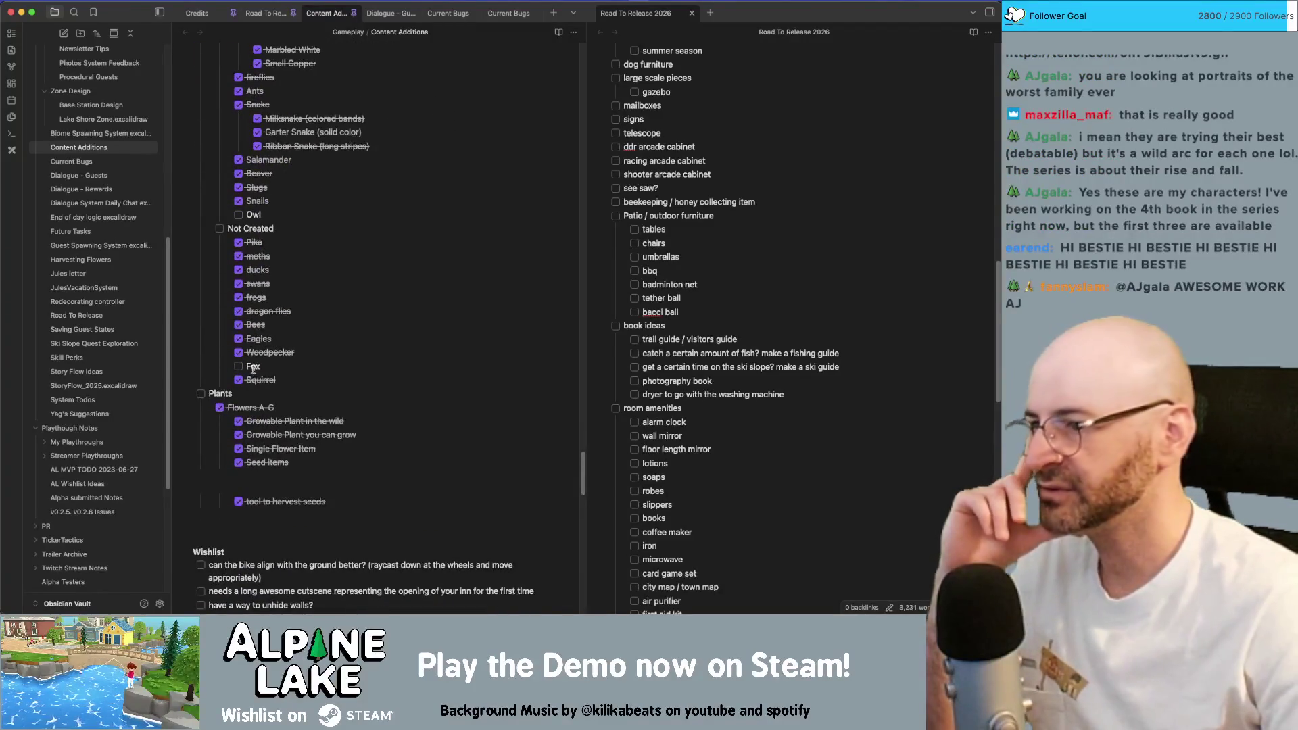
scroll(249, 349, "down", 1)
scroll(242, 320, "down", 1)
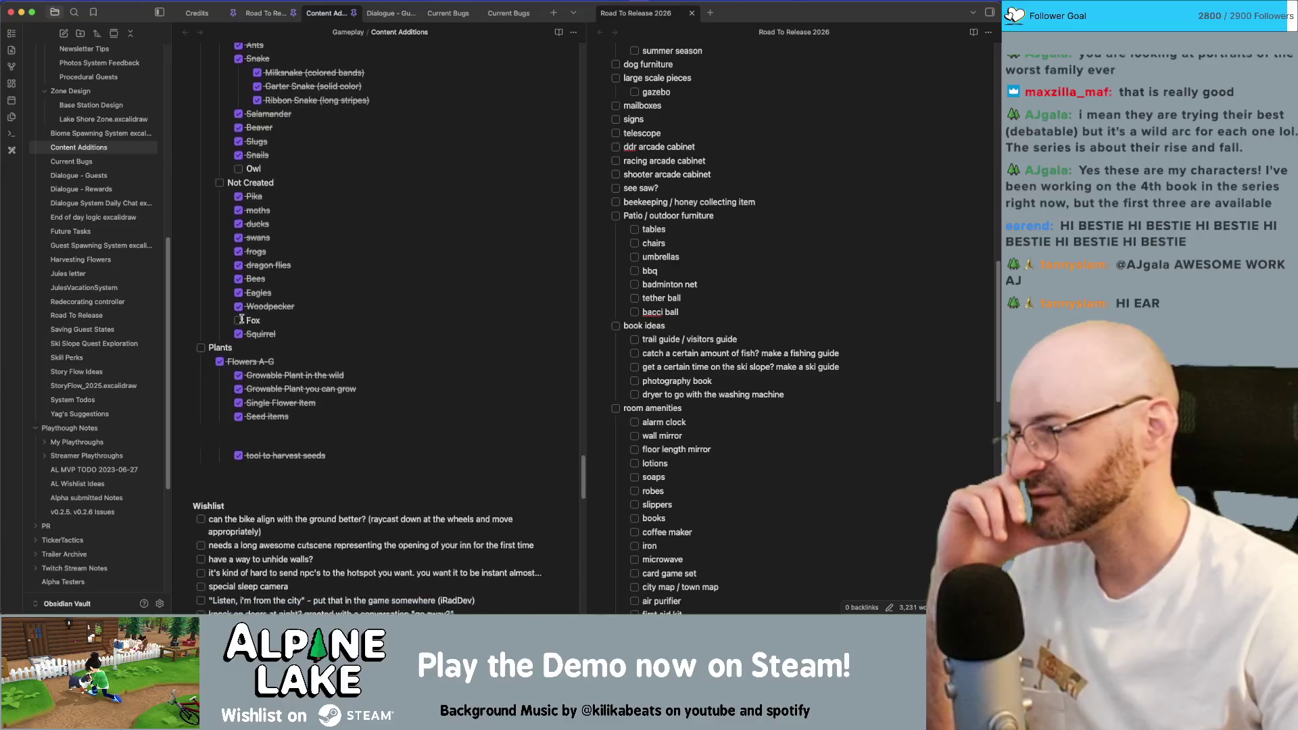
scroll(248, 355, "down", 2)
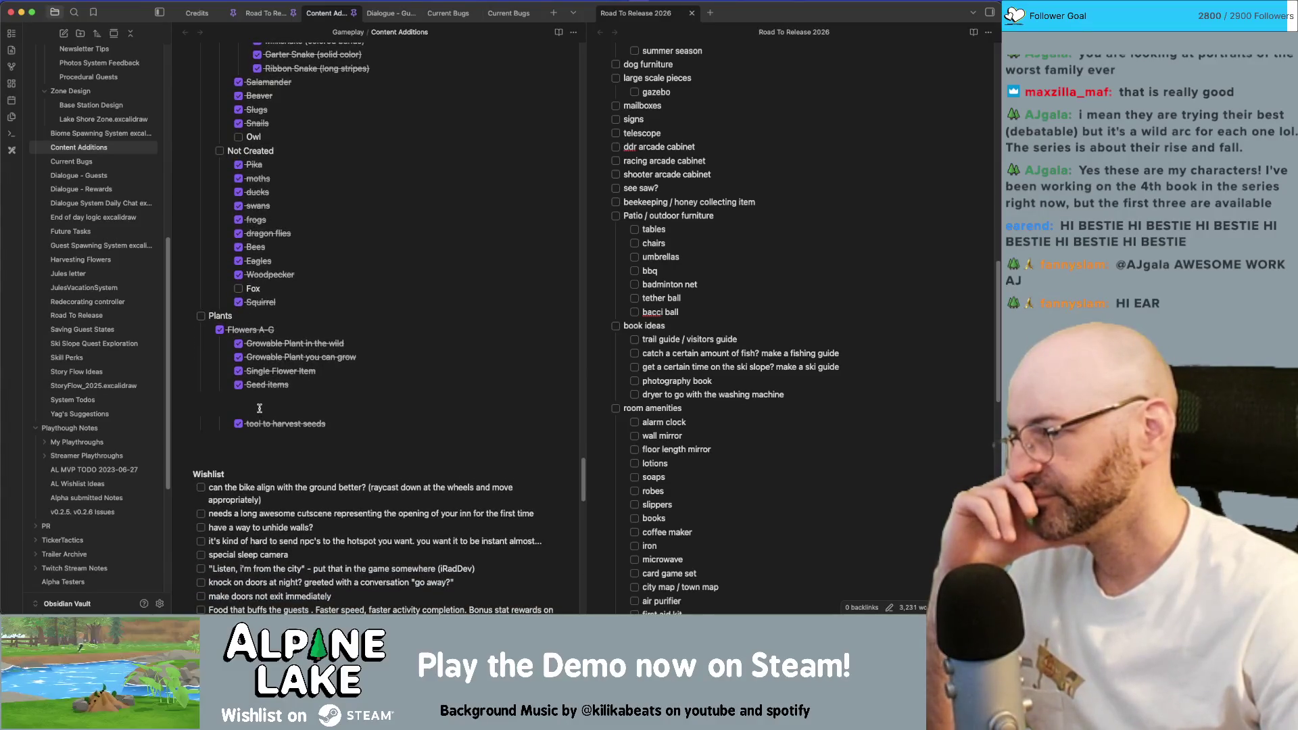
scroll(259, 410, "down", 1)
scroll(260, 406, "down", 2)
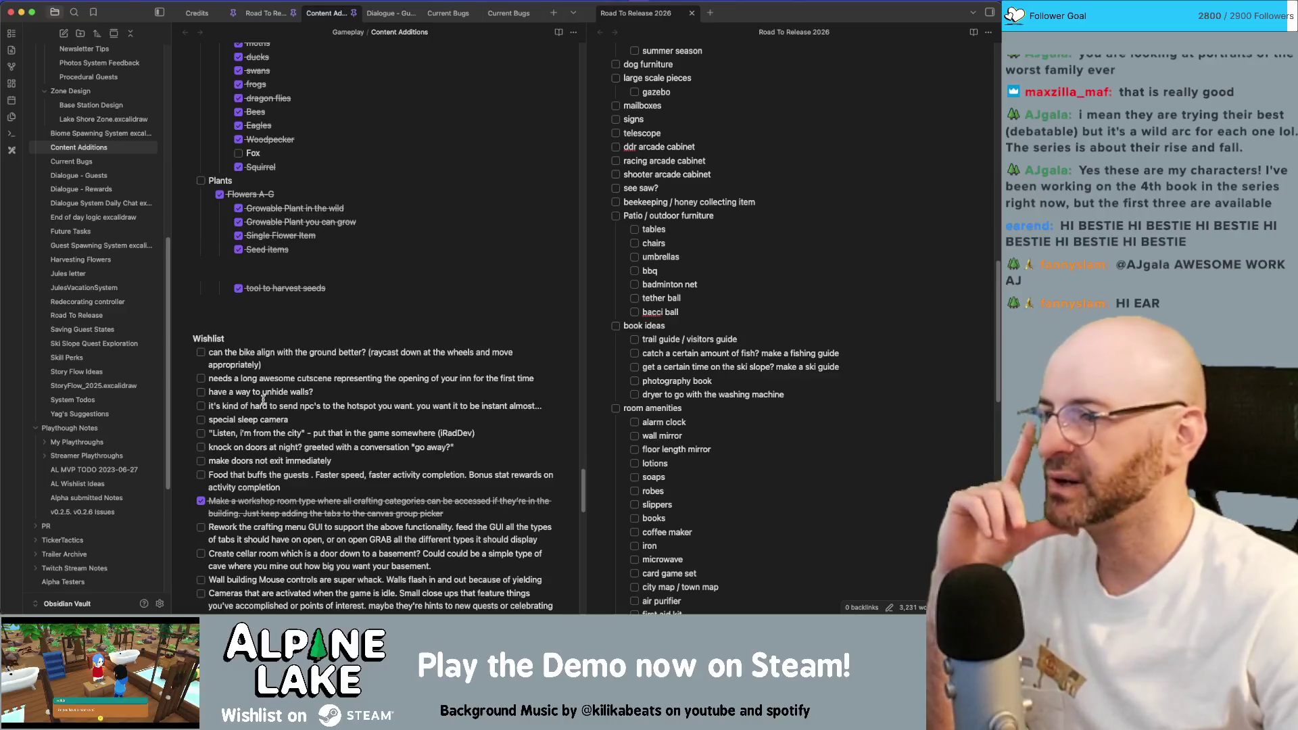
scroll(264, 386, "down", 1)
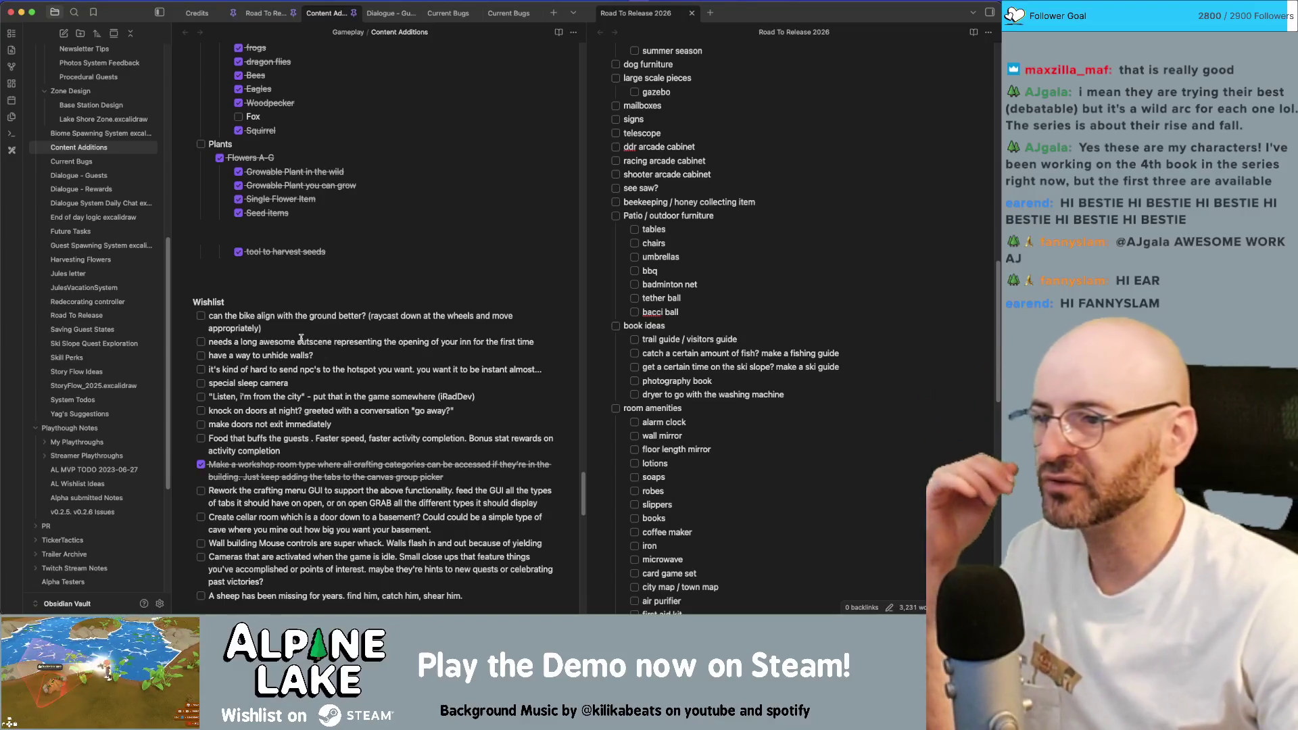
Check off the opening cutscene wish and toggle the NPC hotspot wishlist item, leaving it unchecked.
key("super+Return")
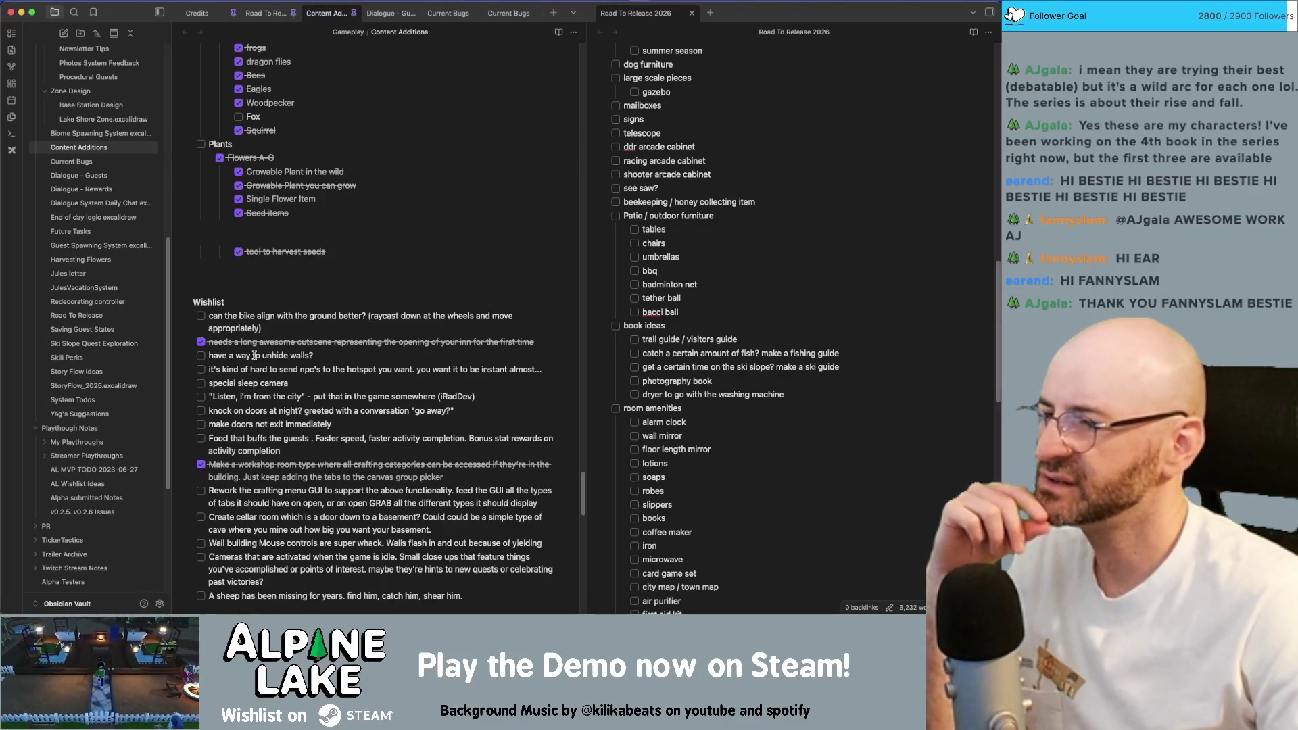
left_click(201, 369)
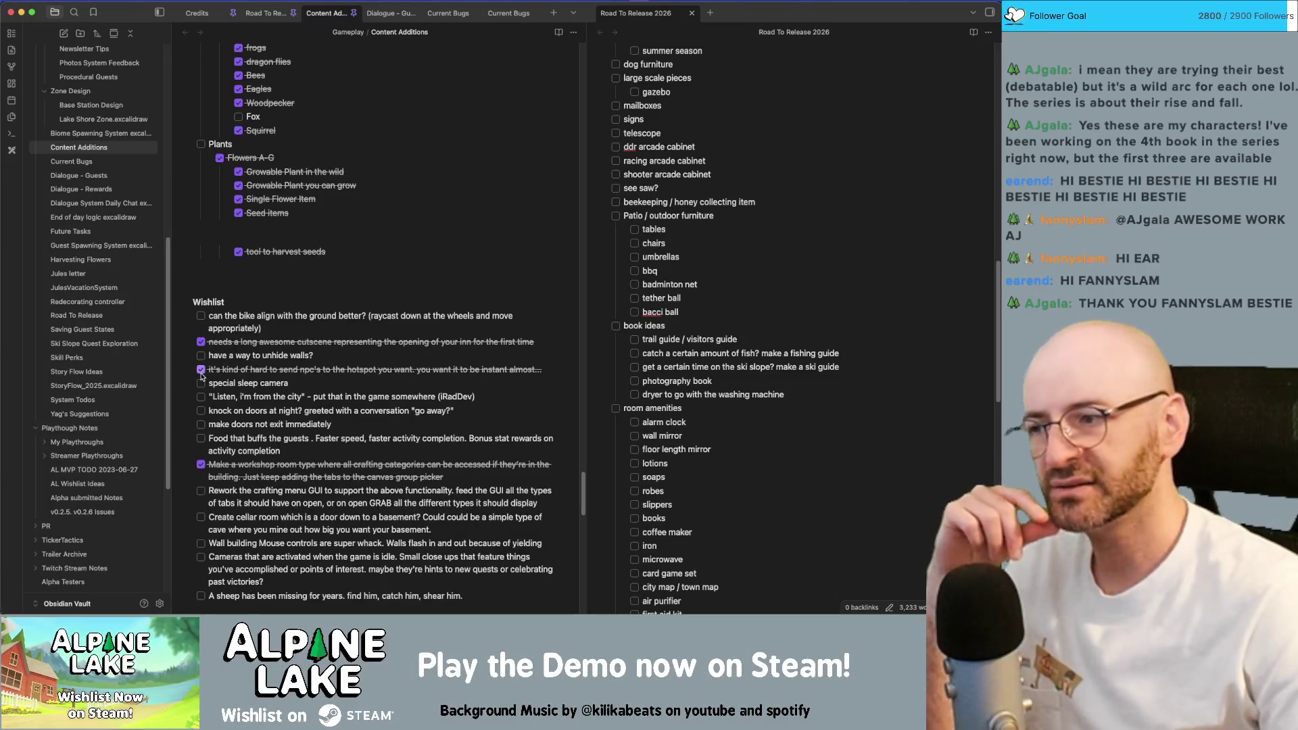
left_click(201, 369)
left_click(201, 369)
left_click(201, 369)
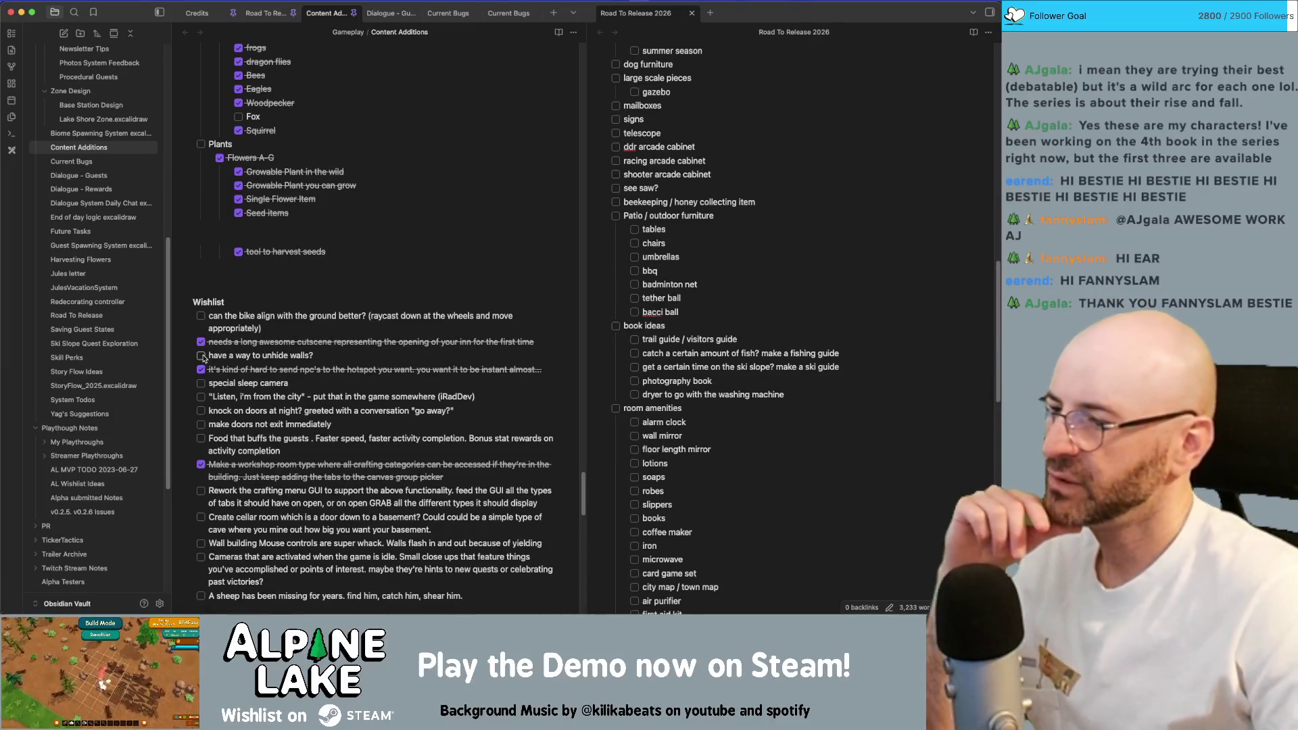
left_click(201, 369)
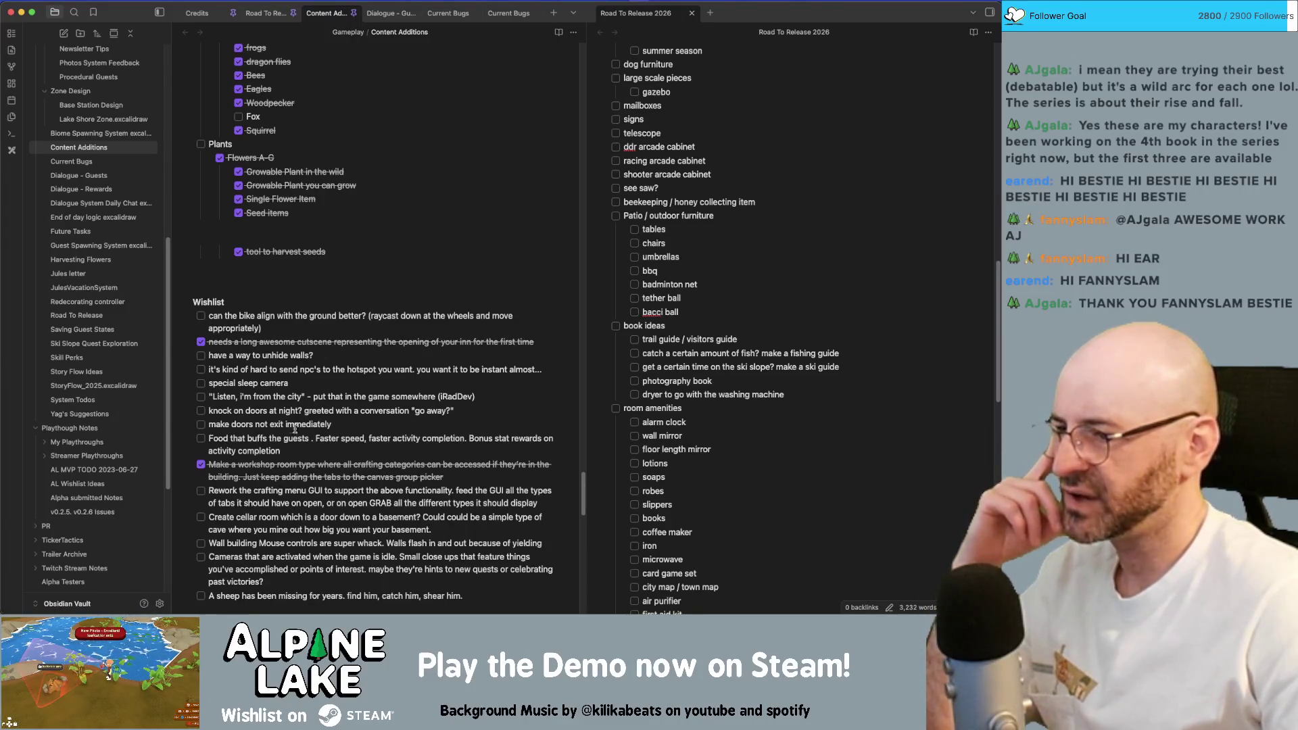
scroll(272, 441, "down", 2)
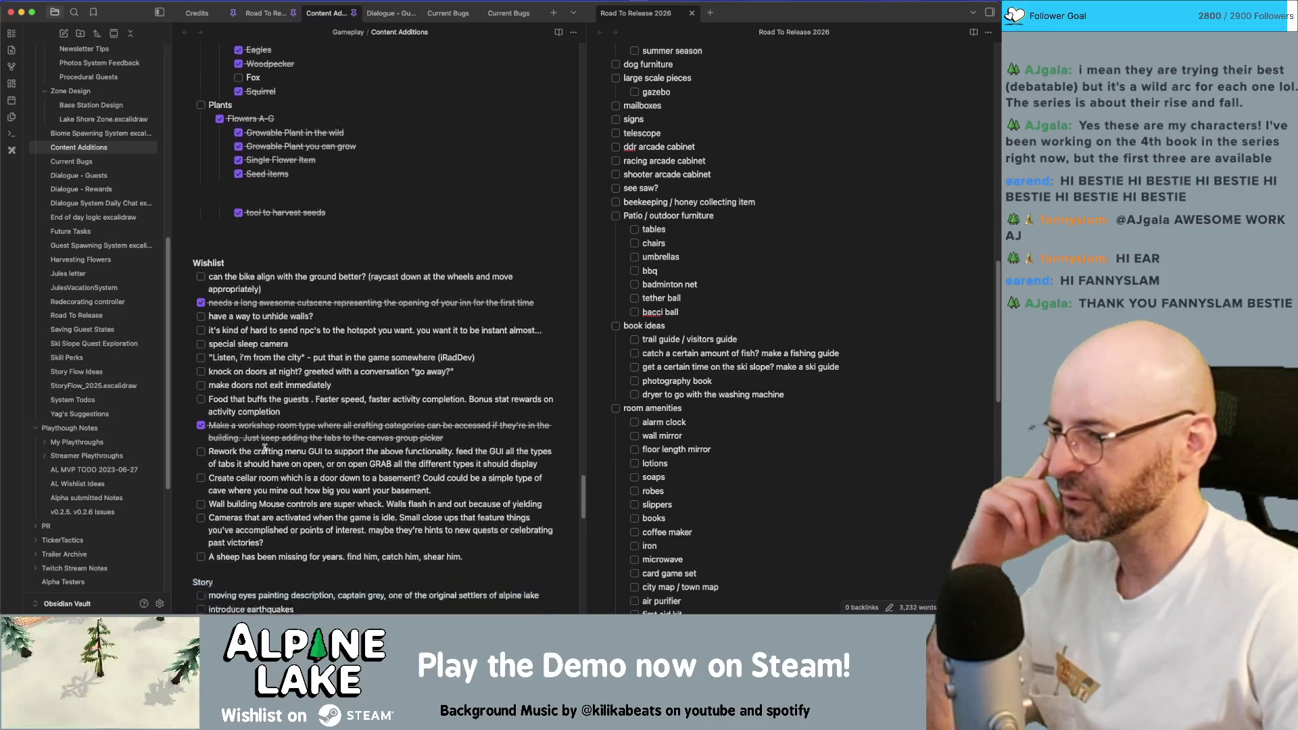
scroll(272, 440, "down", 1)
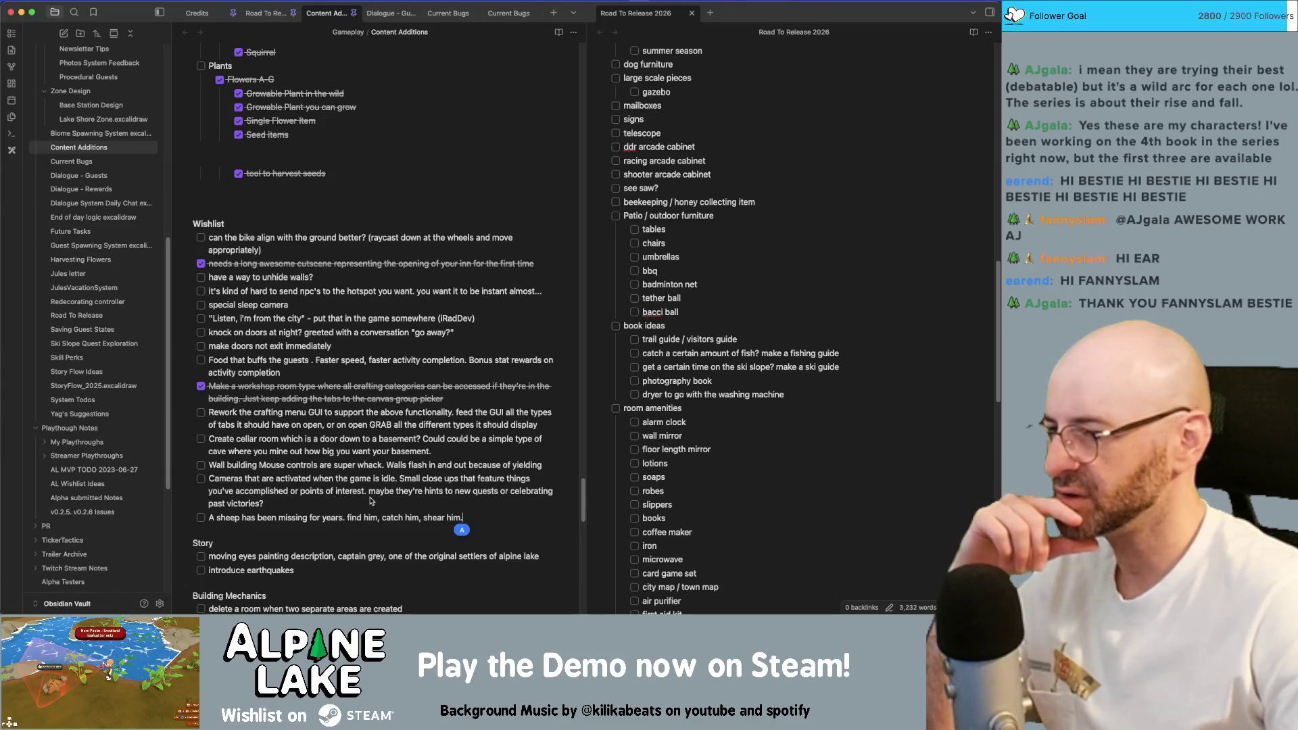
left_click(370, 501)
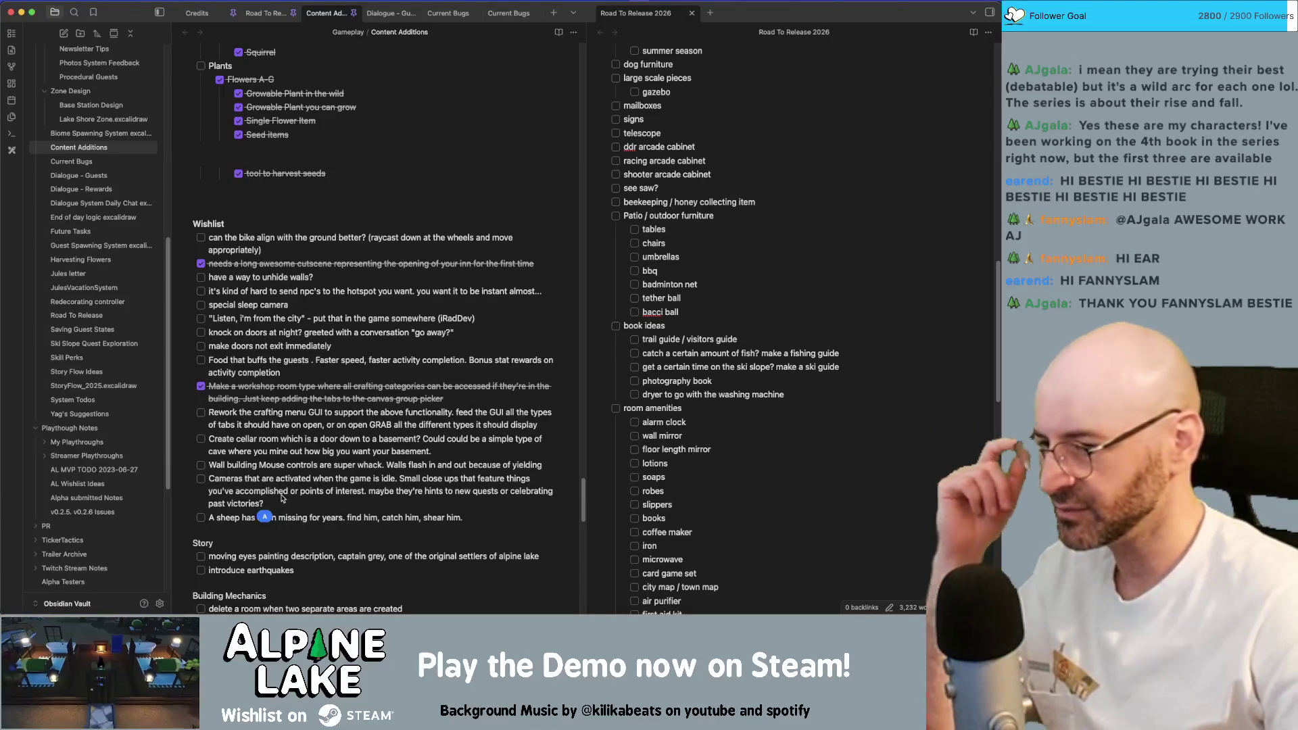
left_click(305, 531)
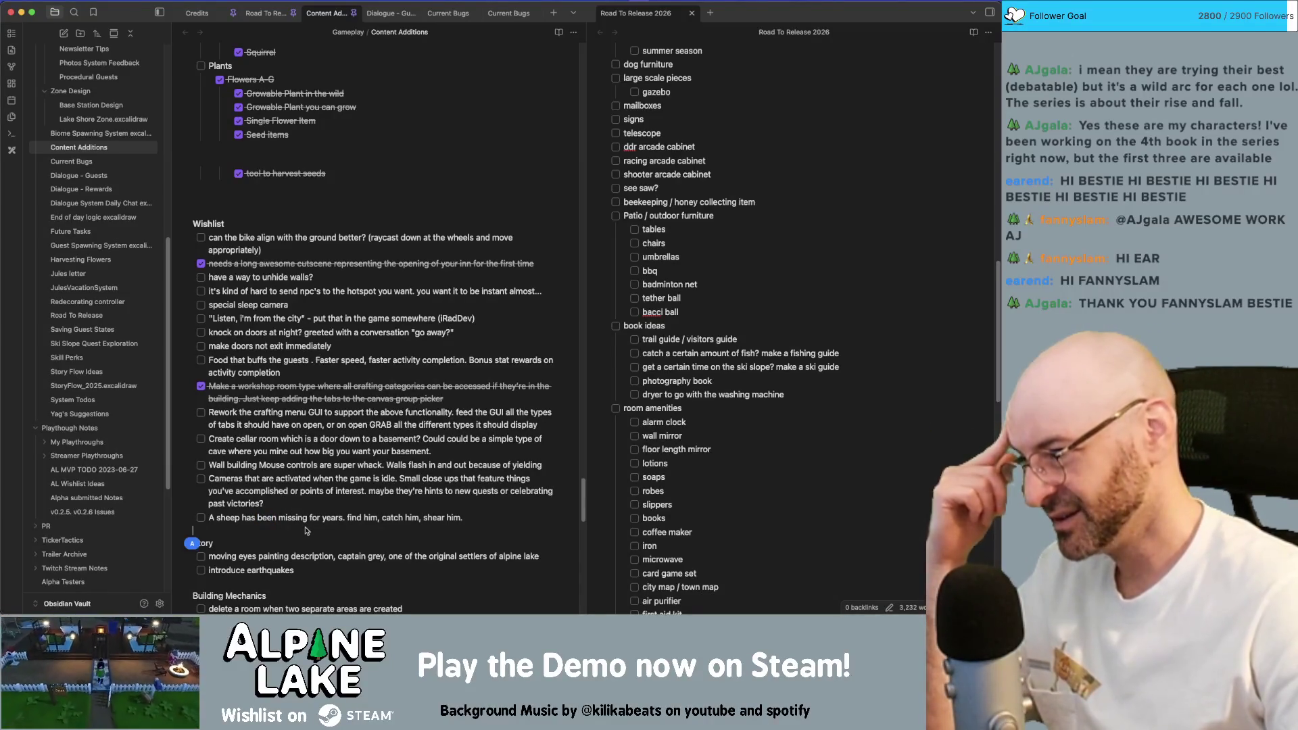
scroll(306, 527, "down", 1)
scroll(308, 523, "down", 1)
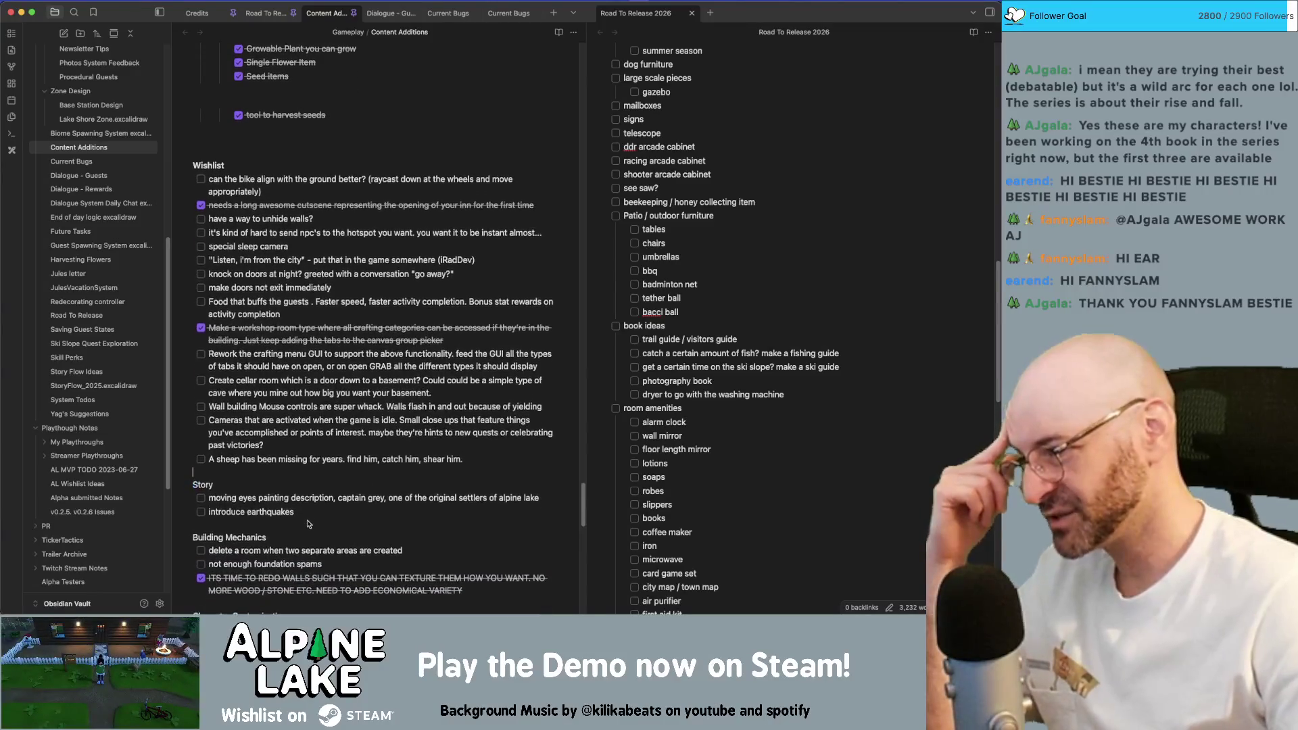
scroll(307, 523, "down", 1)
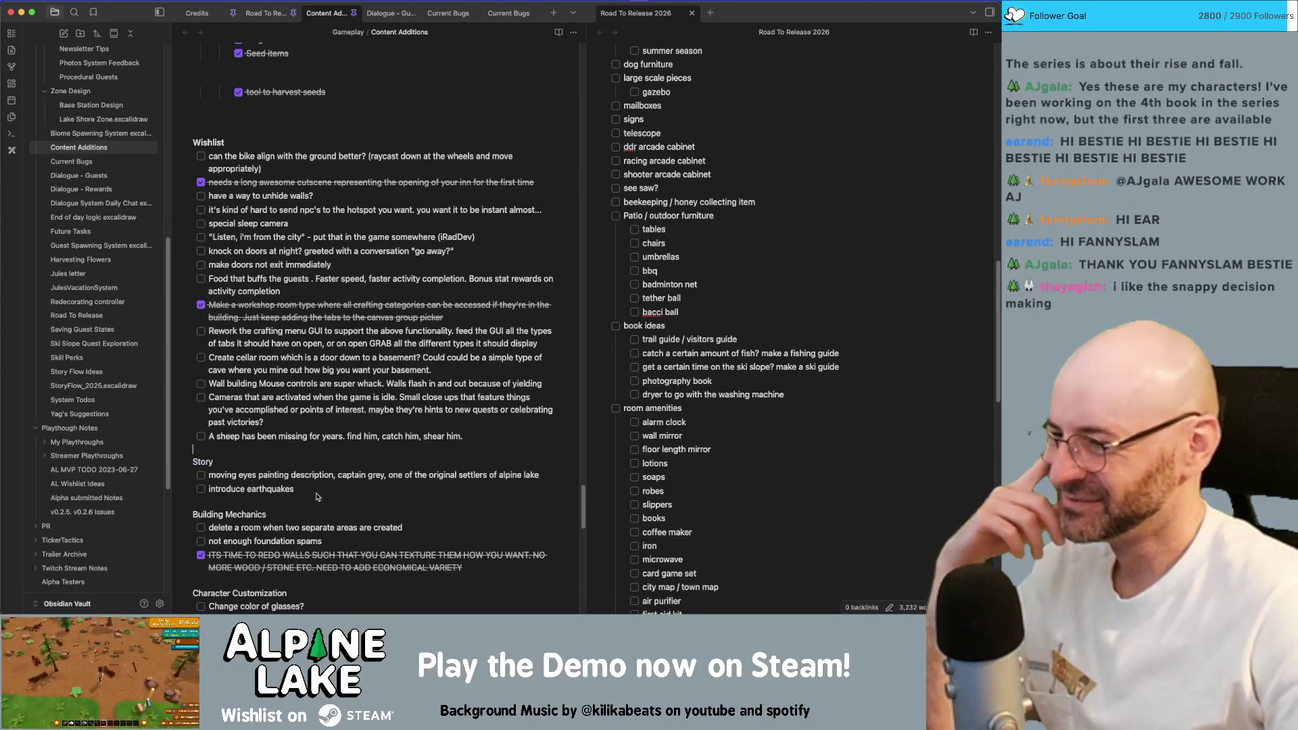
scroll(317, 504, "down", 3)
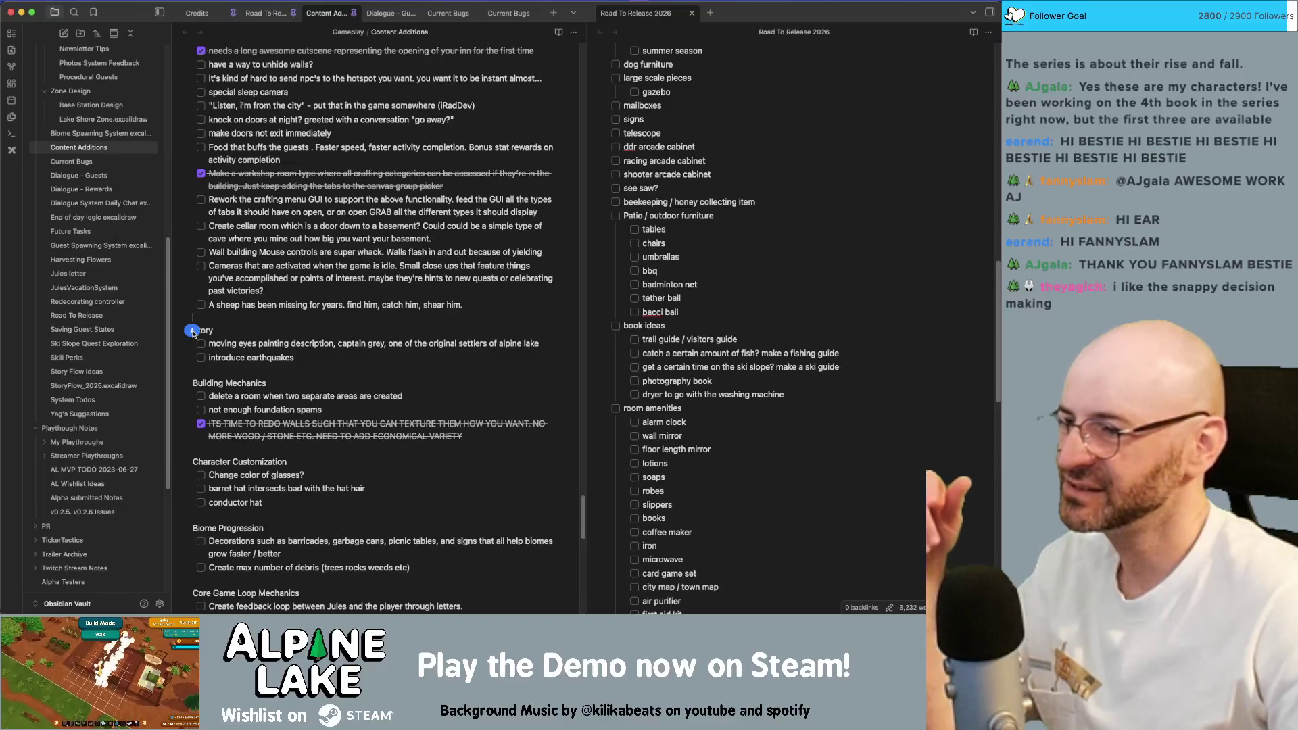
left_click(223, 323)
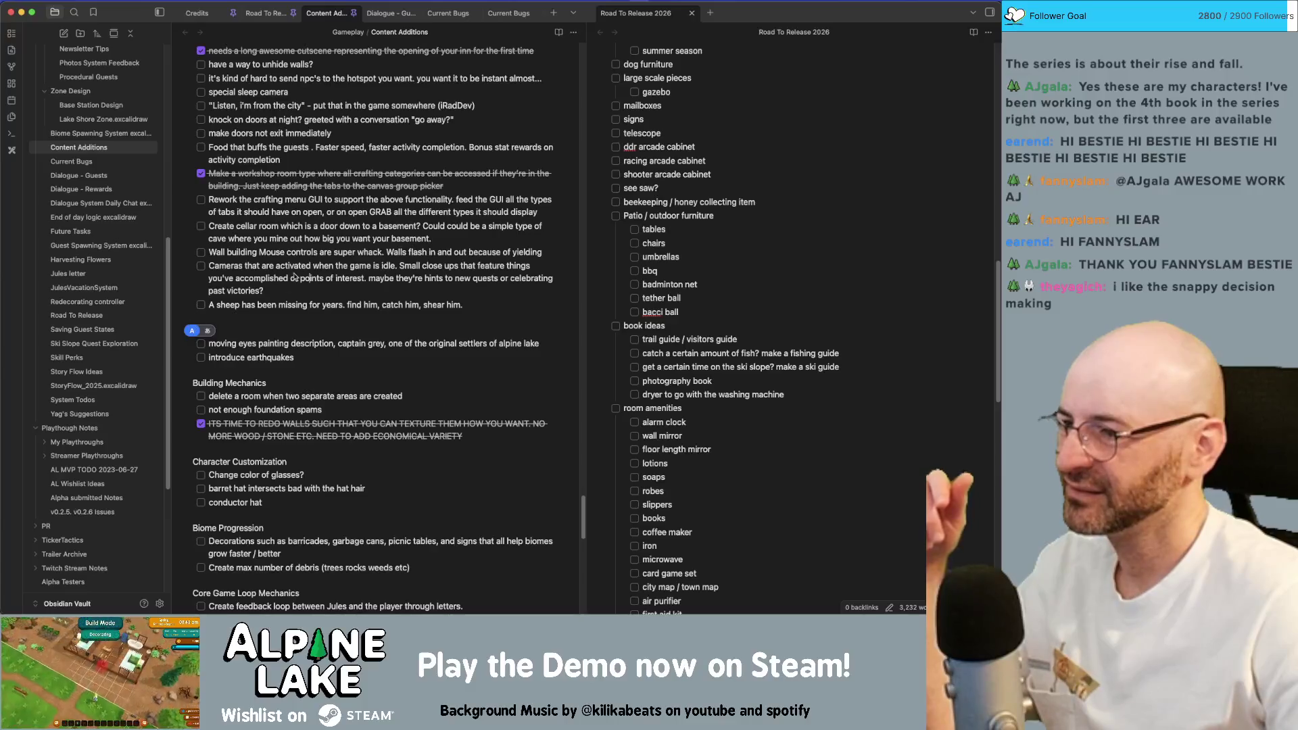
left_click(271, 345)
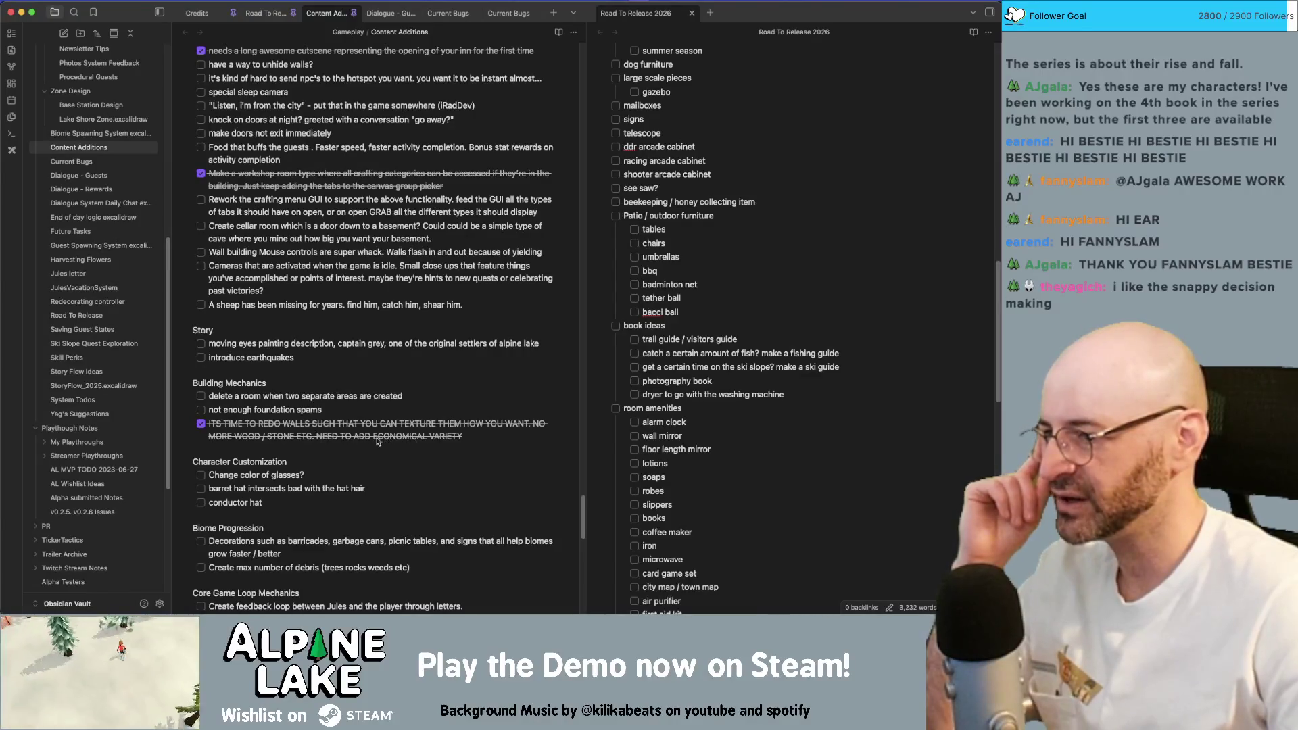
scroll(274, 450, "down", 1)
scroll(264, 441, "down", 1)
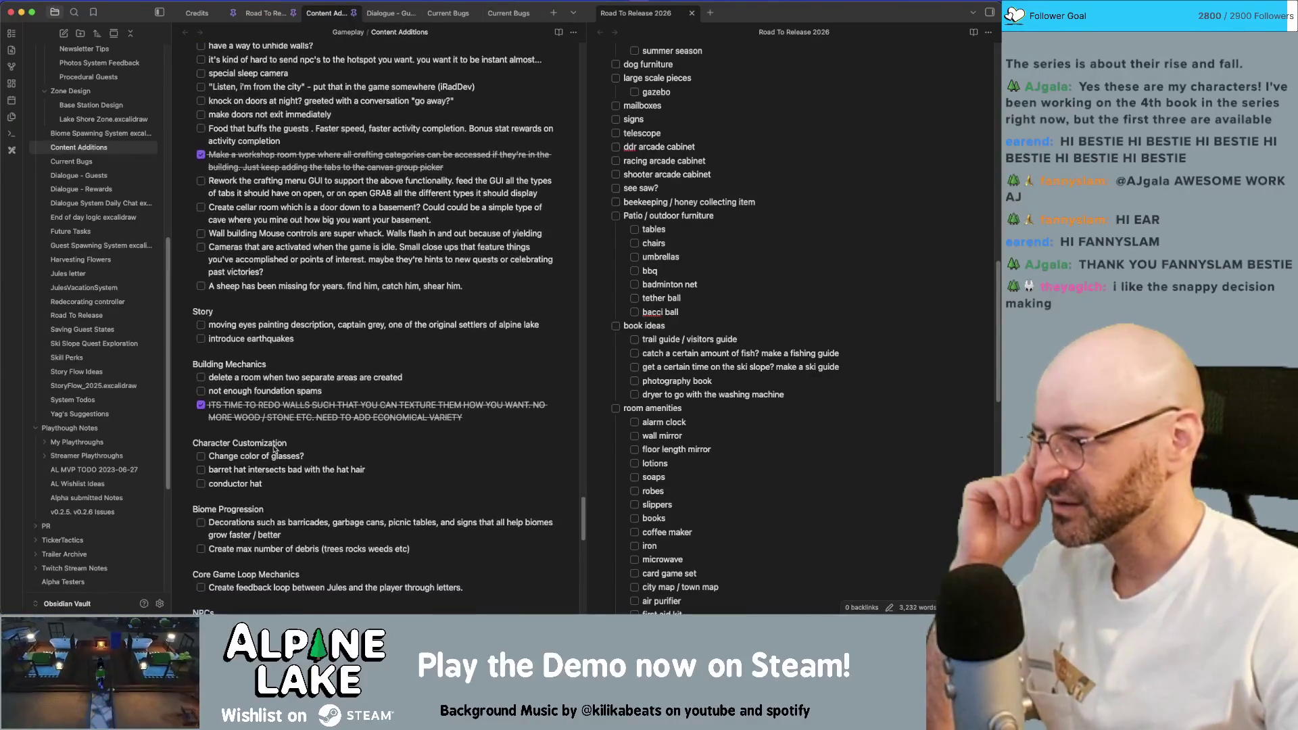
scroll(243, 420, "down", 2)
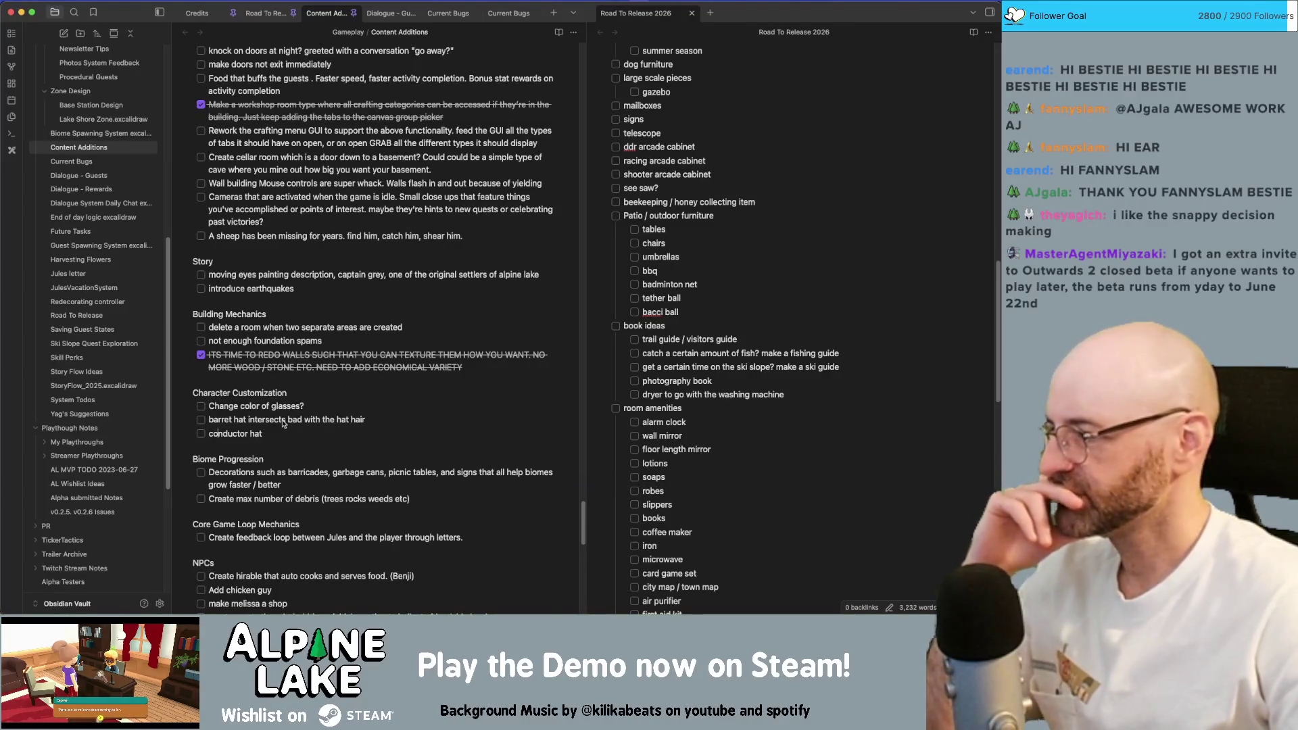
scroll(285, 419, "down", 1)
scroll(310, 436, "down", 1)
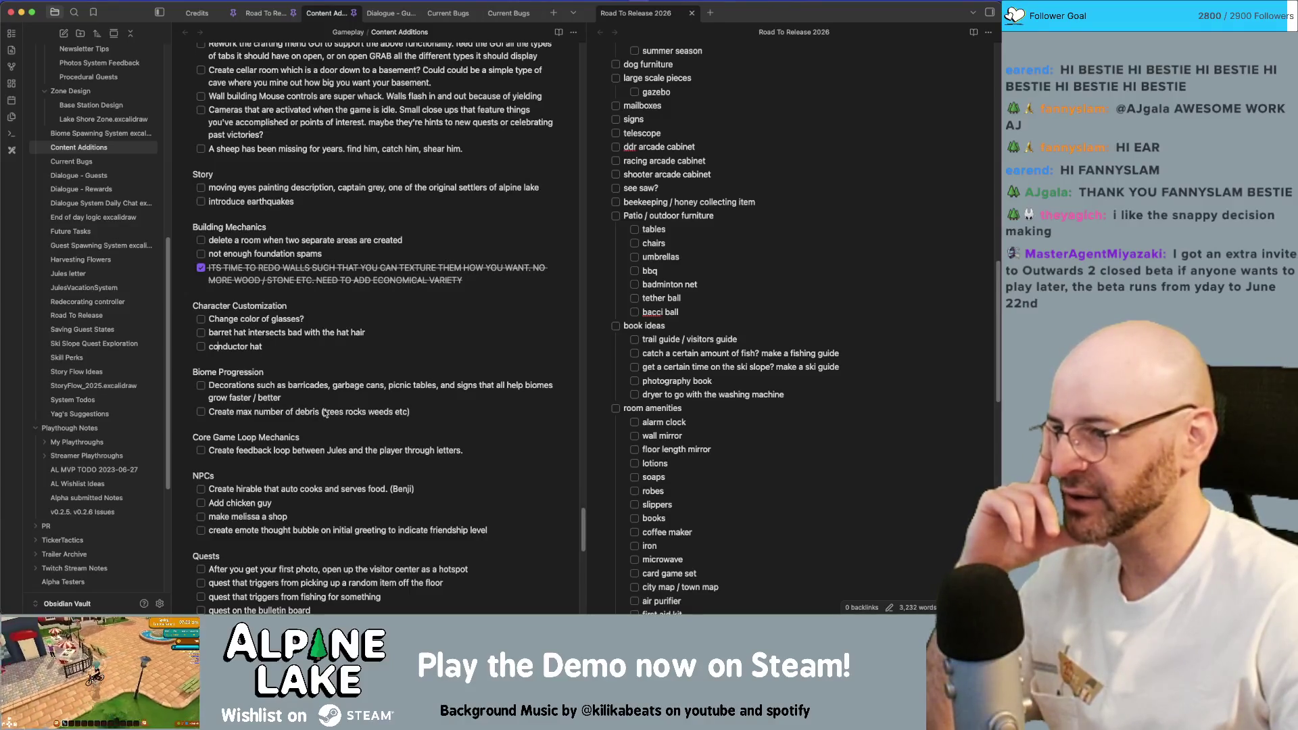
Check off the max debris task and copy the Decorations biome task in Content Additions.
left_click(208, 398)
key("shift+End")
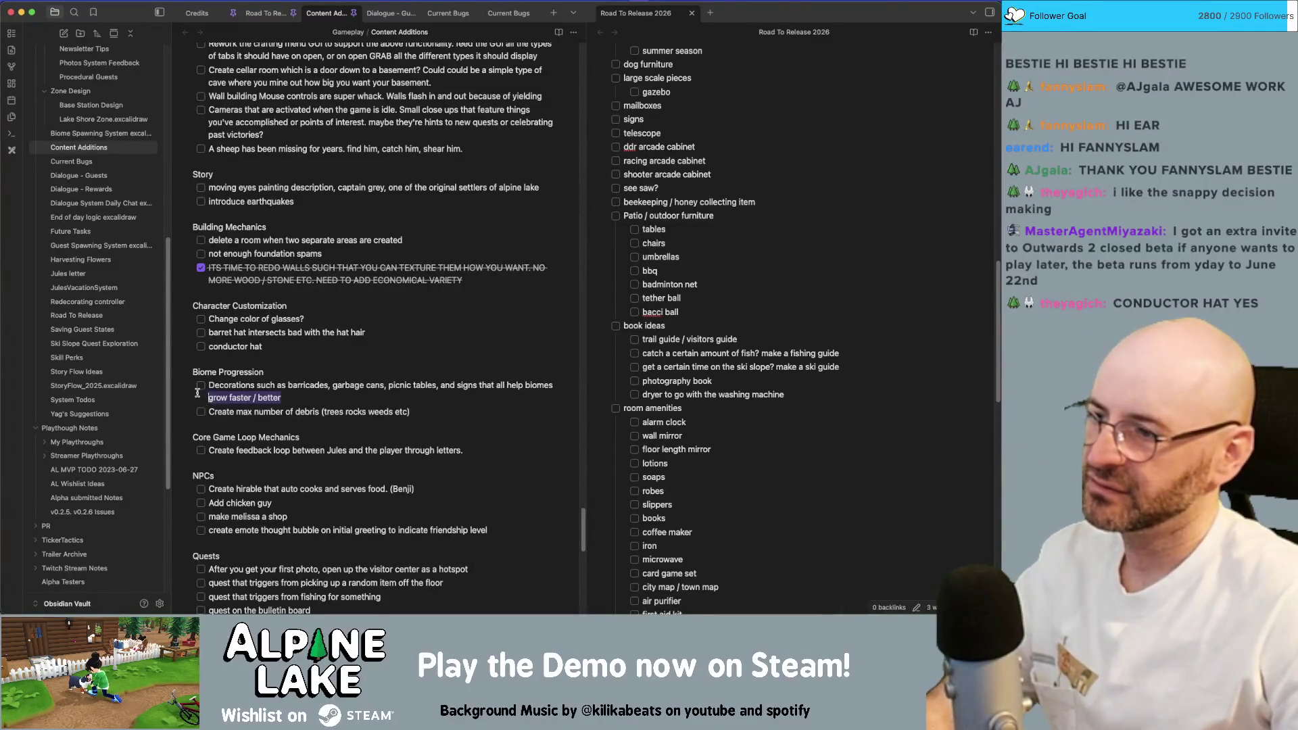
left_click(193, 390, "shift")
left_click(280, 386)
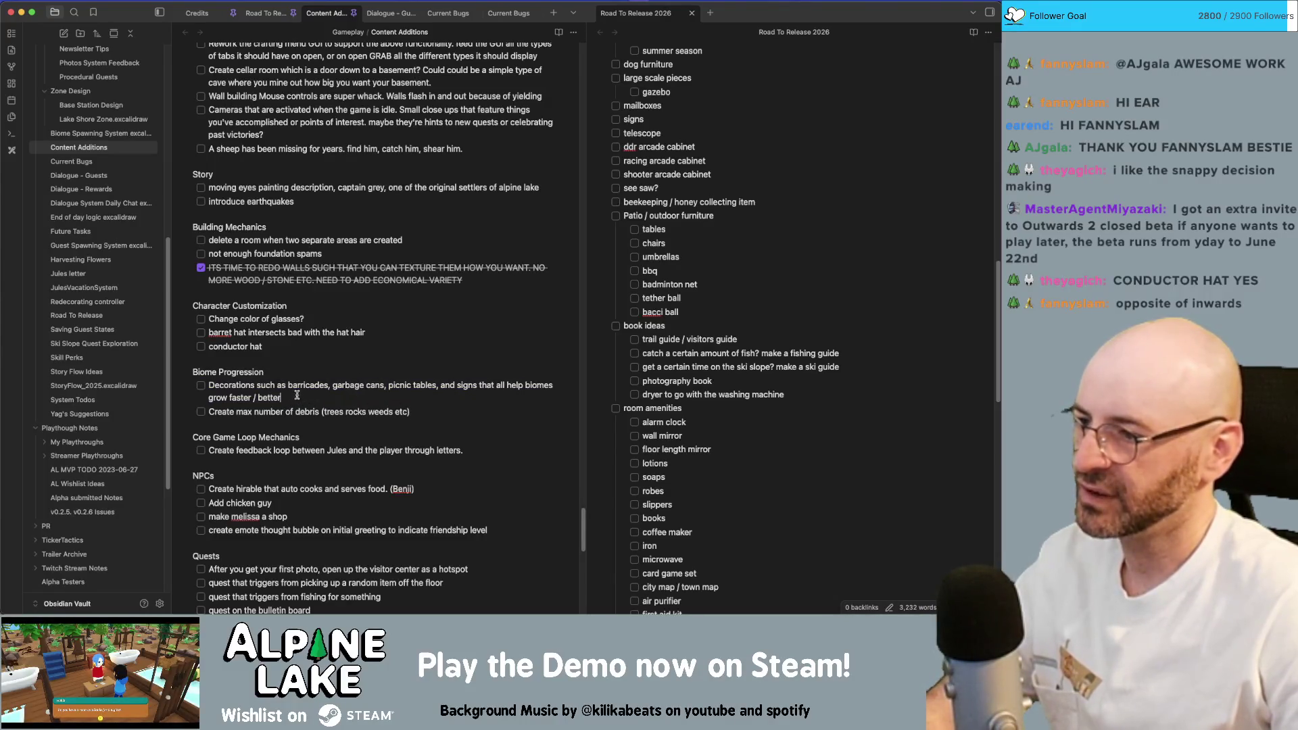
left_click(199, 413)
left_click(187, 388, "shift")
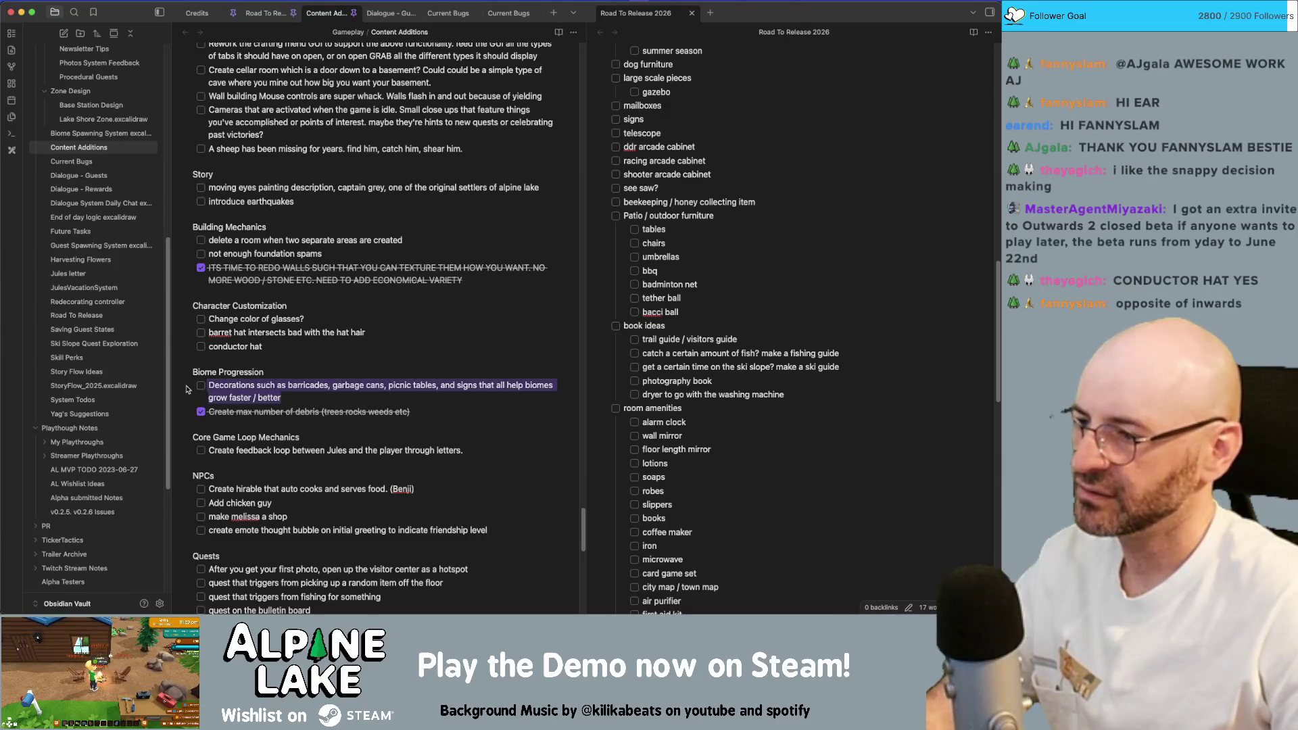
key("BackSpace")
key("ctrl+z")
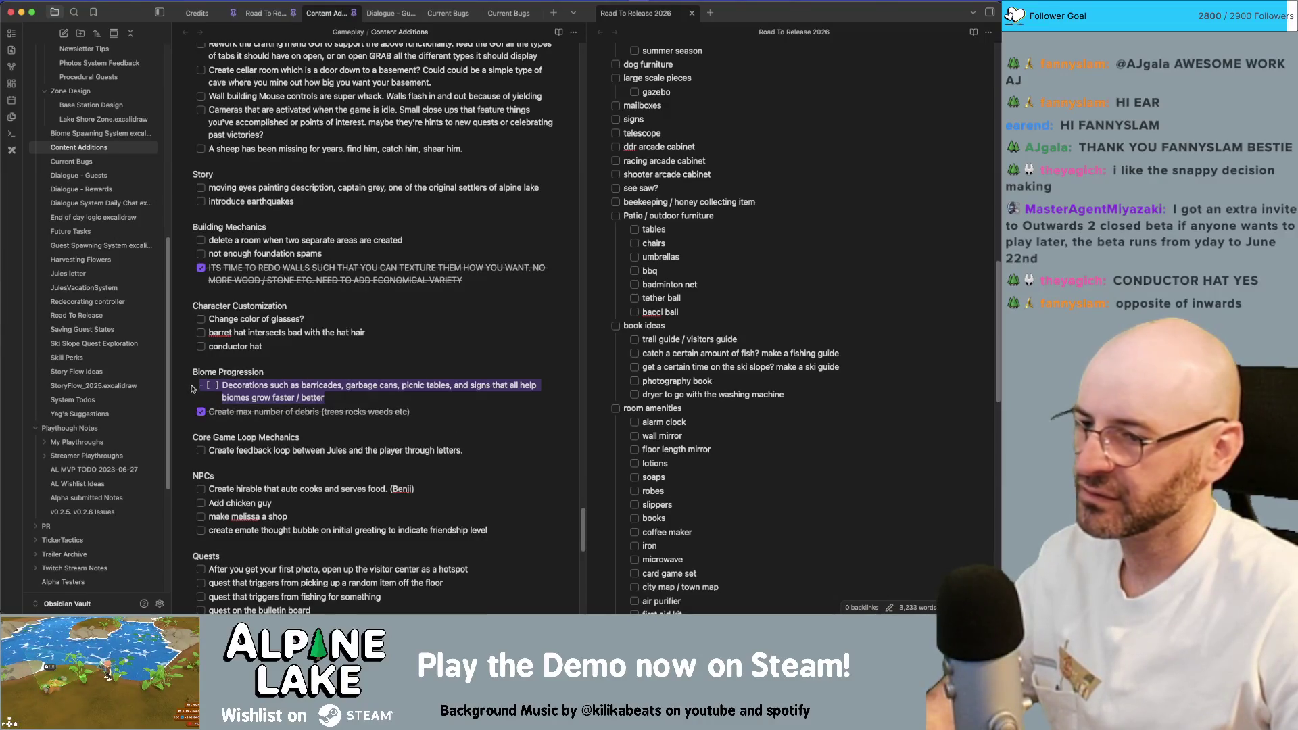
scroll(660, 396, "down", 5)
scroll(689, 401, "down", 5)
scroll(695, 402, "up", 10)
scroll(695, 401, "up", 10)
scroll(696, 403, "up", 5)
scroll(695, 399, "up", 2)
scroll(695, 398, "down", 5)
scroll(696, 396, "down", 5)
scroll(696, 396, "down", 5)
scroll(696, 396, "down", 3)
scroll(696, 395, "down", 4)
scroll(696, 395, "up", 4)
scroll(695, 395, "up", 5)
scroll(696, 397, "up", 5)
scroll(696, 397, "up", 1)
scroll(695, 385, "up", 1)
scroll(695, 369, "up", 2)
scroll(694, 350, "up", 1)
scroll(695, 345, "up", 1)
Paste the Decorations task below 'Update visitor center' under Forest Biome Design.
left_click(901, 300)
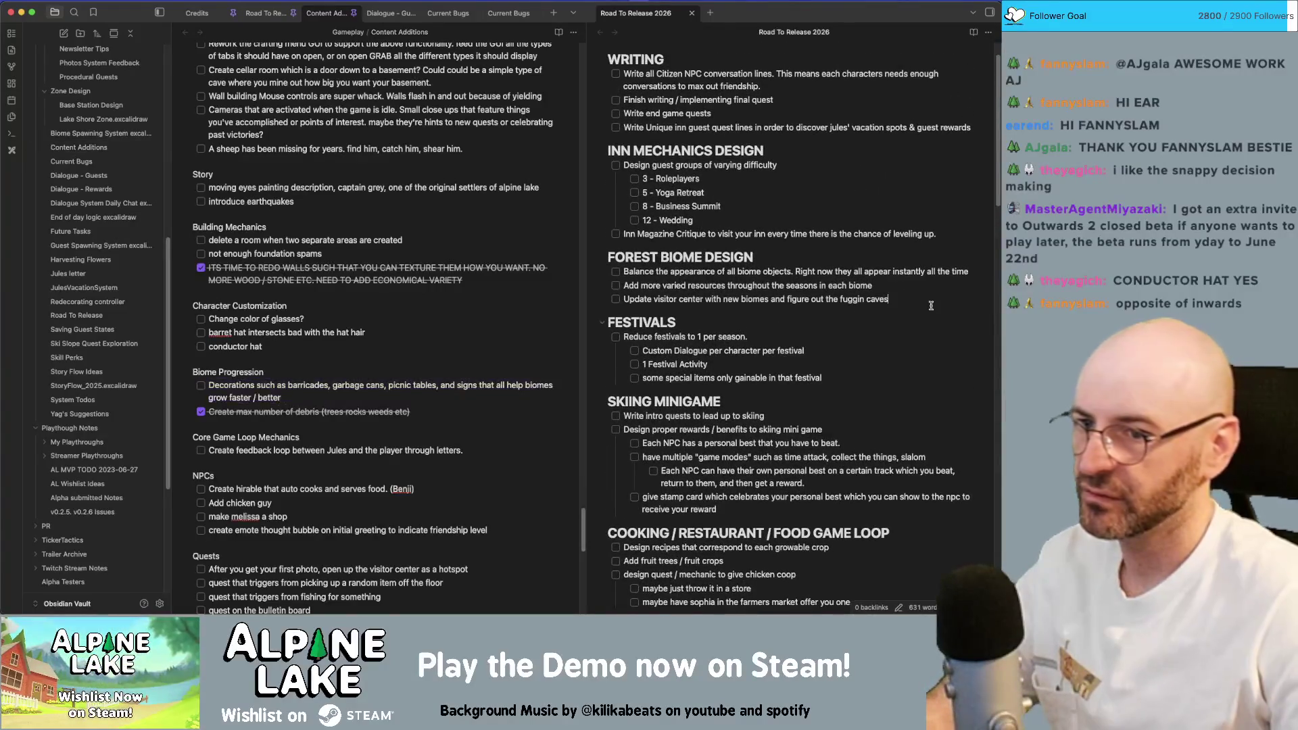
key("Return")
type("Decorations such as barricades, garbage cans, picnic tables, and signs that all help biomes grow faster / better")
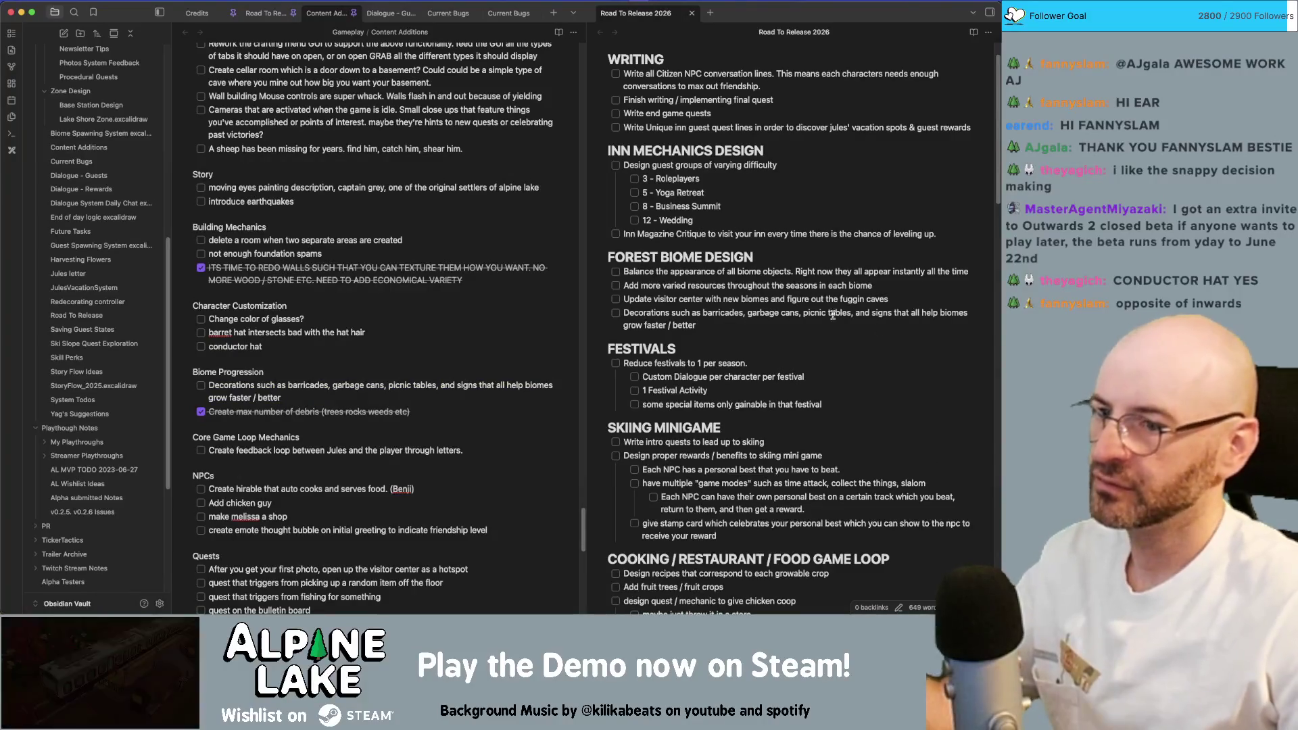
left_click(463, 425)
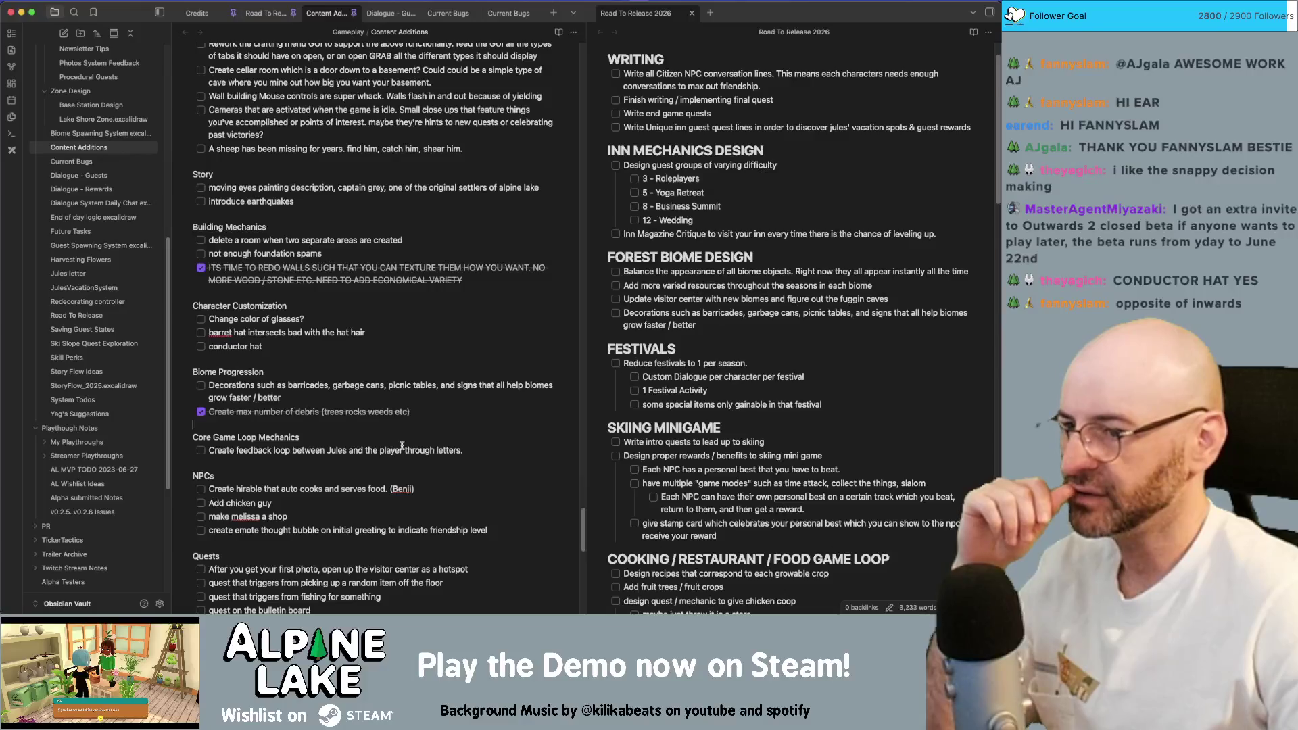
scroll(618, 385, "up", 1)
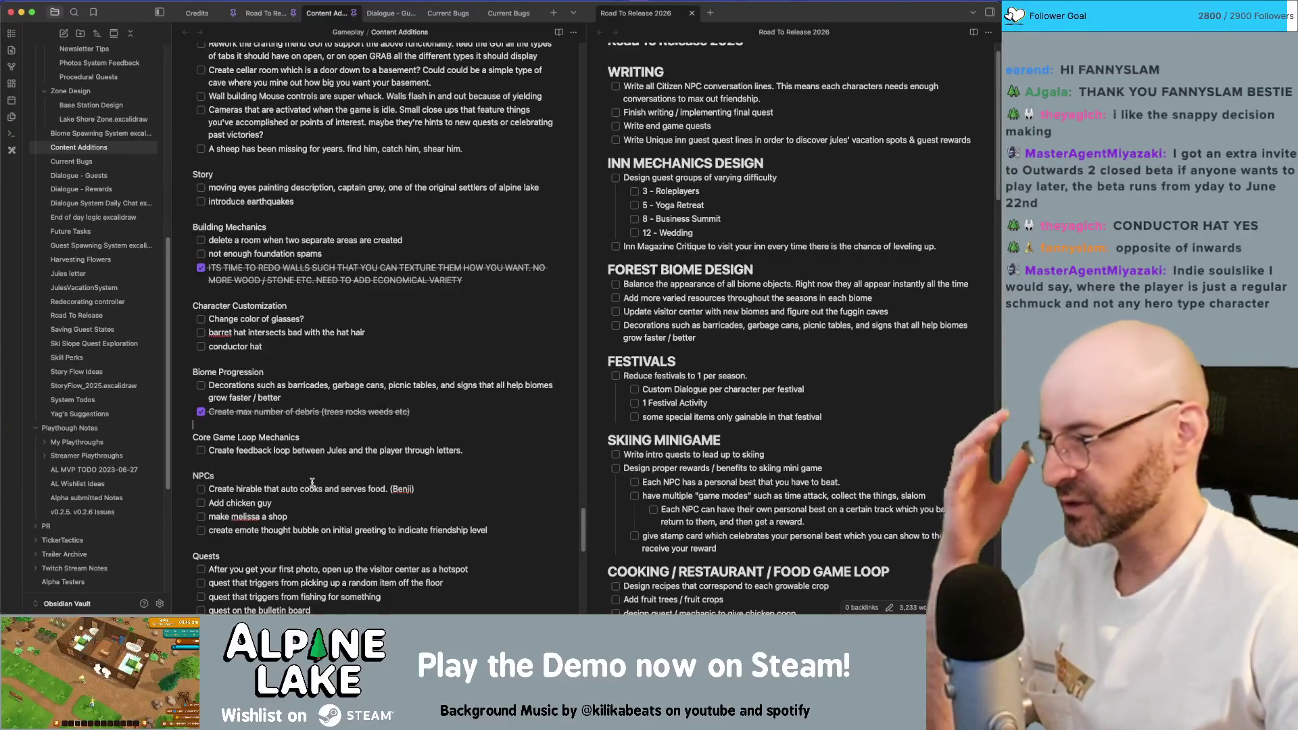
Mark the hirable cook, Add chicken guy and make Melissa a shop tasks as done.
left_click(201, 490)
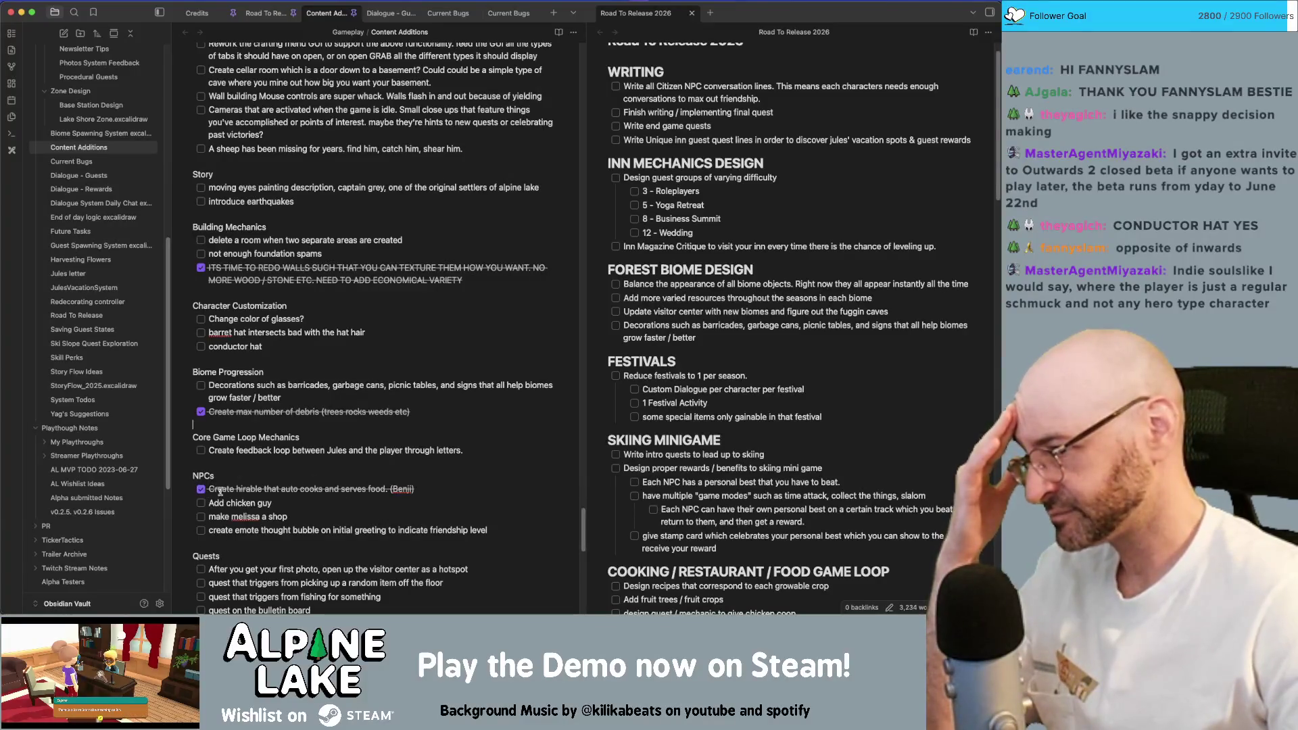
left_click(201, 504)
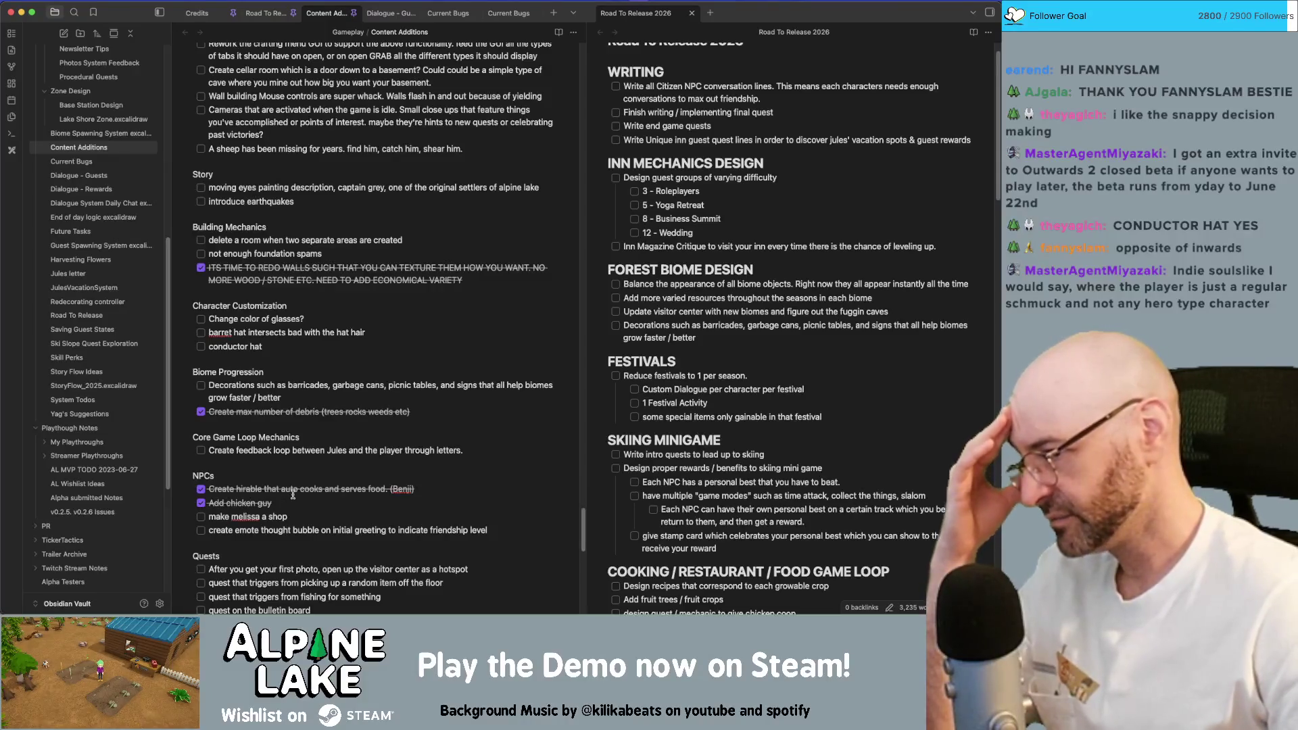
left_click(202, 515)
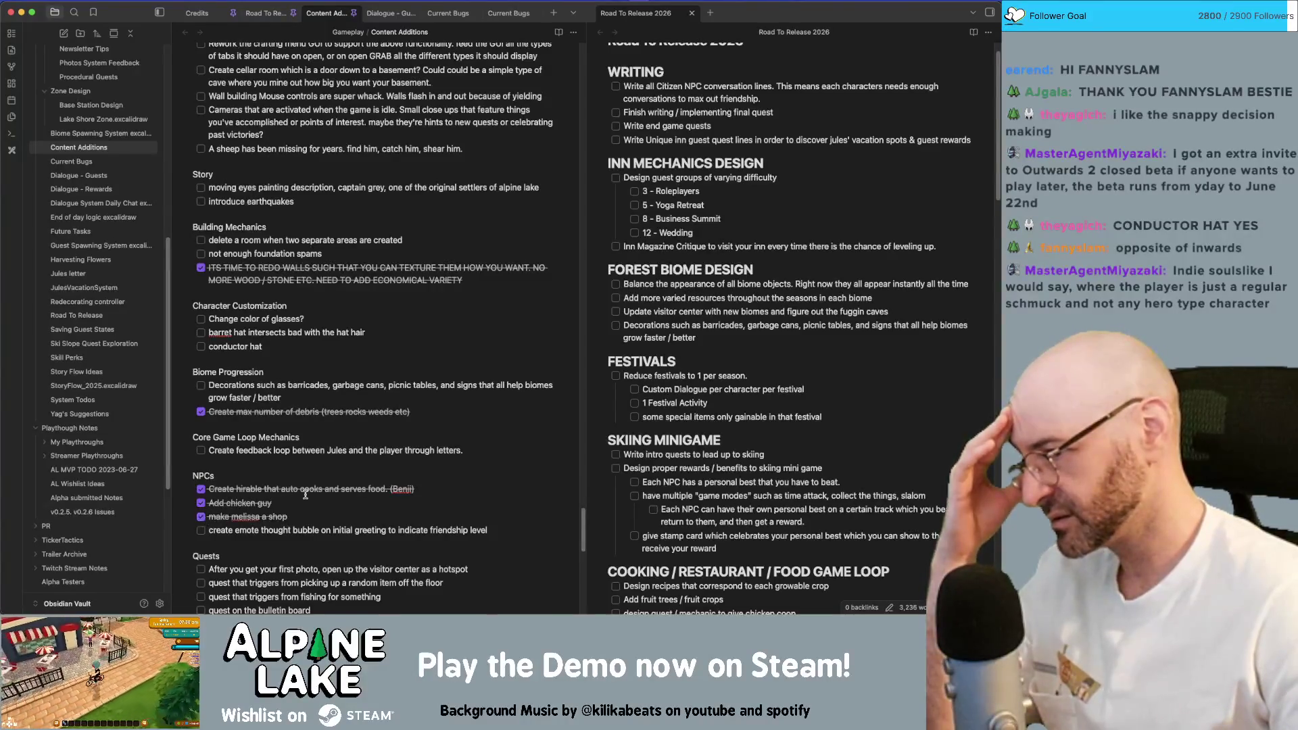
scroll(305, 494, "down", 1)
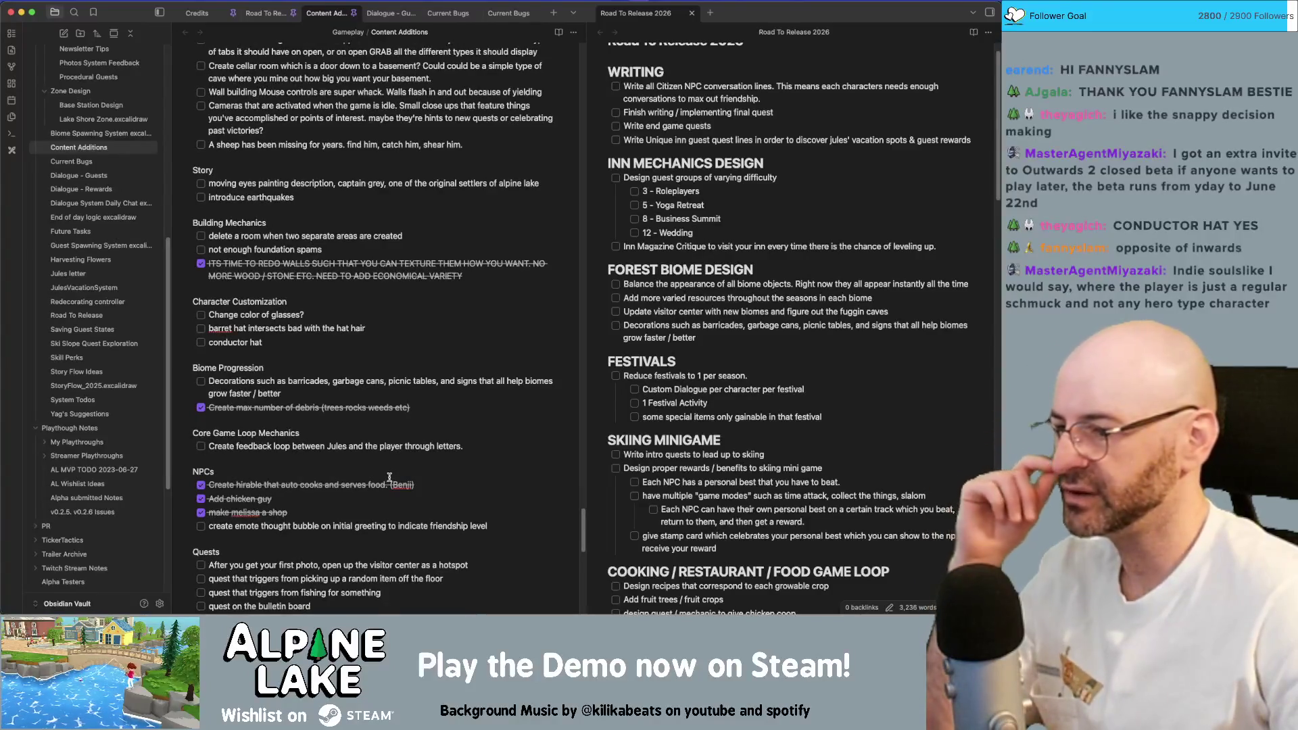
scroll(388, 477, "down", 2)
scroll(387, 478, "down", 1)
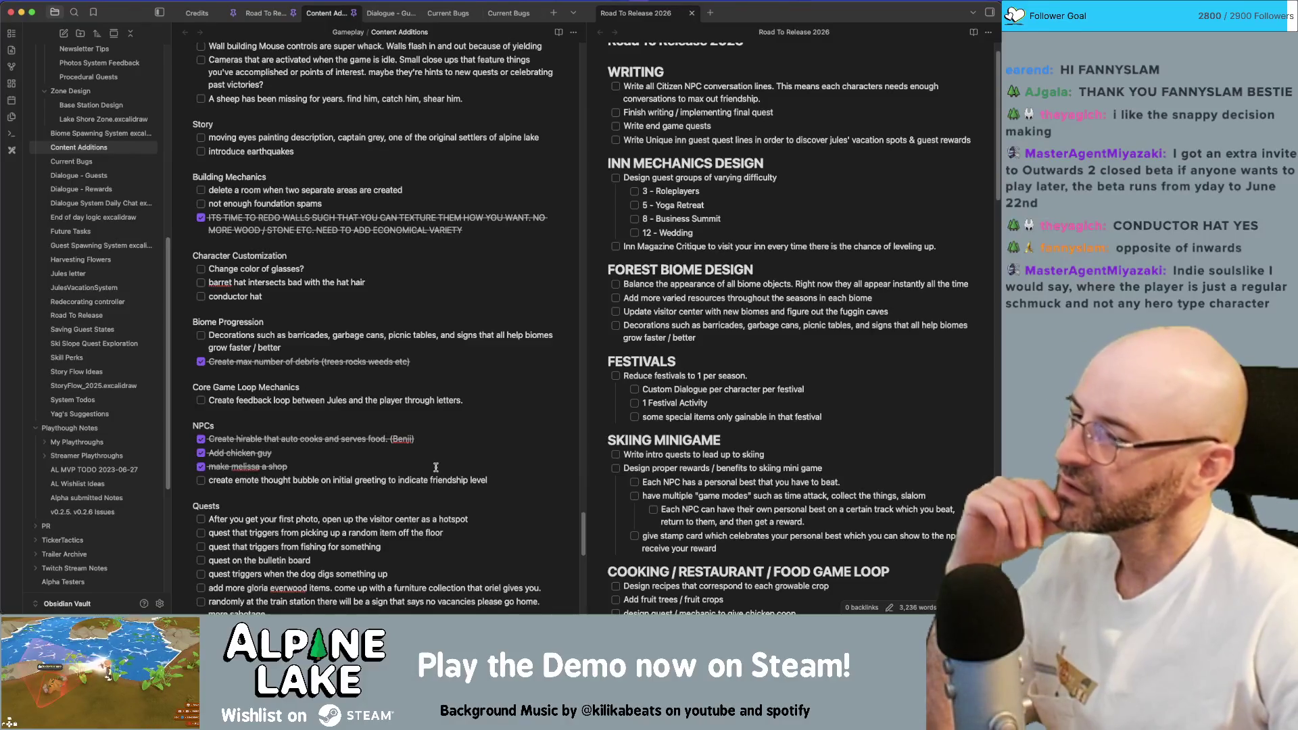
scroll(332, 538, "down", 3)
scroll(304, 441, "down", 2)
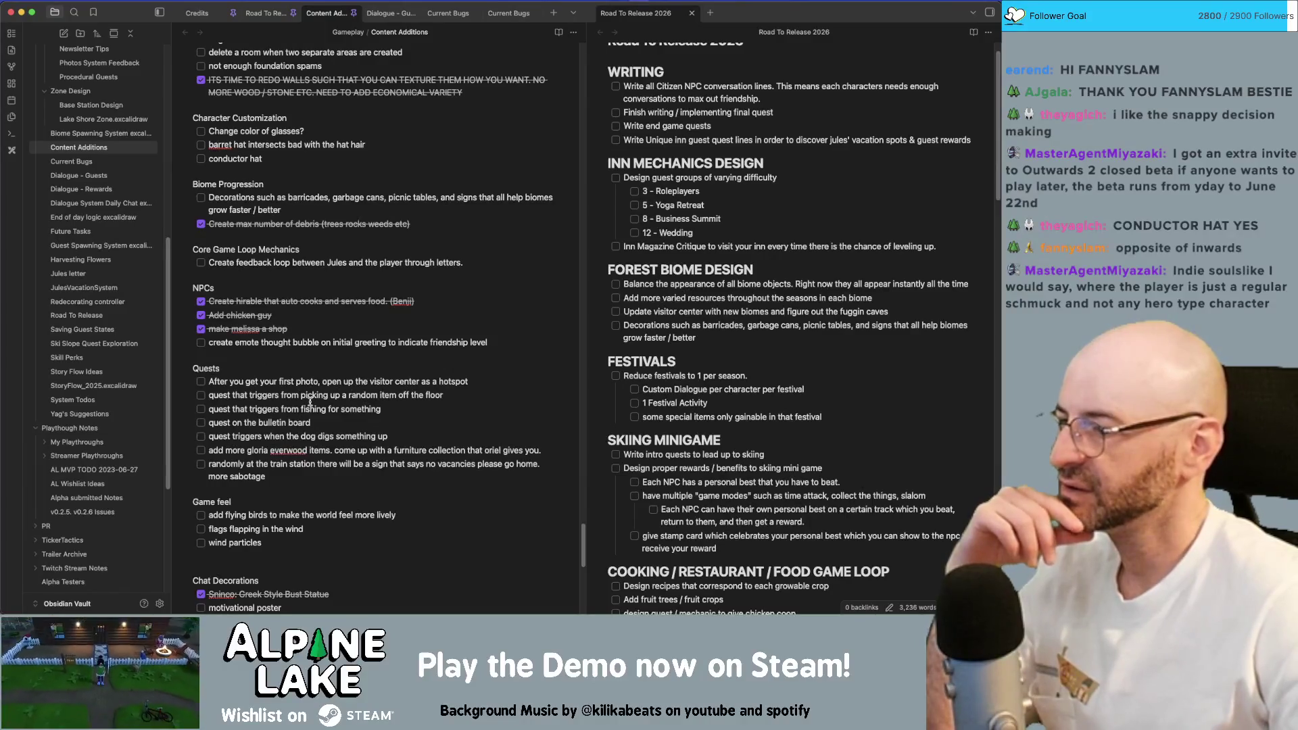
double_click(218, 423)
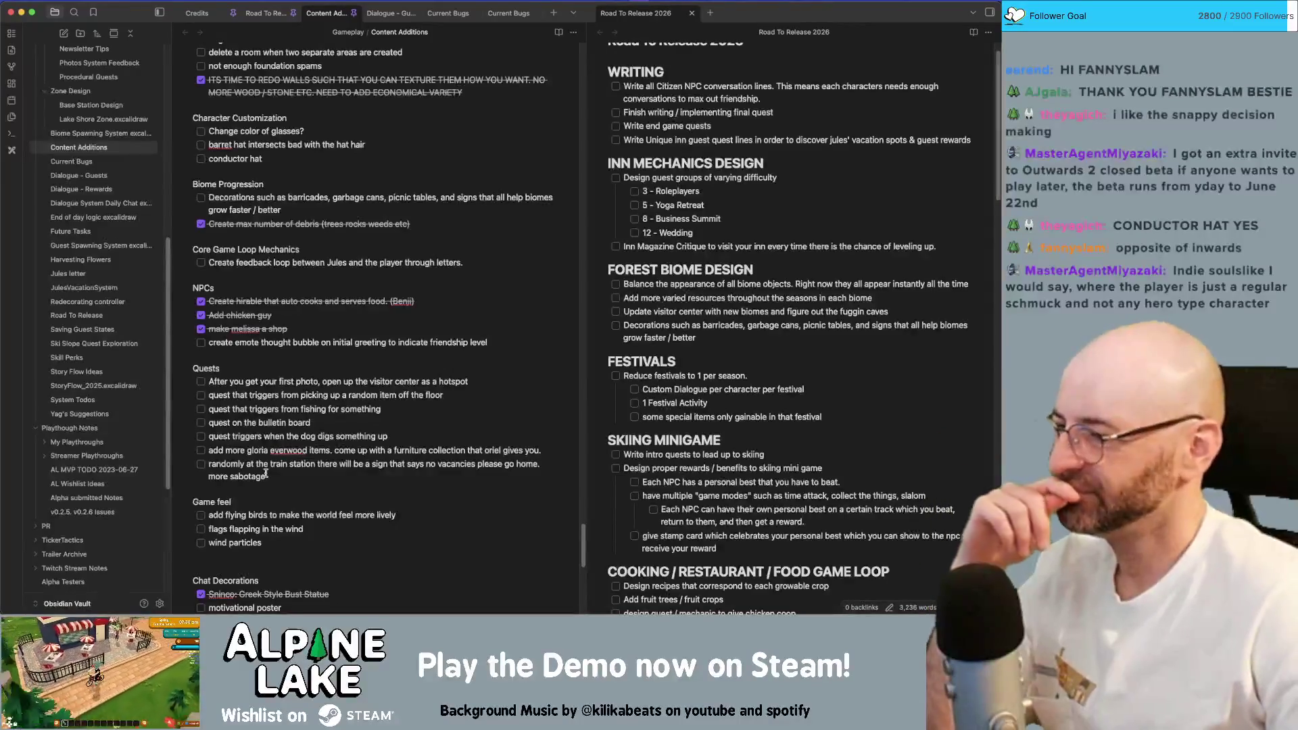
scroll(274, 471, "down", 2)
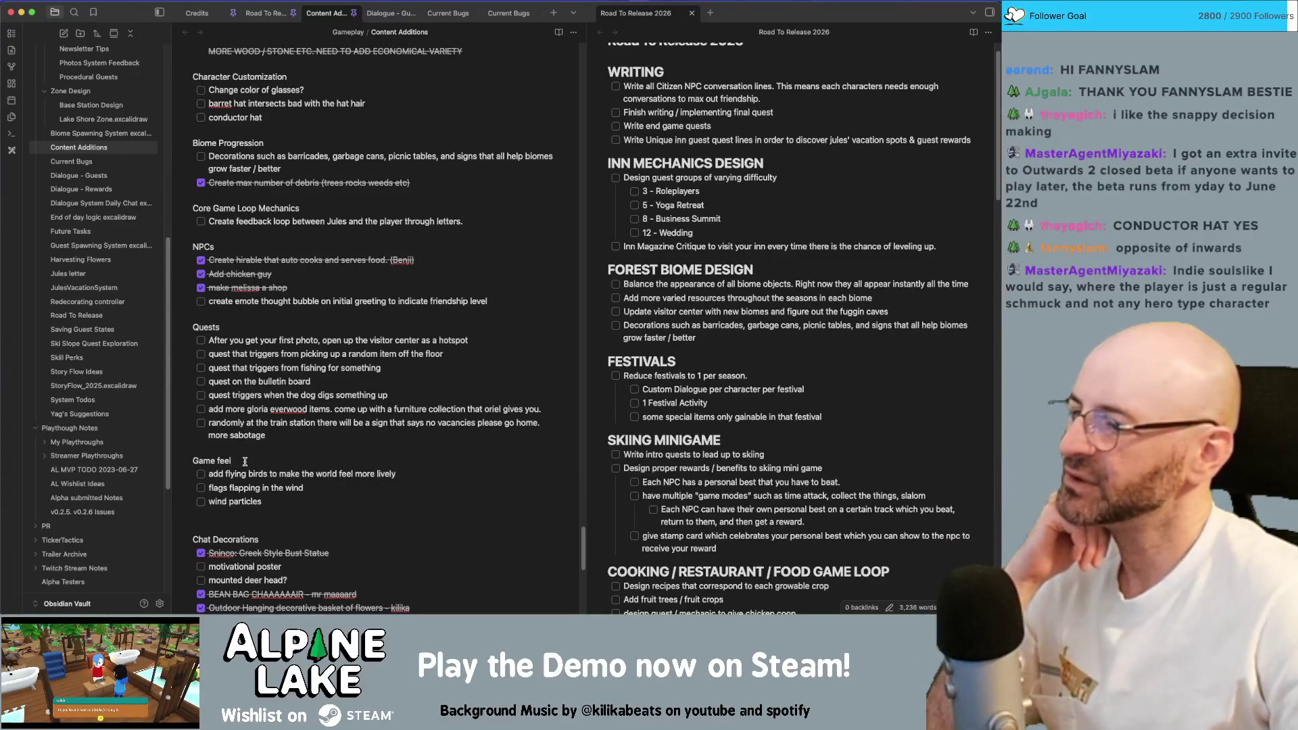
scroll(254, 476, "down", 1)
scroll(263, 491, "down", 1)
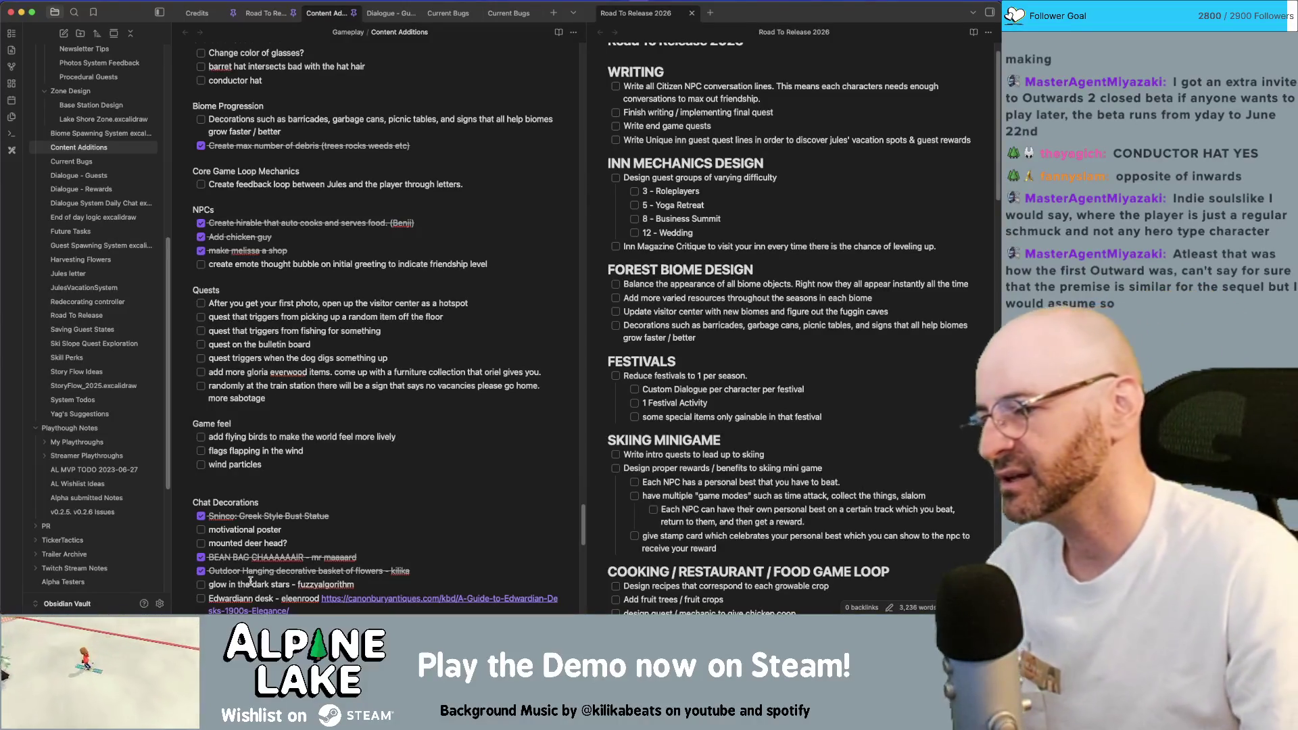
scroll(223, 570, "down", 2)
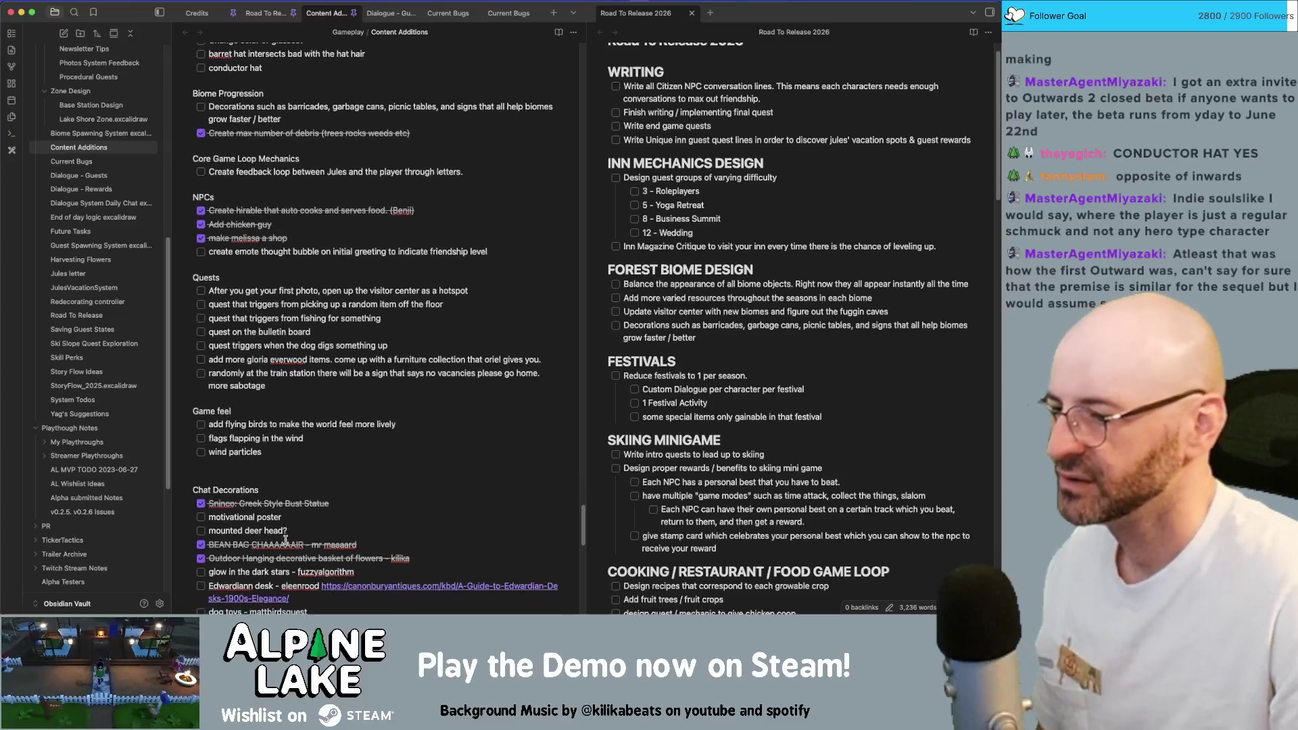
scroll(286, 538, "down", 1)
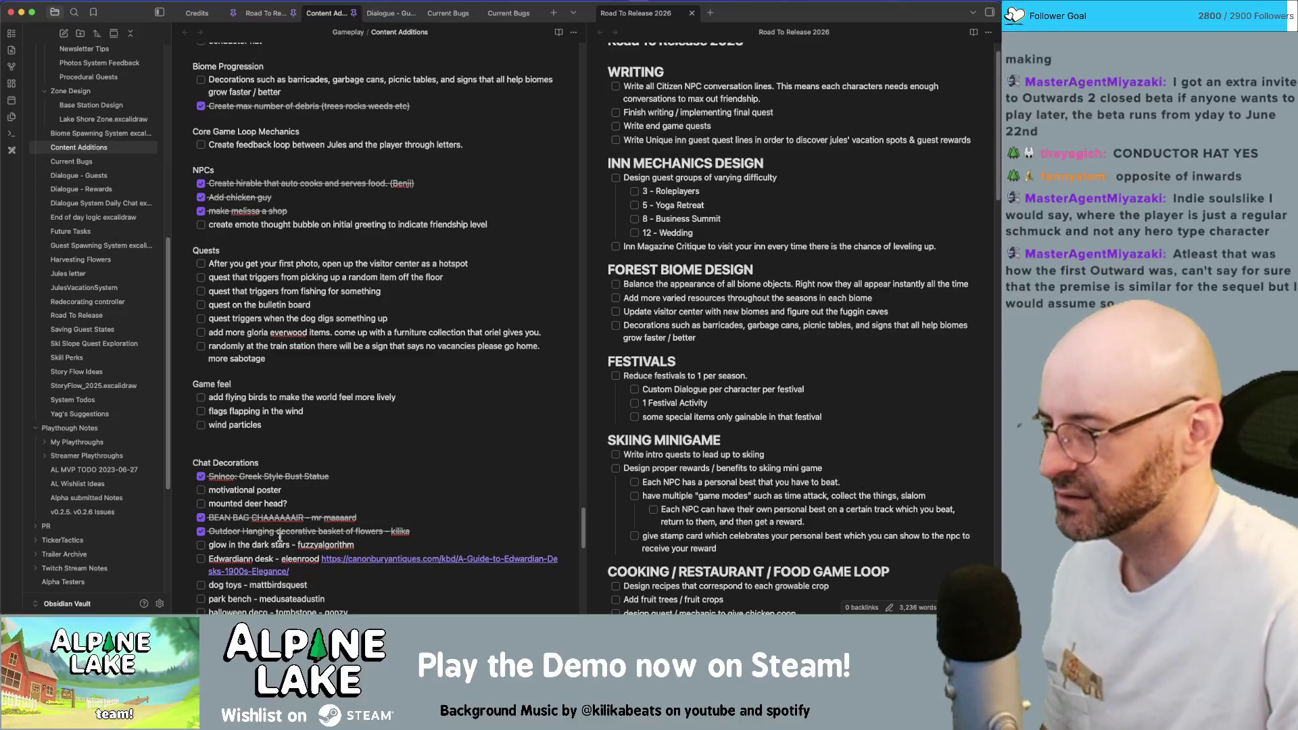
scroll(279, 538, "down", 2)
scroll(277, 529, "down", 2)
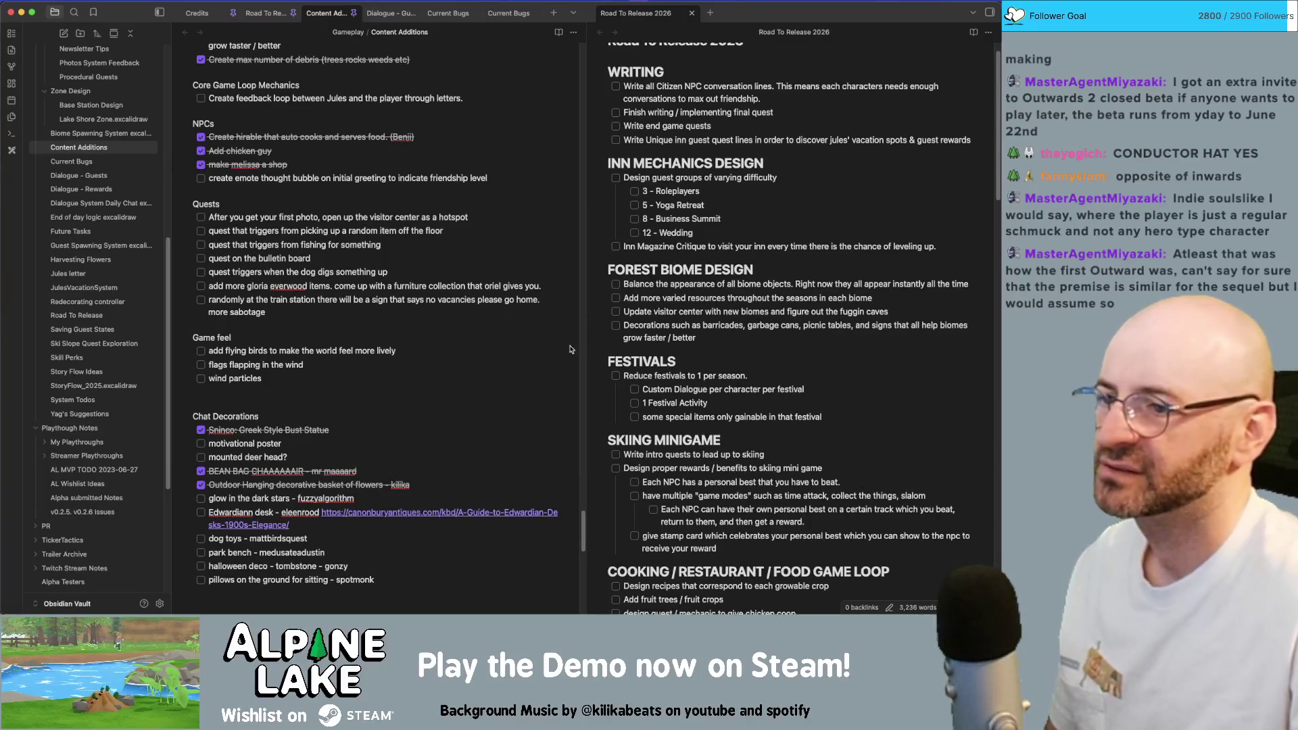
Drag the pane divider left to narrow the Content Additions note pane.
left_click_drag(583, 344, 555, 346)
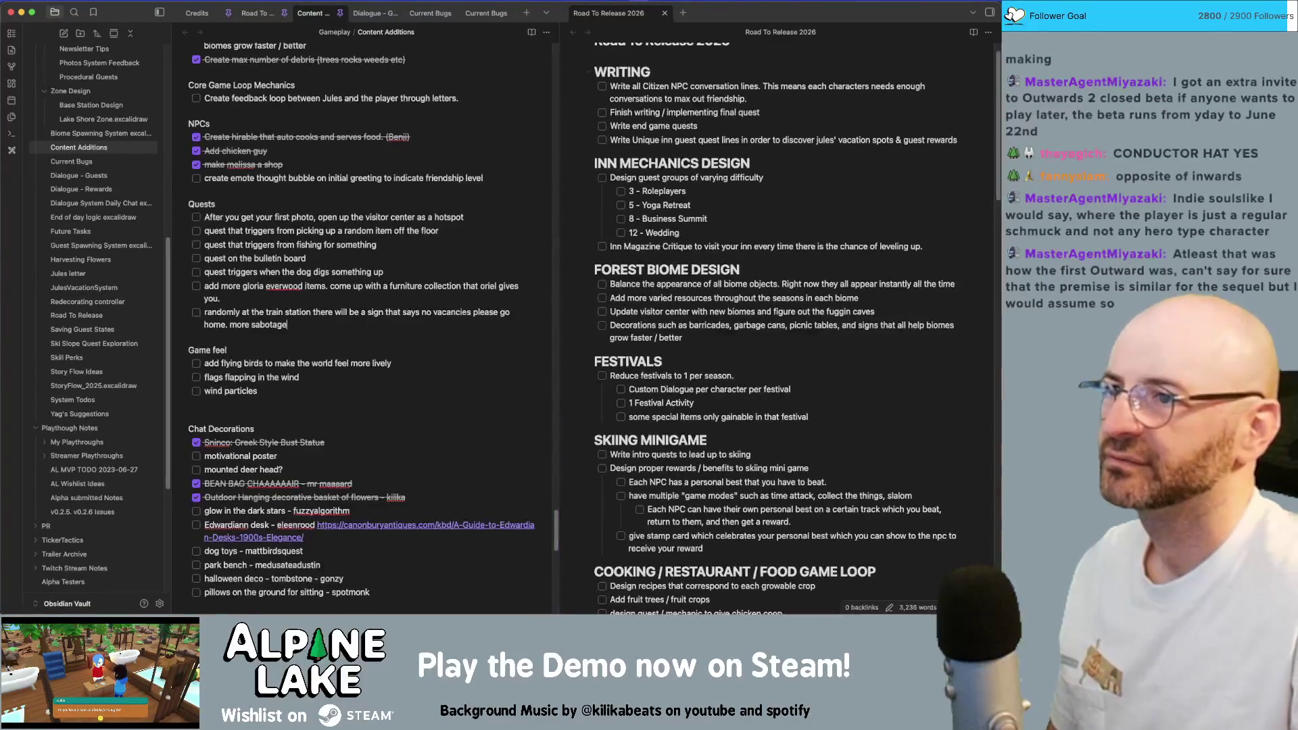
scroll(645, 67, "down", 5)
scroll(660, 112, "down", 5)
scroll(665, 142, "down", 5)
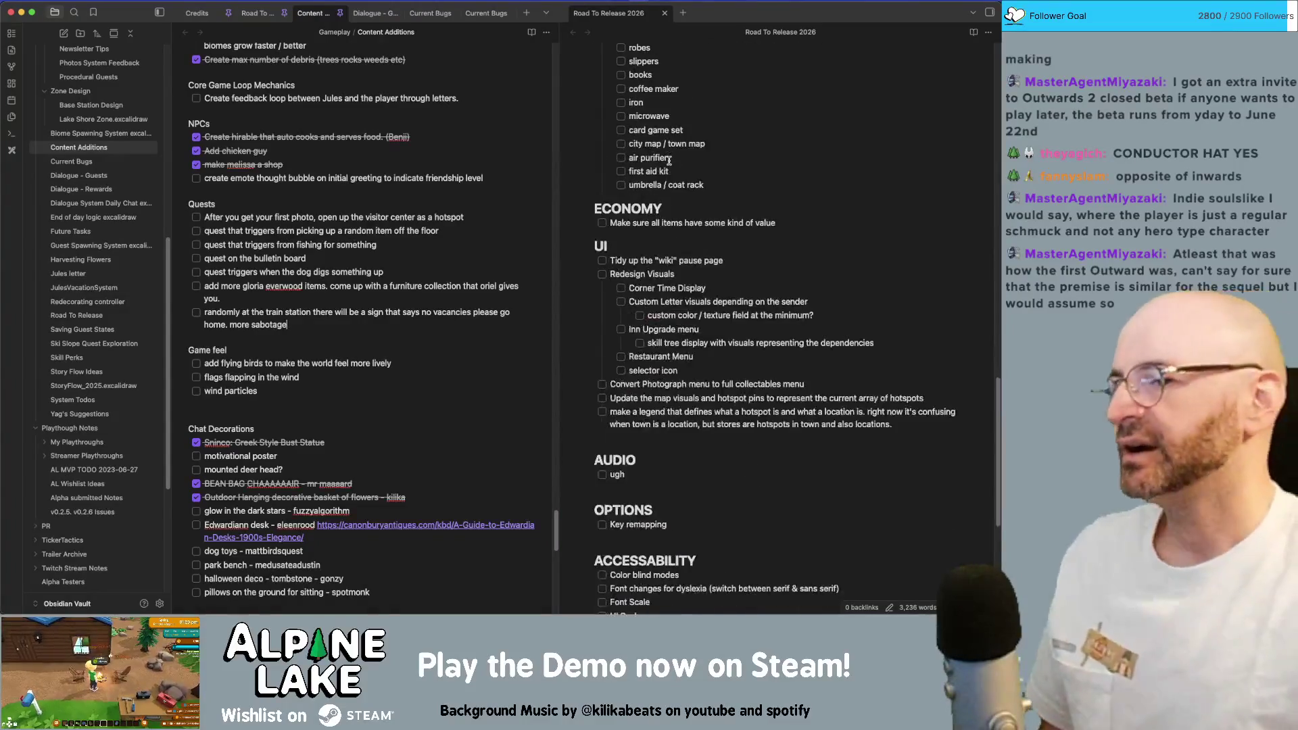
scroll(669, 163, "down", 5)
scroll(669, 162, "up", 10)
scroll(666, 145, "up", 10)
Move the 2026 roadmap into the main tab group, retitle the older note 'Road To Release 2025', then show the 2026 note.
left_click_drag(609, 12, 294, 14)
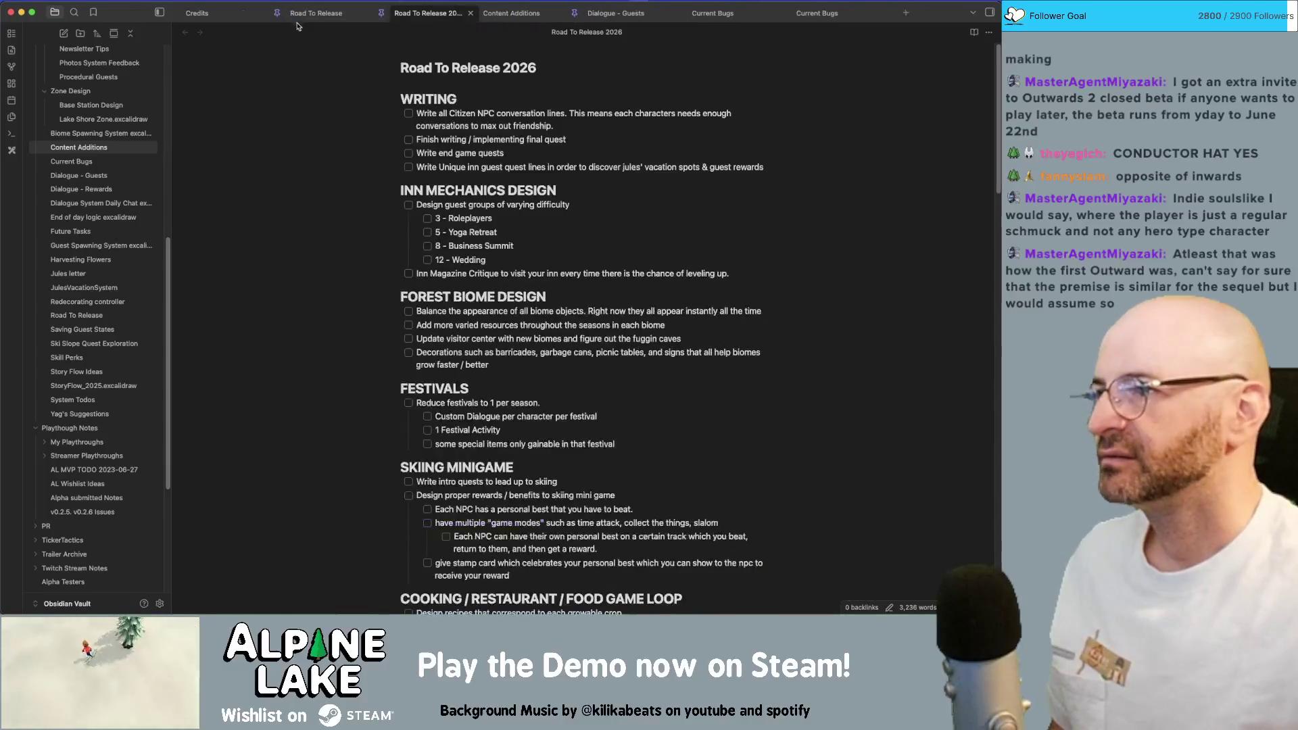
double_click(342, 12)
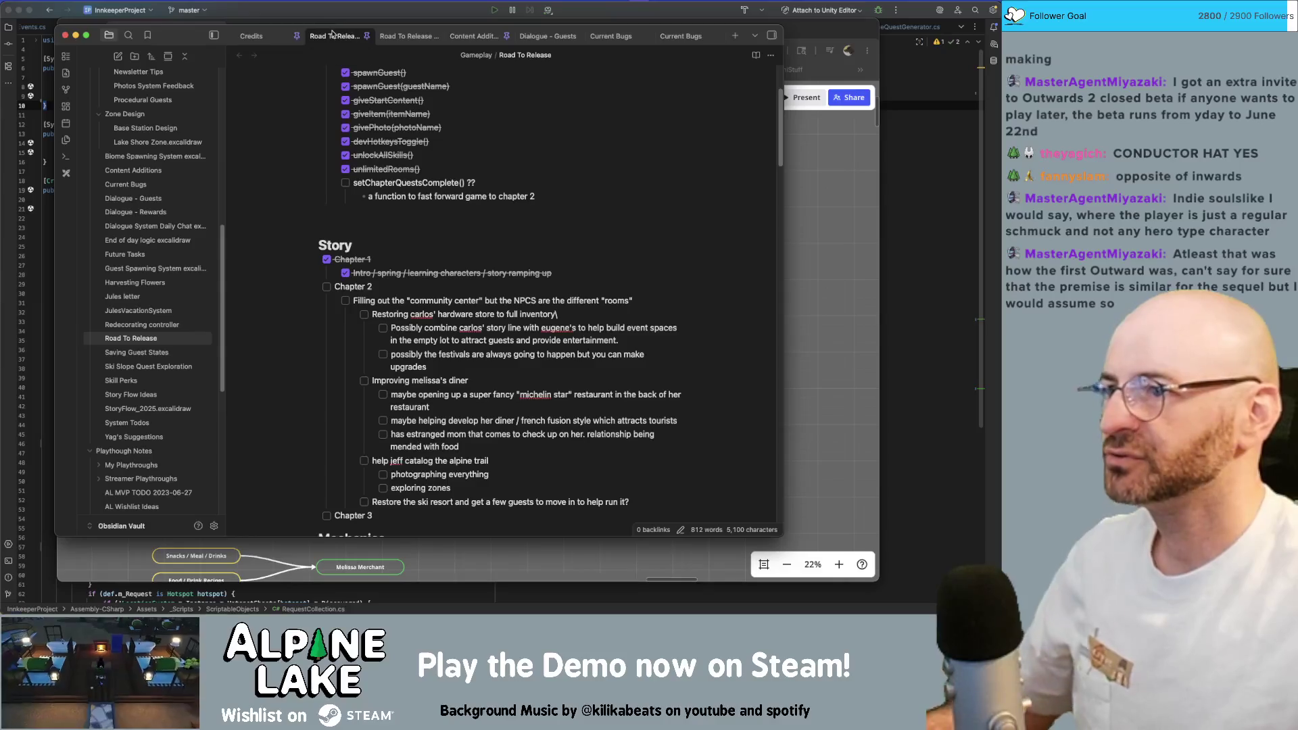
double_click(332, 35)
scroll(511, 83, "up", 3)
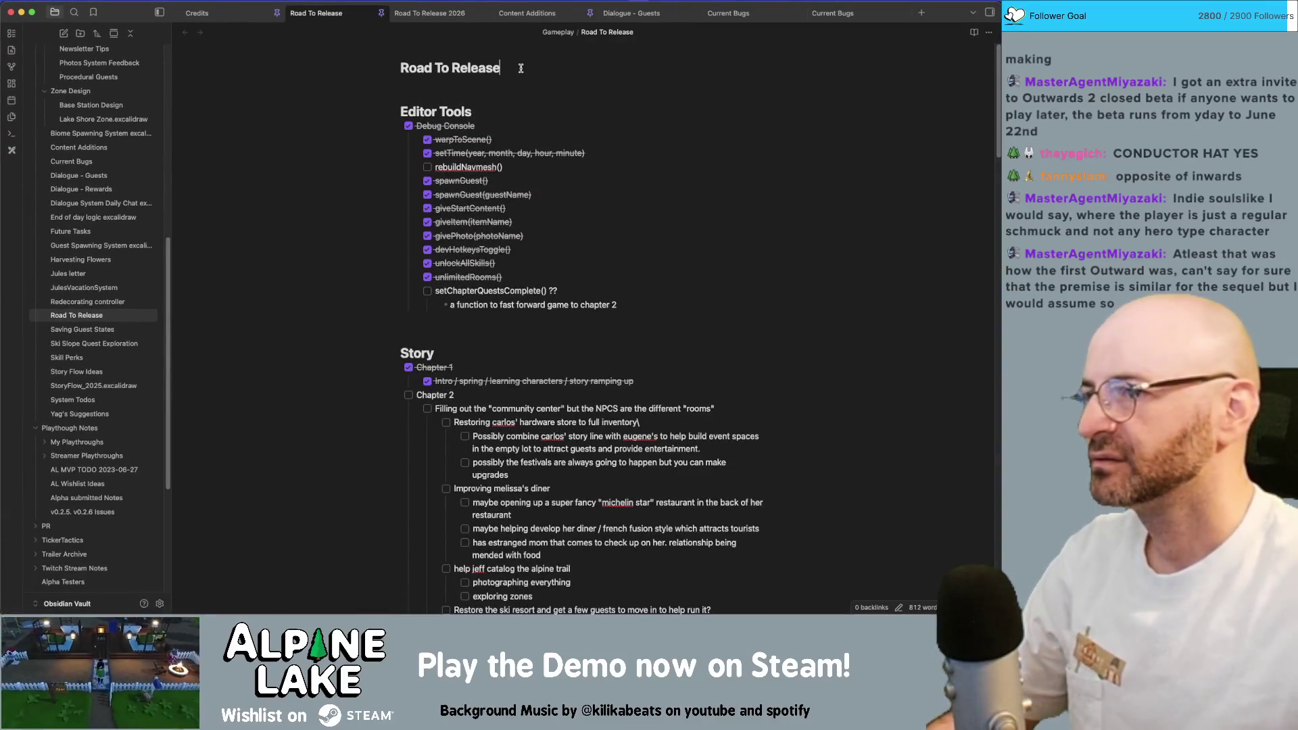
type(" 2025")
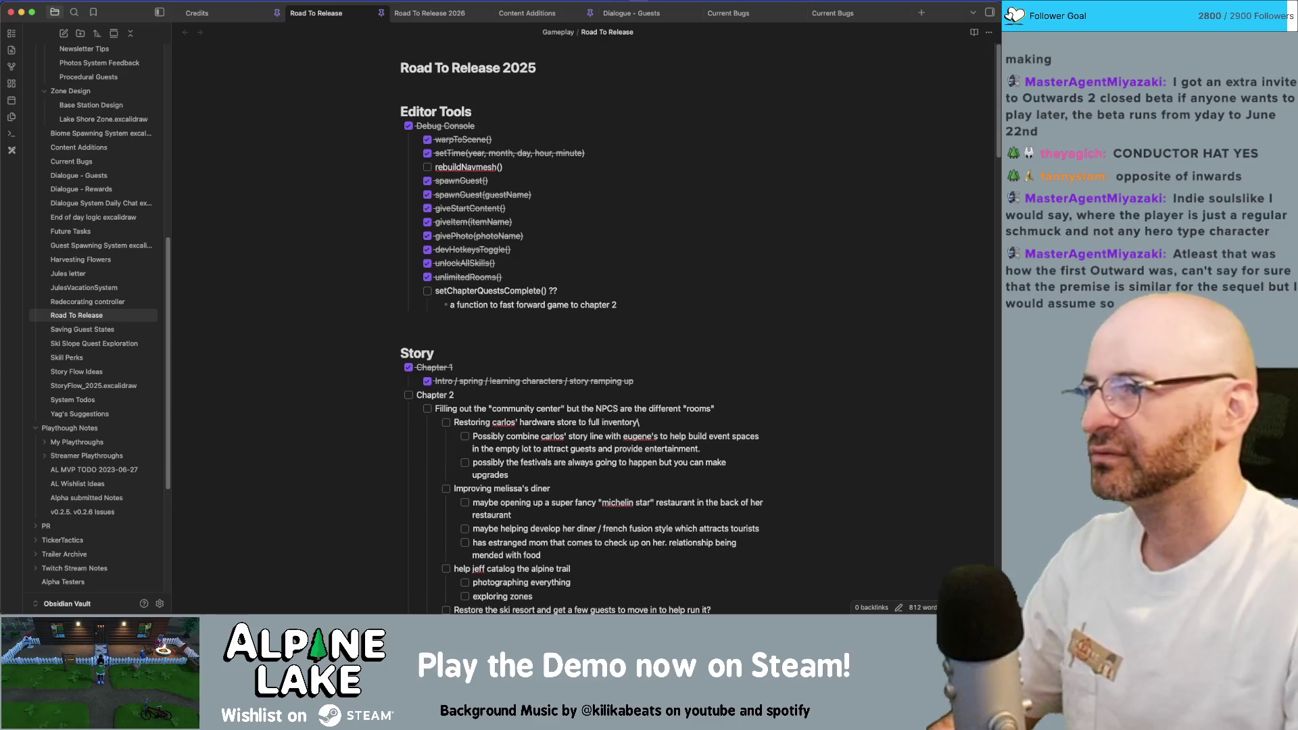
key("Return")
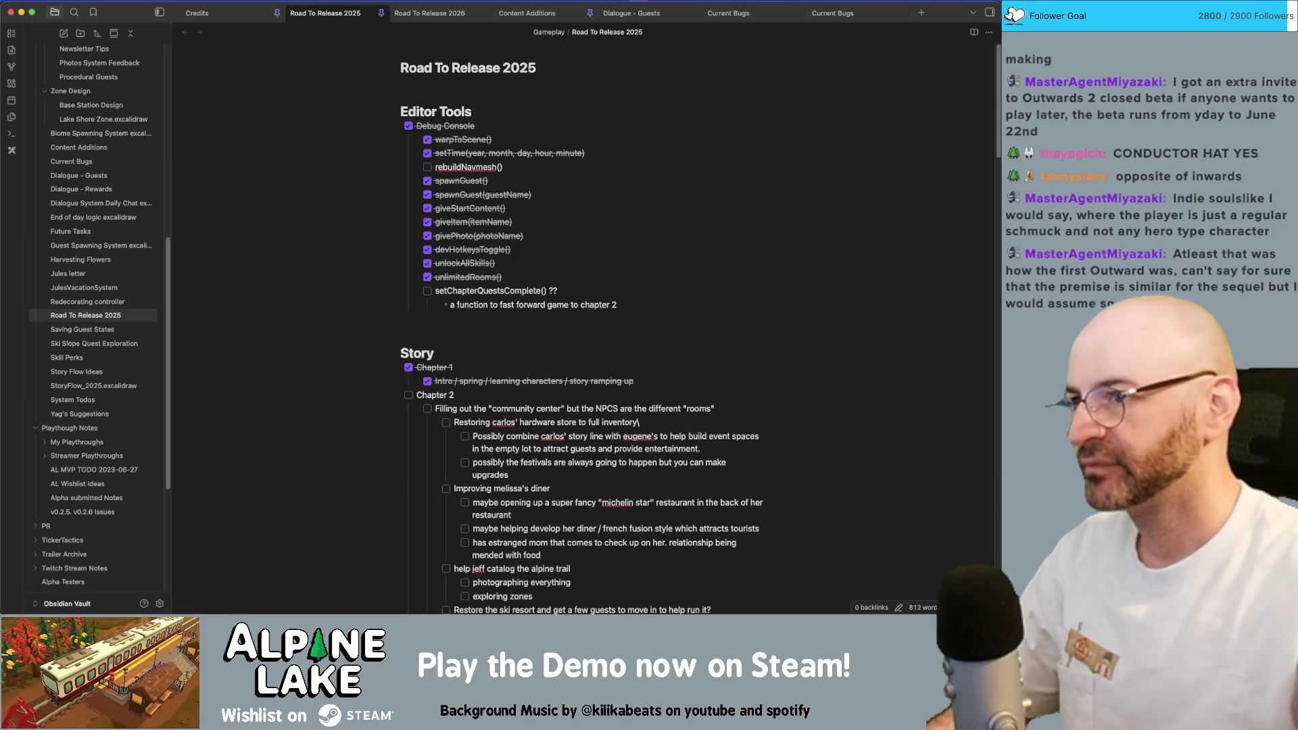
left_click(429, 12)
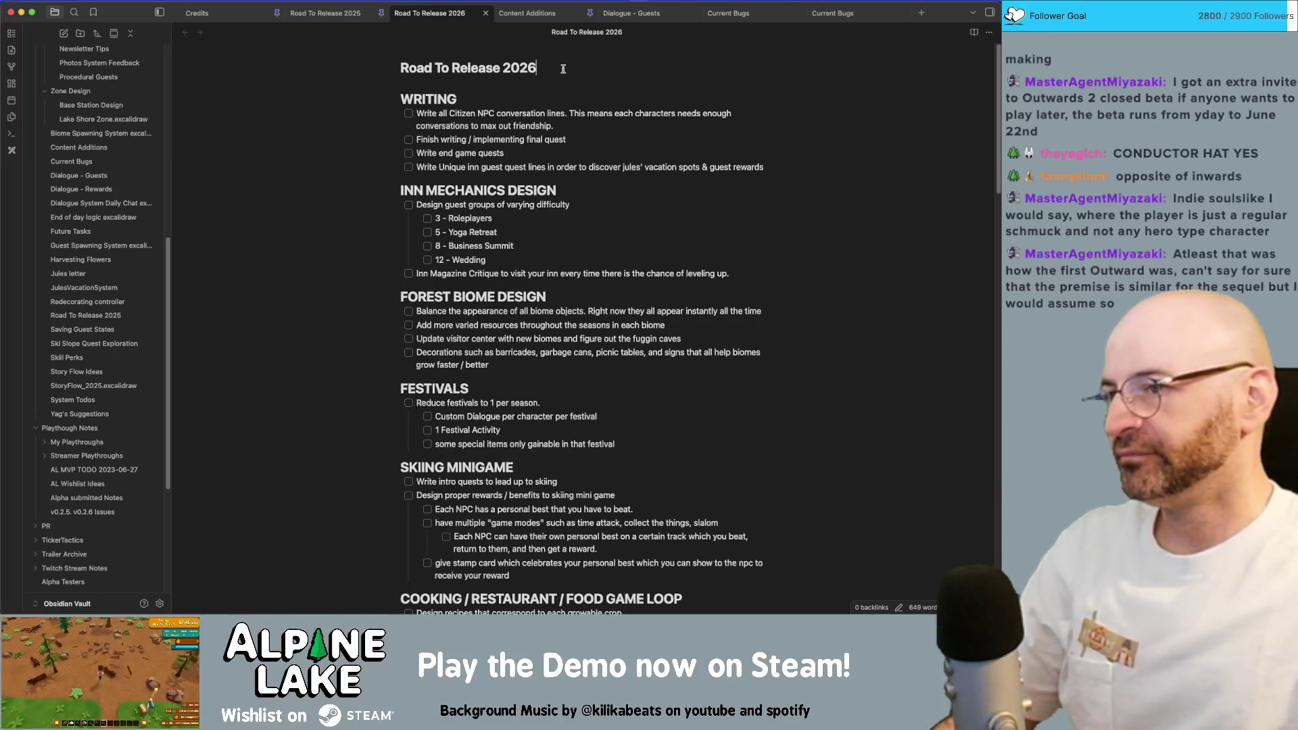
mouse_move(434, 99)
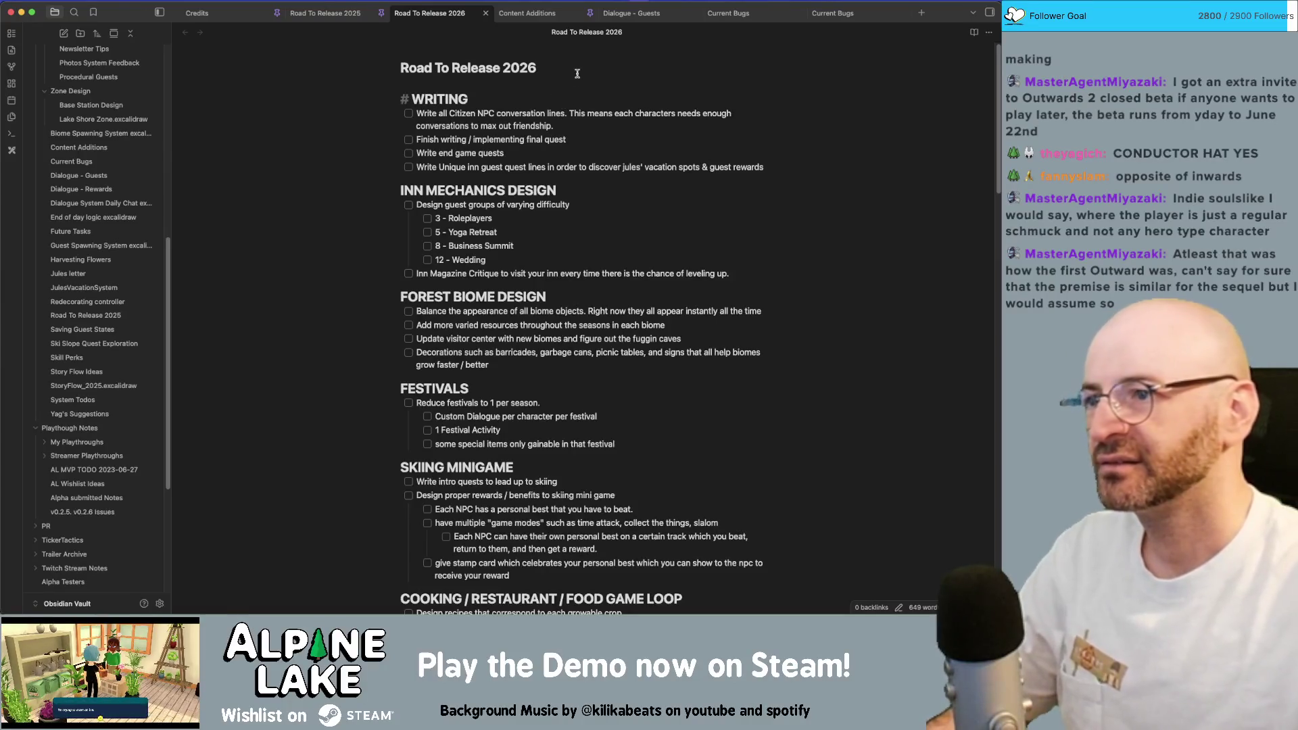
left_click(579, 71)
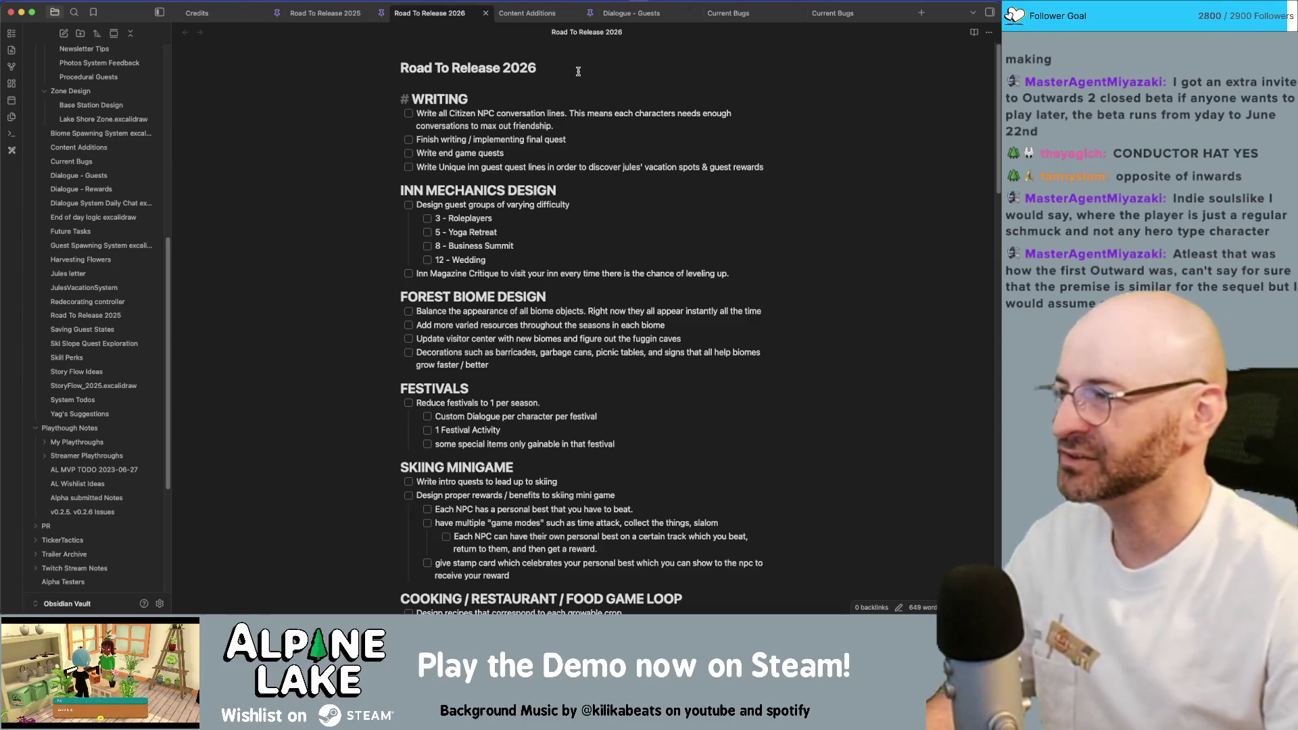
mouse_move(543, 98)
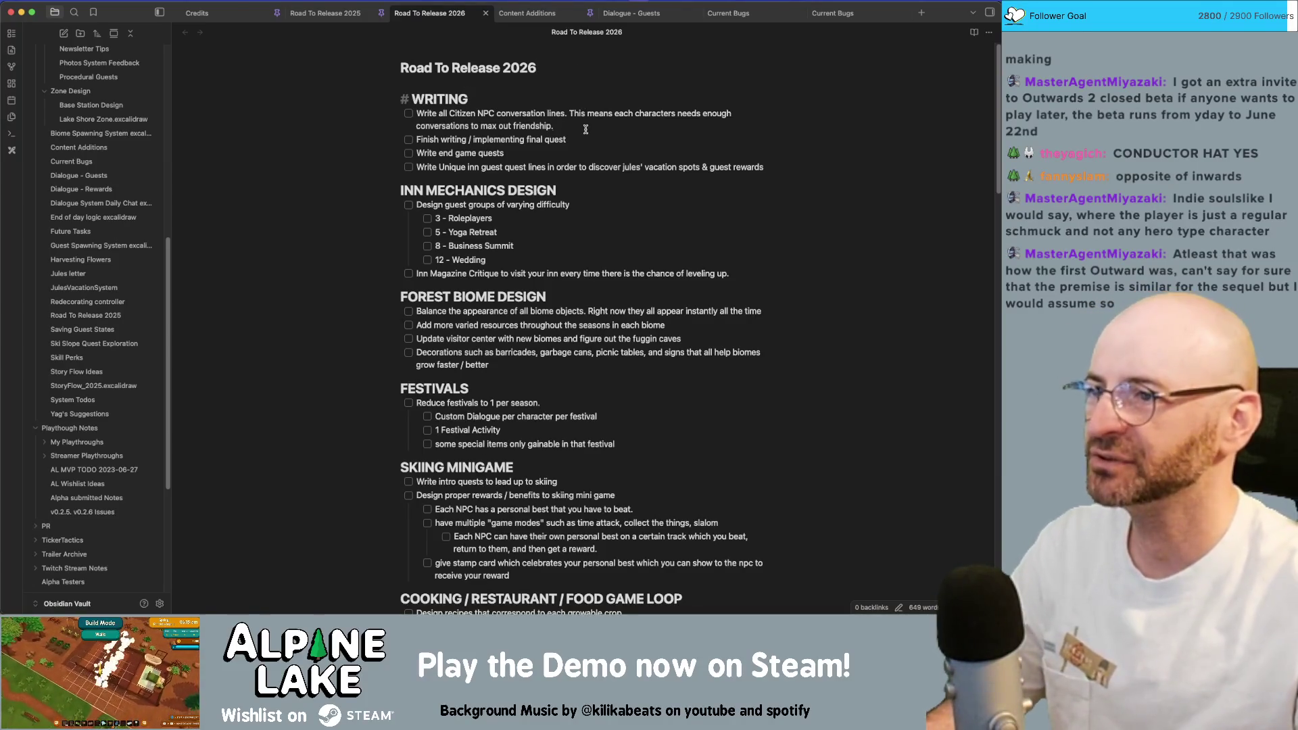
left_click(588, 129)
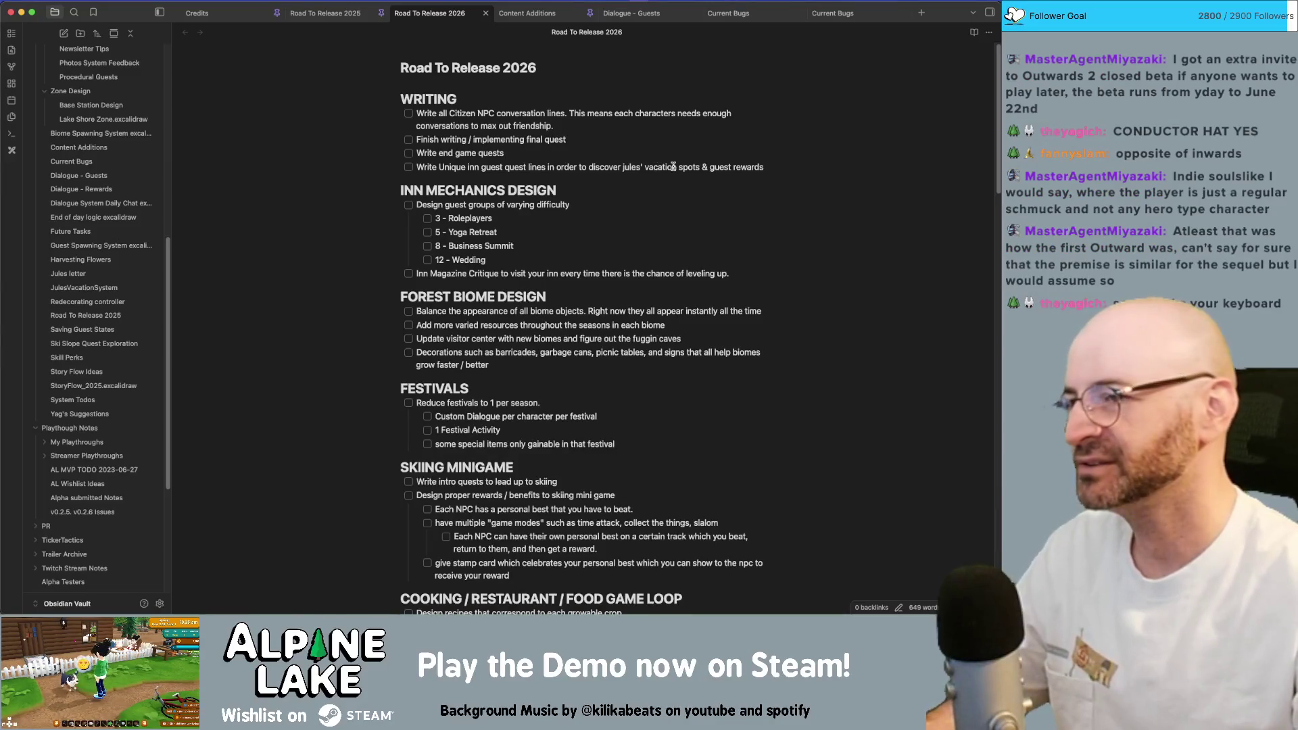
left_click(741, 153)
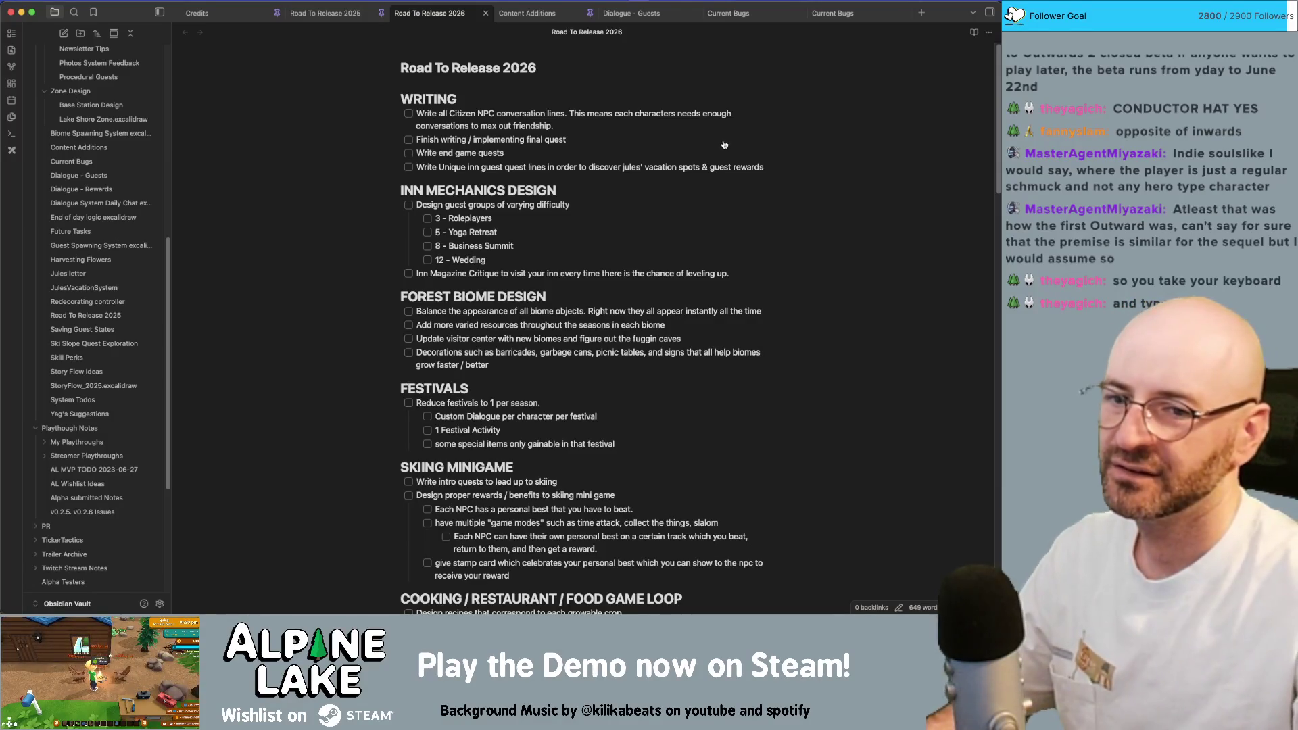
key("super+Tab")
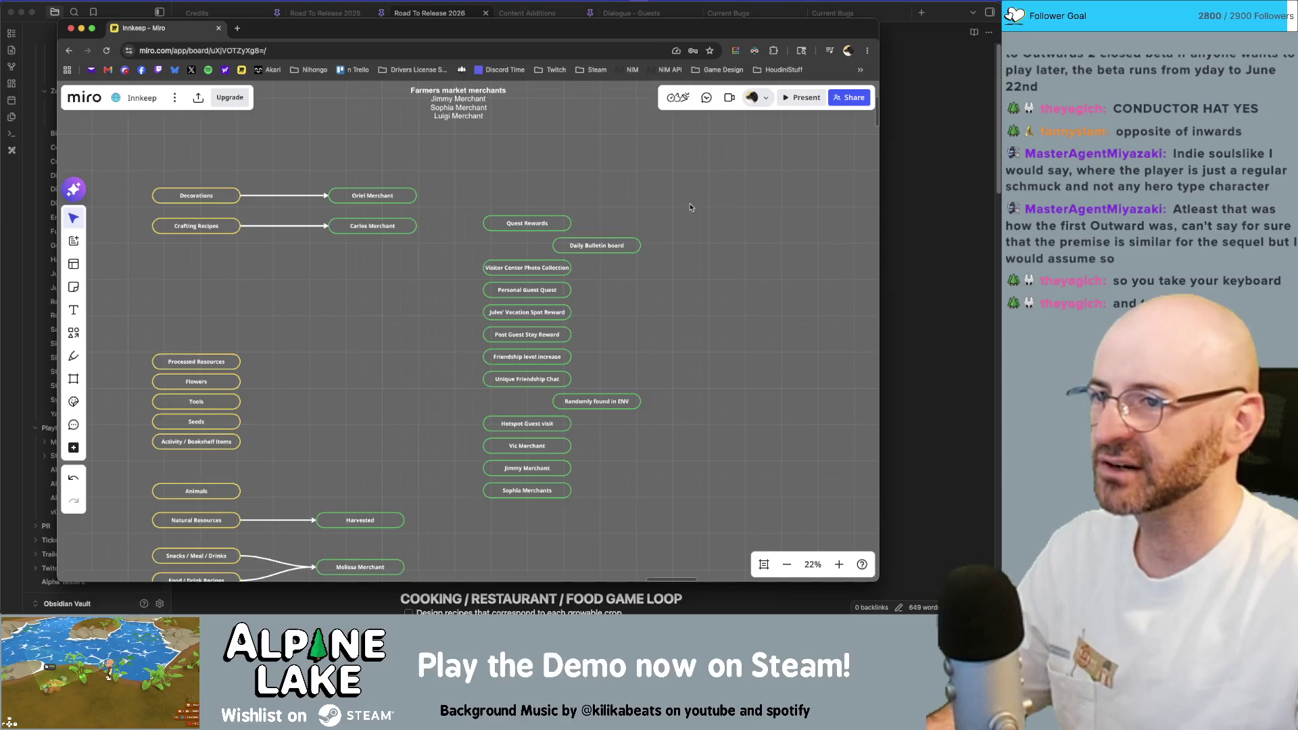
scroll(690, 207, "down", 5)
scroll(623, 410, "down", 3)
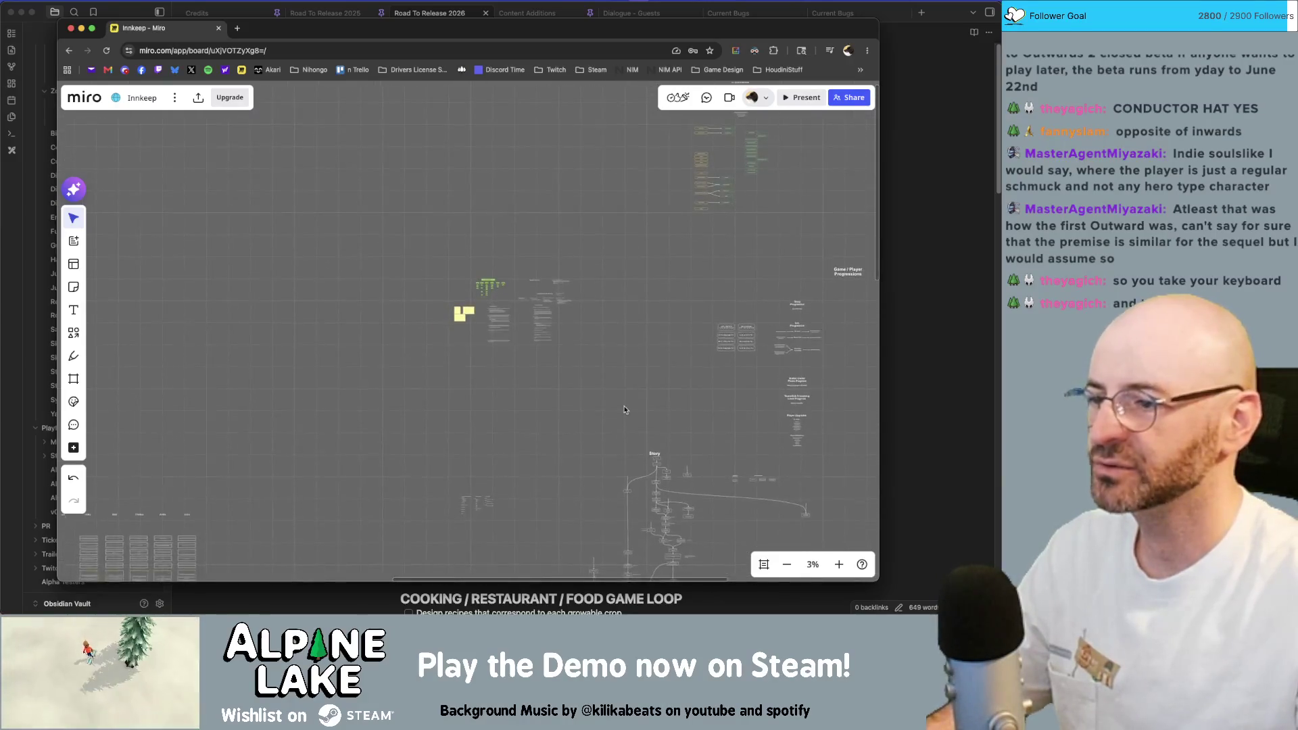
scroll(624, 409, "down", 5)
scroll(508, 395, "left", 3)
scroll(322, 376, "up", 1)
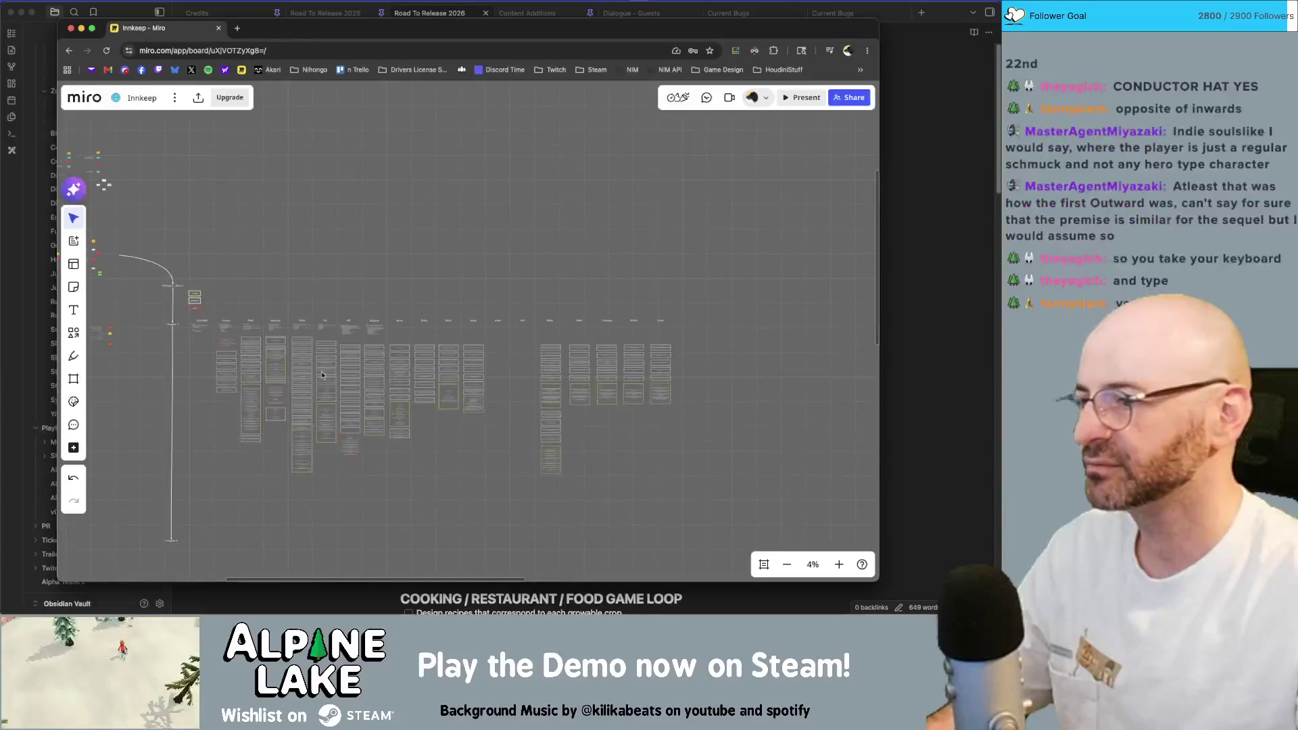
scroll(266, 347, "up", 1)
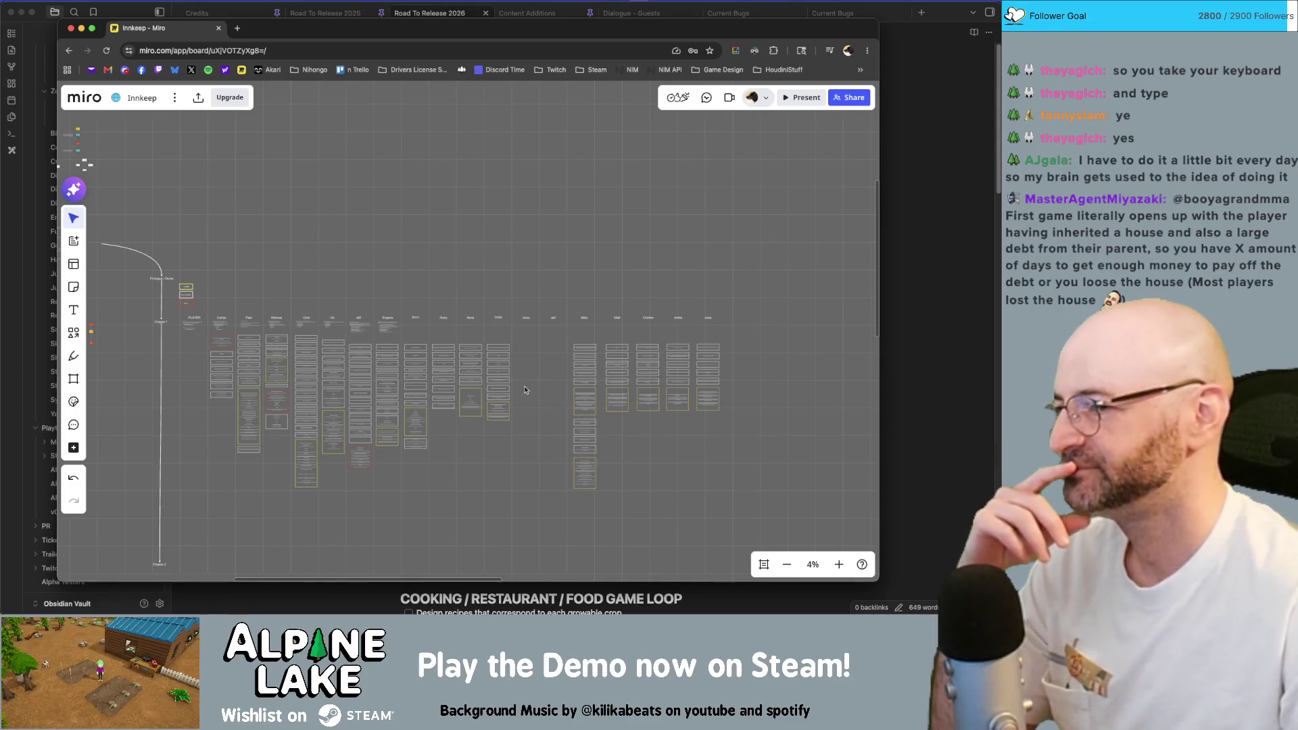
scroll(184, 374, "up", 5)
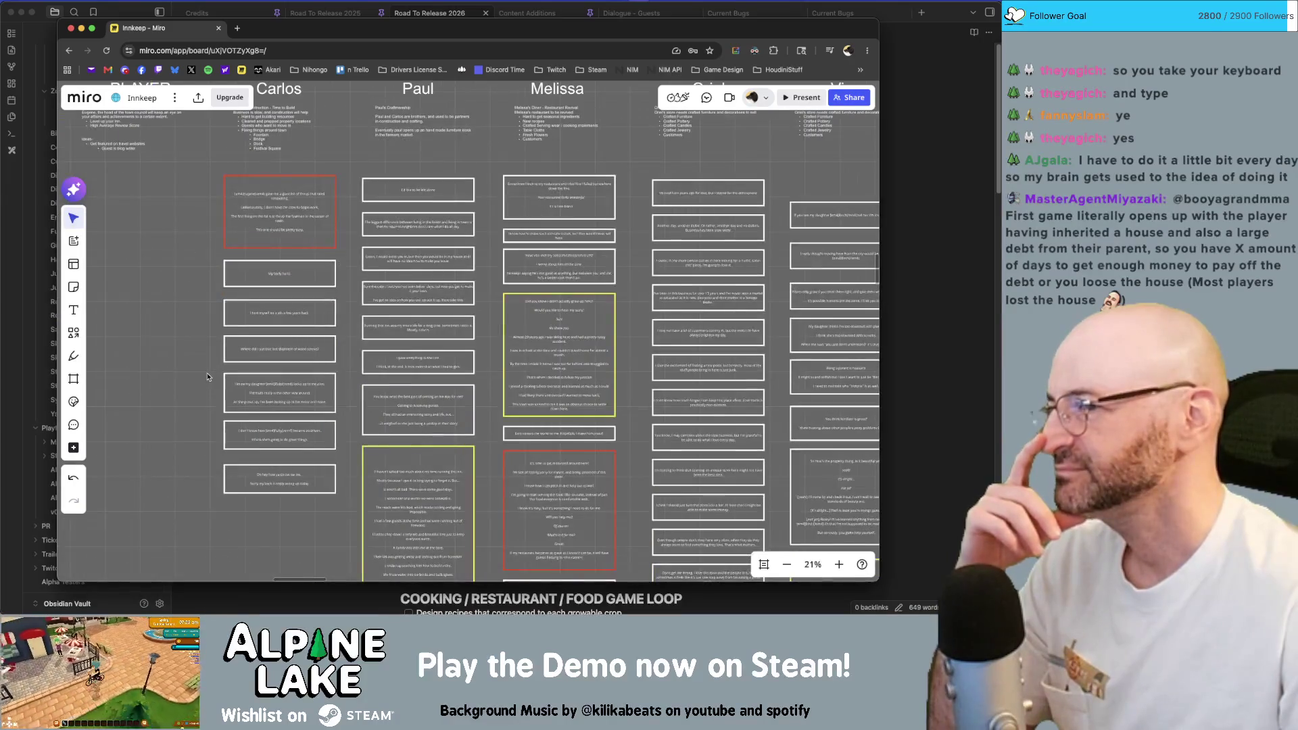
scroll(185, 374, "down", 2)
scroll(223, 381, "down", 2)
scroll(278, 390, "down", 2)
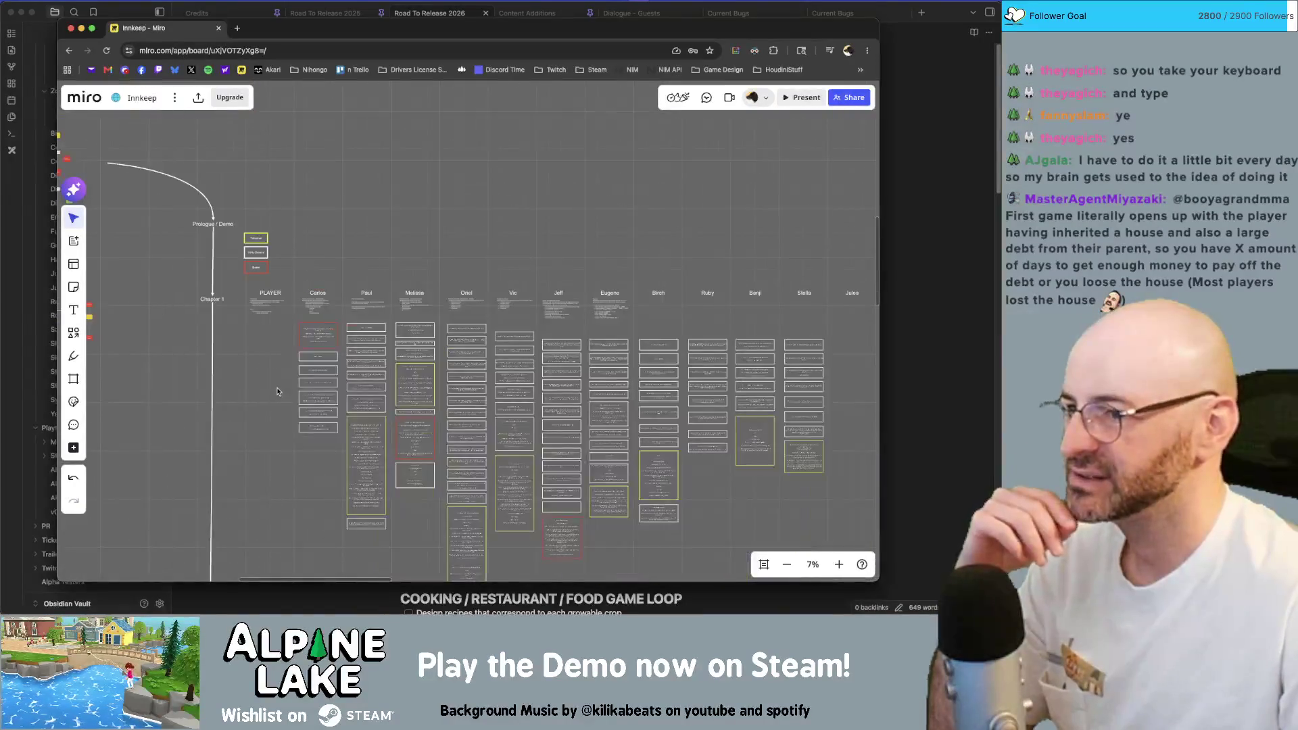
scroll(282, 371, "up", 3)
scroll(282, 369, "up", 3)
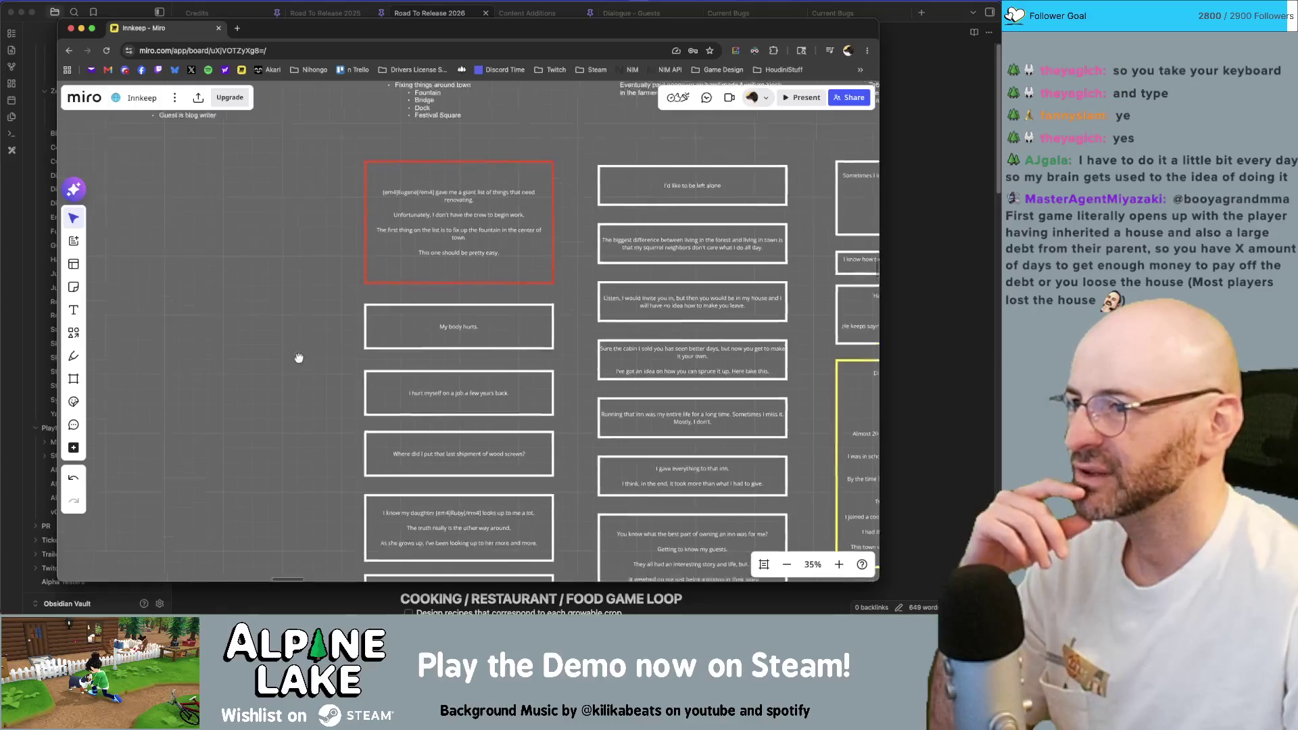
scroll(295, 358, "up", 2)
scroll(289, 380, "up", 1)
scroll(269, 425, "up", 1)
scroll(268, 426, "down", 2)
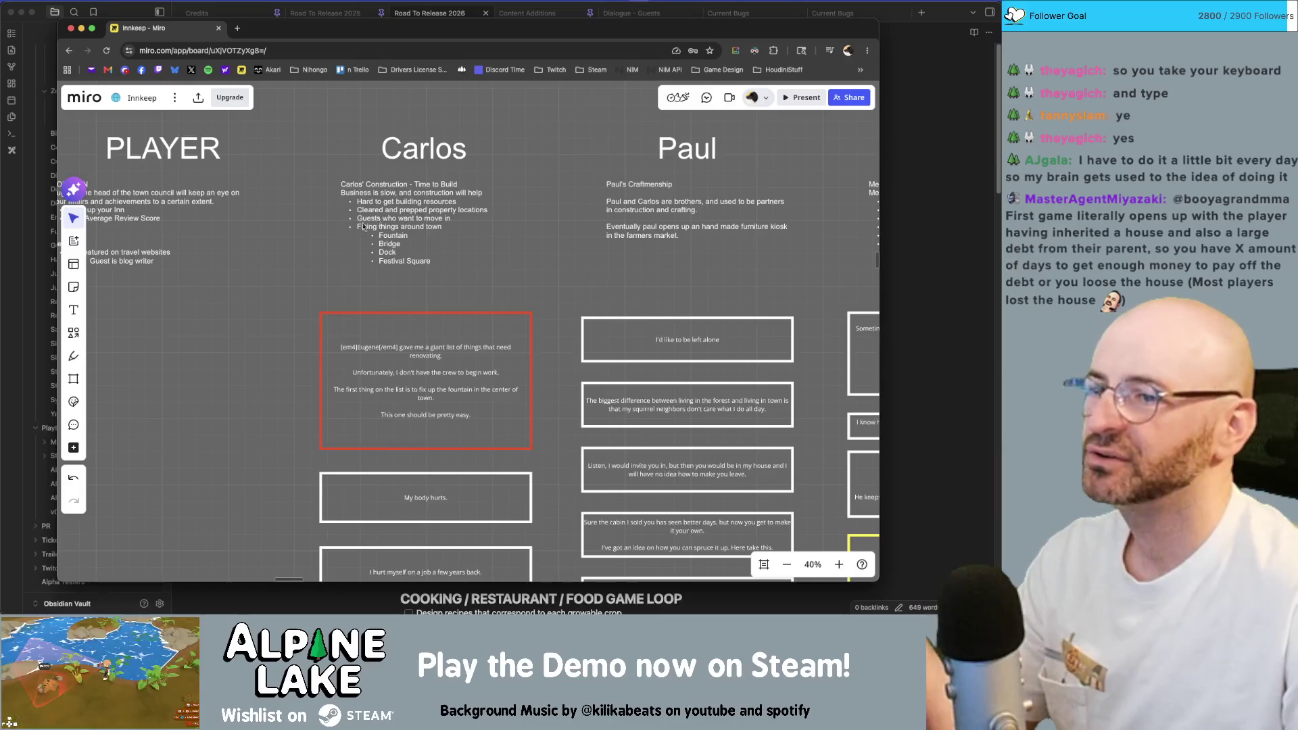
scroll(269, 319, "down", 3)
scroll(206, 327, "down", 3)
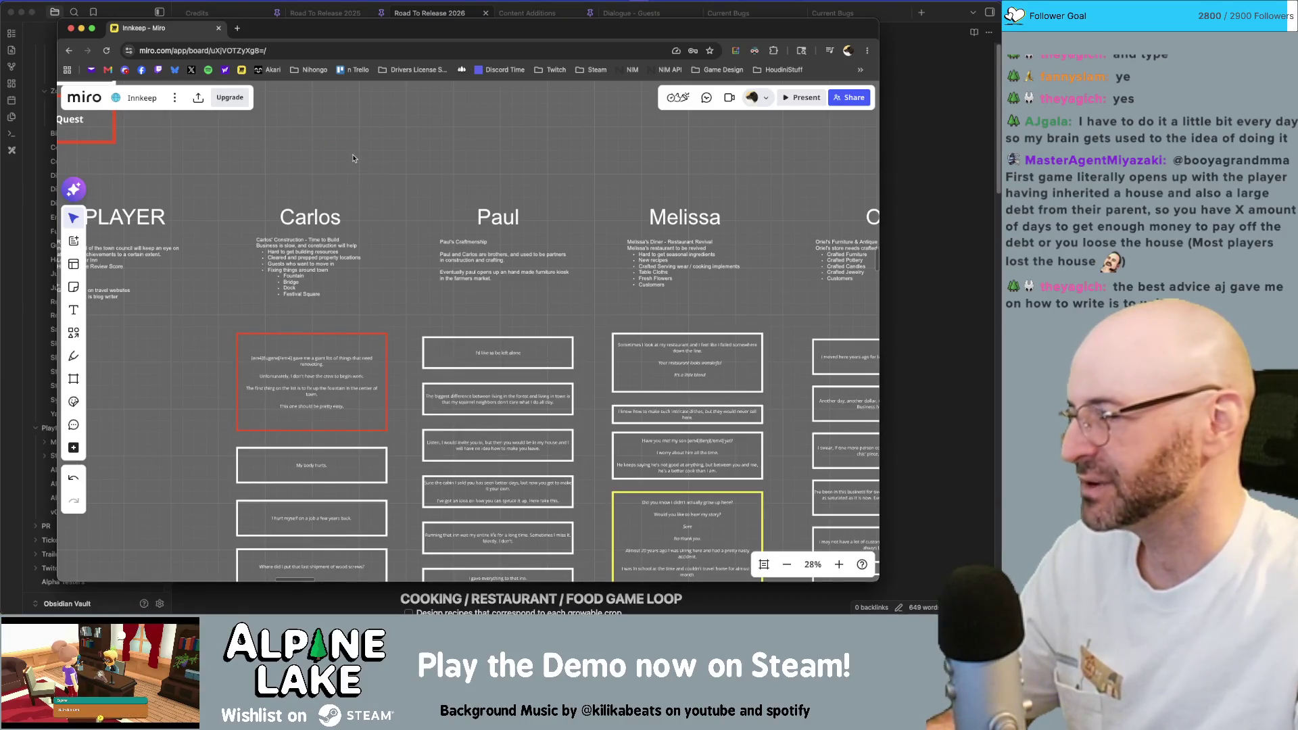
scroll(376, 234, "up", 3)
scroll(394, 311, "up", 2)
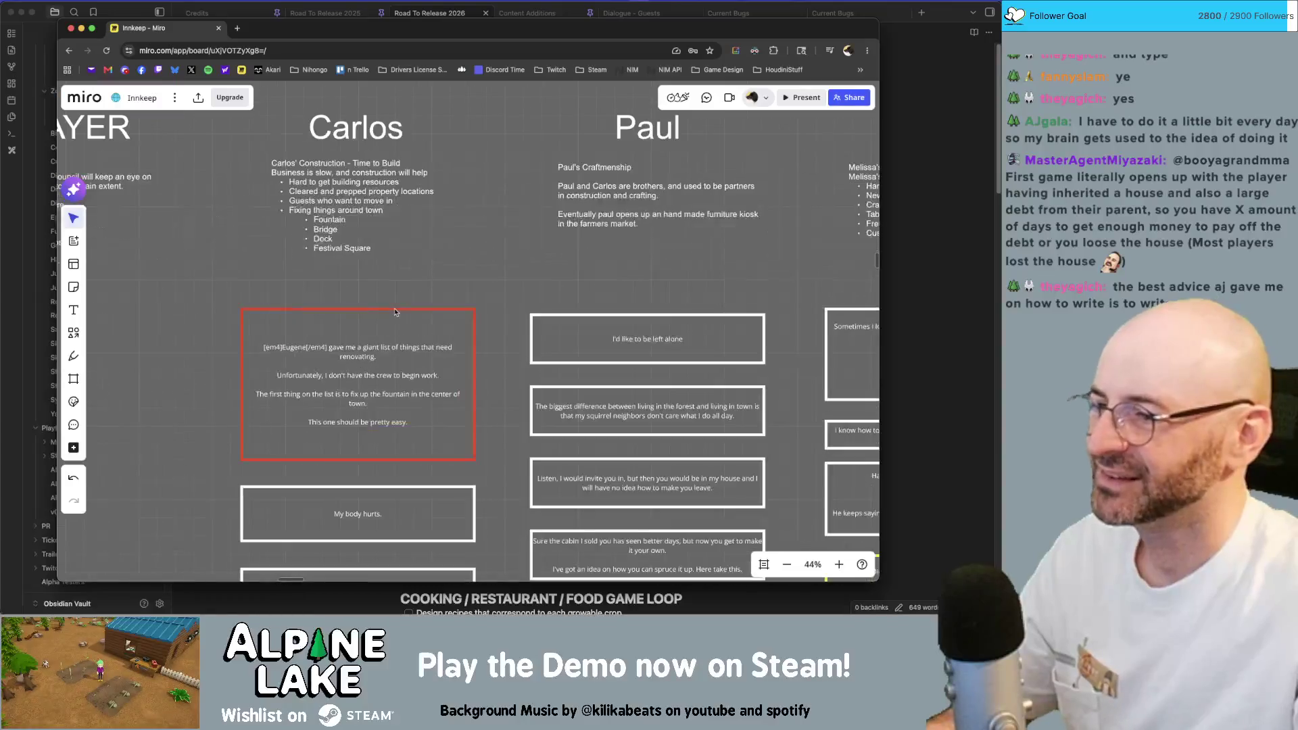
scroll(403, 274, "left", 2)
scroll(403, 274, "down", 1)
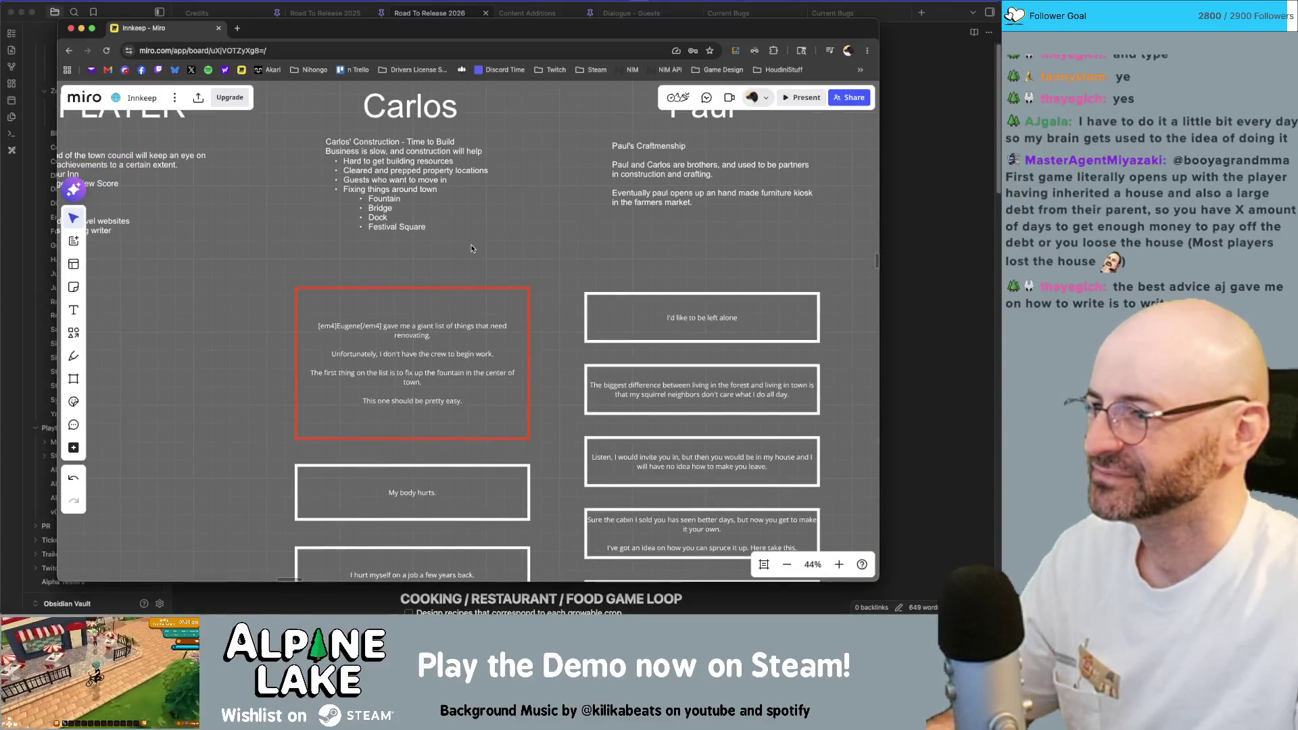
scroll(471, 266, "left", 1)
scroll(490, 264, "left", 1)
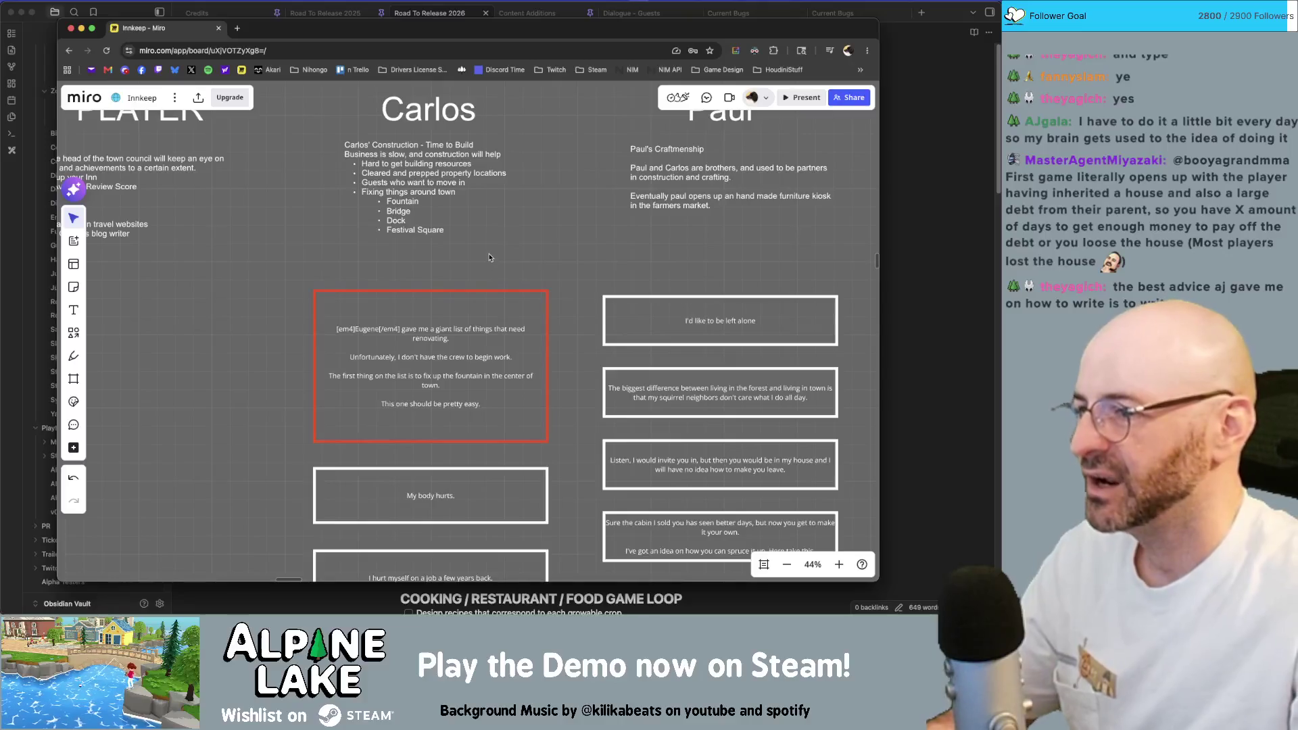
Bring the red renovation card at the top of Carlos's column into view and select it.
mouse_move(548, 278)
left_mouse_down()
mouse_move(544, 221)
mouse_move(550, 303)
left_mouse_up()
scroll(550, 302, "down", 2)
scroll(521, 294, "up", 1)
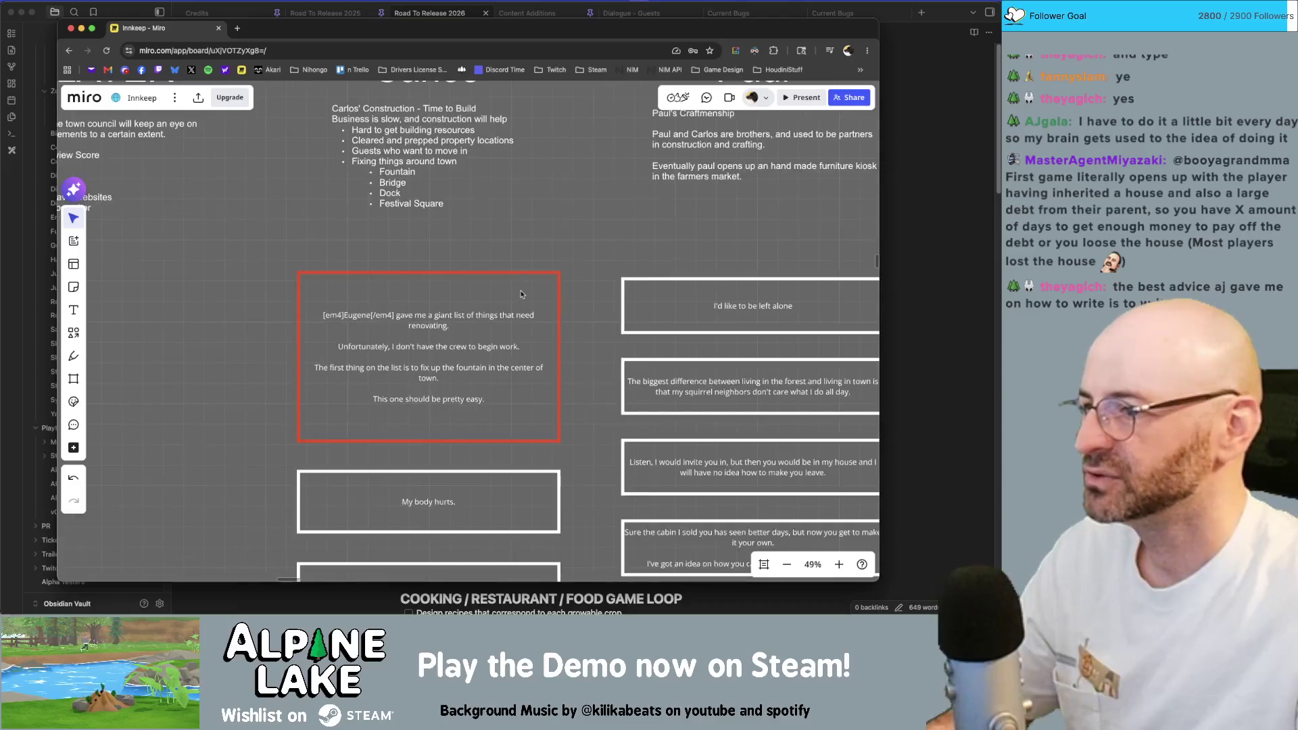
scroll(565, 270, "up", 2)
scroll(586, 310, "down", 2)
scroll(586, 309, "down", 1)
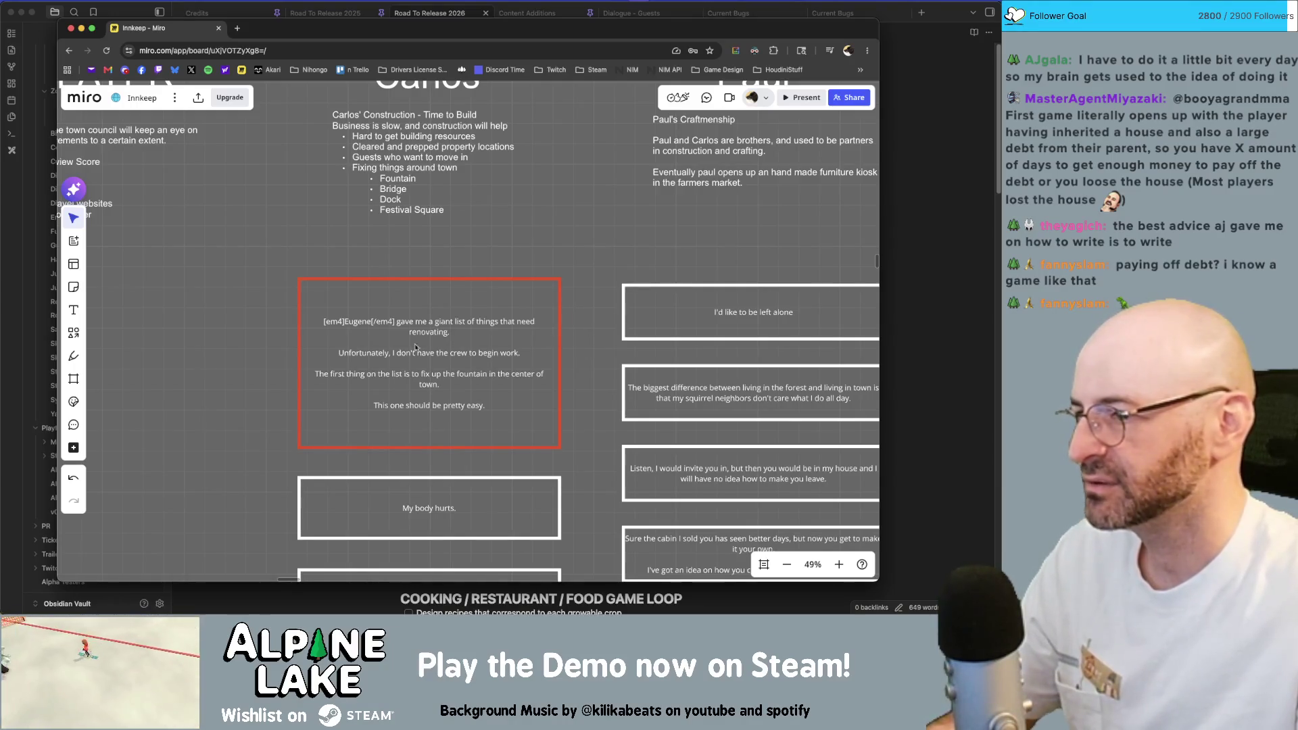
left_click(555, 305)
left_click(599, 300)
scroll(596, 294, "down", 5)
scroll(593, 275, "down", 3)
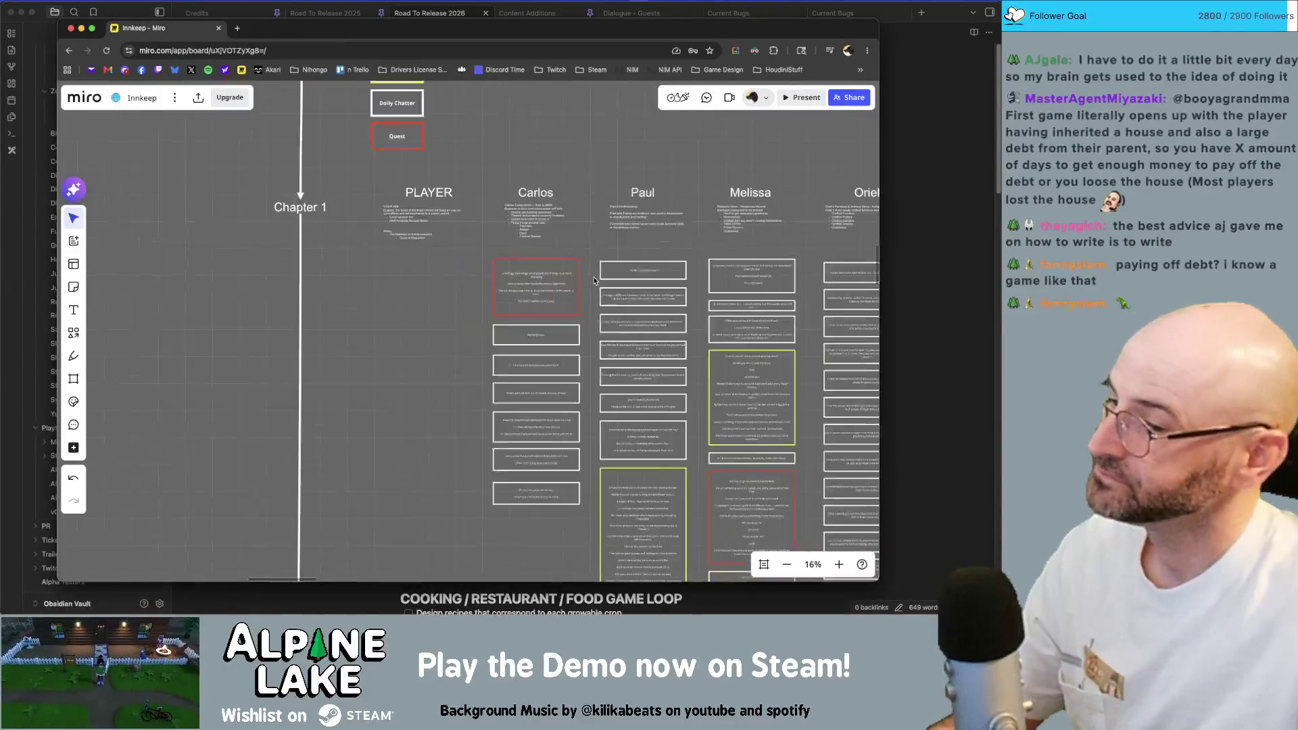
scroll(592, 276, "down", 3)
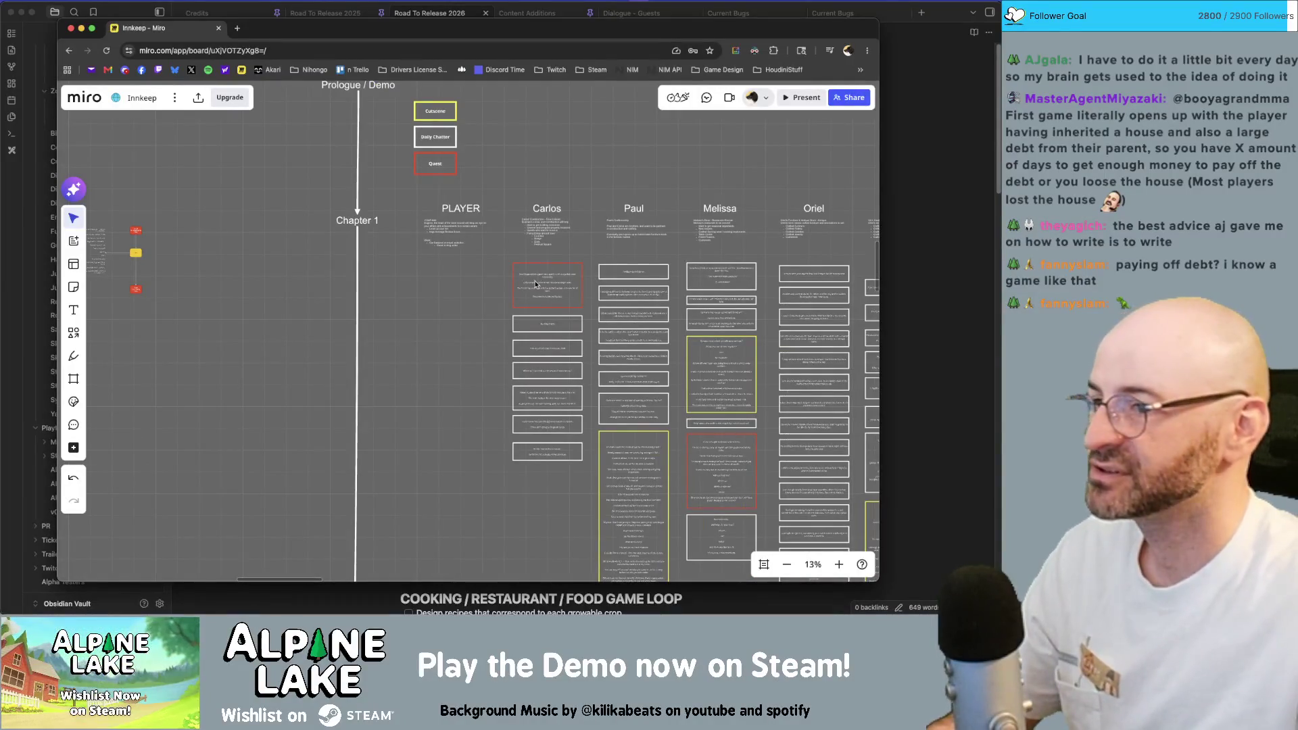
scroll(536, 284, "up", 5)
scroll(347, 301, "up", 1)
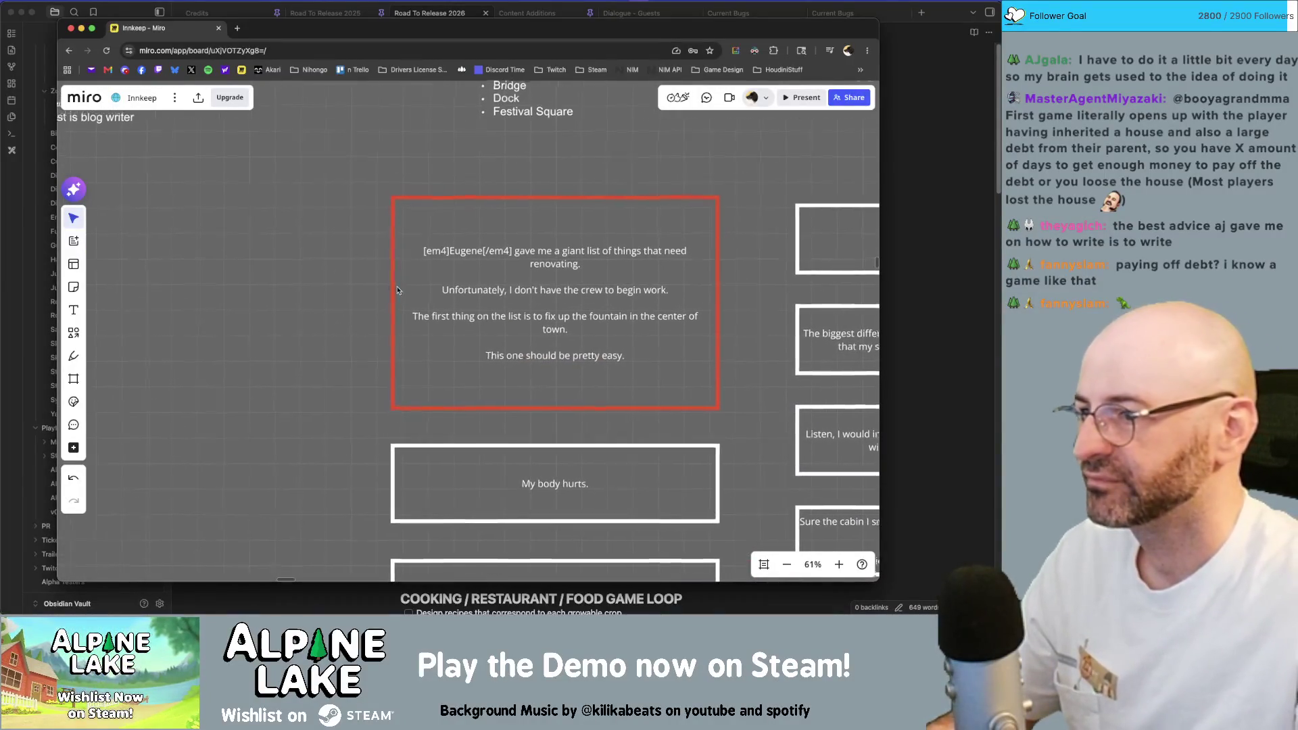
scroll(405, 301, "right", 3)
left_click(475, 305)
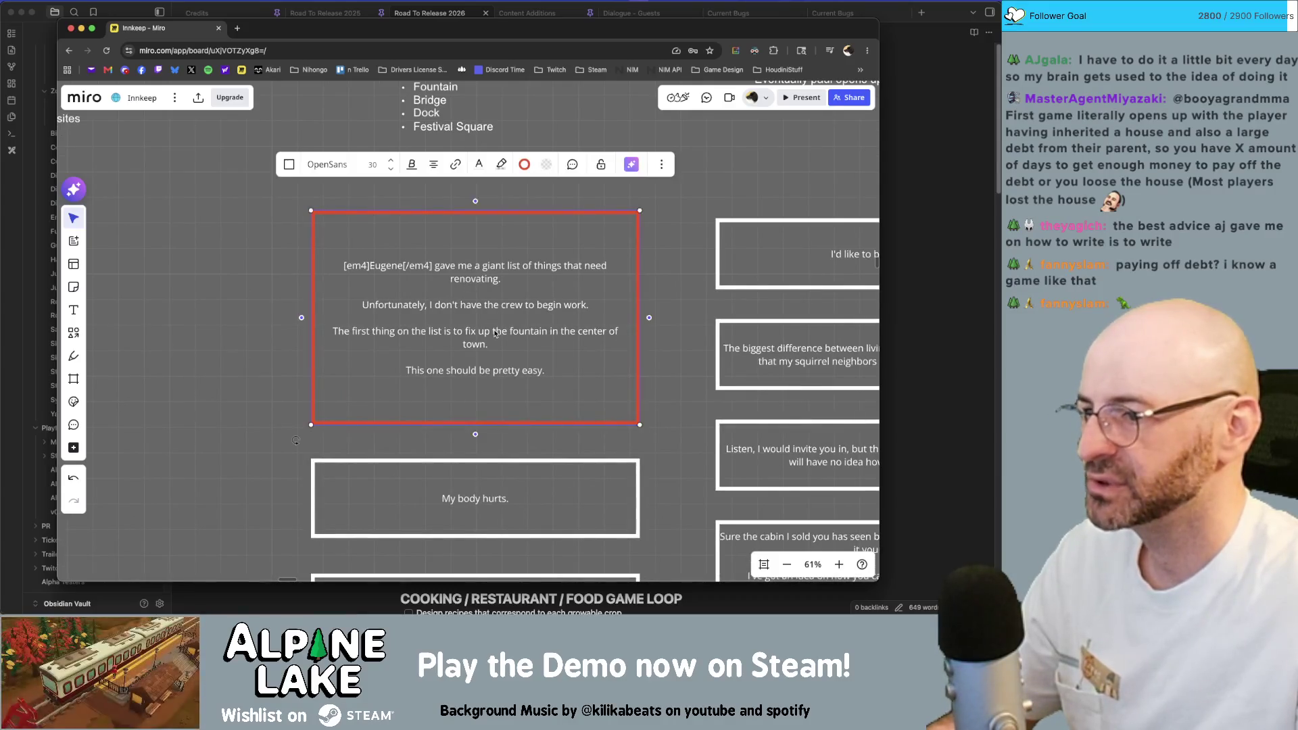
Replace 'fountain in the center of town' with 'clock above the town hall' in the red card.
left_click(521, 344)
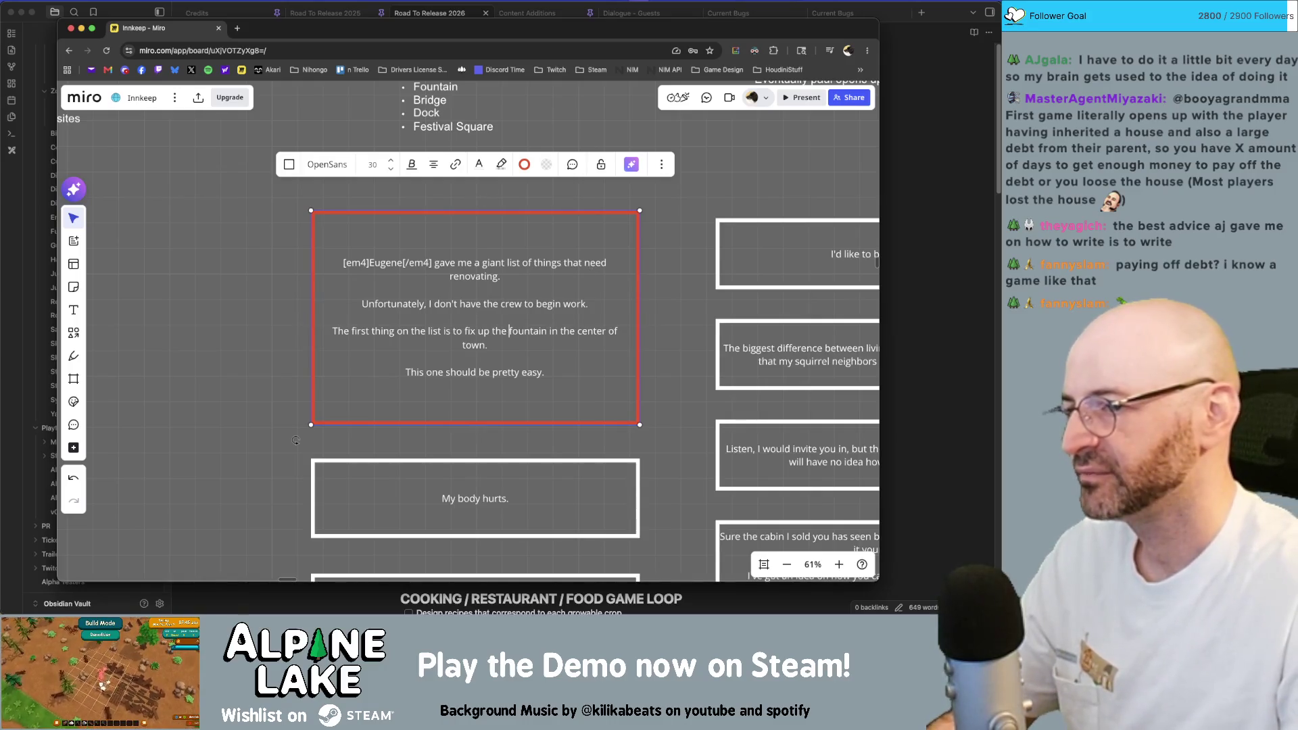
double_click(512, 331)
type("clock")
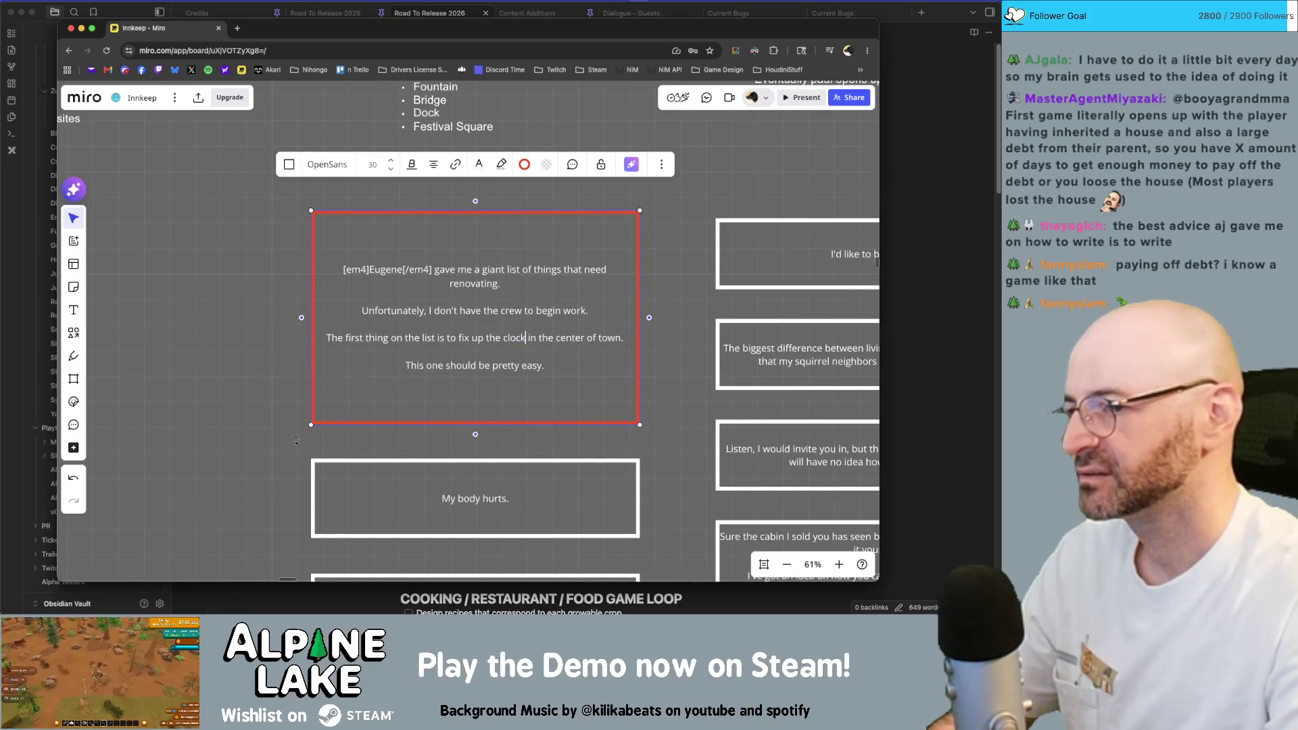
type(" above")
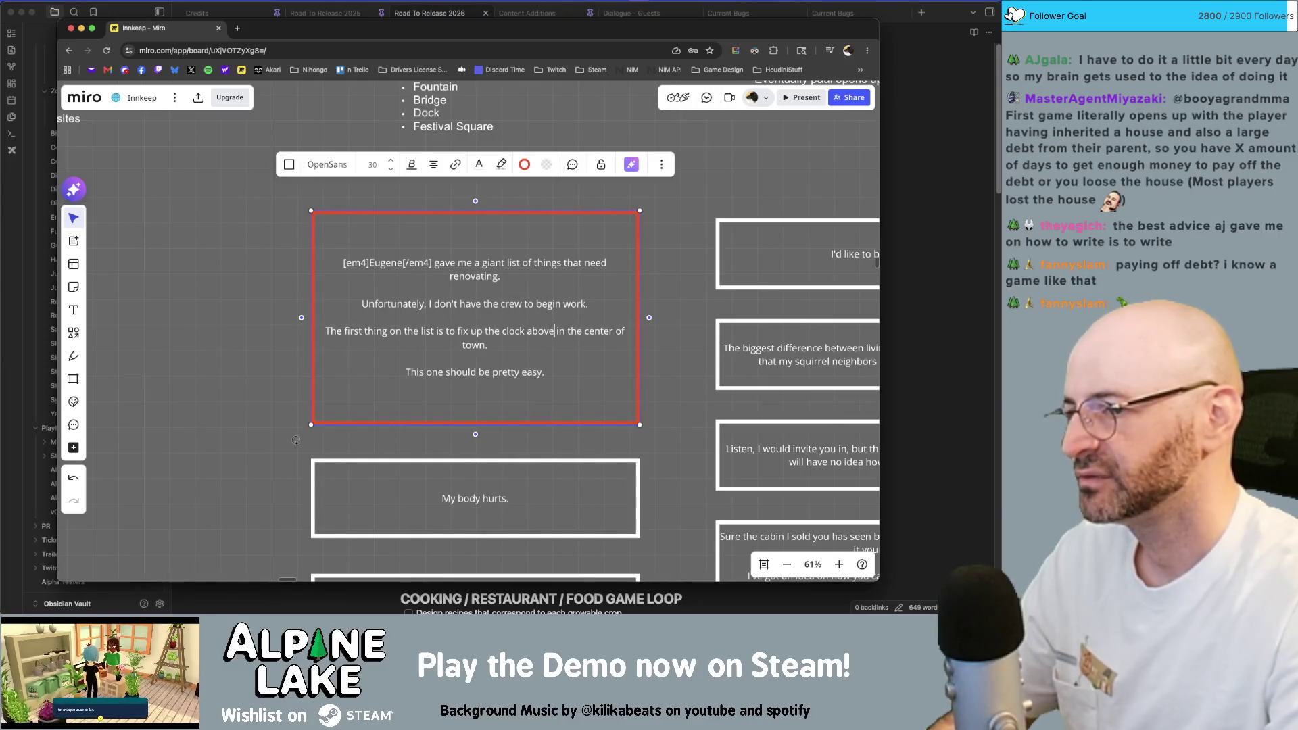
key("BackSpace")
key("BackSpace")
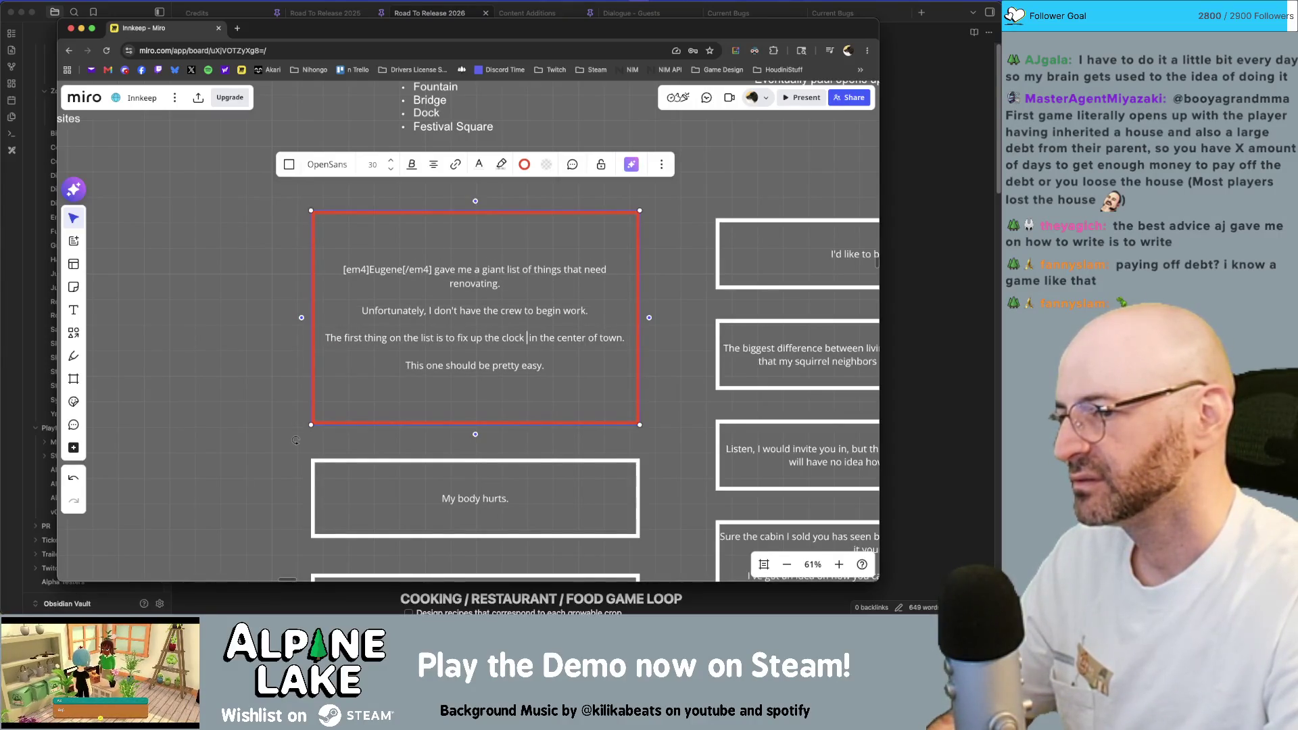
type("above the")
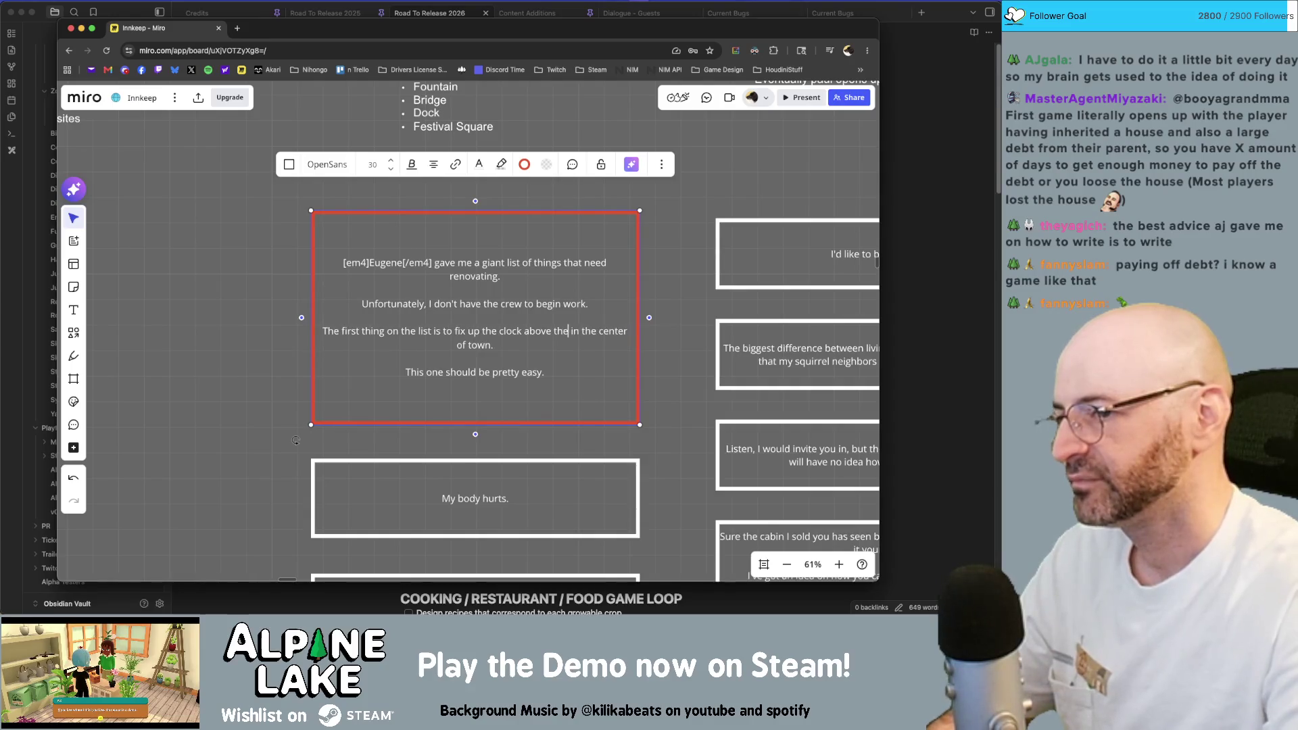
type(" town hall")
key("shift+Down")
key("BackSpace")
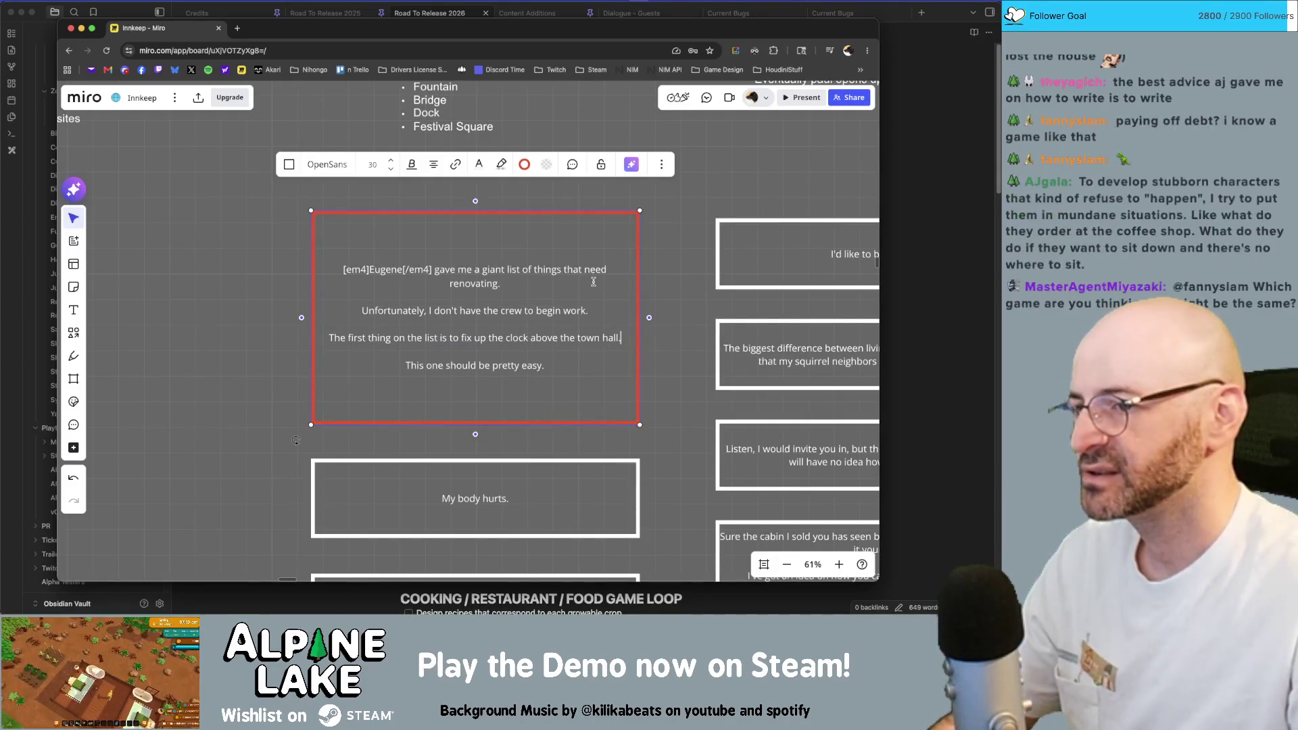
left_click(674, 283)
scroll(688, 439, "down", 1)
scroll(679, 375, "down", 3)
scroll(671, 299, "down", 2)
Move 'I hurt myself on a job' under 'My body hurts.' and drop the red card below it.
left_click_drag(526, 220, 231, 286)
left_click_drag(472, 330, 469, 151)
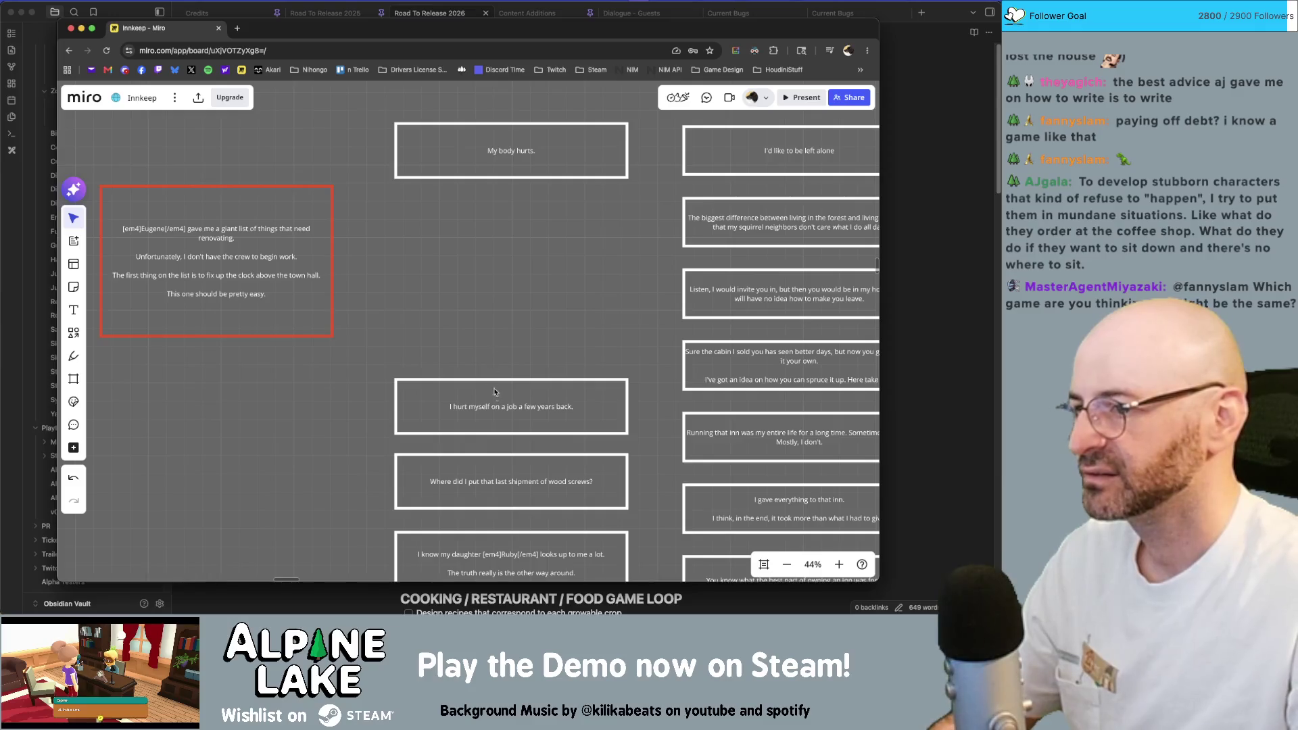
left_click_drag(495, 391, 495, 220)
left_click_drag(274, 239, 569, 330)
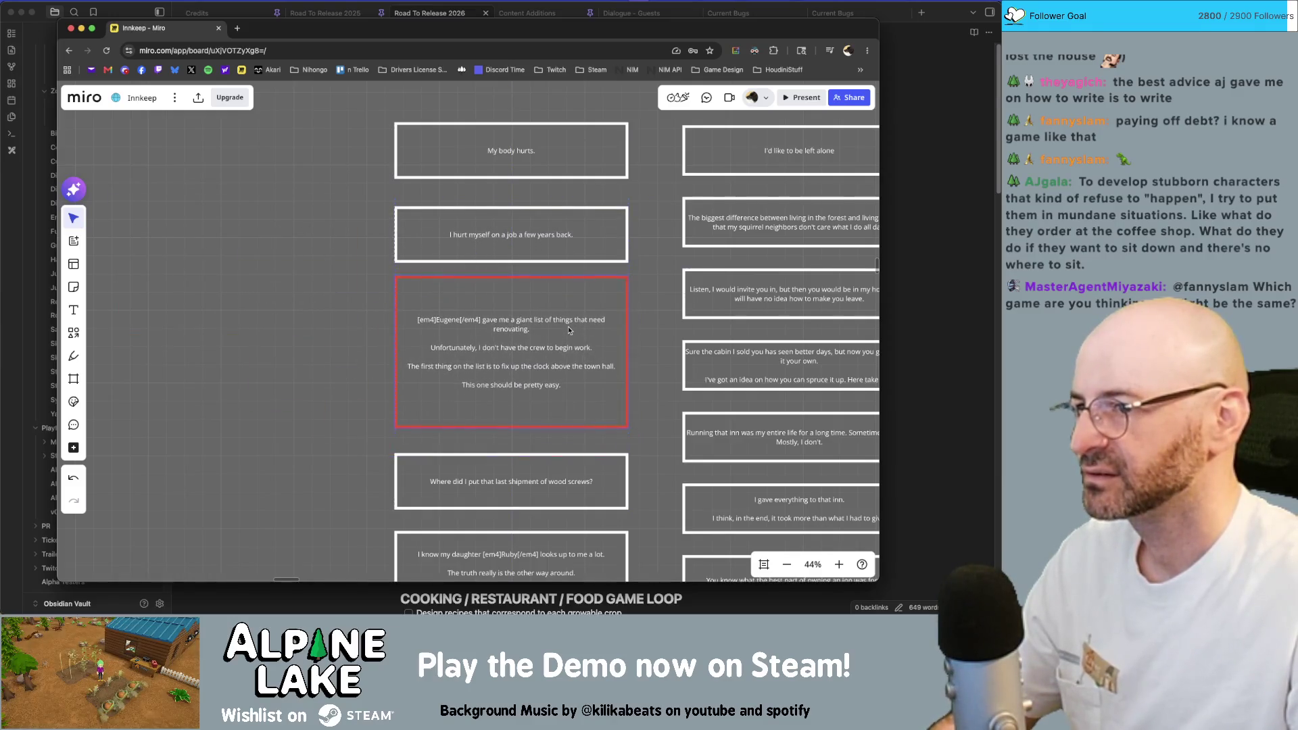
scroll(564, 210, "up", 1)
scroll(565, 210, "right", 1)
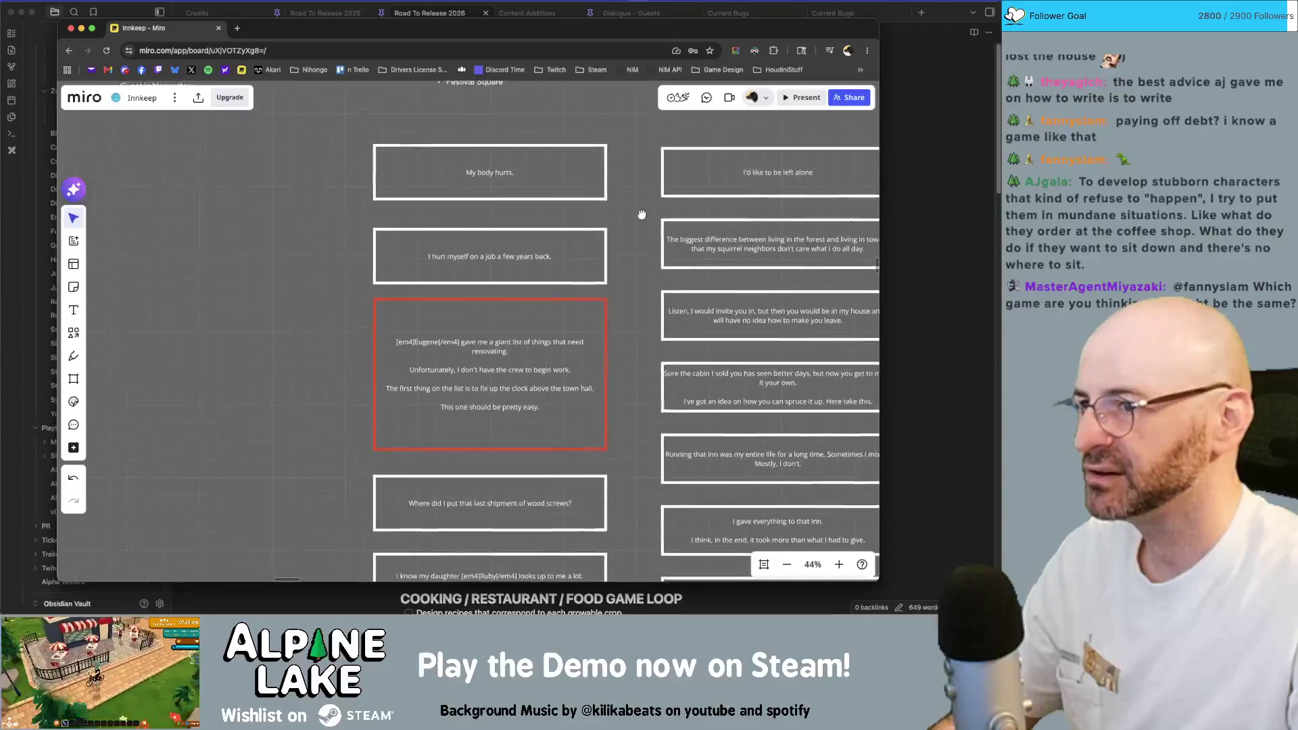
scroll(519, 211, "up", 3)
Check the 'I hurt myself' card's placement and nudge it slightly upward.
left_click(475, 280)
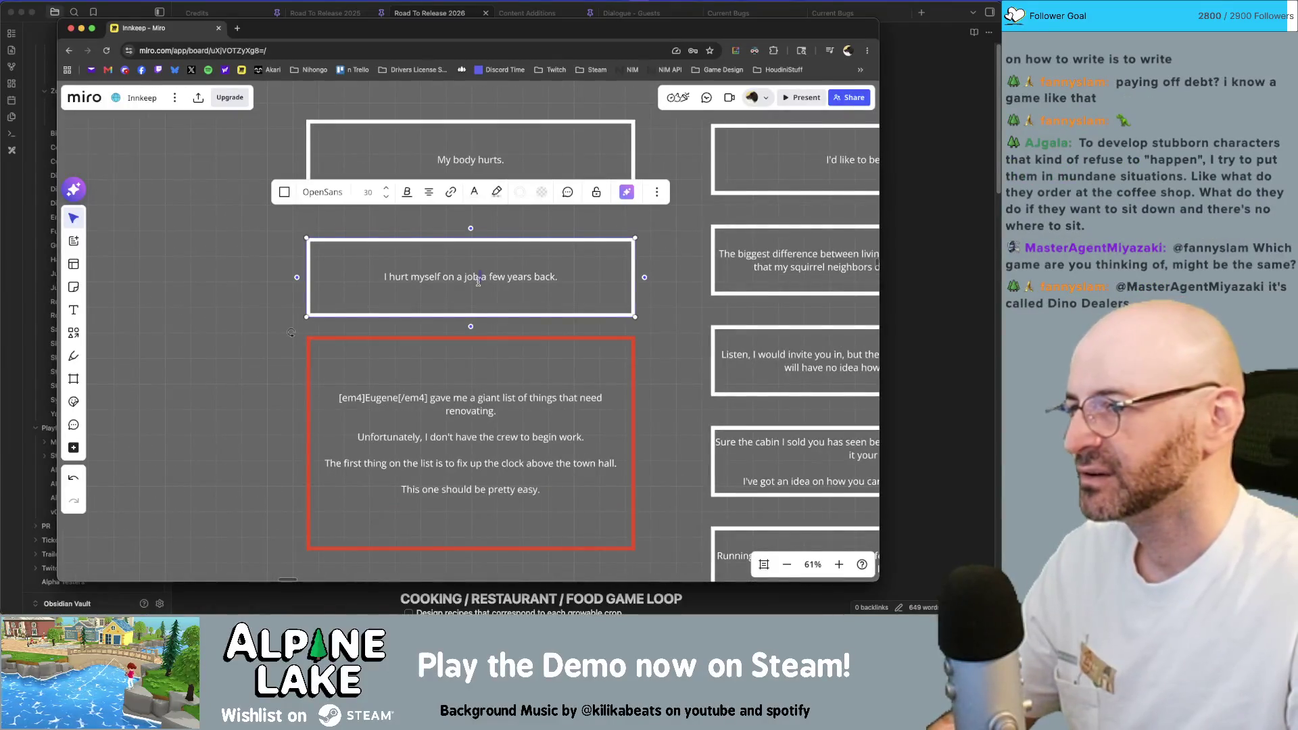
left_click(664, 290)
left_click(449, 287)
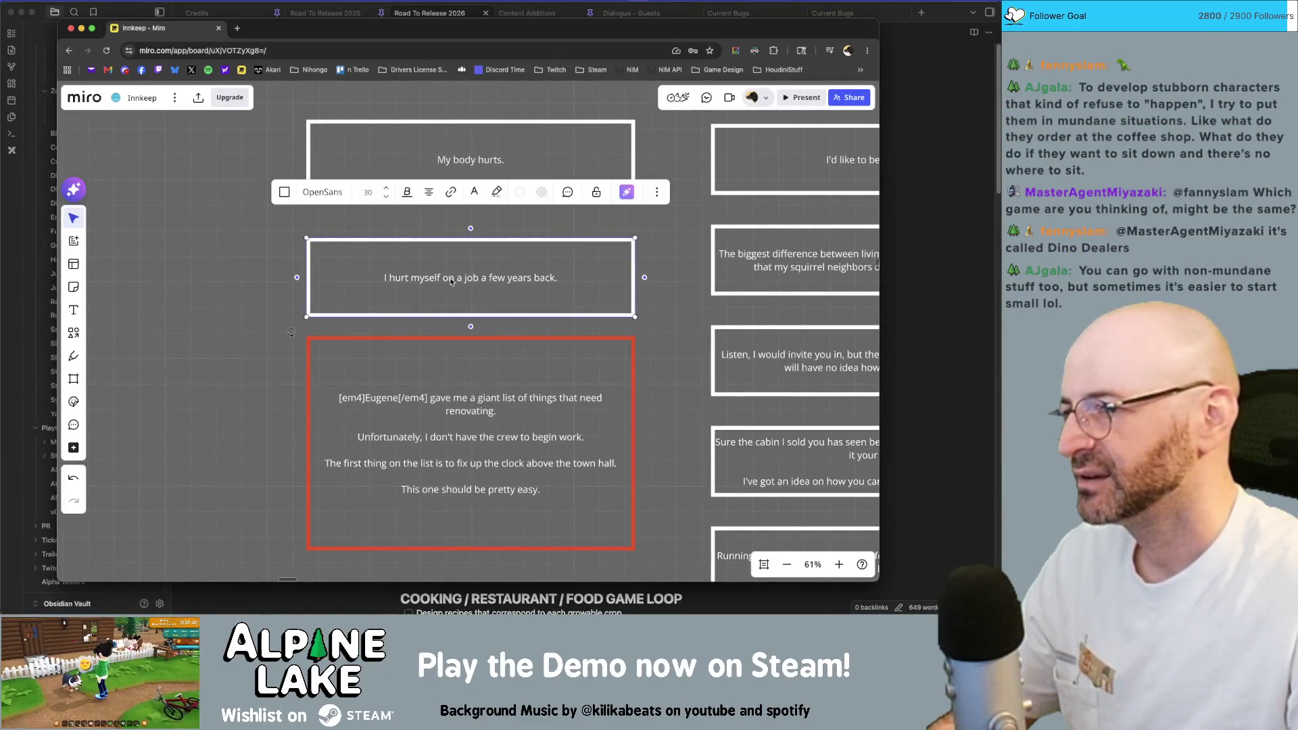
left_click(684, 272)
scroll(673, 323, "up", 1)
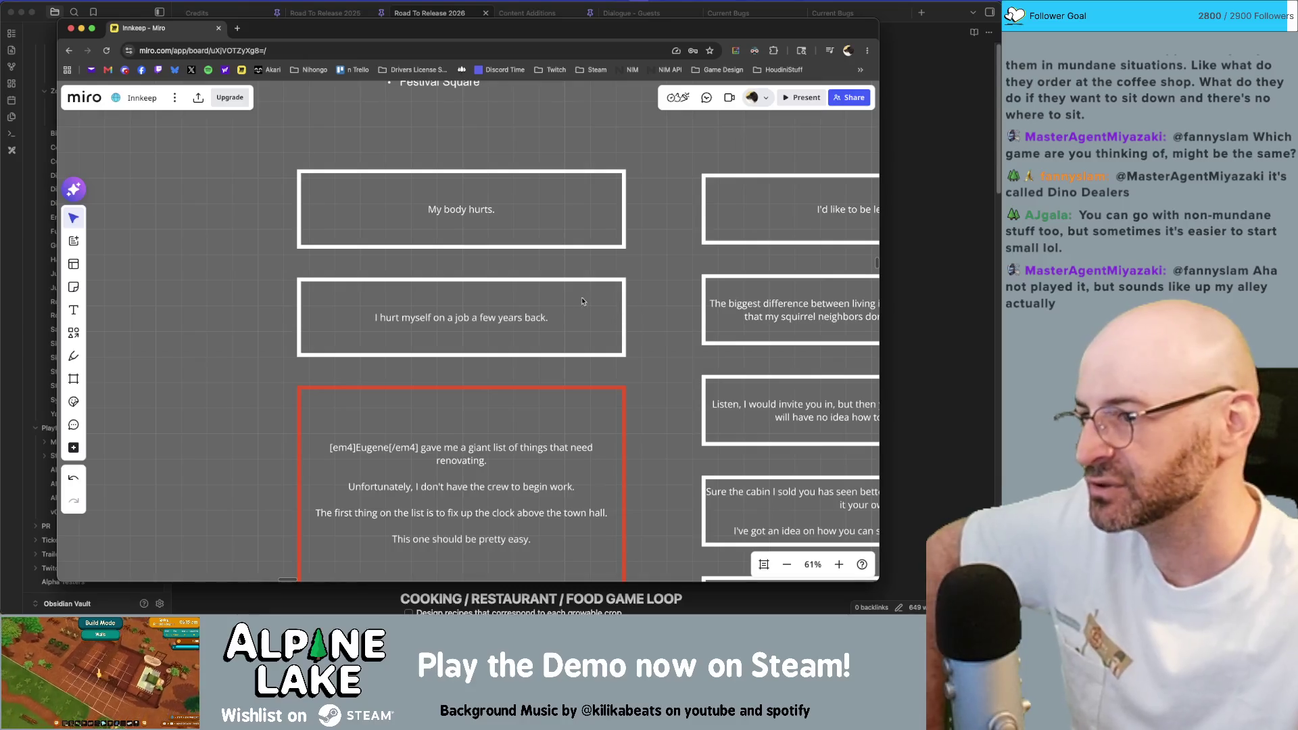
left_click_drag(553, 315, 553, 313)
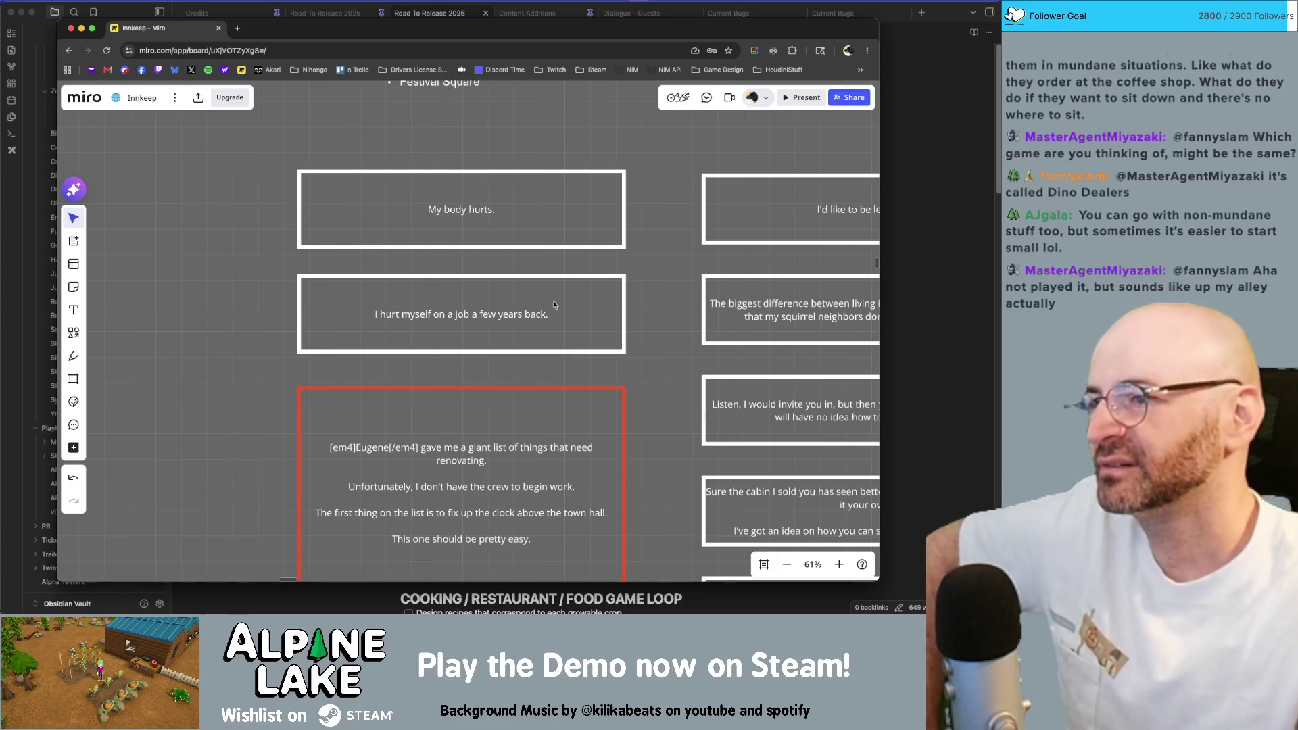
scroll(661, 273, "down", 2)
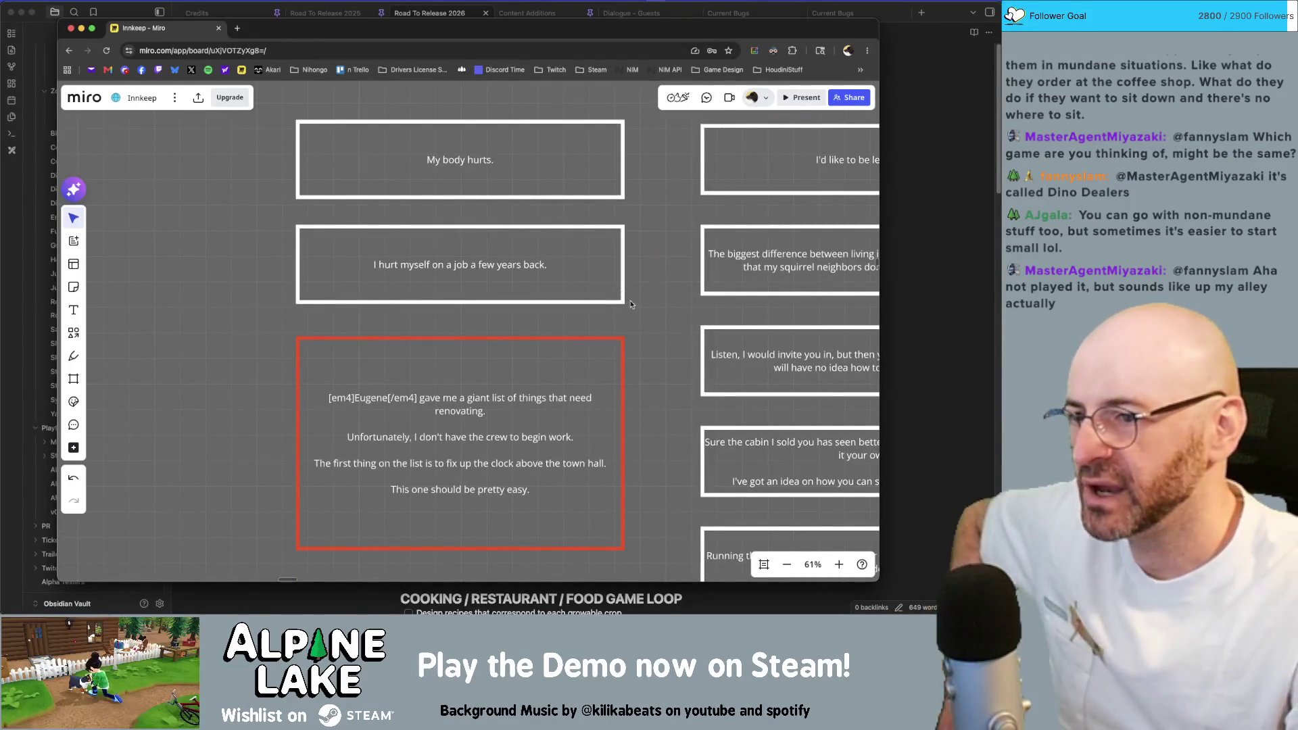
scroll(643, 223, "down", 4)
scroll(644, 262, "down", 1)
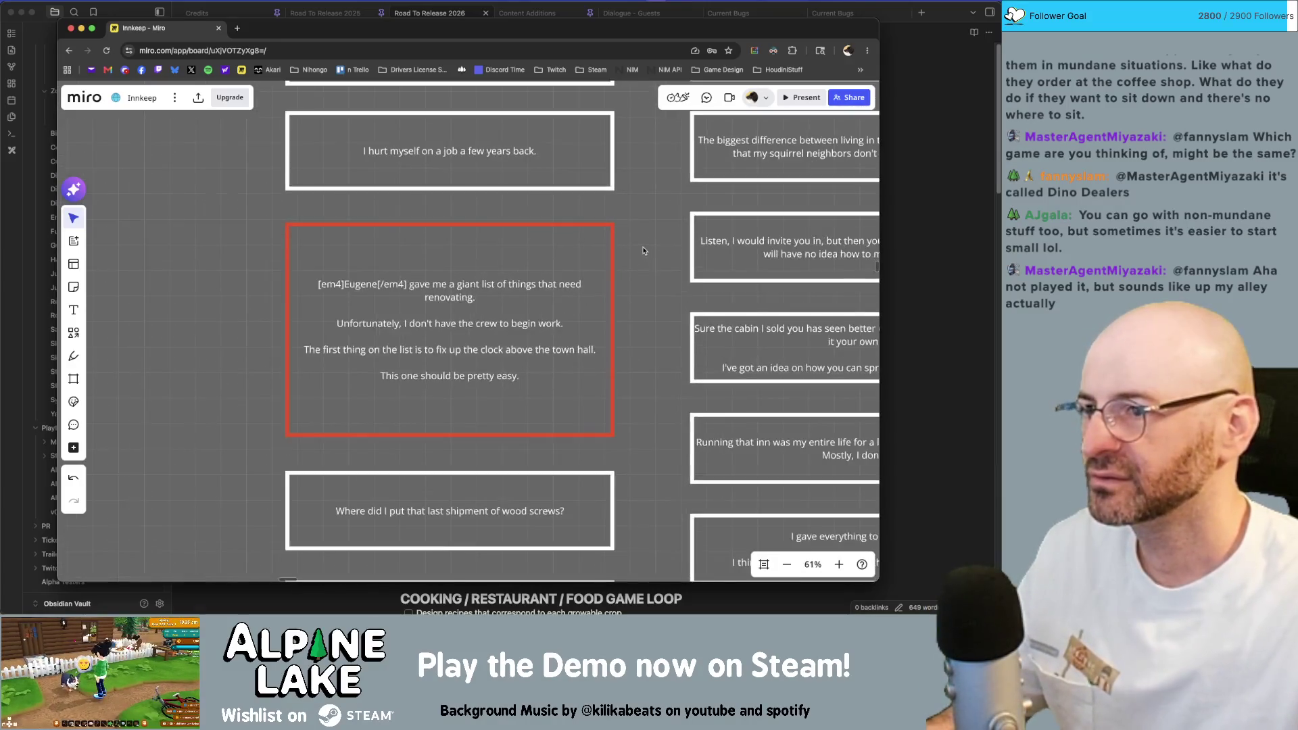
scroll(641, 246, "up", 3)
Rewrite the 'I hurt myself' card to explain the ladder leaned backwards and down he went.
left_click(583, 247)
double_click(584, 248)
key("Return")
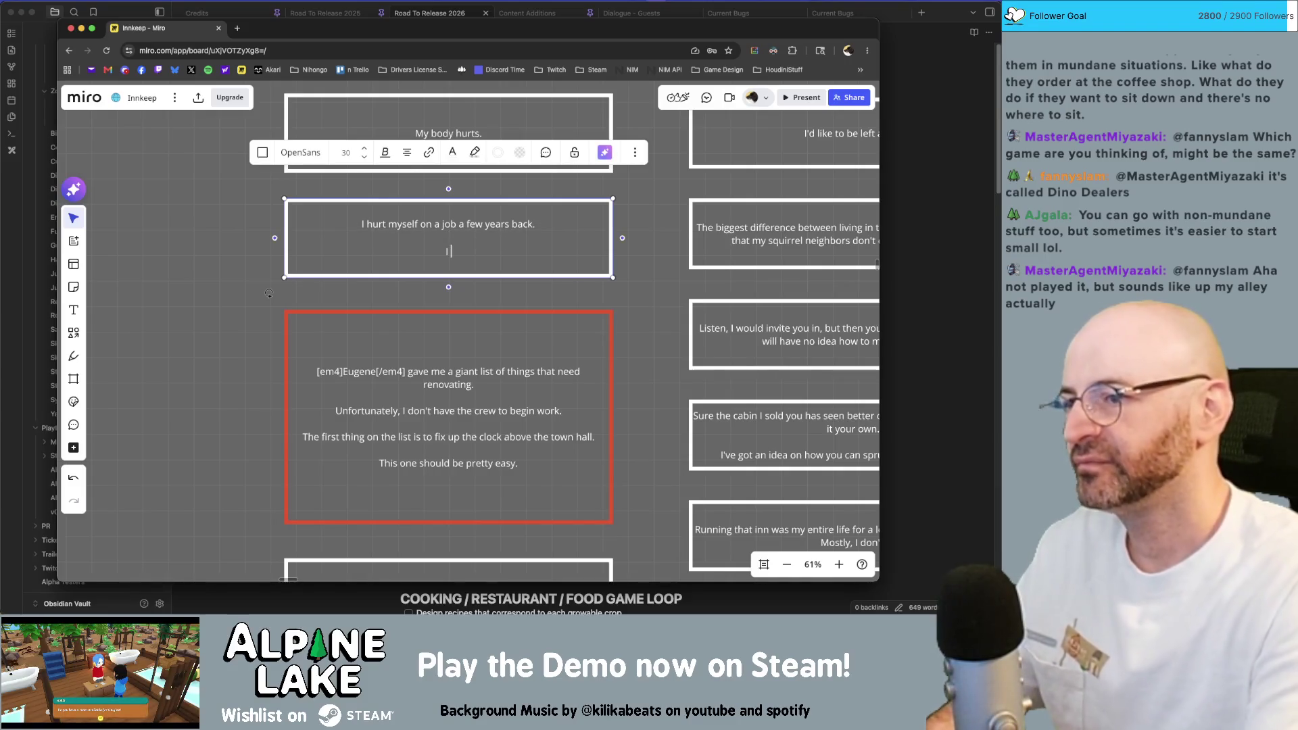
type("I was hammering som")
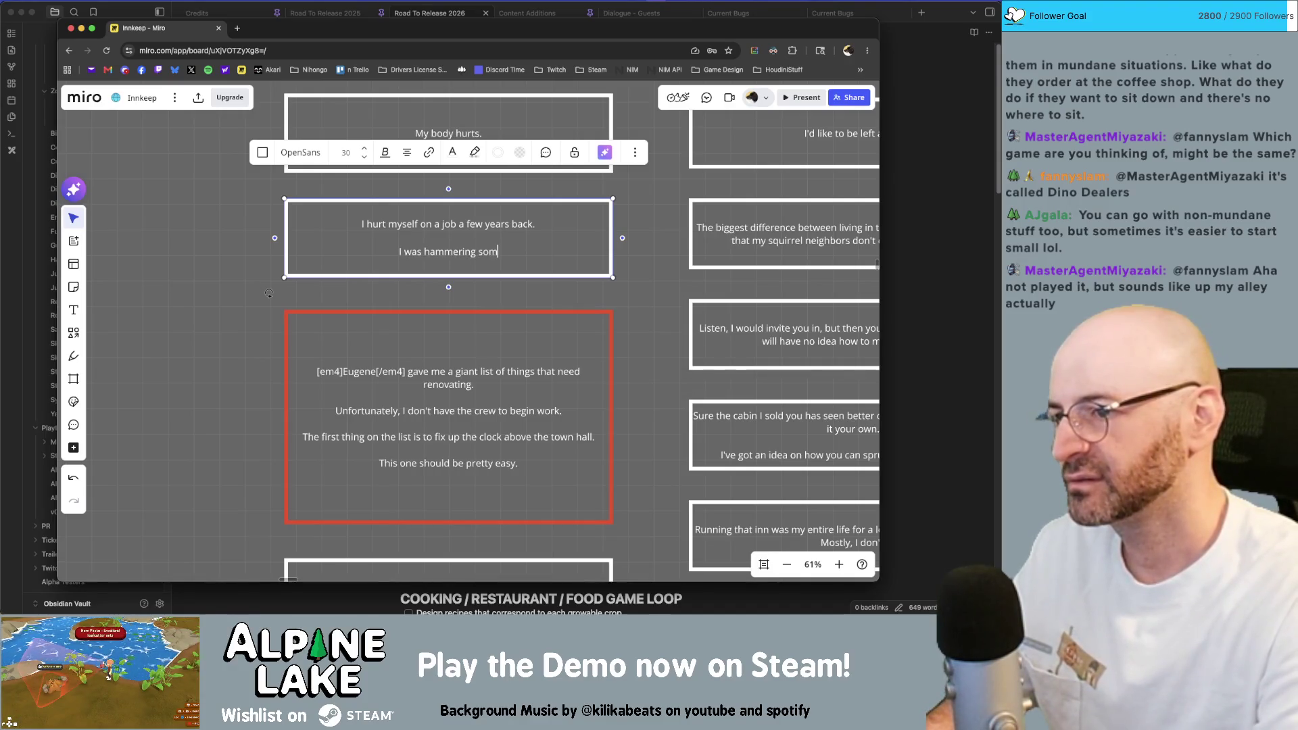
type("ething on a ladder and just")
key("BackSpace")
key("BackSpace")
key("BackSpace")
key("BackSpace")
type("I guess i")
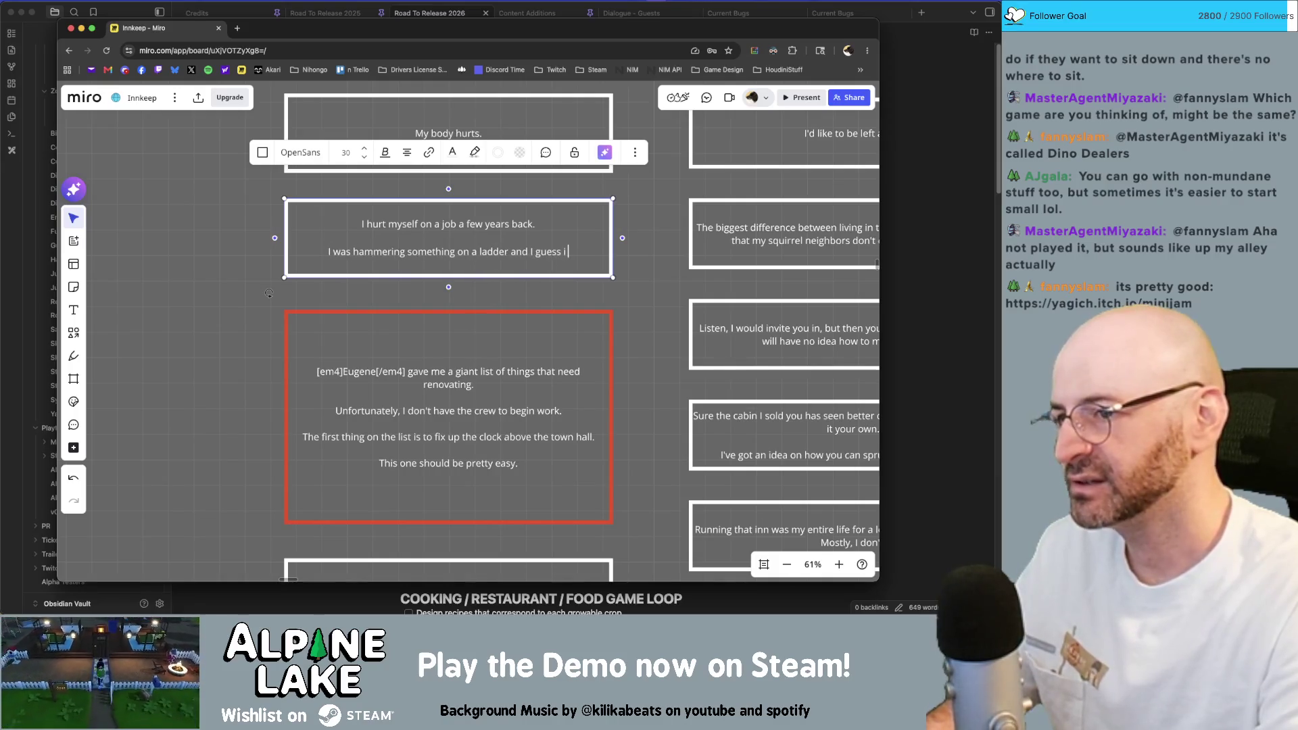
type(" hamm")
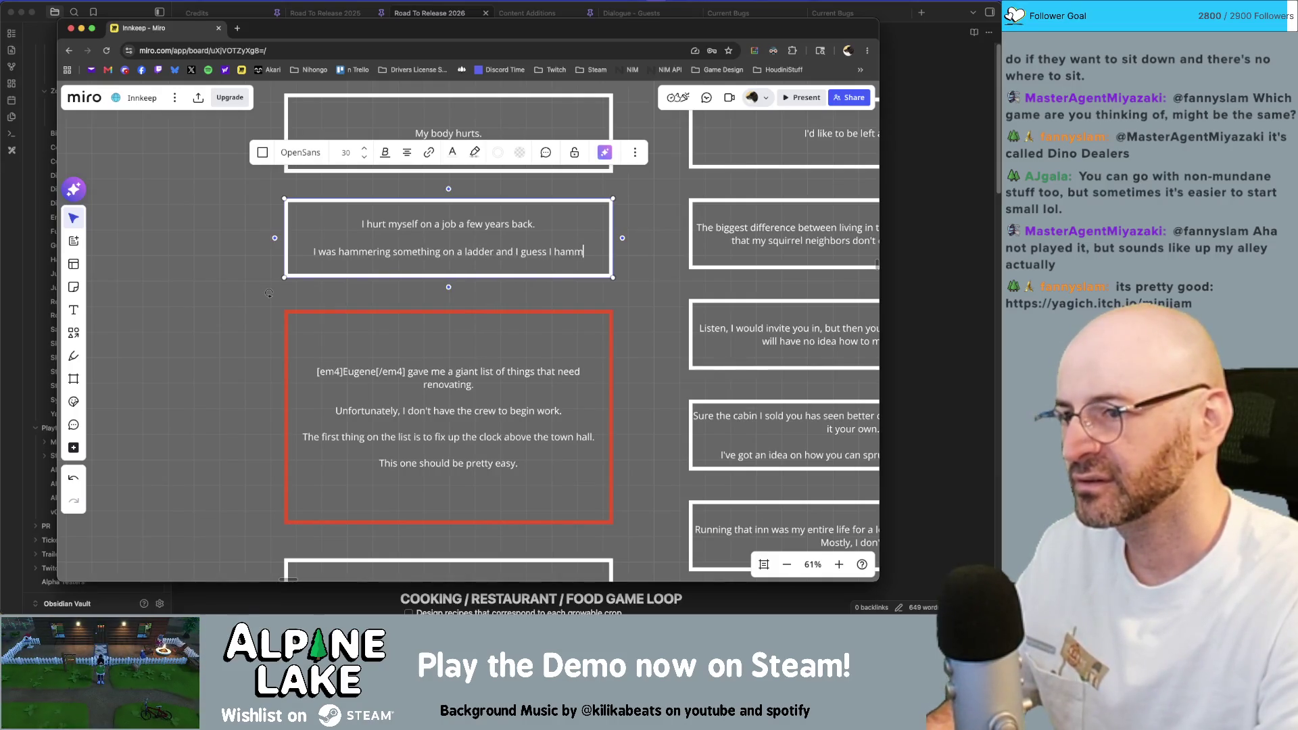
type("ered a little too hard.")
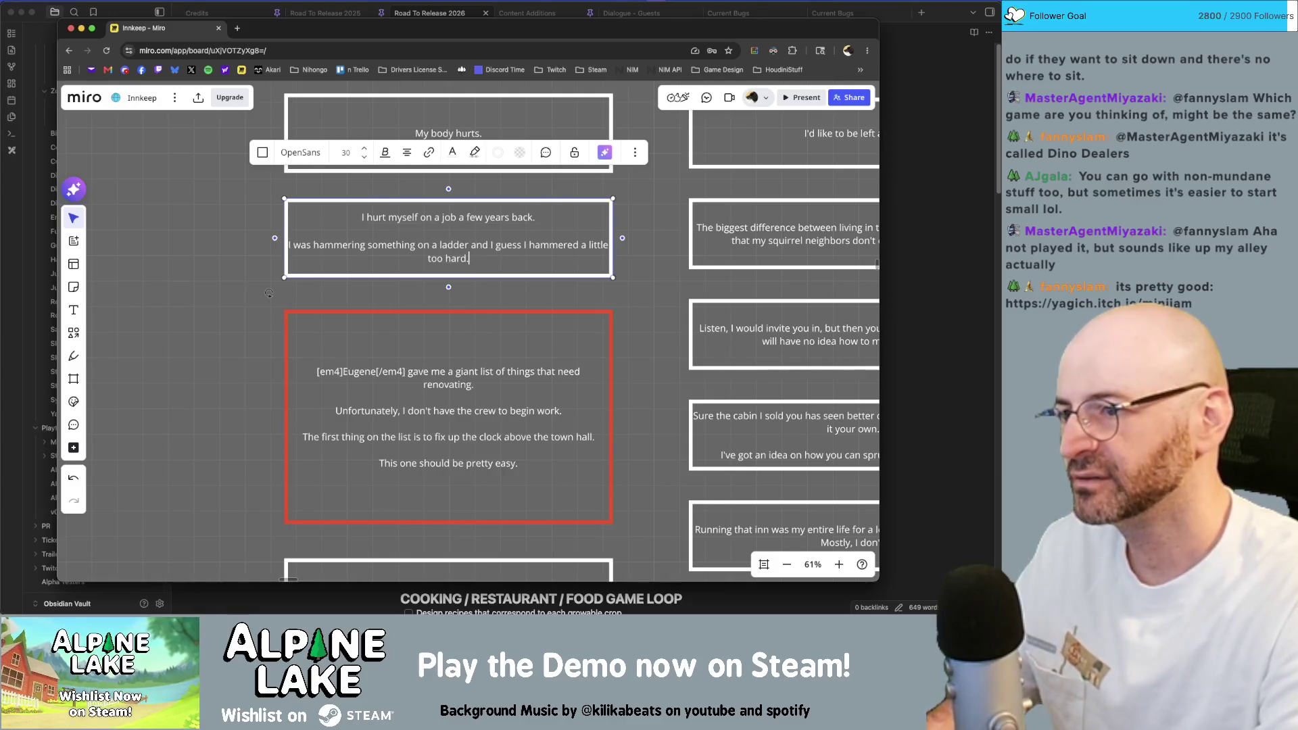
key("Return")
key("Return")
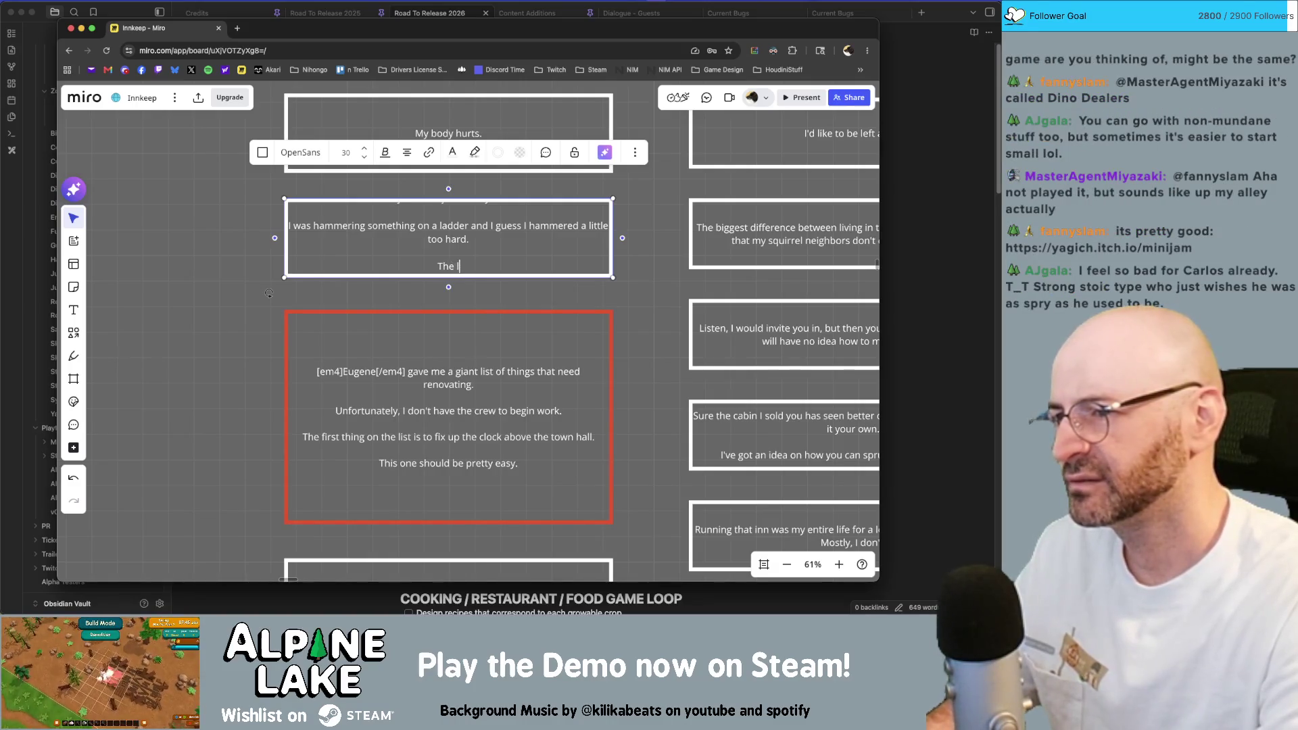
type("adder just started leanin")
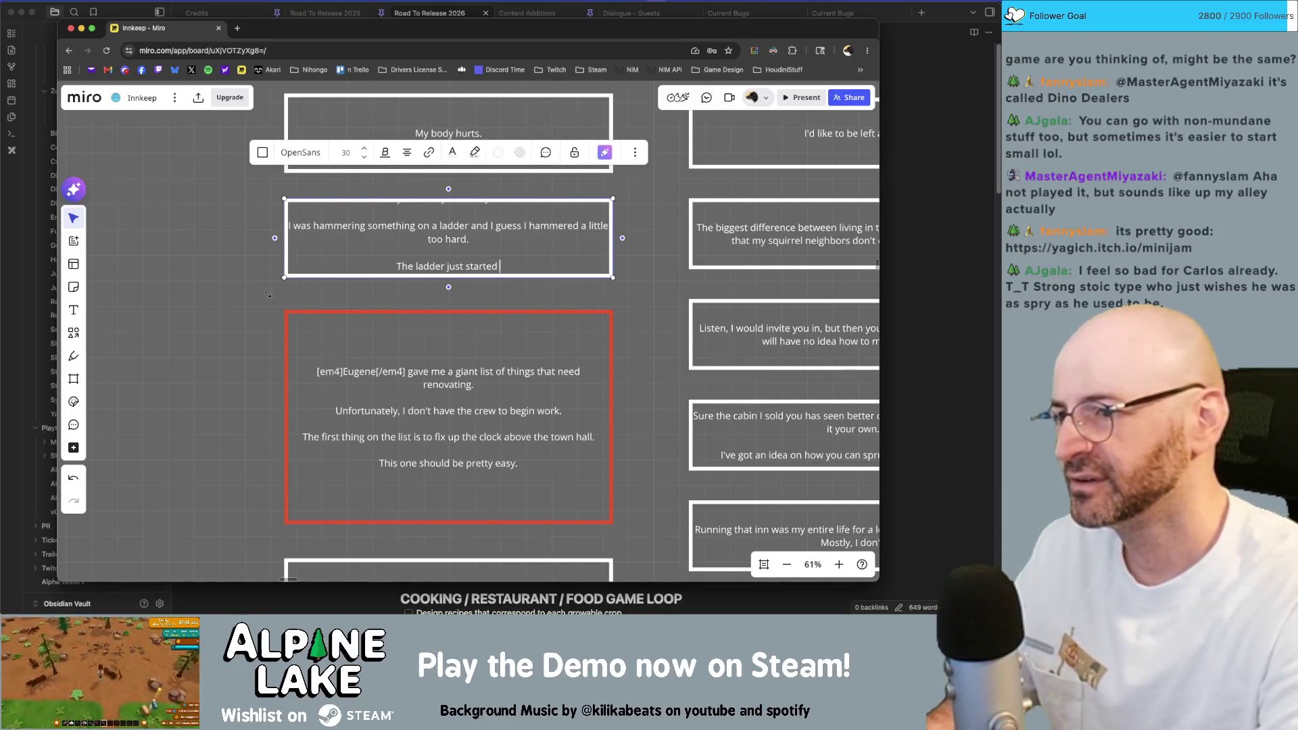
type("g backwards and")
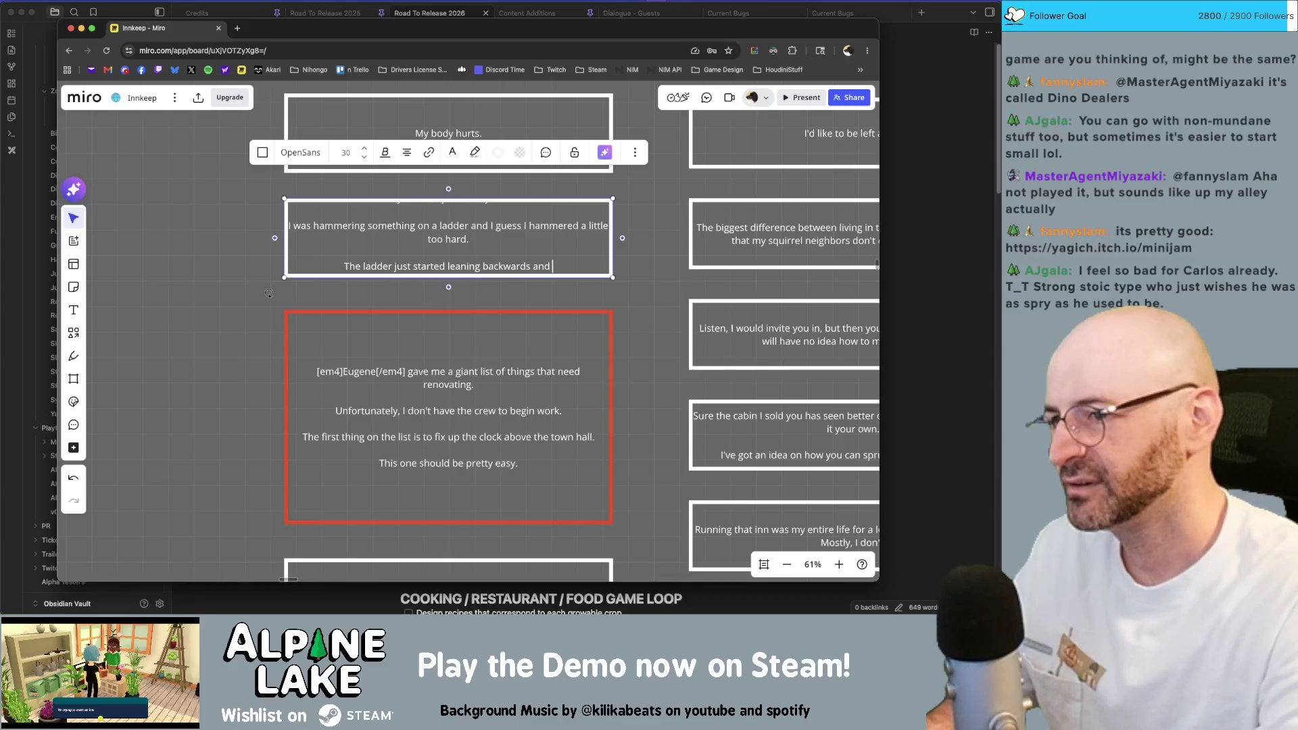
type(" down I went.")
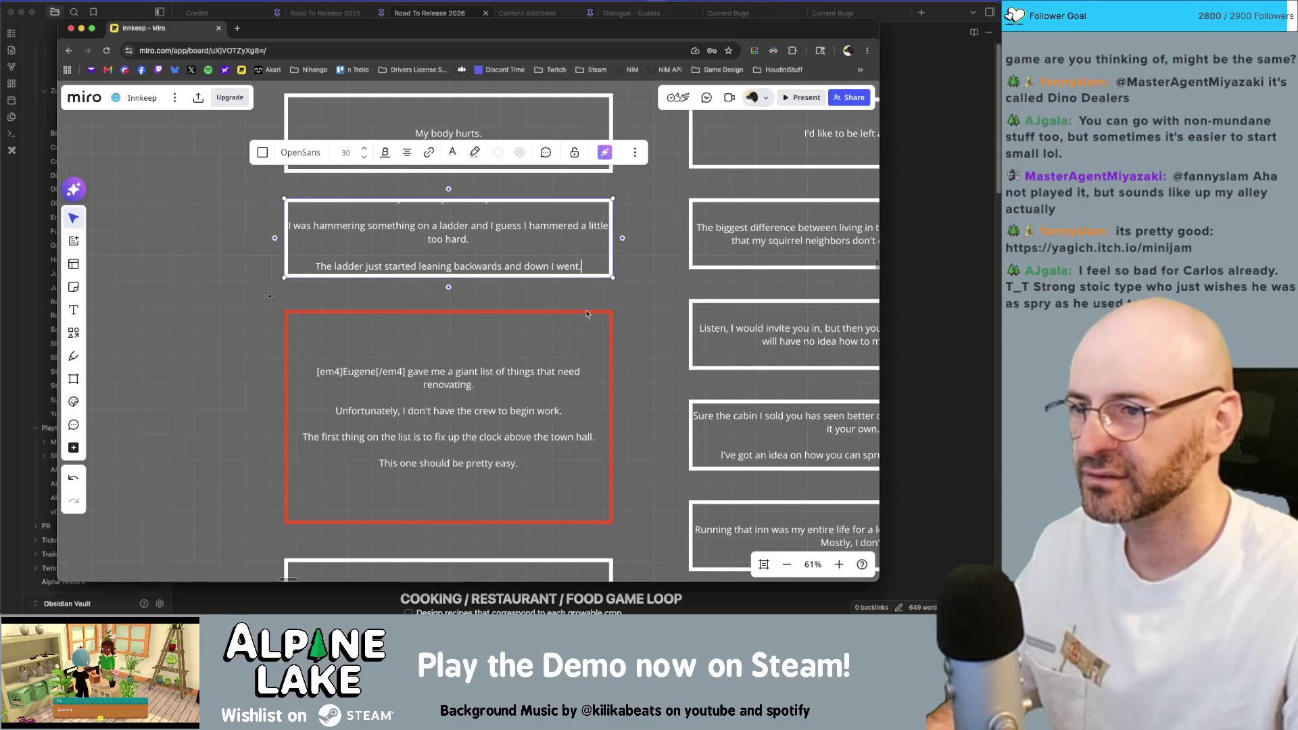
key("Escape")
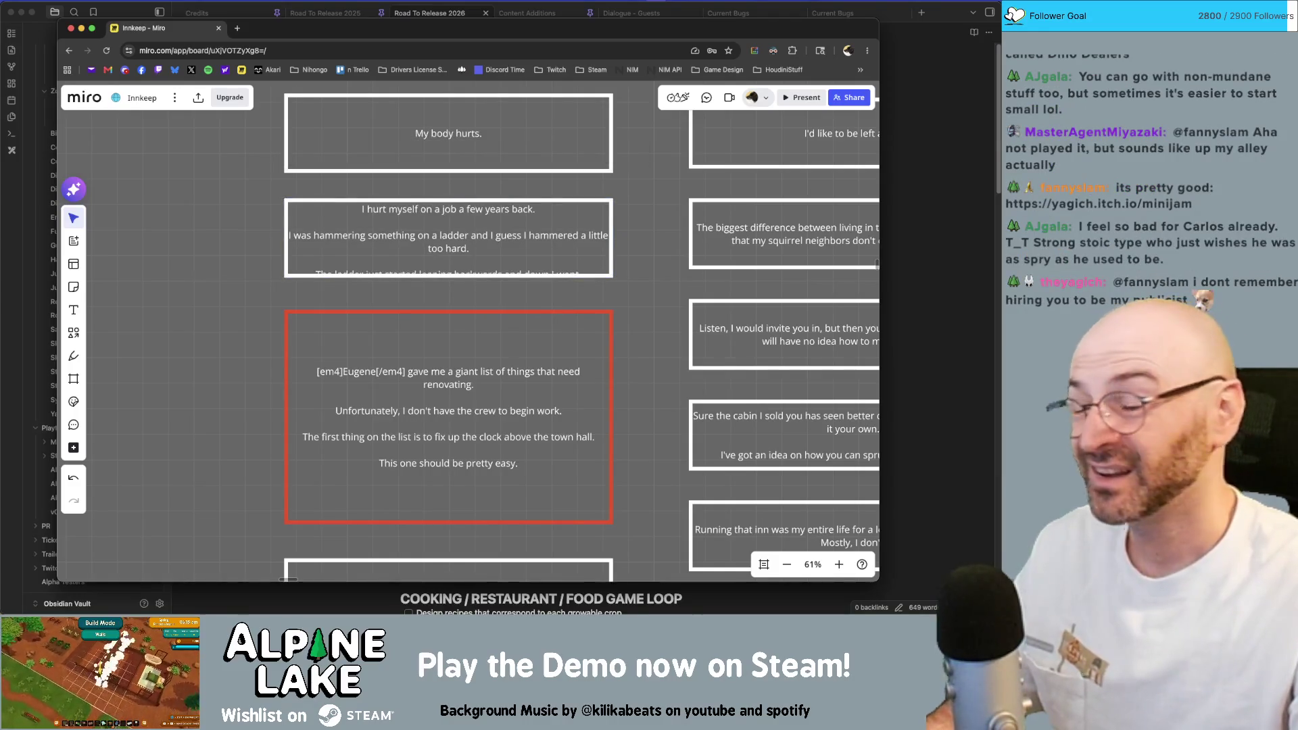
Make the 'I hurt myself' card taller so its text fits.
left_click(608, 227)
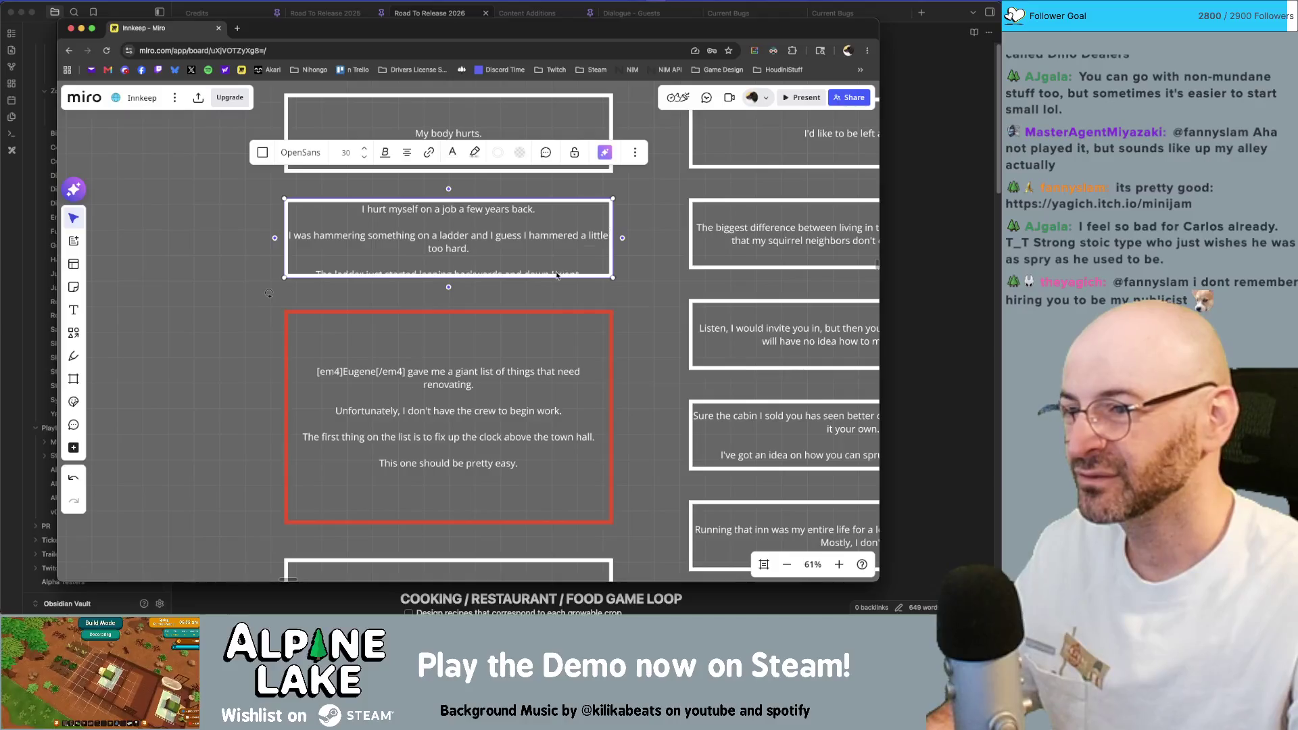
left_click_drag(554, 277, 553, 294)
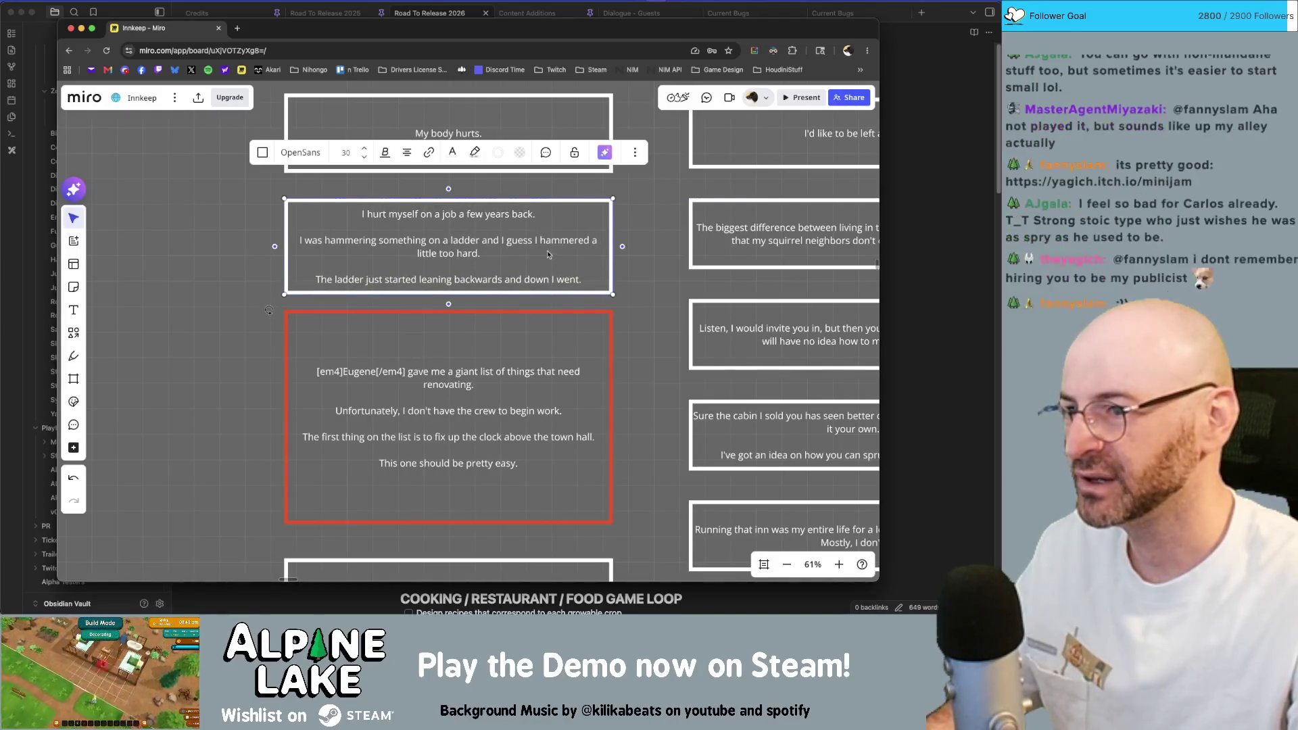
left_click(647, 312)
scroll(659, 316, "up", 2)
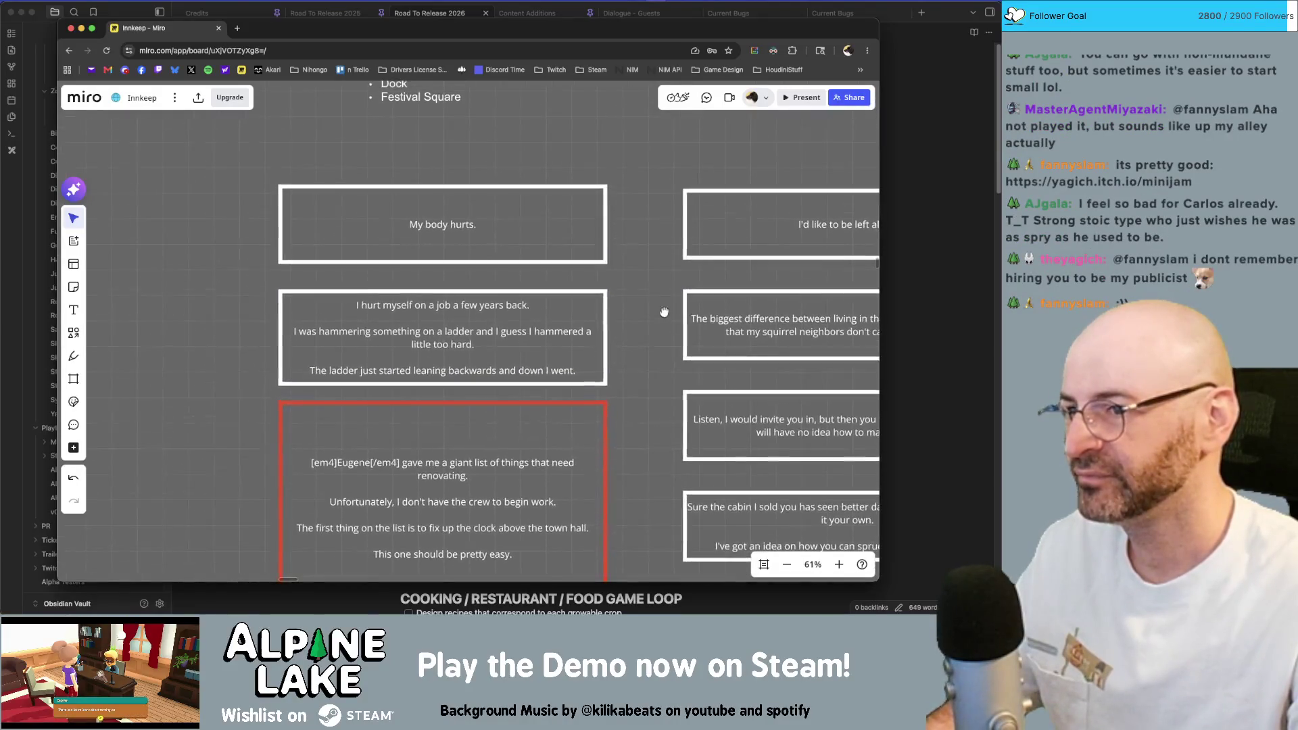
scroll(608, 315, "down", 3)
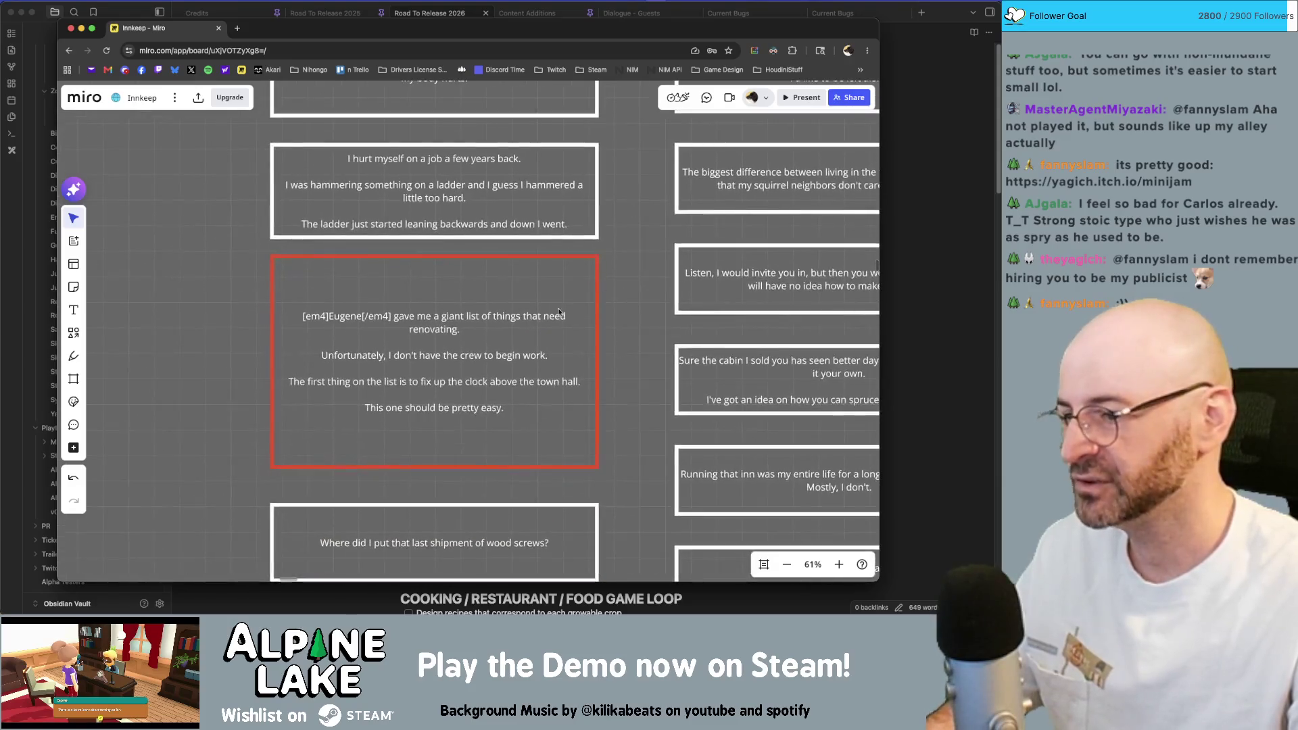
Review the renovation and ladder-accident cards at the top of Carlos's column.
left_click(462, 309)
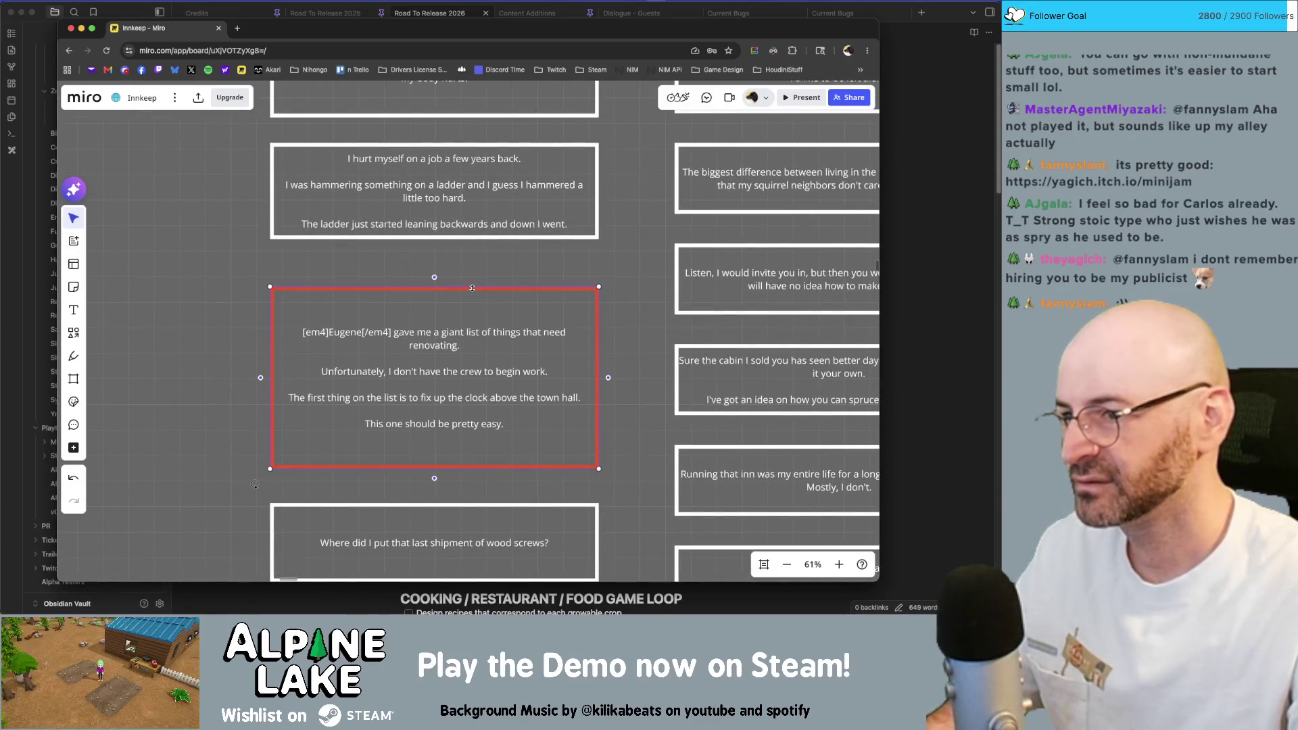
left_click(544, 235)
left_click(255, 255)
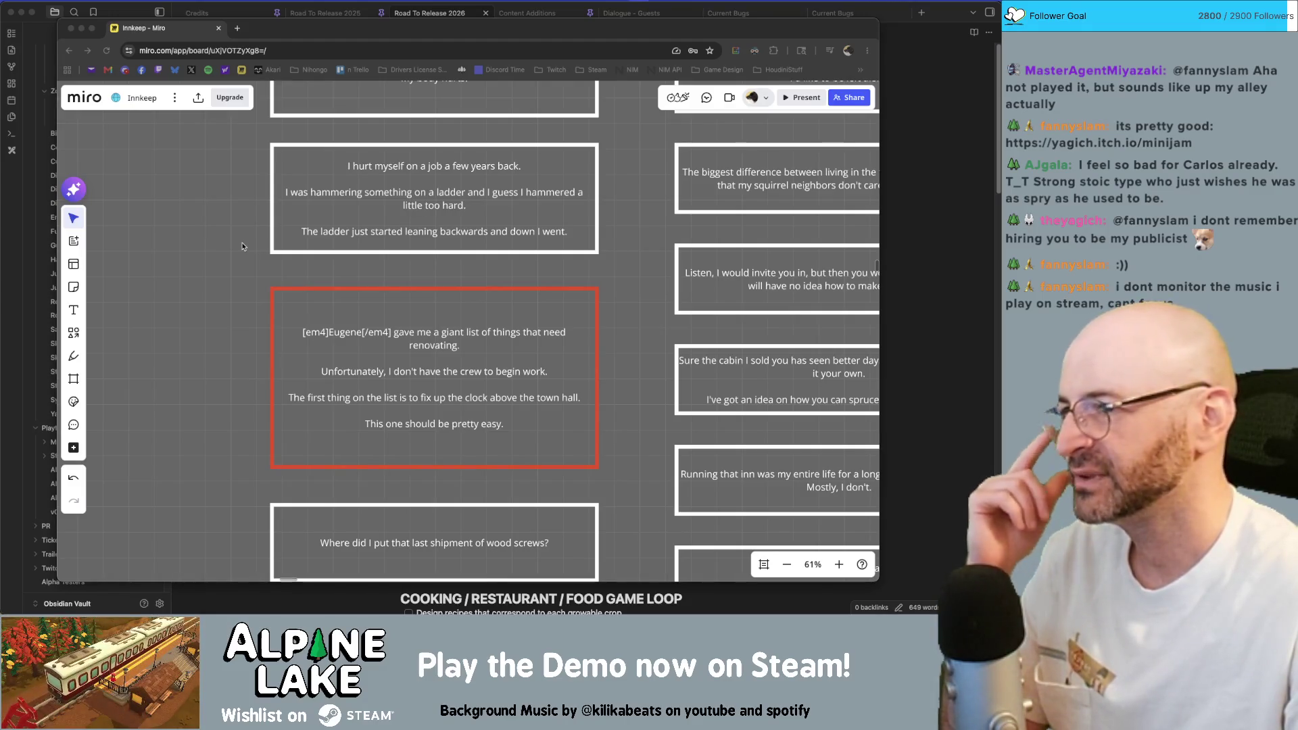
scroll(242, 246, "up", 3)
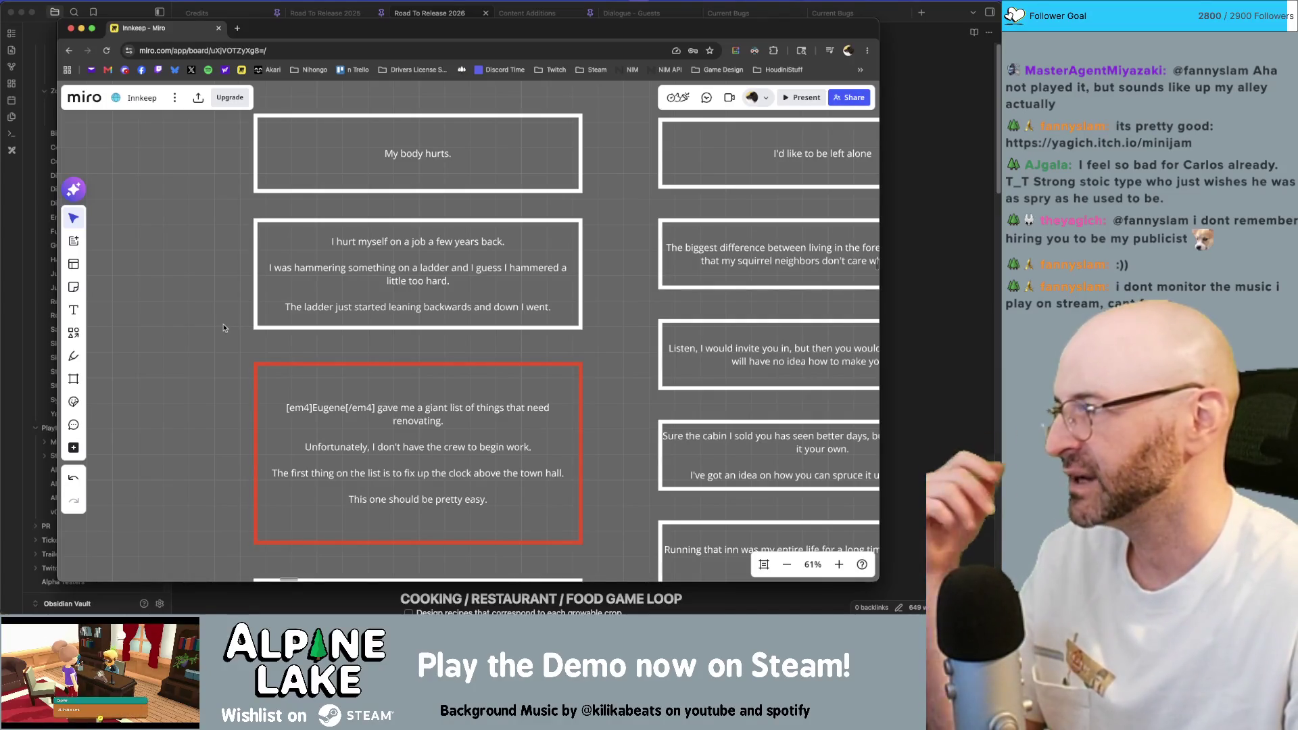
scroll(447, 251, "up", 1)
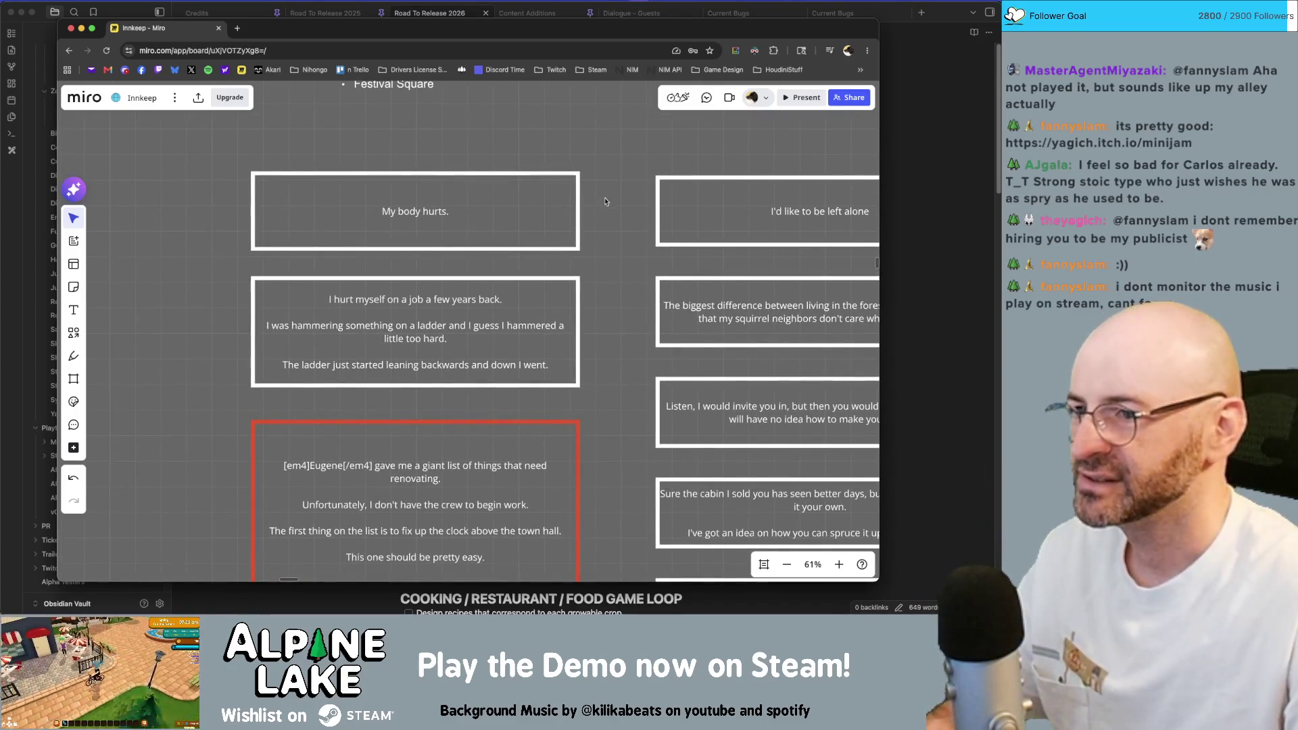
left_click(518, 311)
left_click(608, 304)
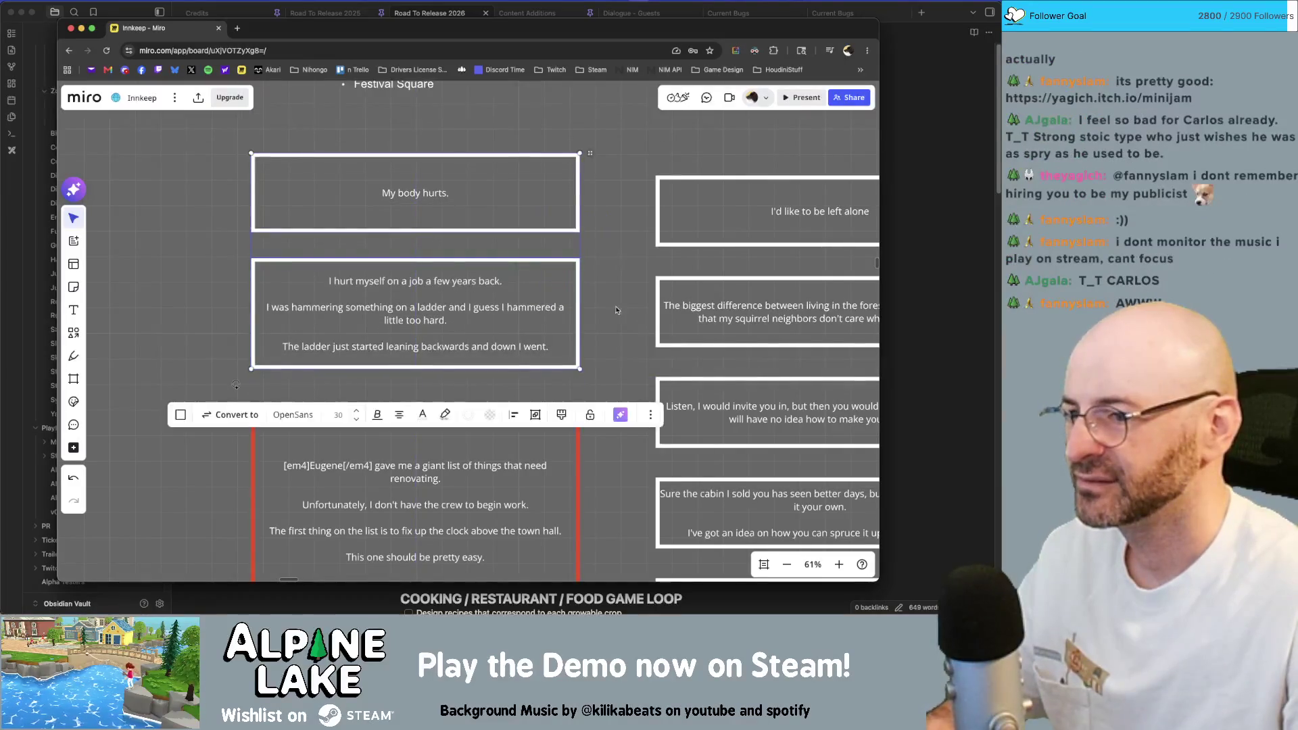
scroll(612, 254, "down", 2)
scroll(589, 253, "down", 2)
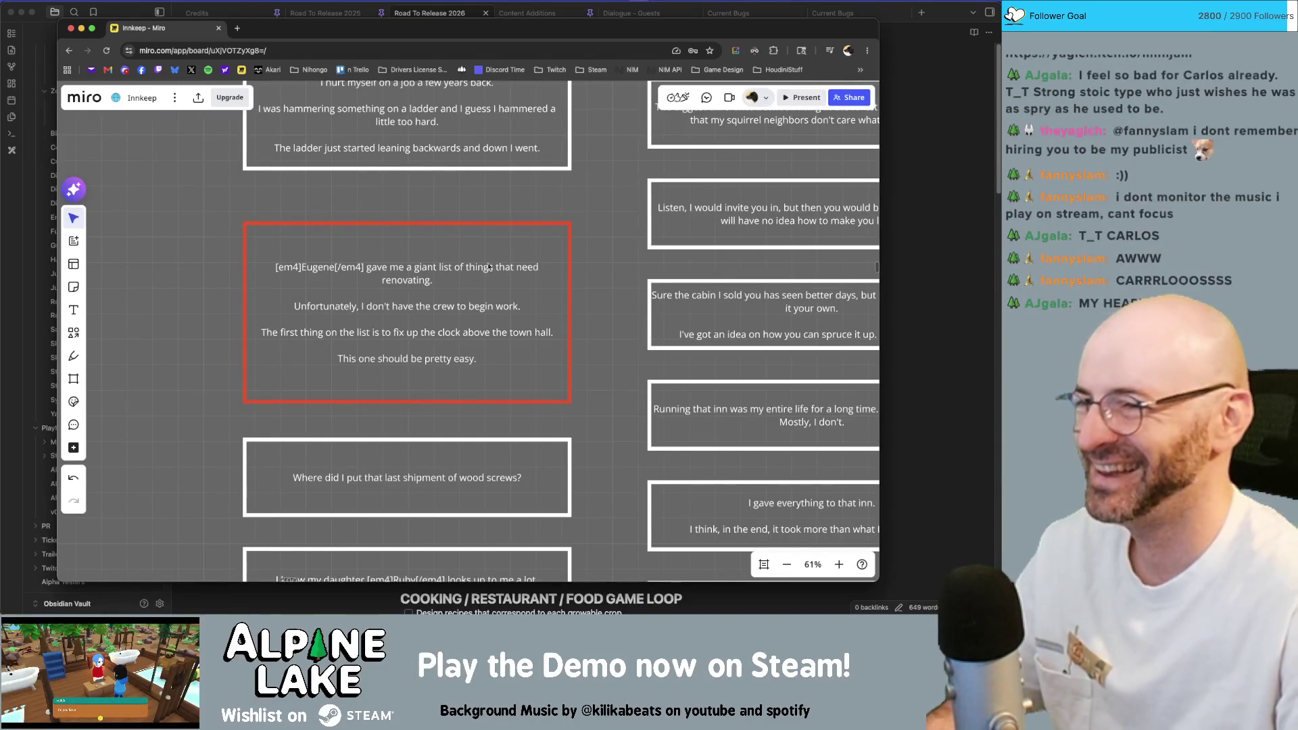
scroll(595, 244, "up", 2)
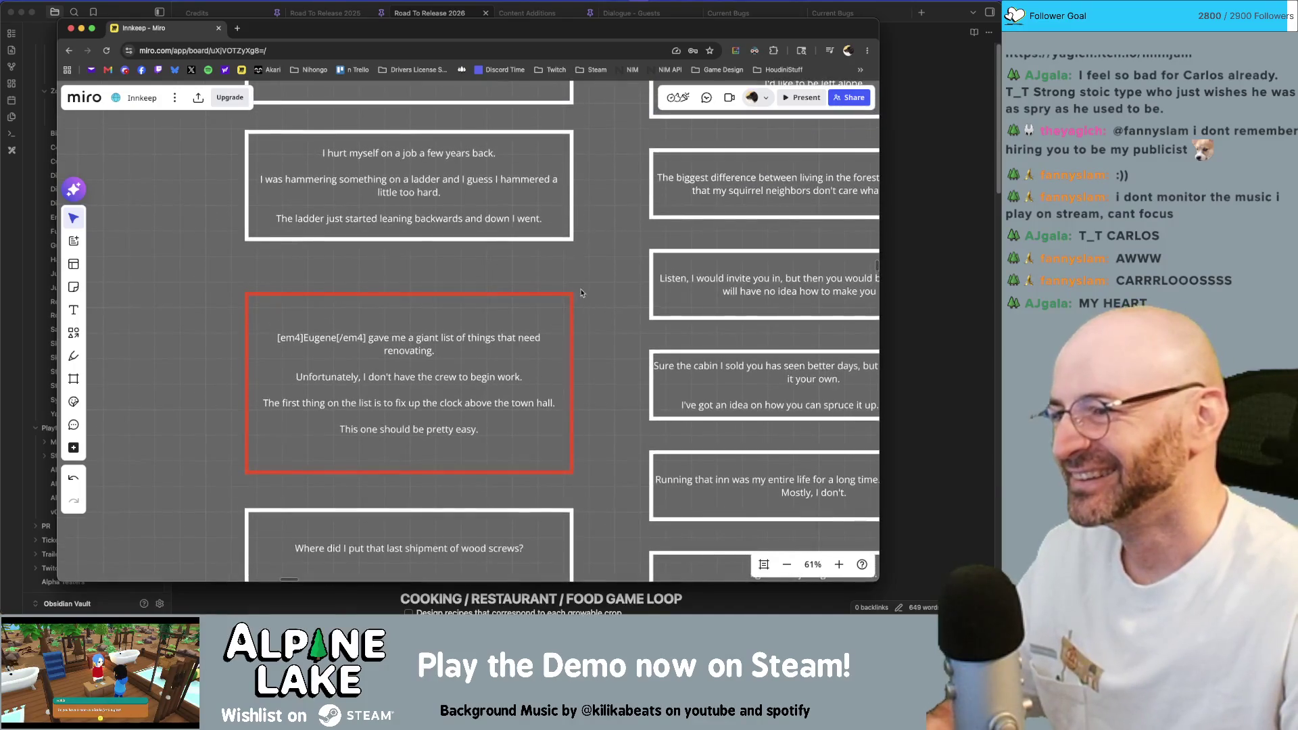
Stretch the ladder-accident card slightly taller, then switch over to the Unity editor.
left_click(473, 233)
left_click_drag(472, 238, 473, 250)
left_click(596, 248)
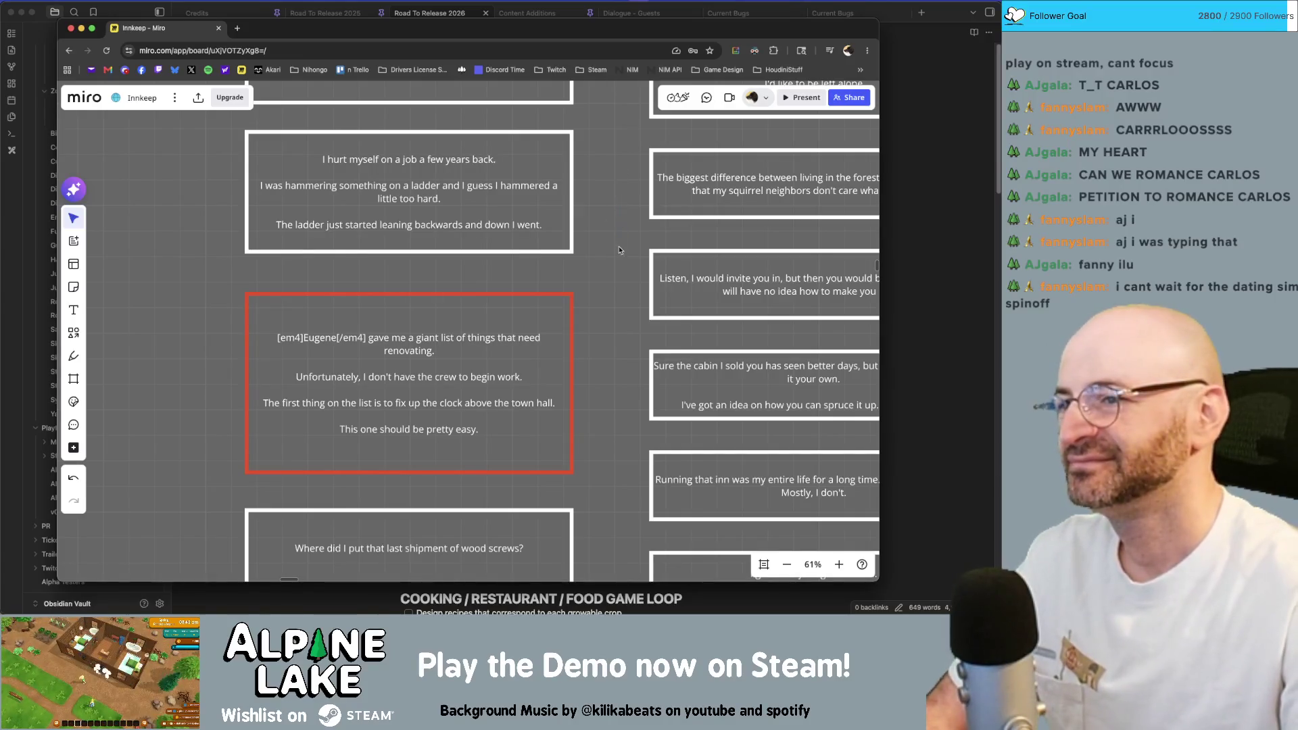
scroll(620, 250, "up", 3)
left_click_drag(622, 439, 612, 279)
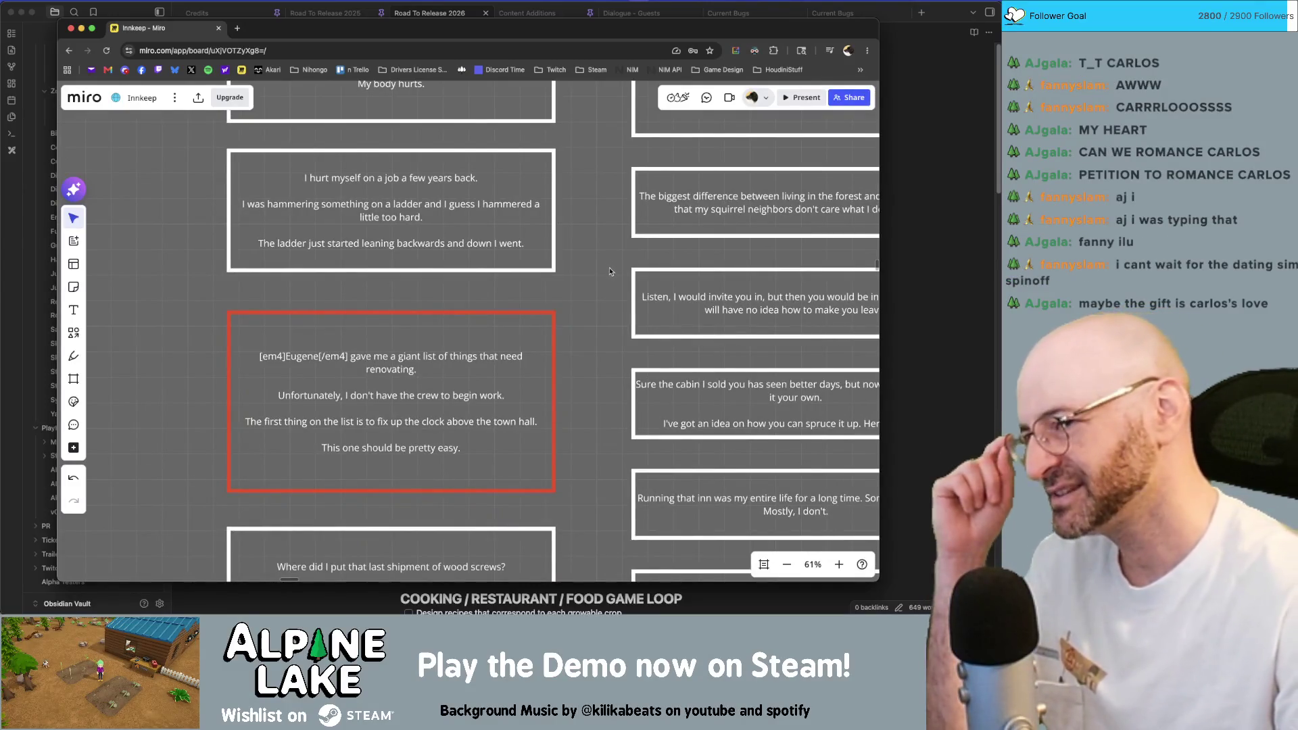
scroll(599, 304, "down", 1)
scroll(599, 305, "up", 1)
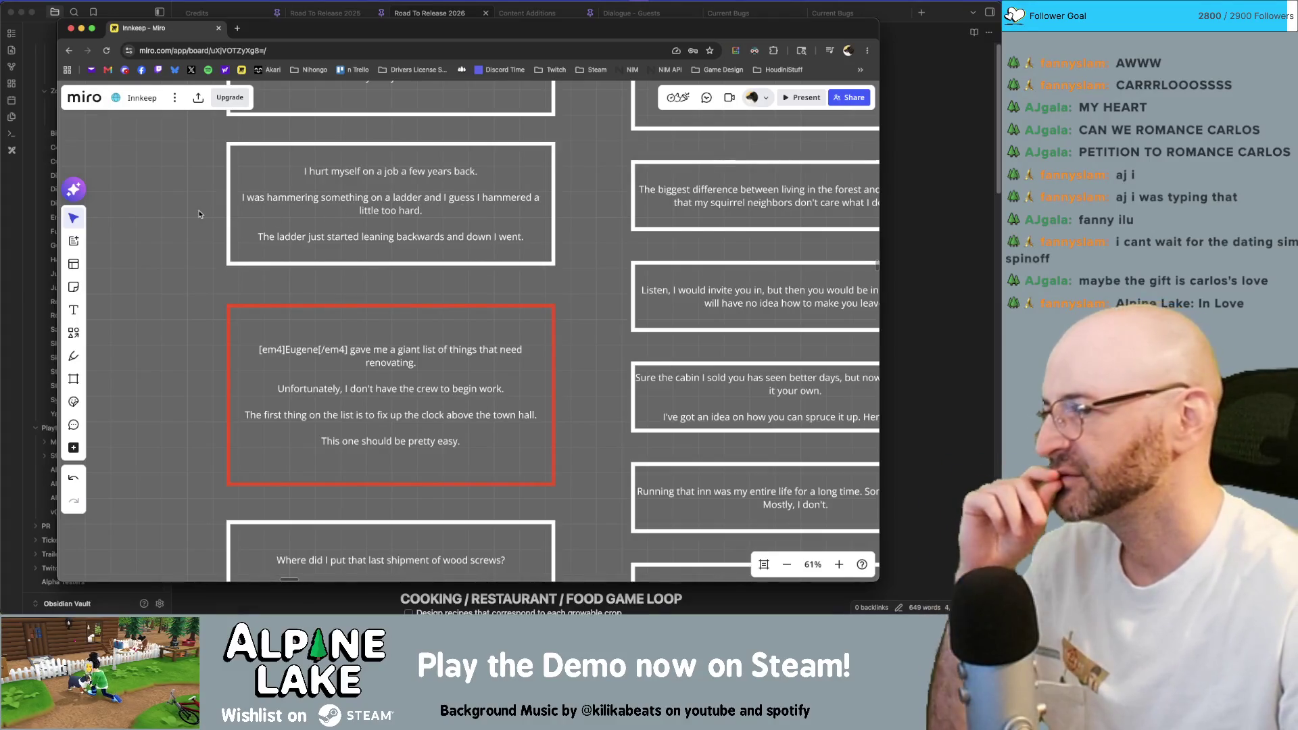
scroll(192, 265, "down", 2)
scroll(193, 265, "down", 1)
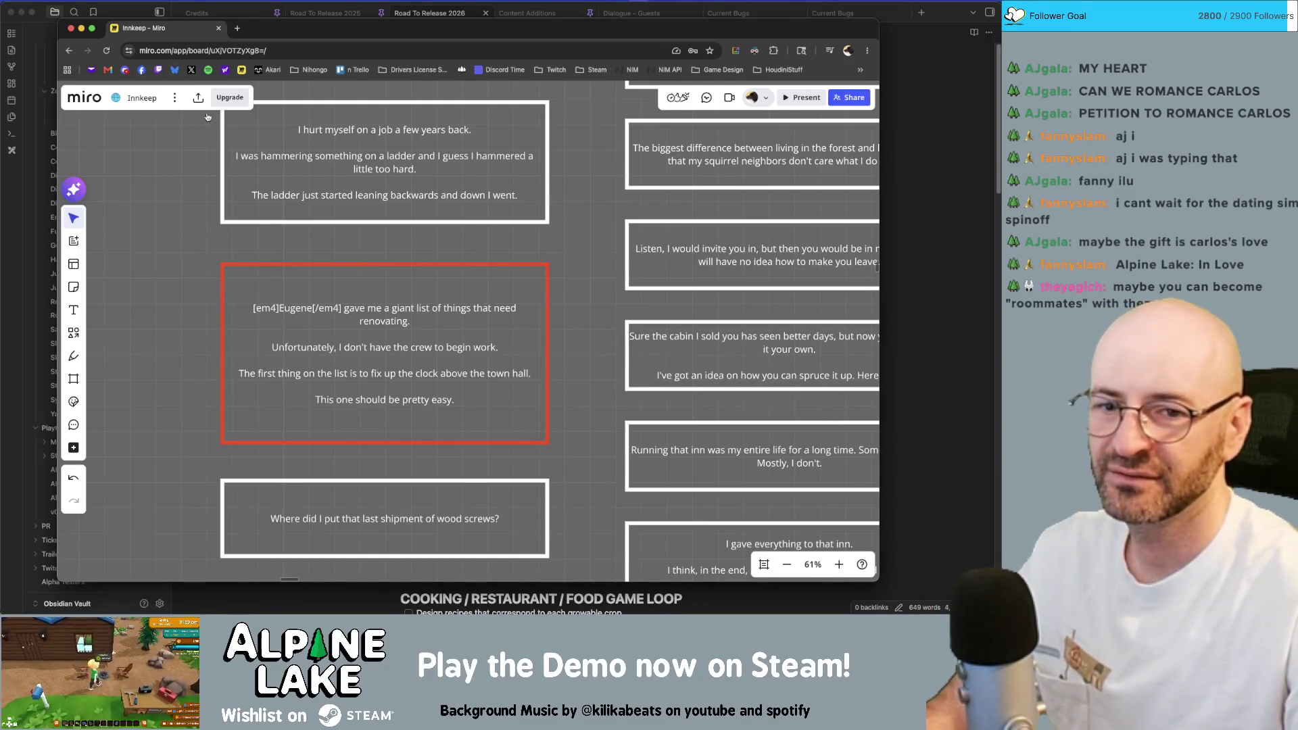
key("super+Tab")
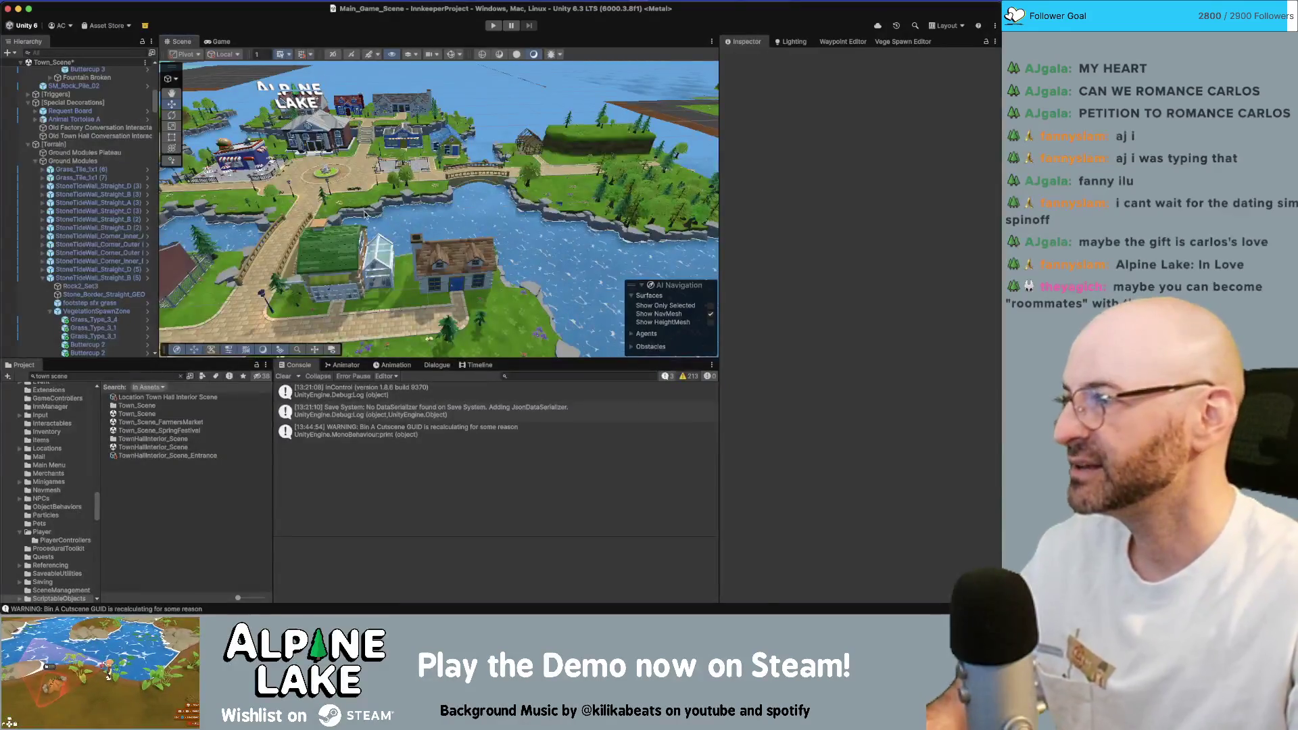
Fly to the hardware shop, select the Hammer (3) sign prop and orbit it, then return to Miro.
key("w")
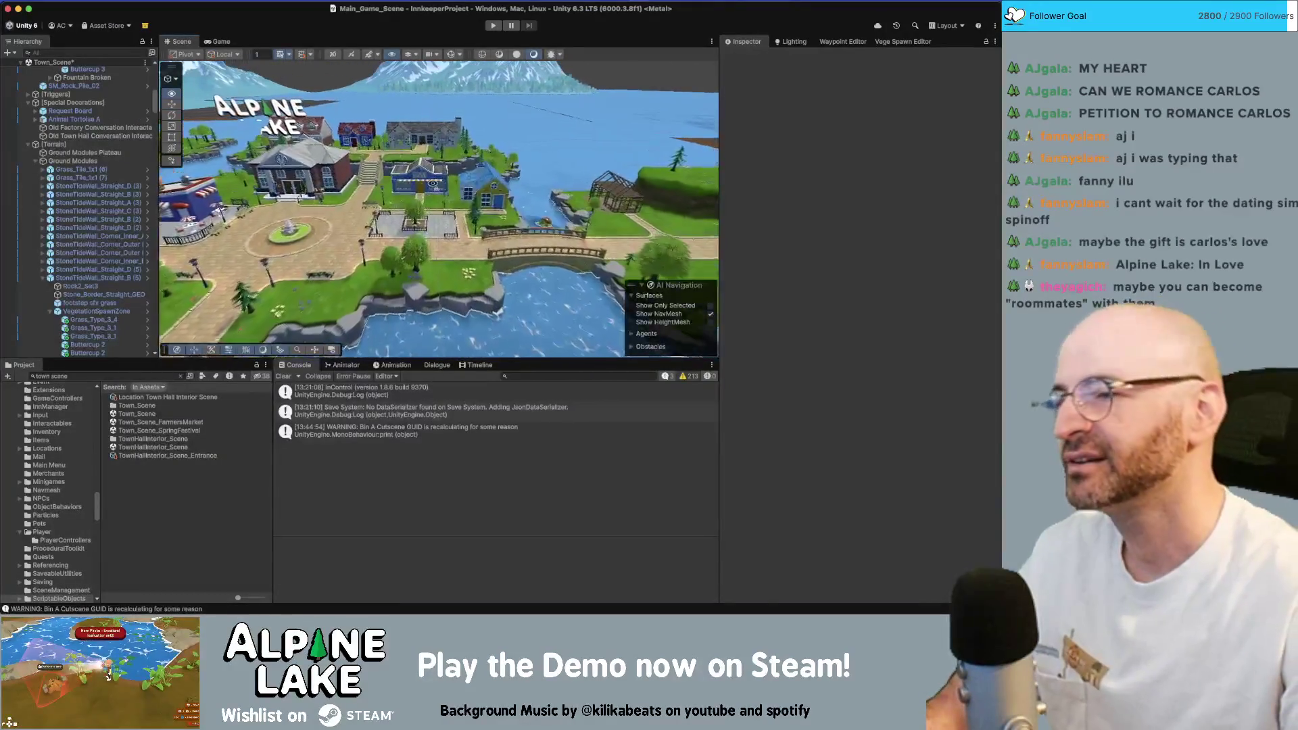
key("s")
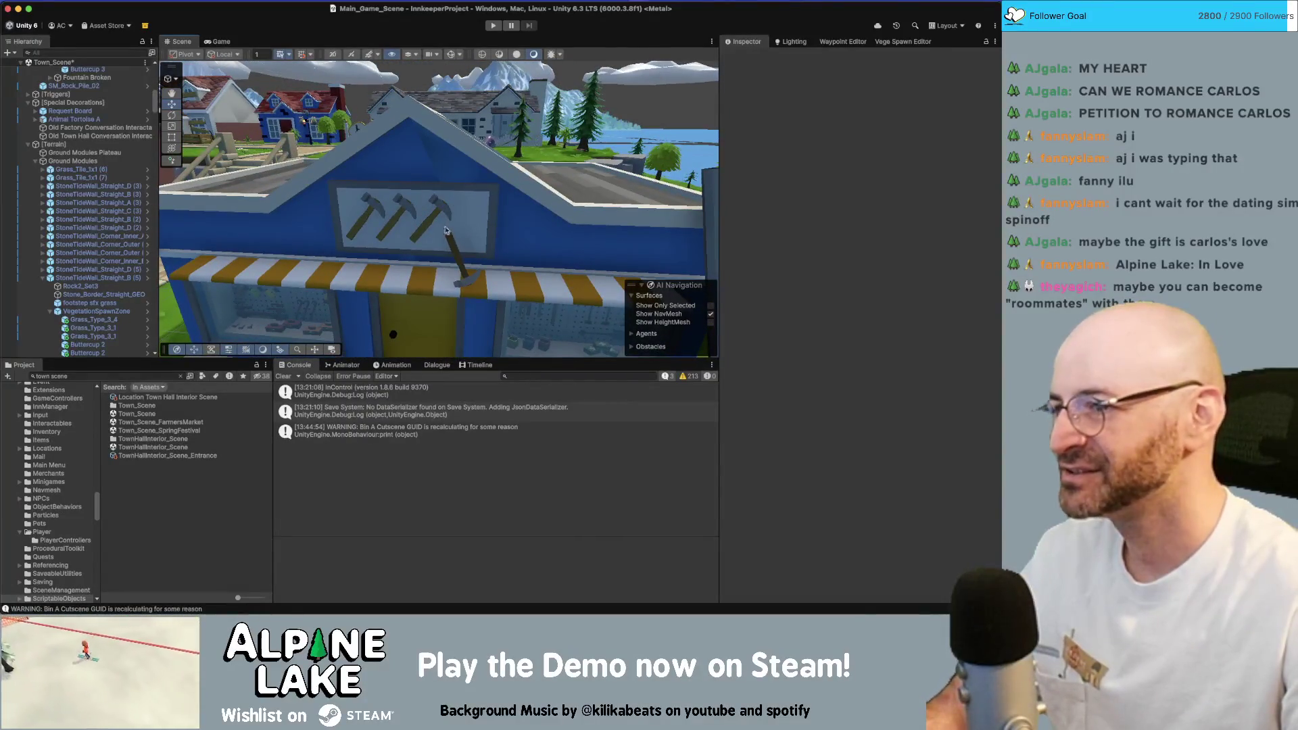
left_click(456, 253)
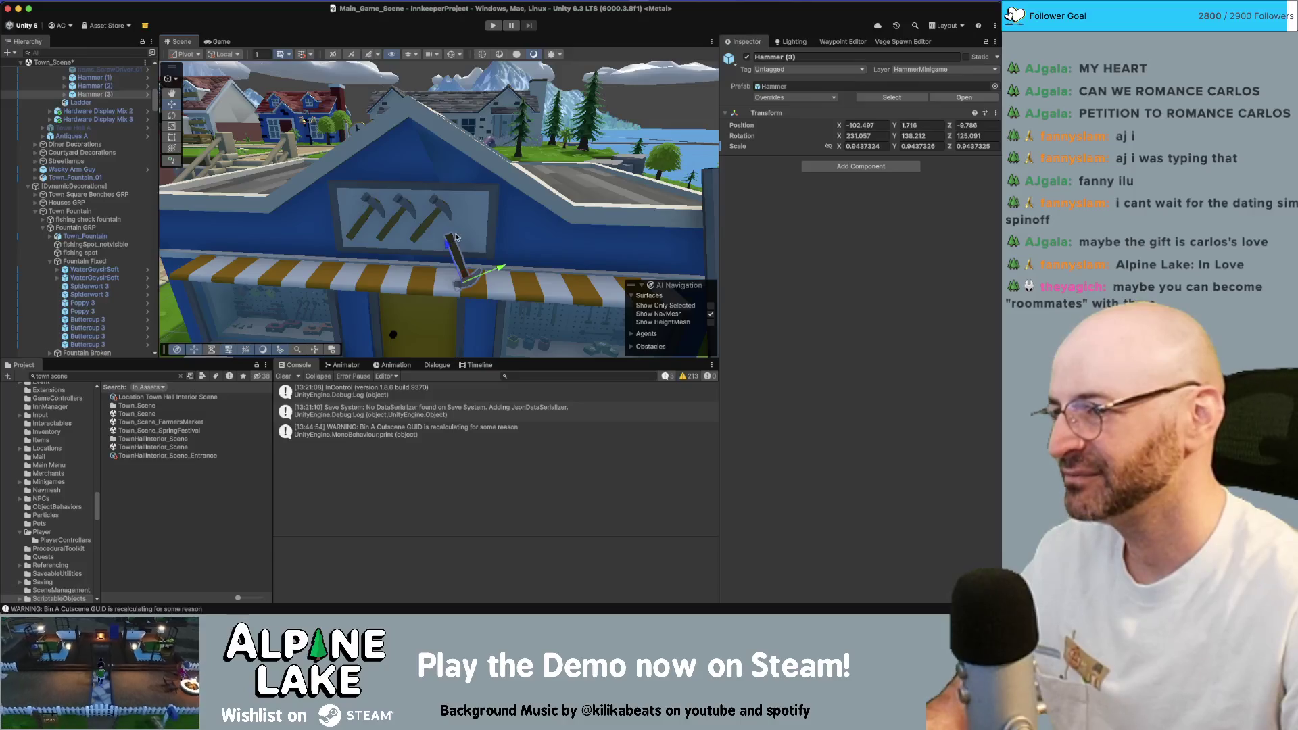
mouse_move(458, 229)
left_mouse_down()
mouse_move(586, 259)
mouse_move(505, 228)
left_mouse_up()
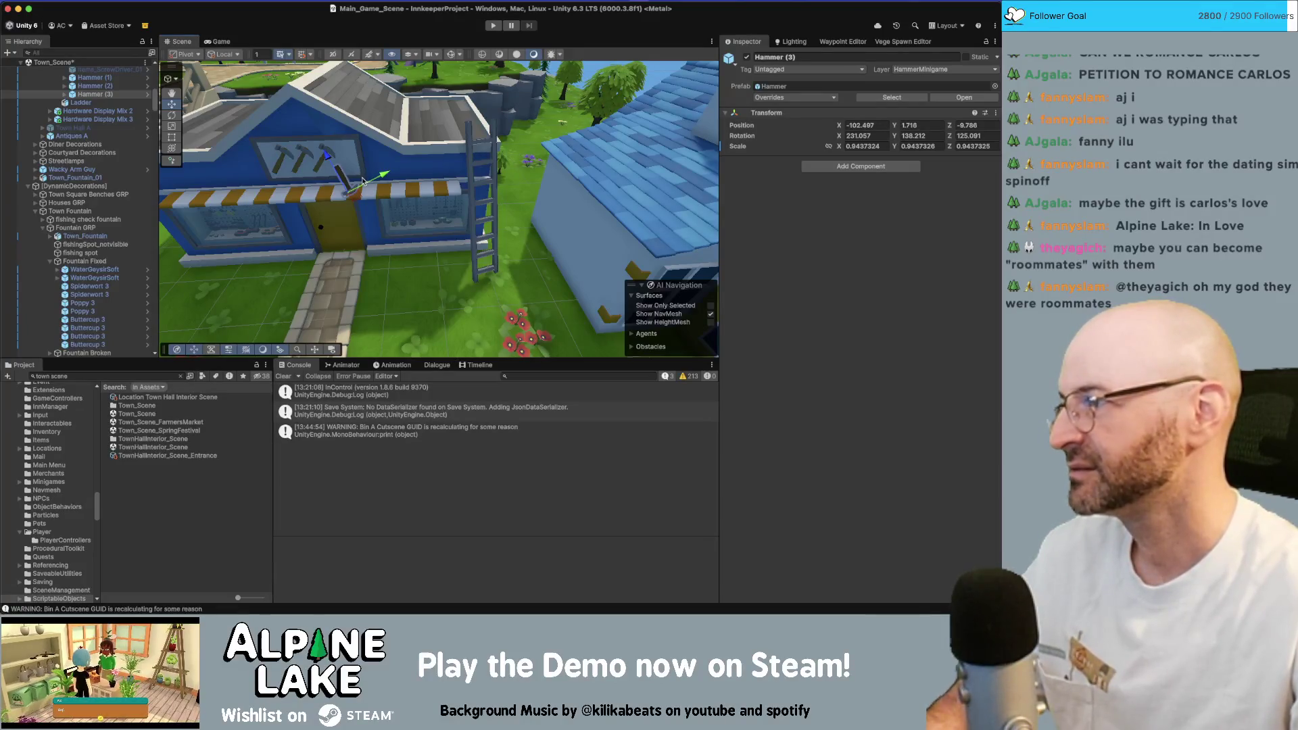
key("super+Tab")
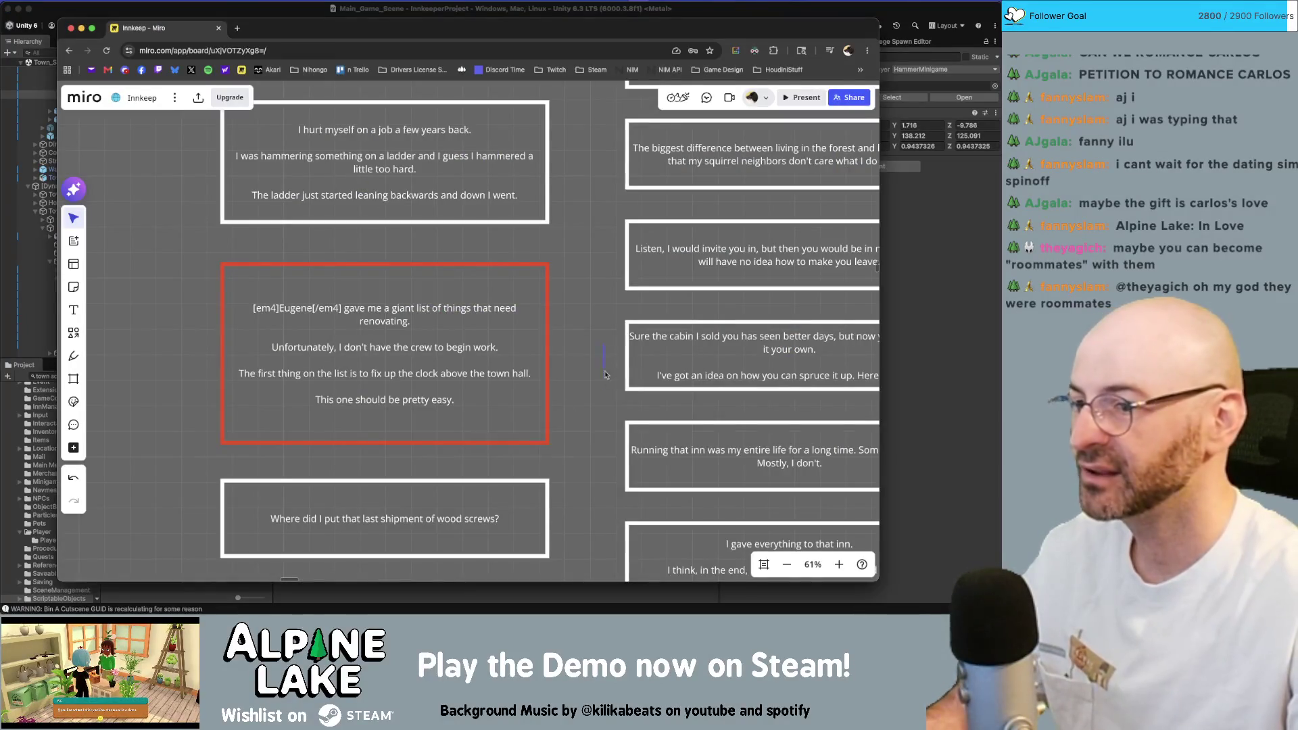
scroll(606, 375, "down", 5)
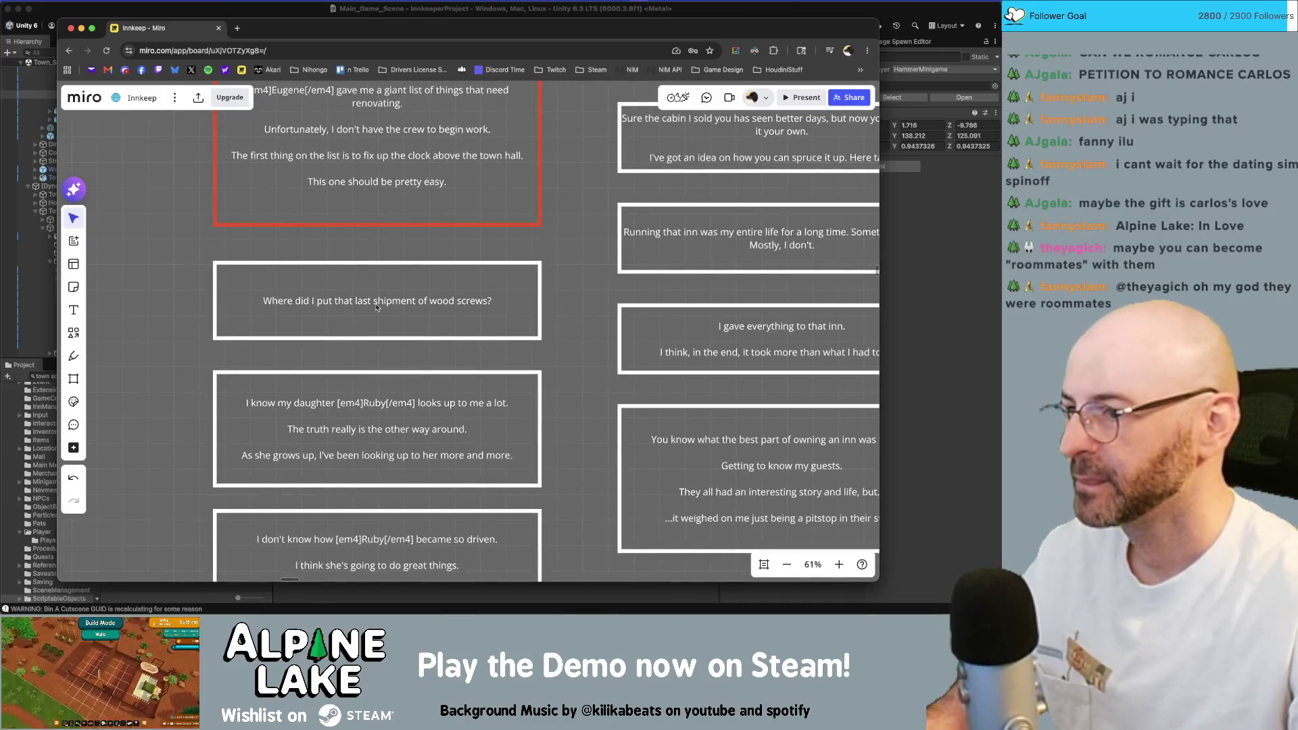
double_click(313, 302)
left_click(188, 291)
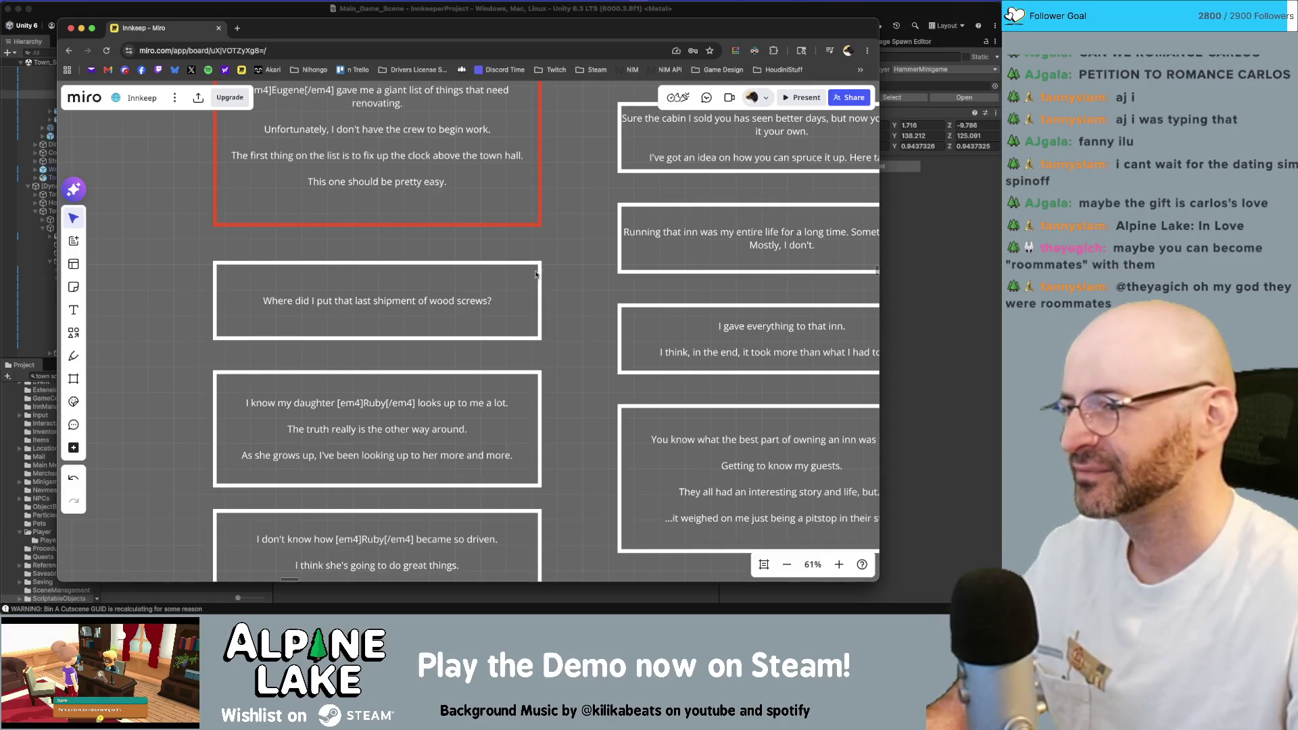
scroll(573, 312, "down", 2)
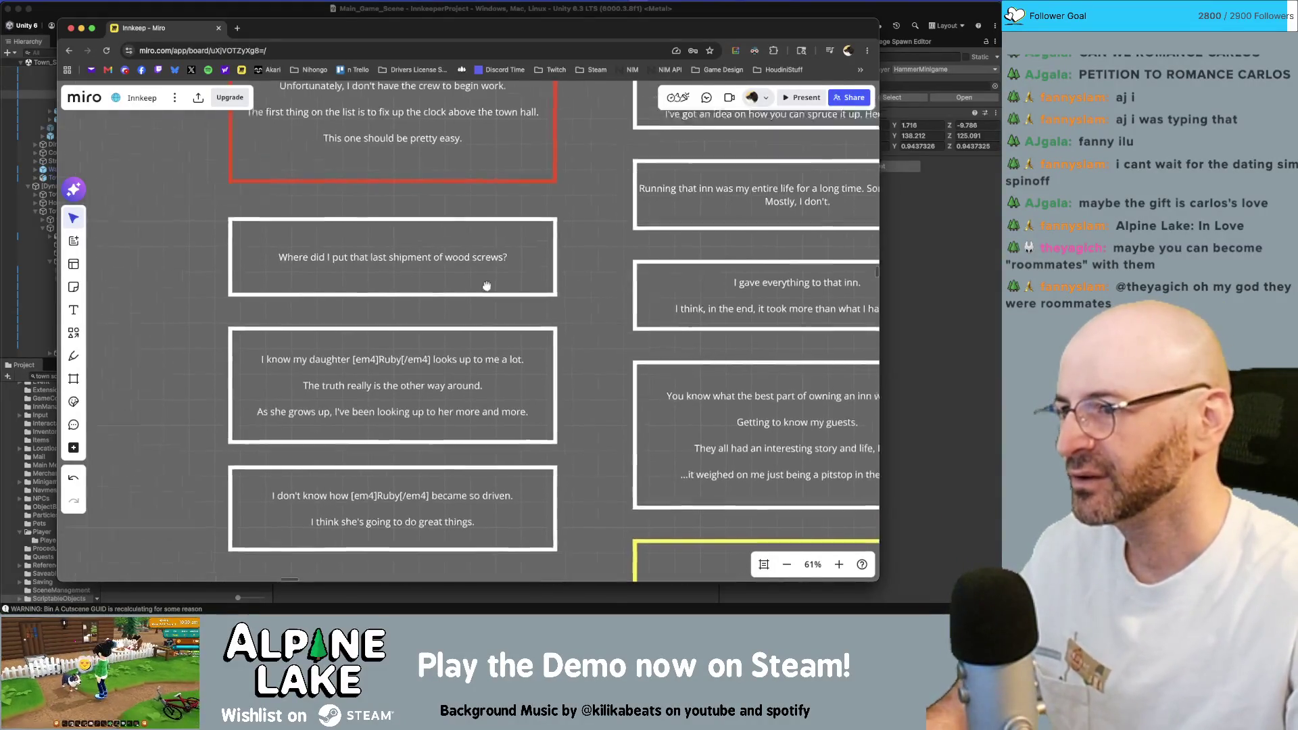
scroll(543, 244, "down", 3)
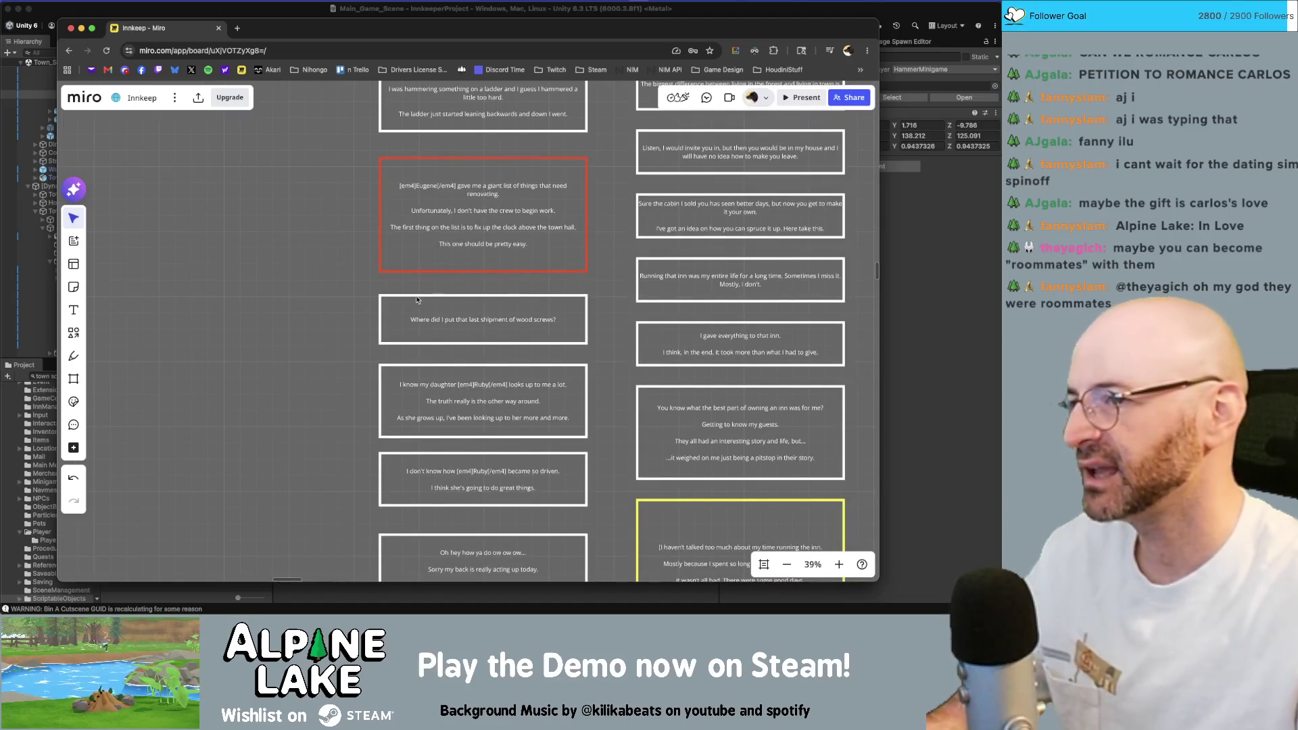
scroll(436, 339, "up", 2)
scroll(274, 231, "up", 2)
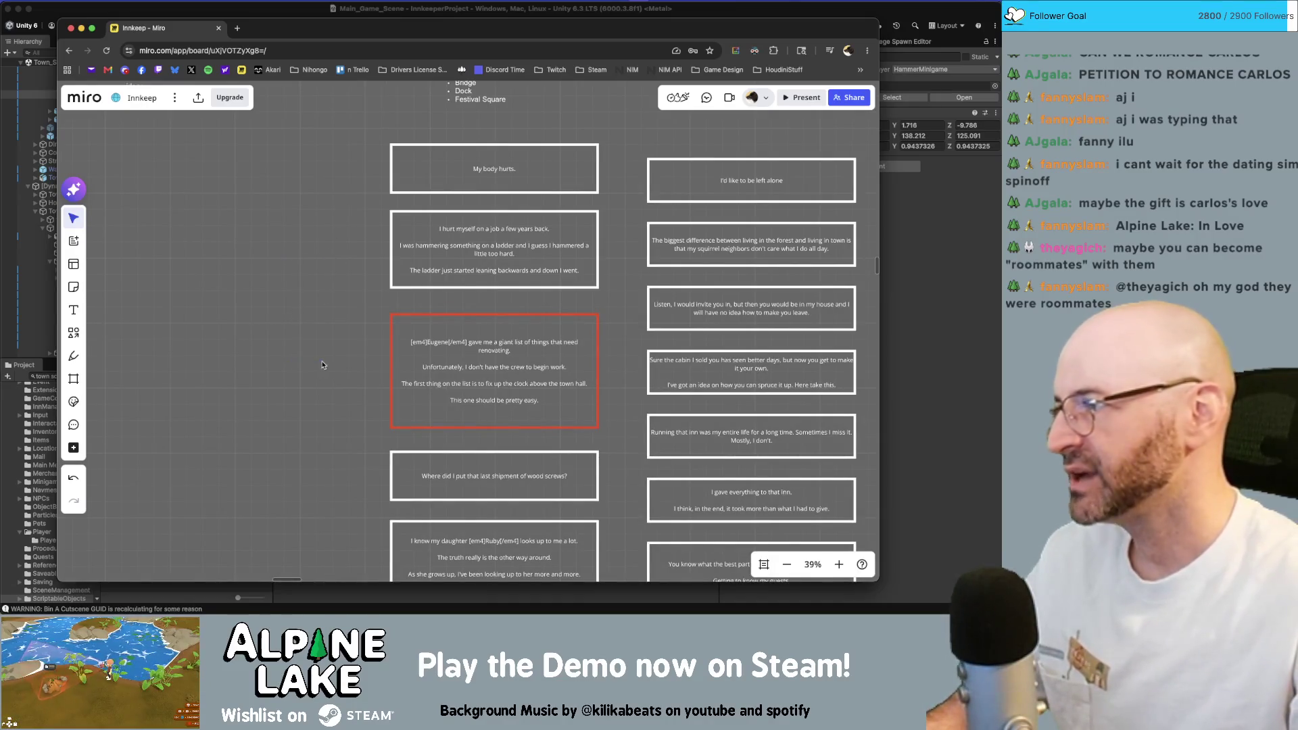
scroll(322, 451, "down", 5)
scroll(313, 352, "down", 2)
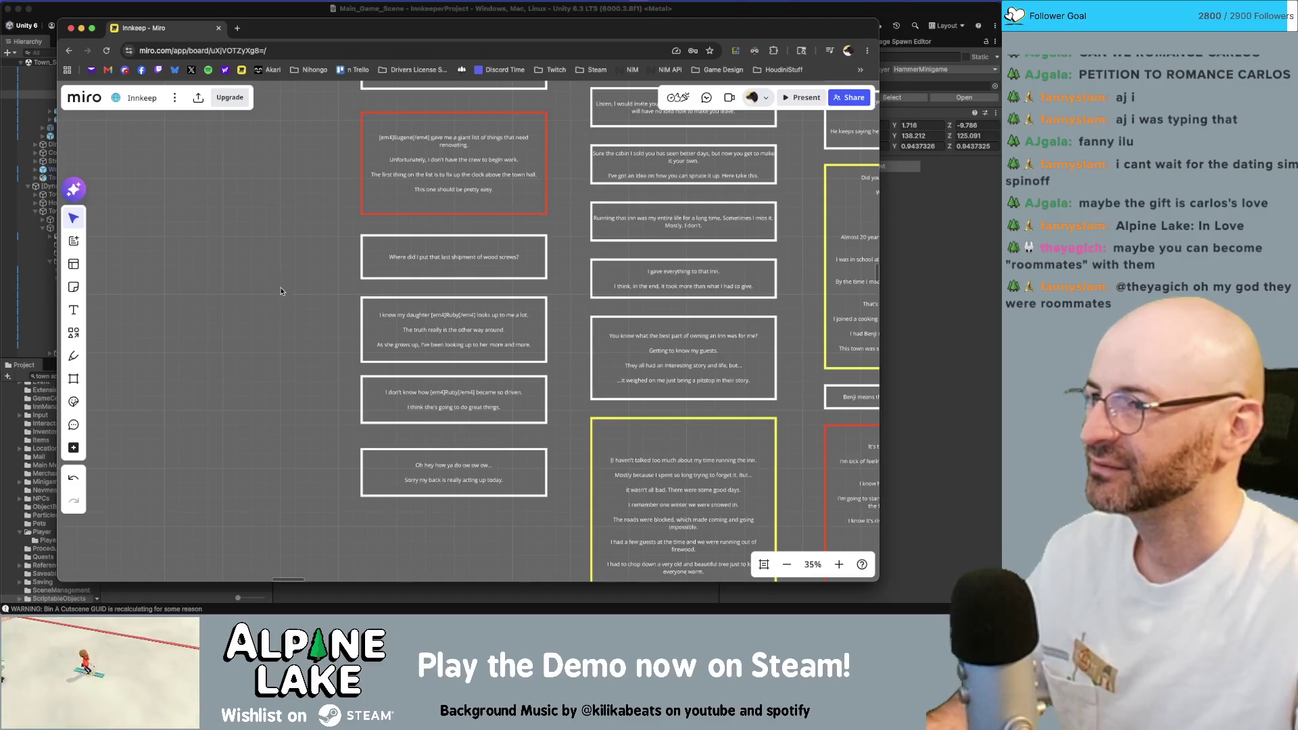
scroll(287, 347, "down", 2)
scroll(286, 305, "down", 2)
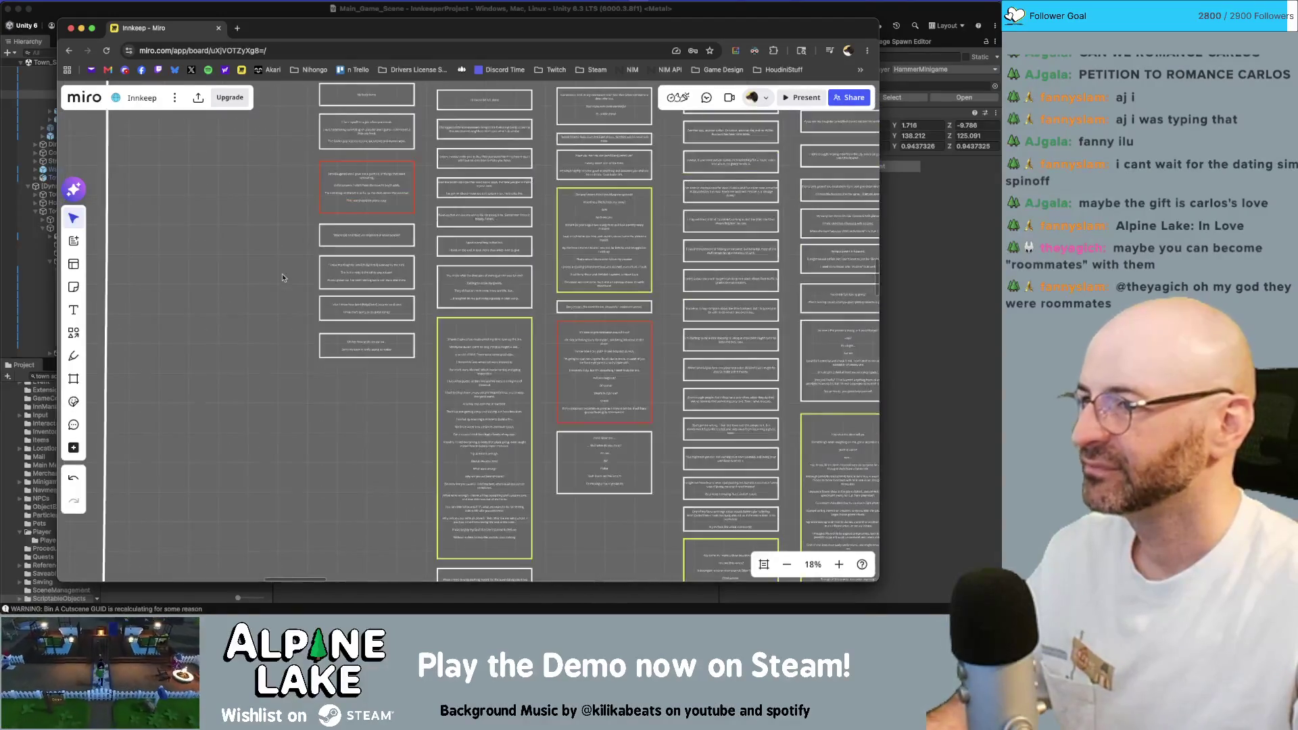
scroll(282, 272, "down", 2)
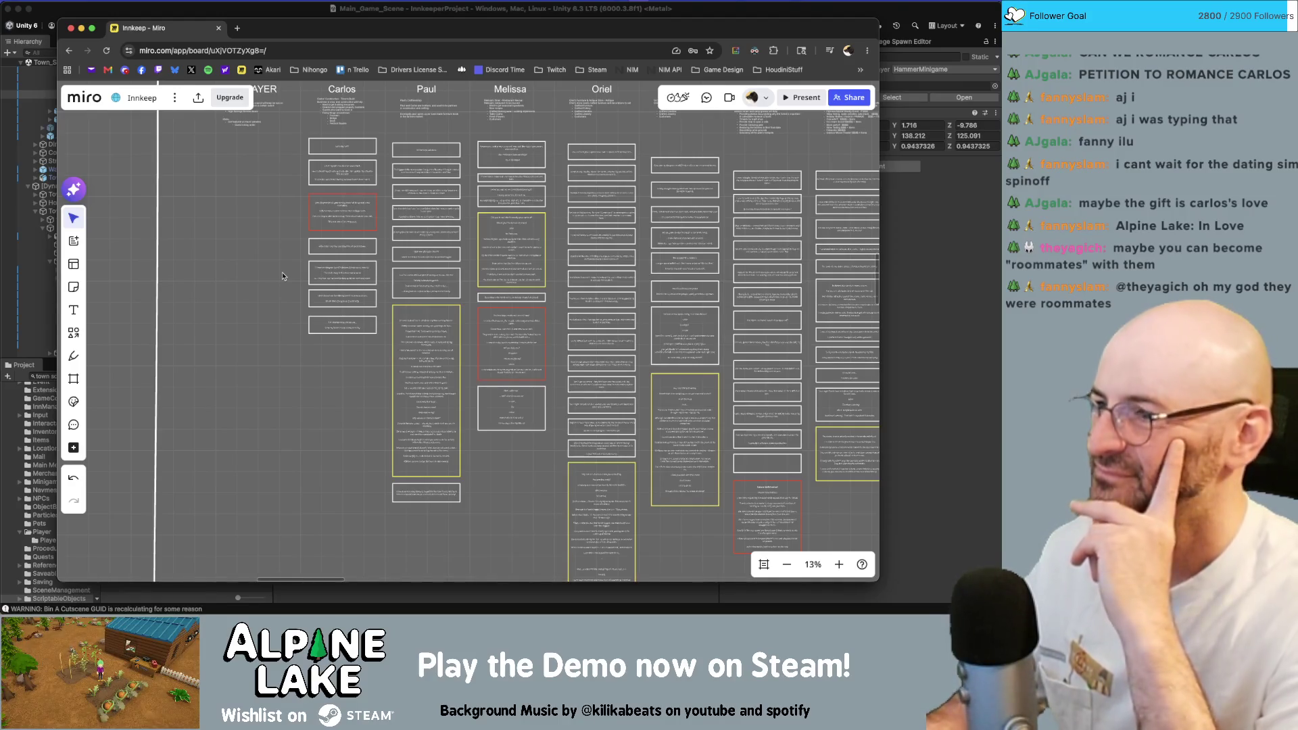
scroll(334, 306, "up", 2)
scroll(334, 306, "up", 5)
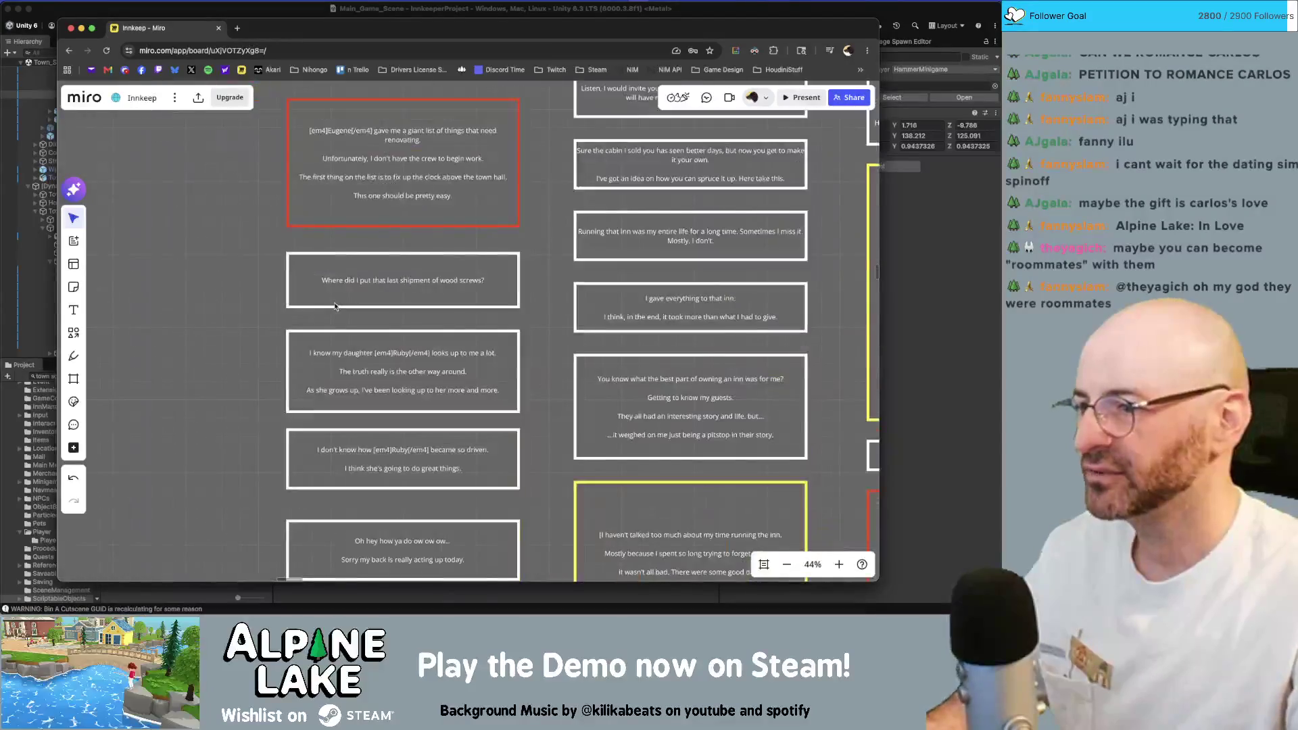
scroll(395, 340, "down", 1)
scroll(401, 346, "down", 1)
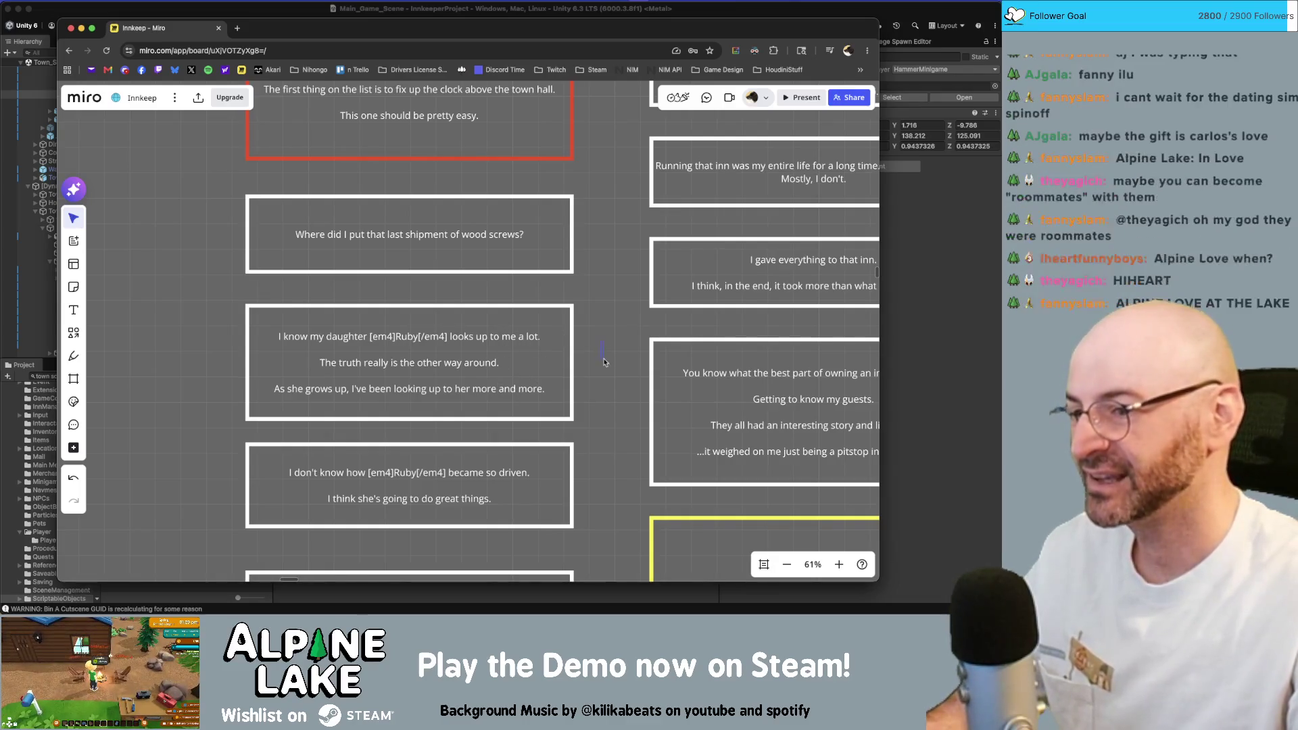
scroll(605, 391, "down", 1)
scroll(605, 355, "down", 3)
scroll(606, 302, "down", 3)
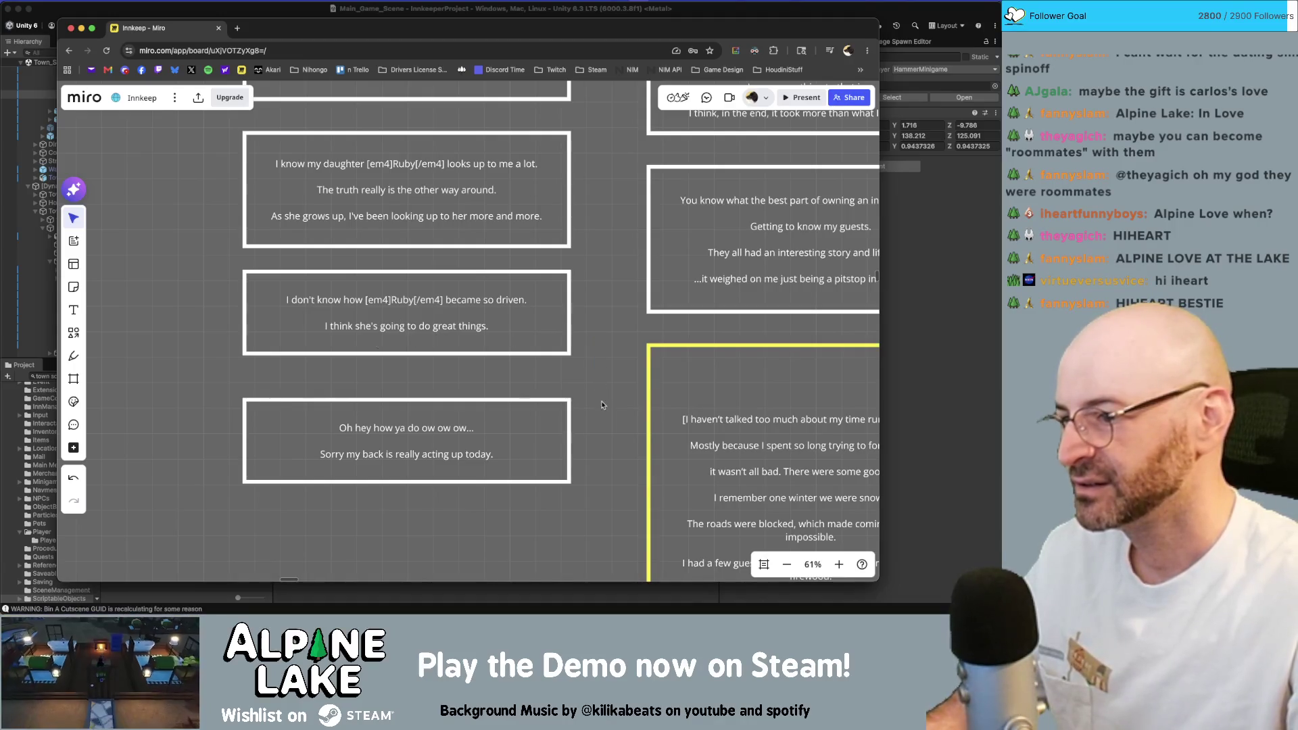
scroll(593, 342, "down", 3)
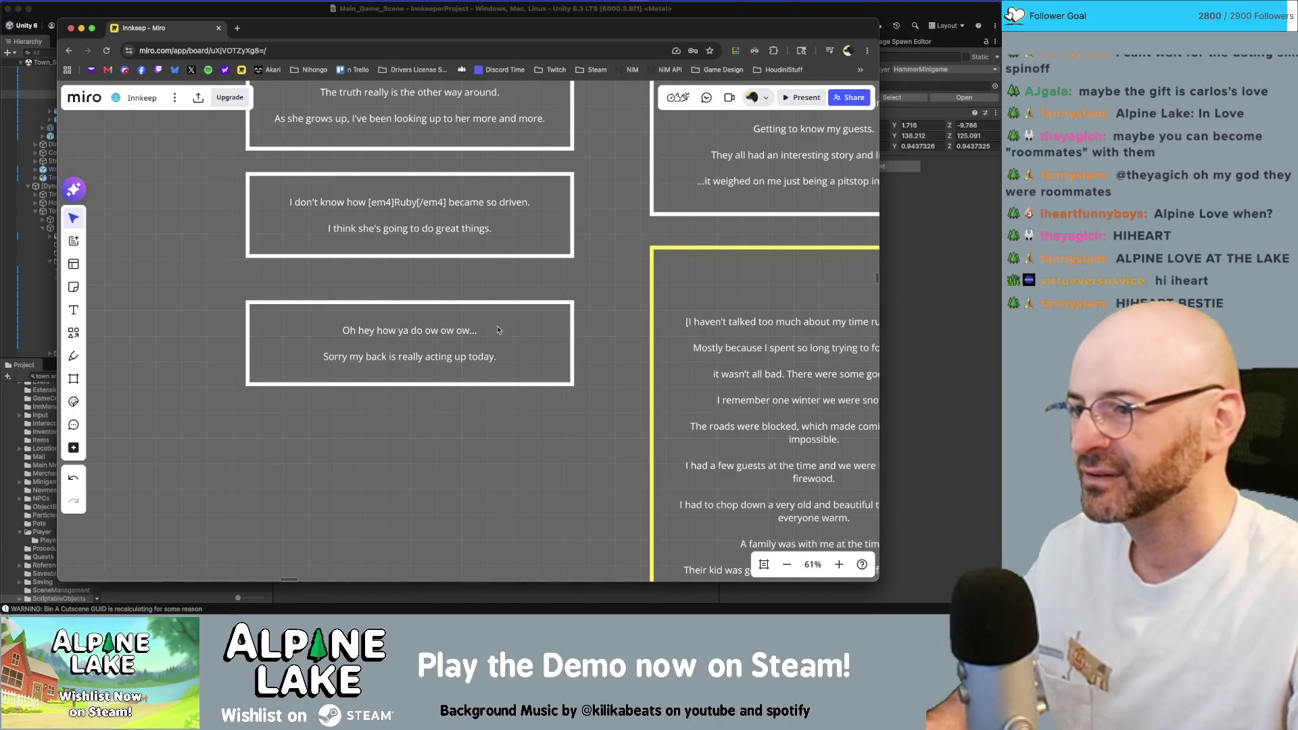
Check the 'Oh hey how ya do' card's text, deselect it, and nudge the card slightly.
double_click(420, 330)
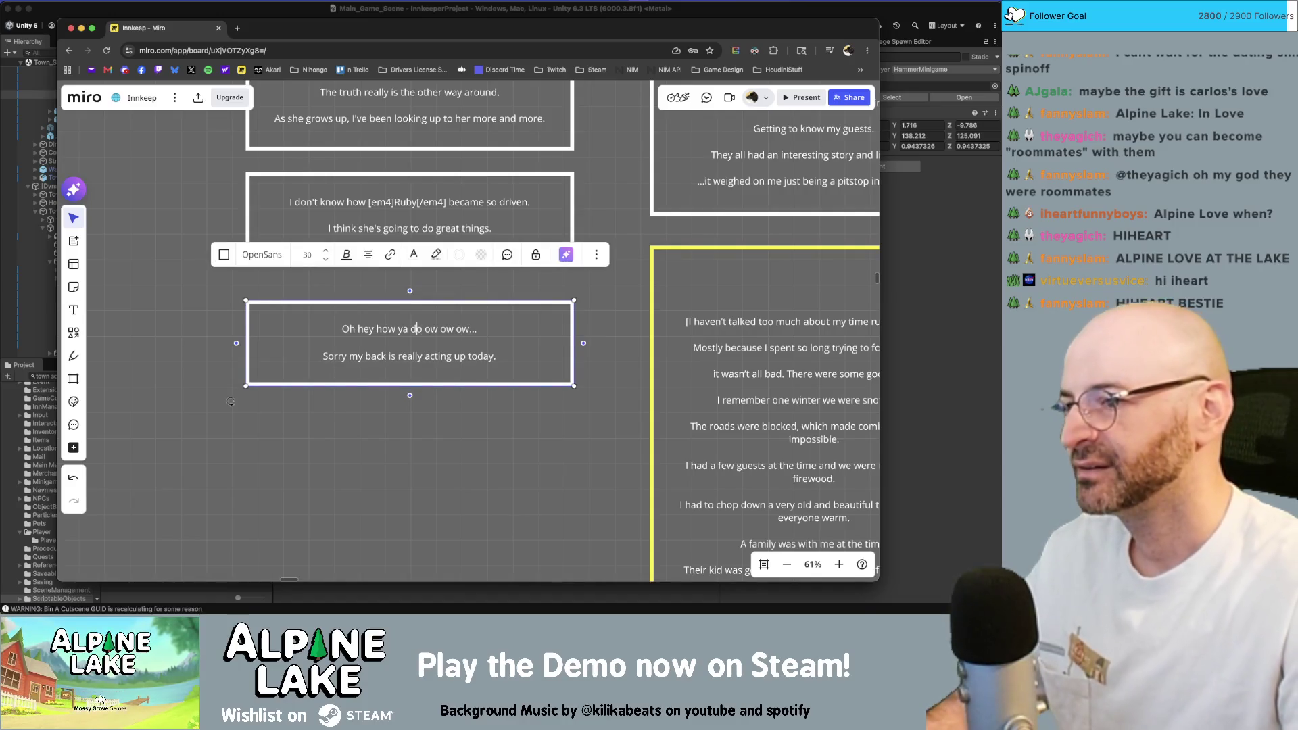
key("End")
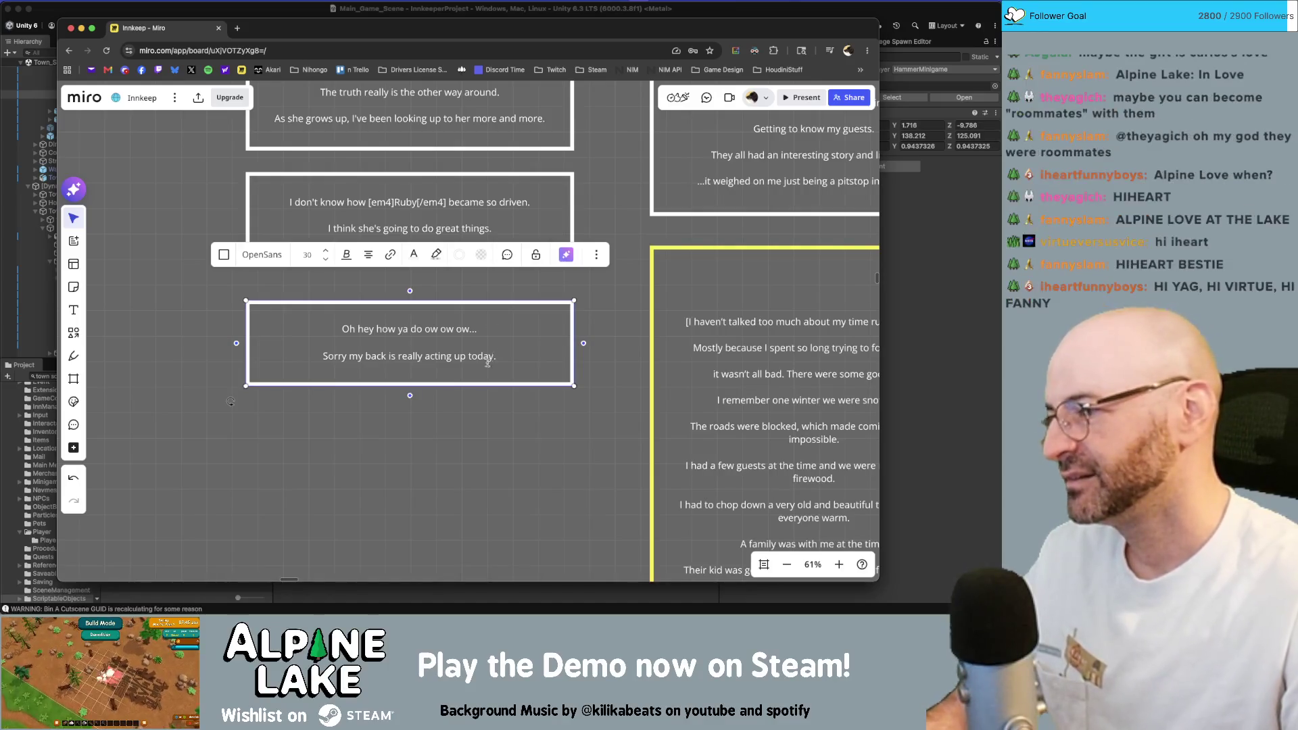
left_click(361, 454)
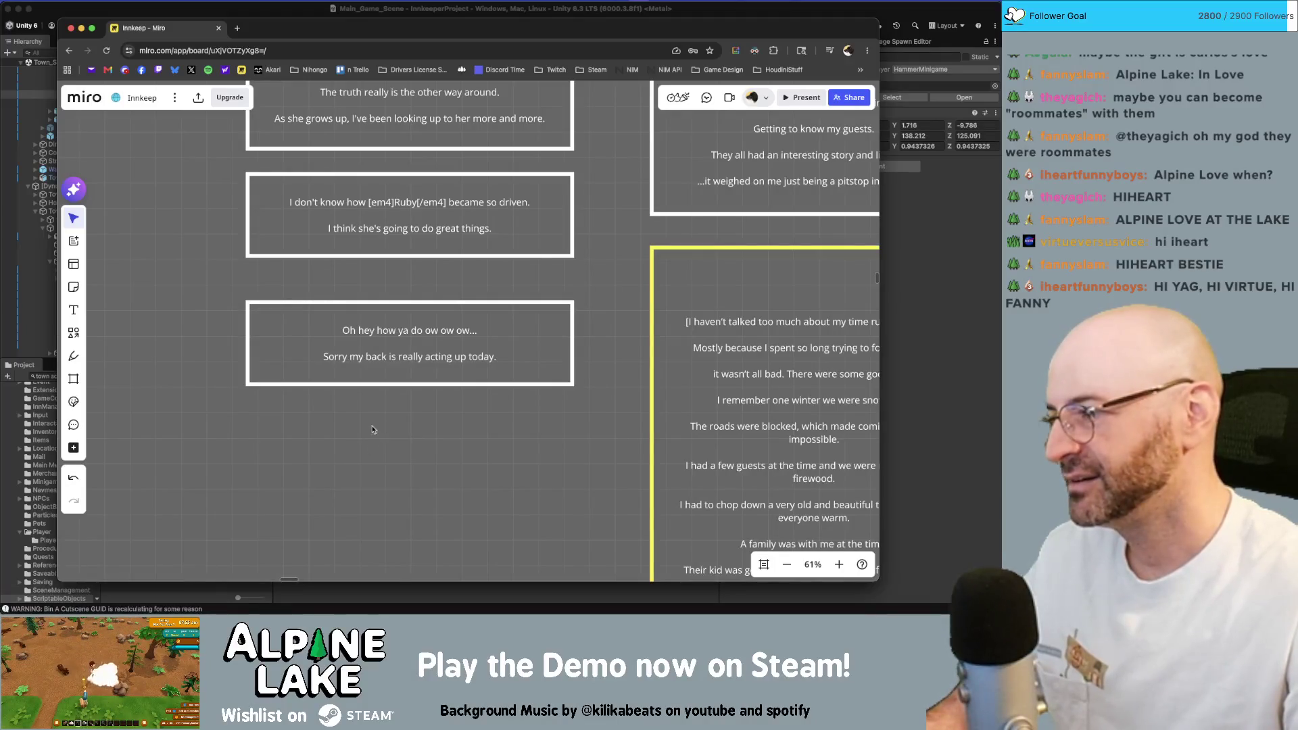
mouse_move(374, 438)
left_mouse_down()
mouse_move(398, 331)
mouse_move(417, 527)
mouse_move(416, 454)
left_mouse_up()
scroll(416, 454, "down", 2)
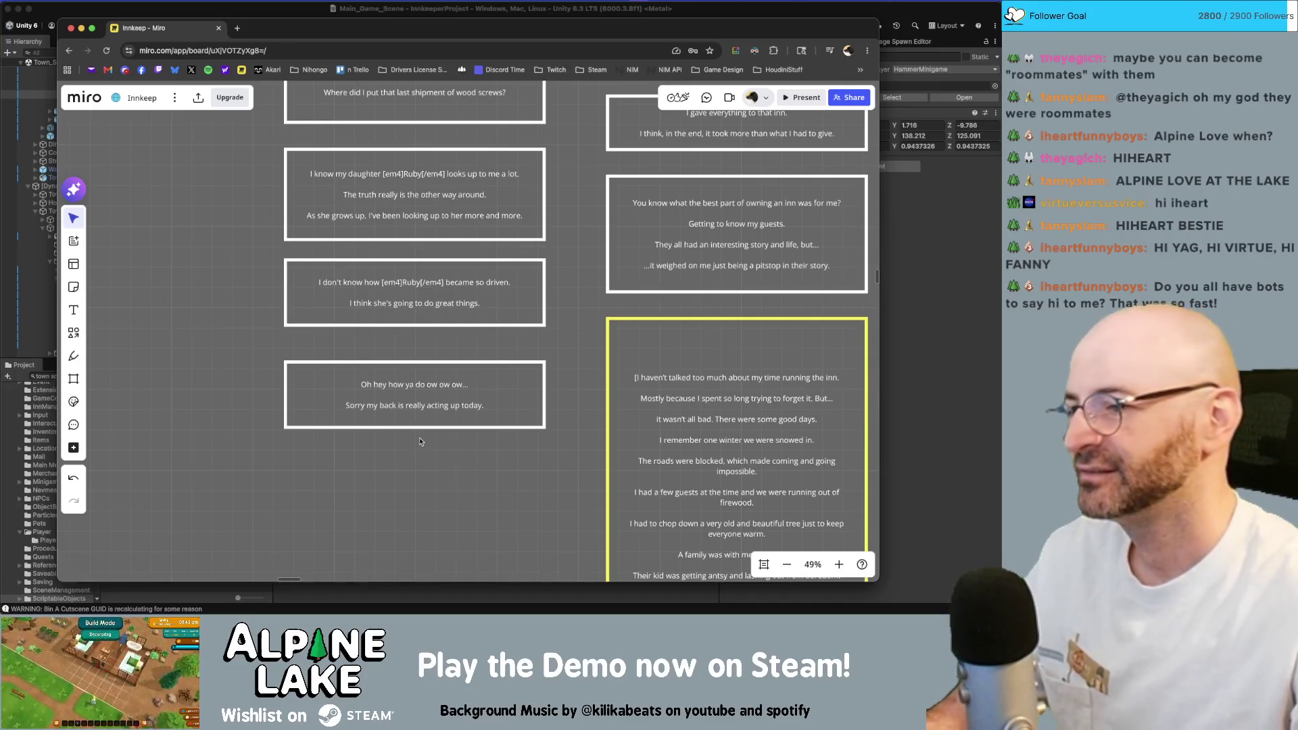
left_click_drag(419, 406, 418, 401)
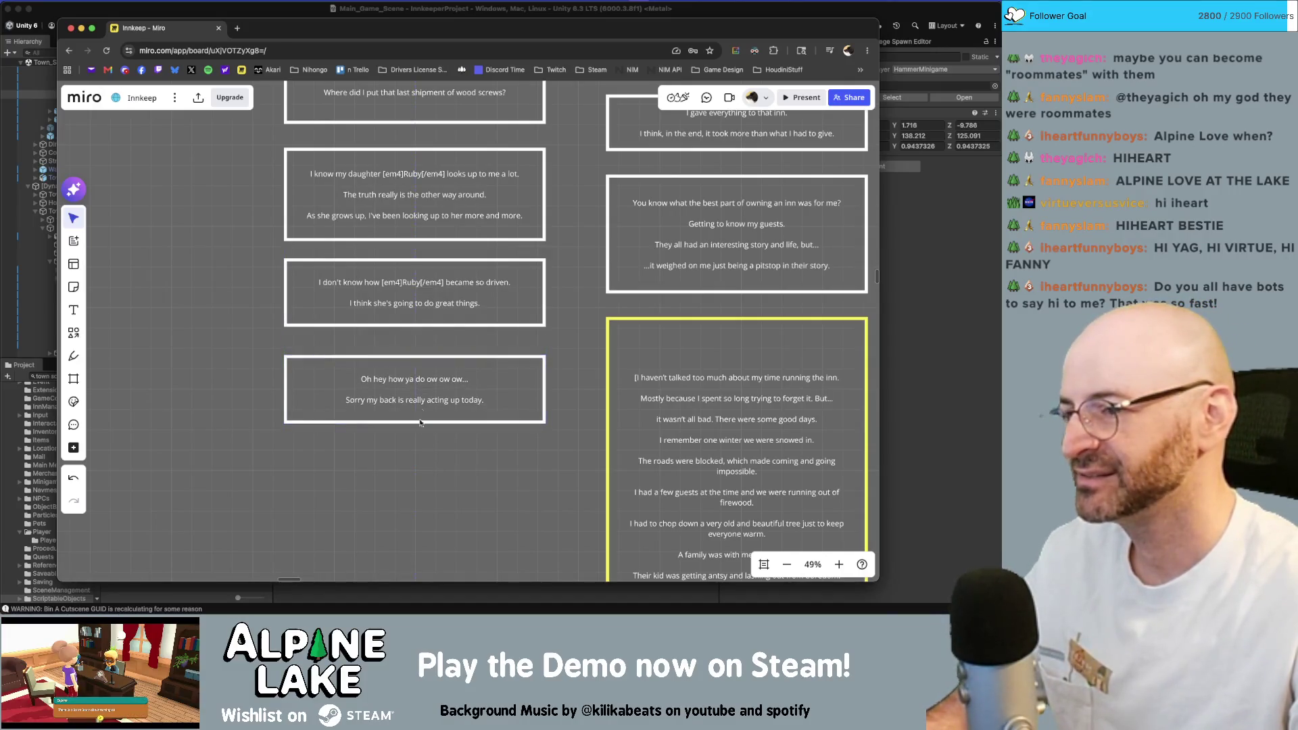
scroll(447, 469, "down", 3)
scroll(448, 413, "down", 3)
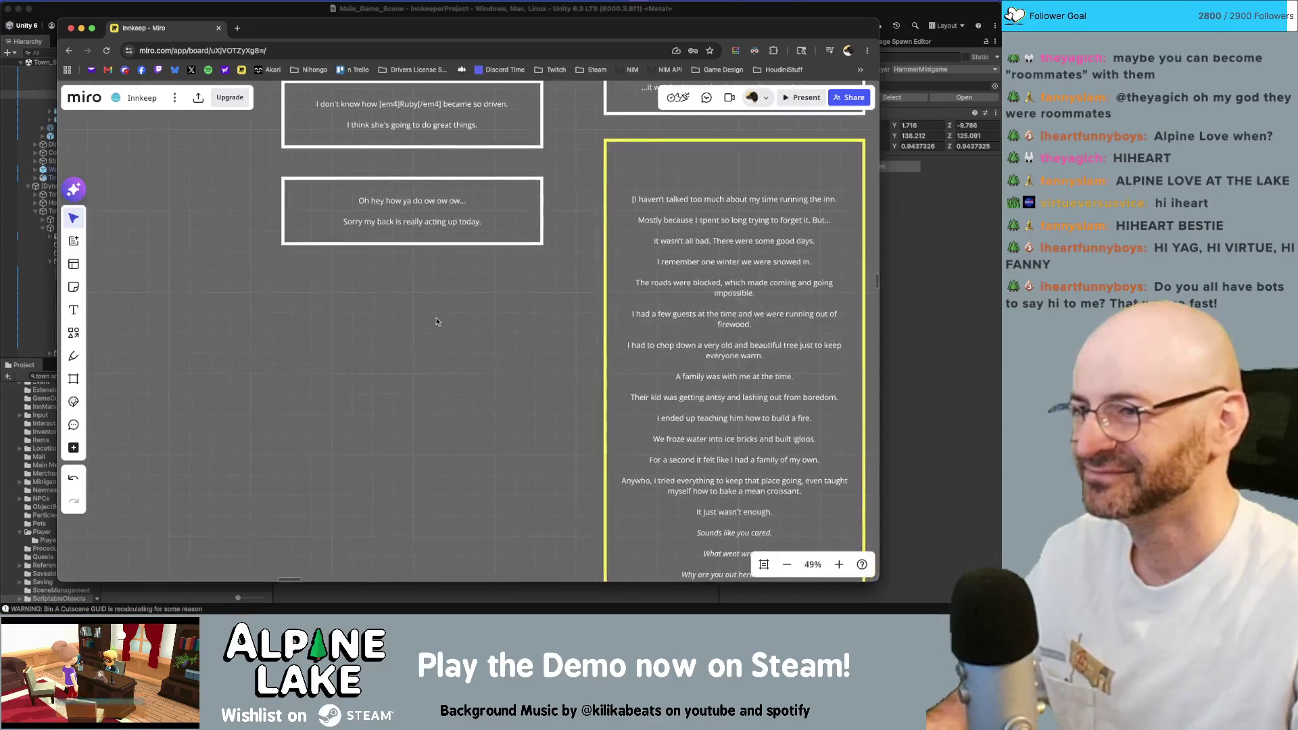
Duplicate the card beneath itself, empty and delete the copy, then undo to reposition the original.
left_click_drag(443, 236, 432, 302)
scroll(432, 301, "down", 2)
double_click(390, 448)
key("ctrl+a")
key("Delete")
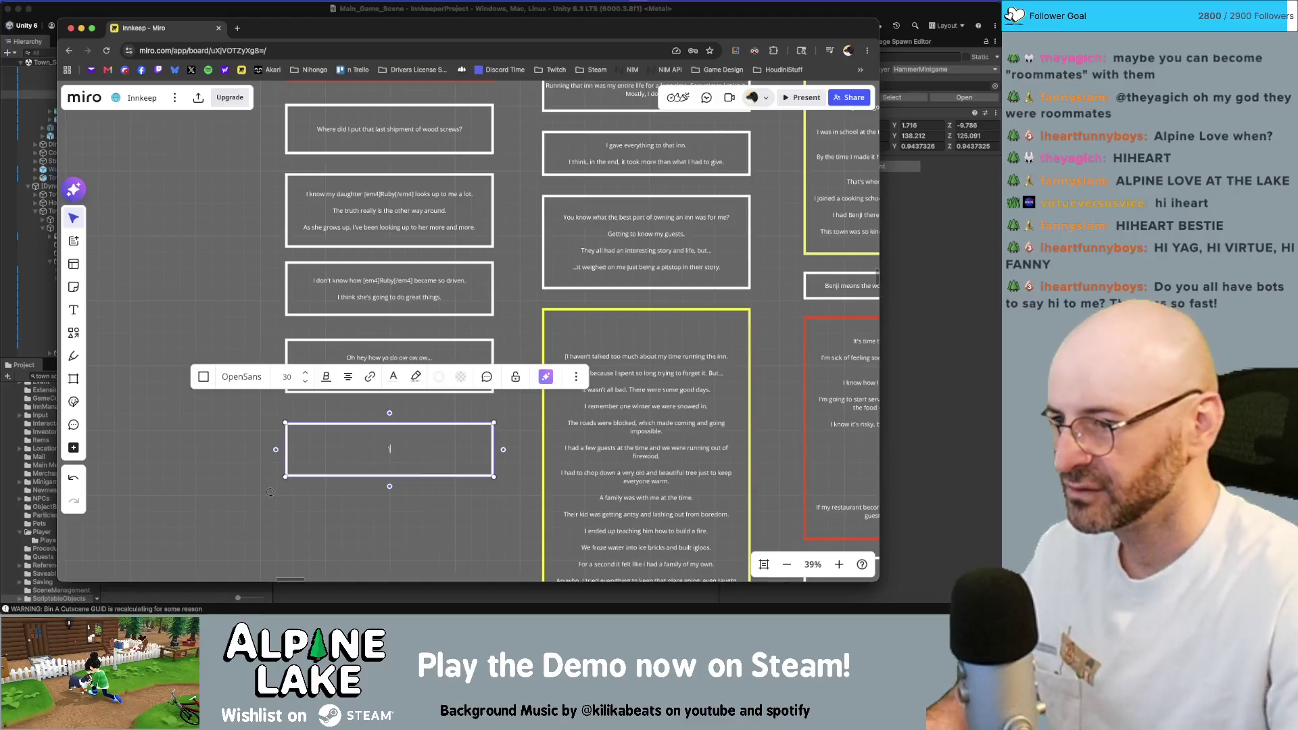
key("Escape")
key("Delete")
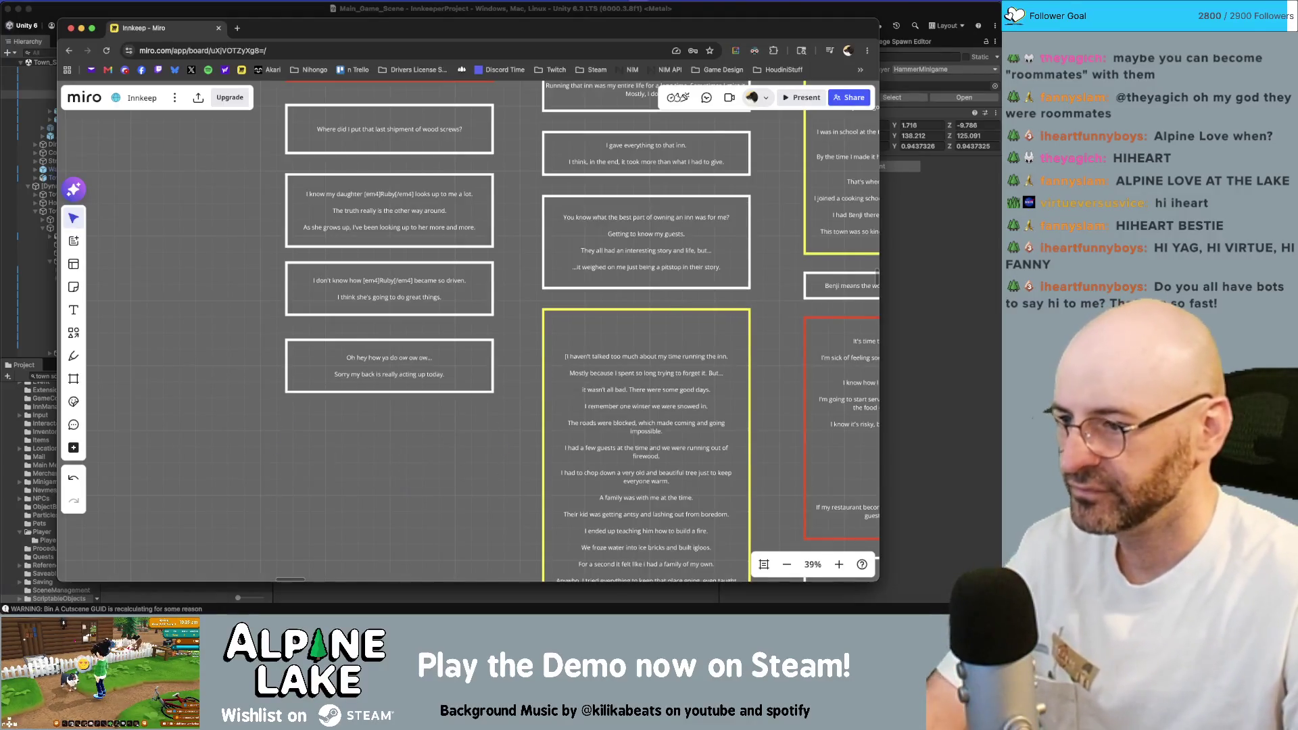
key("ctrl+z")
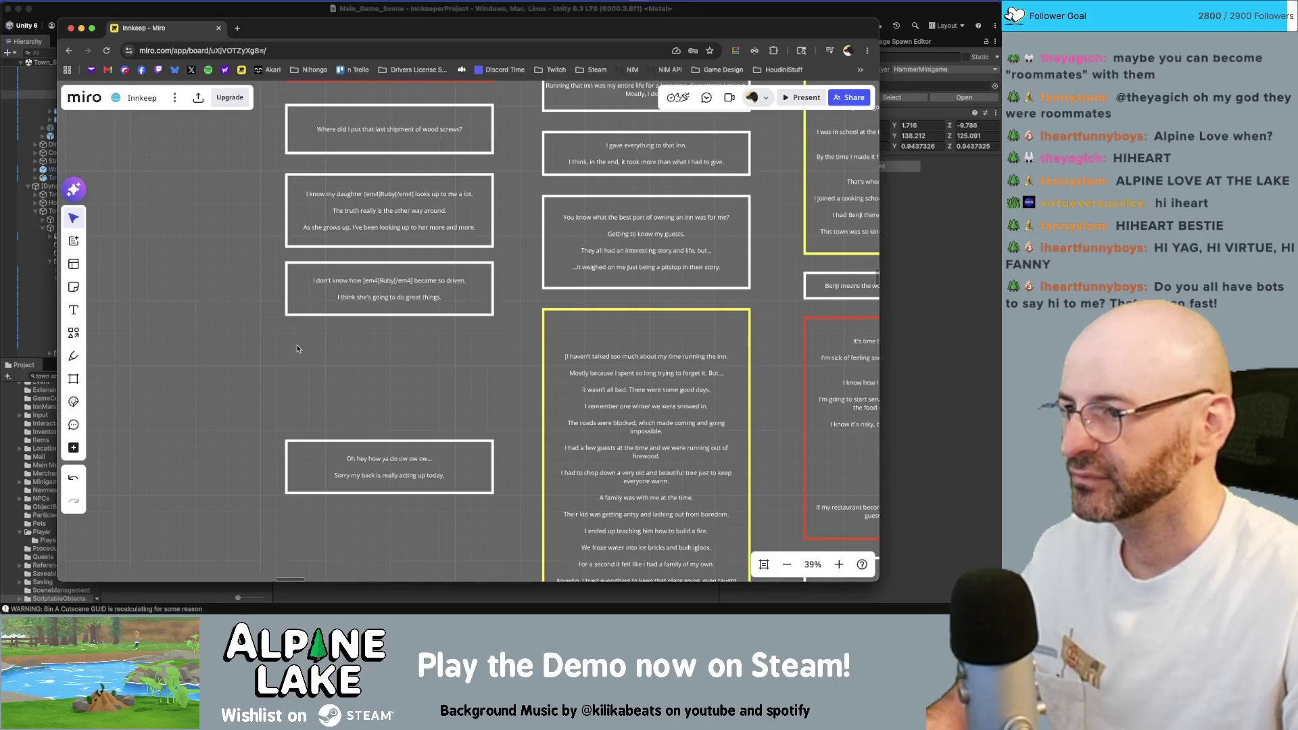
scroll(297, 348, "up", 2)
scroll(325, 364, "down", 2)
key("ctrl+z")
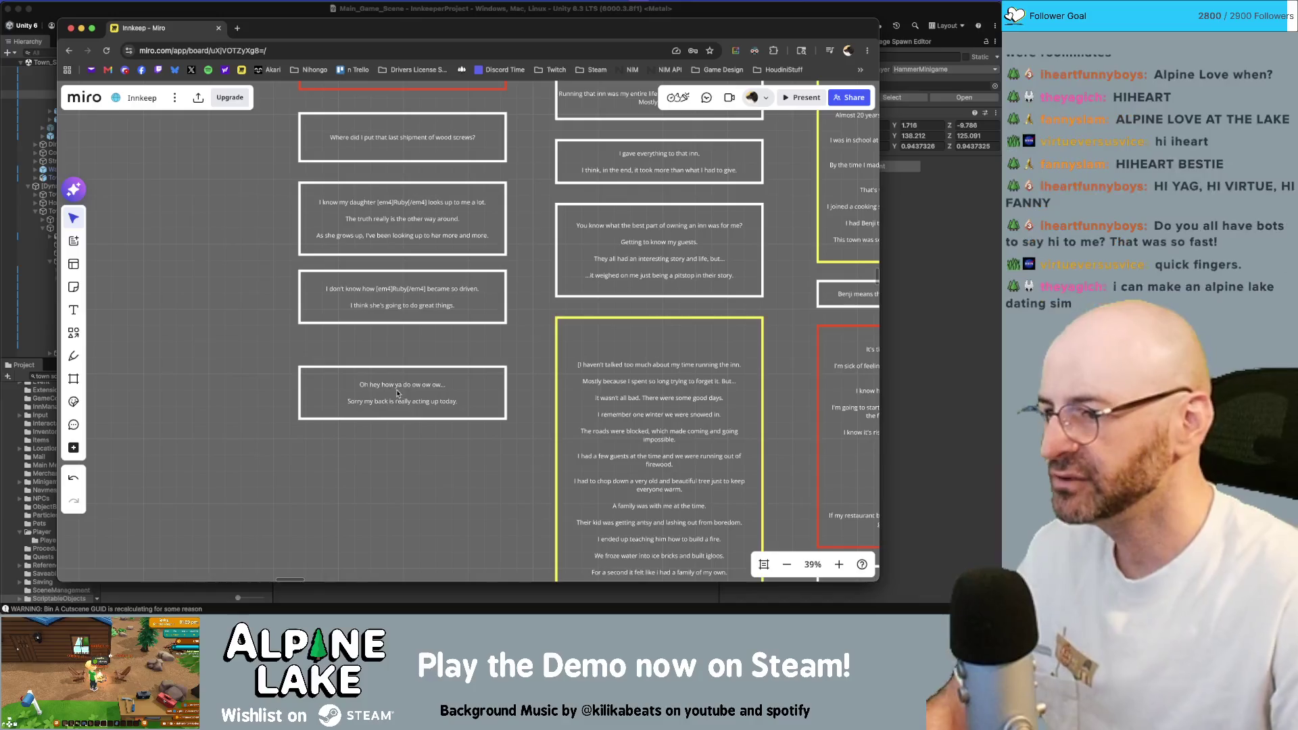
Duplicate the 'Oh hey how ya do' card below it again and delete that duplicate.
left_click_drag(399, 394, 420, 476)
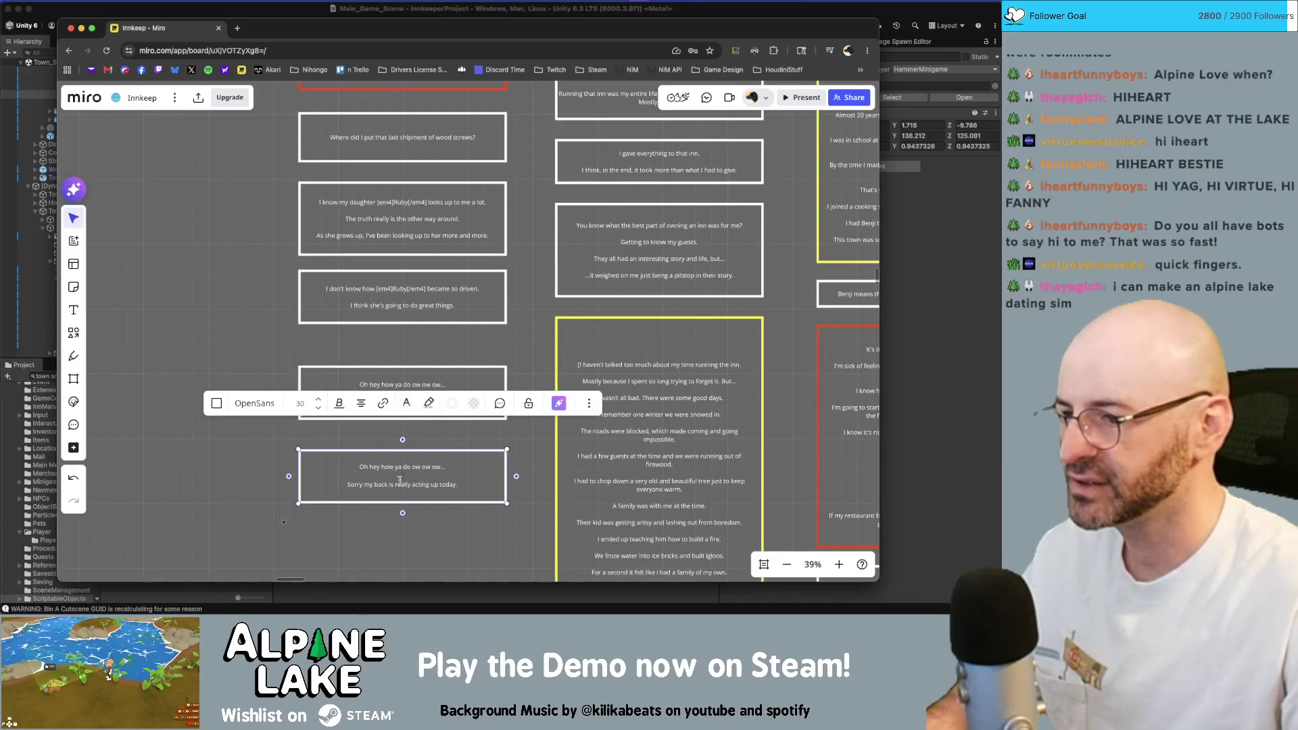
key("Escape")
left_click(427, 472)
key("Delete")
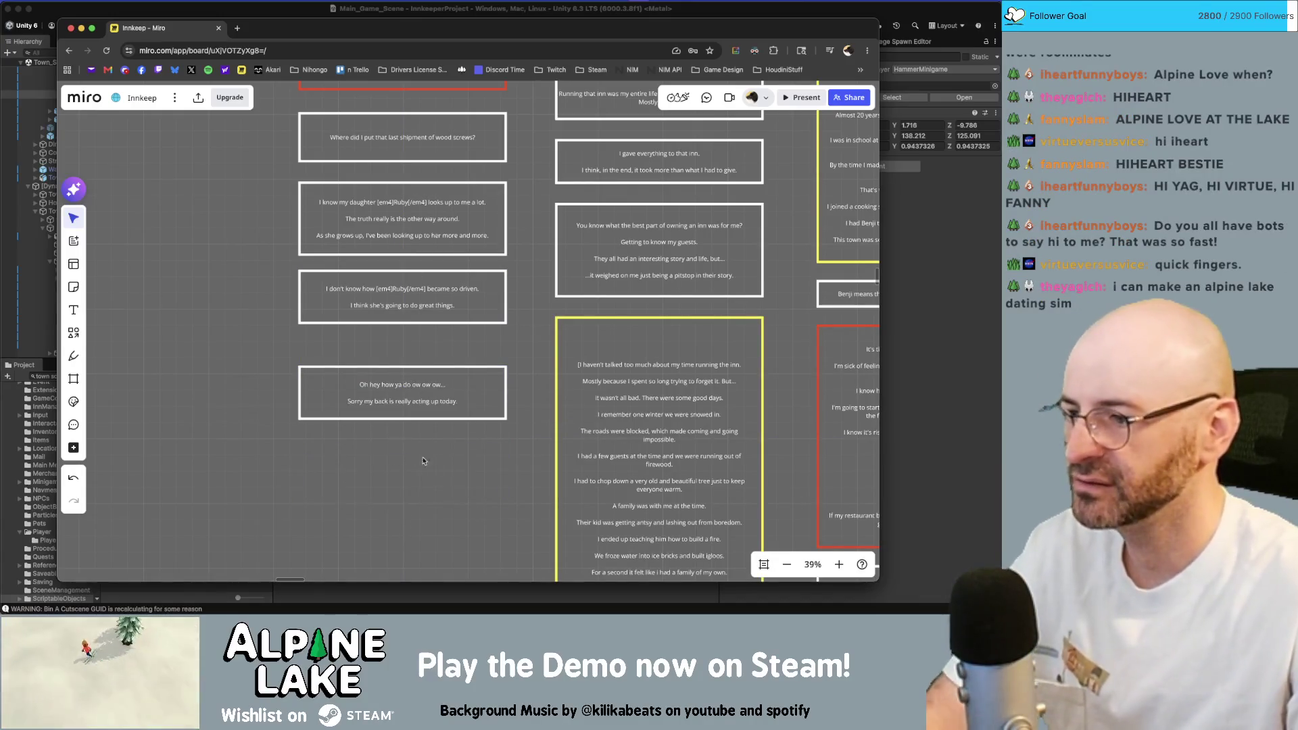
scroll(406, 356, "down", 2)
scroll(379, 339, "down", 3)
scroll(378, 339, "down", 2)
scroll(434, 379, "down", 2)
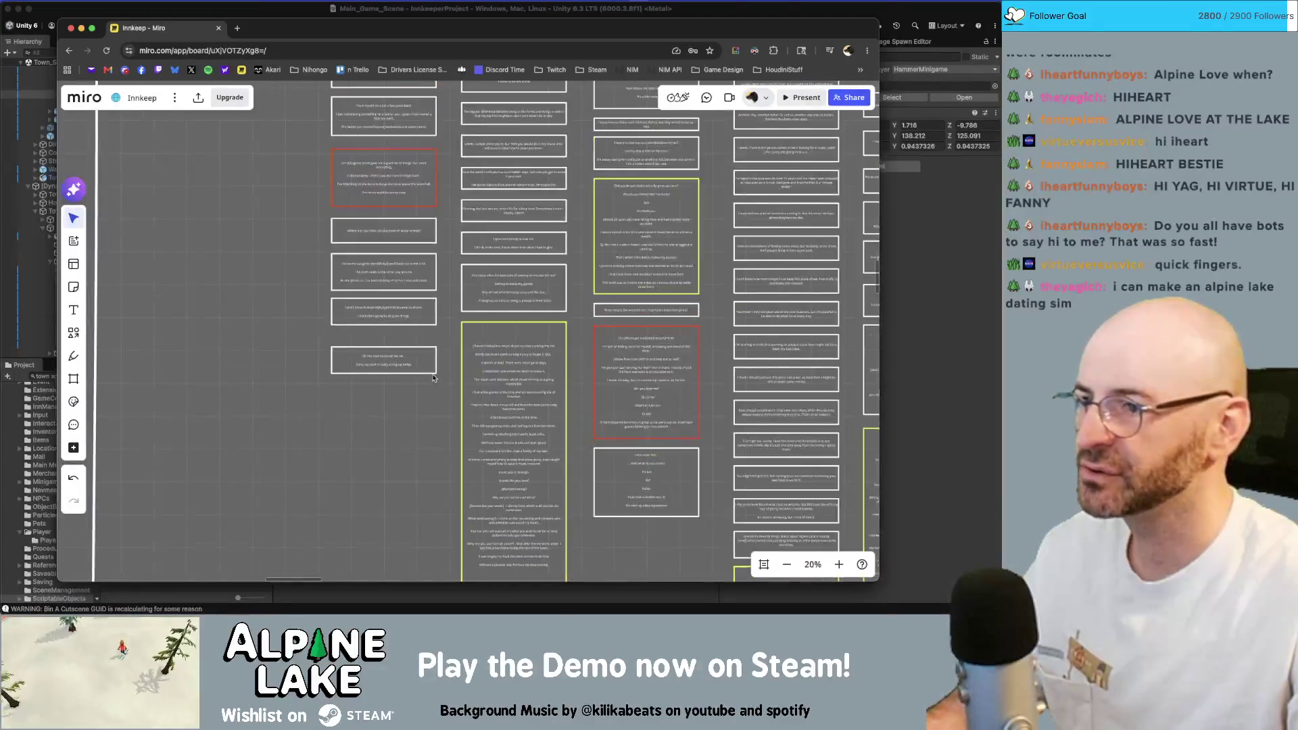
scroll(475, 348, "down", 2)
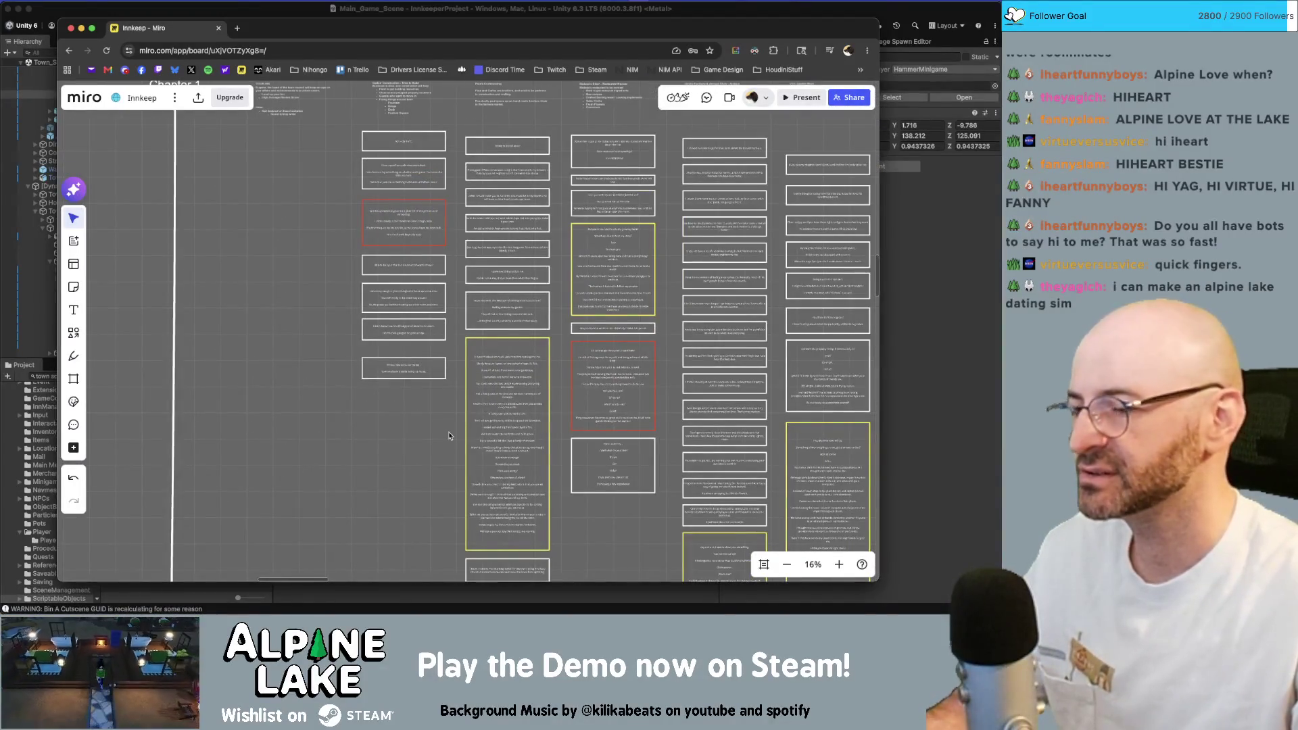
scroll(434, 411, "down", 1)
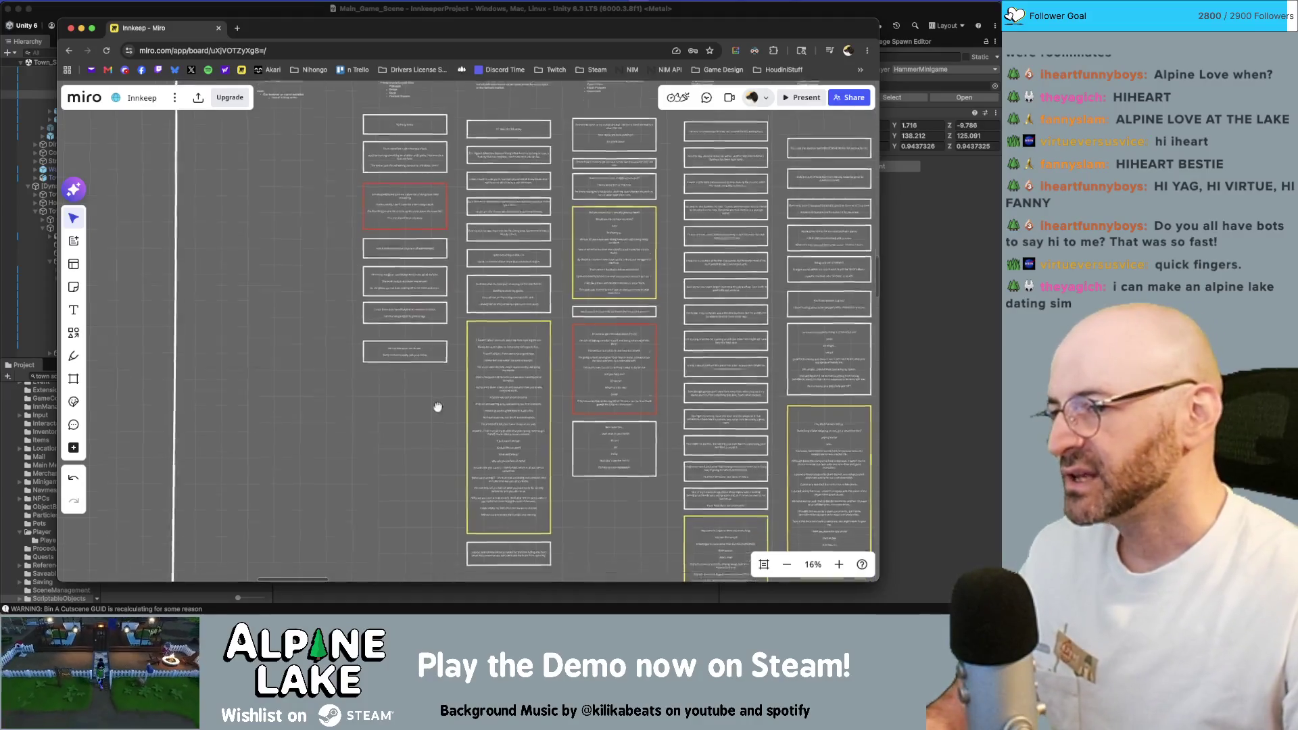
scroll(437, 400, "down", 1)
scroll(436, 402, "up", 2)
scroll(436, 402, "up", 1)
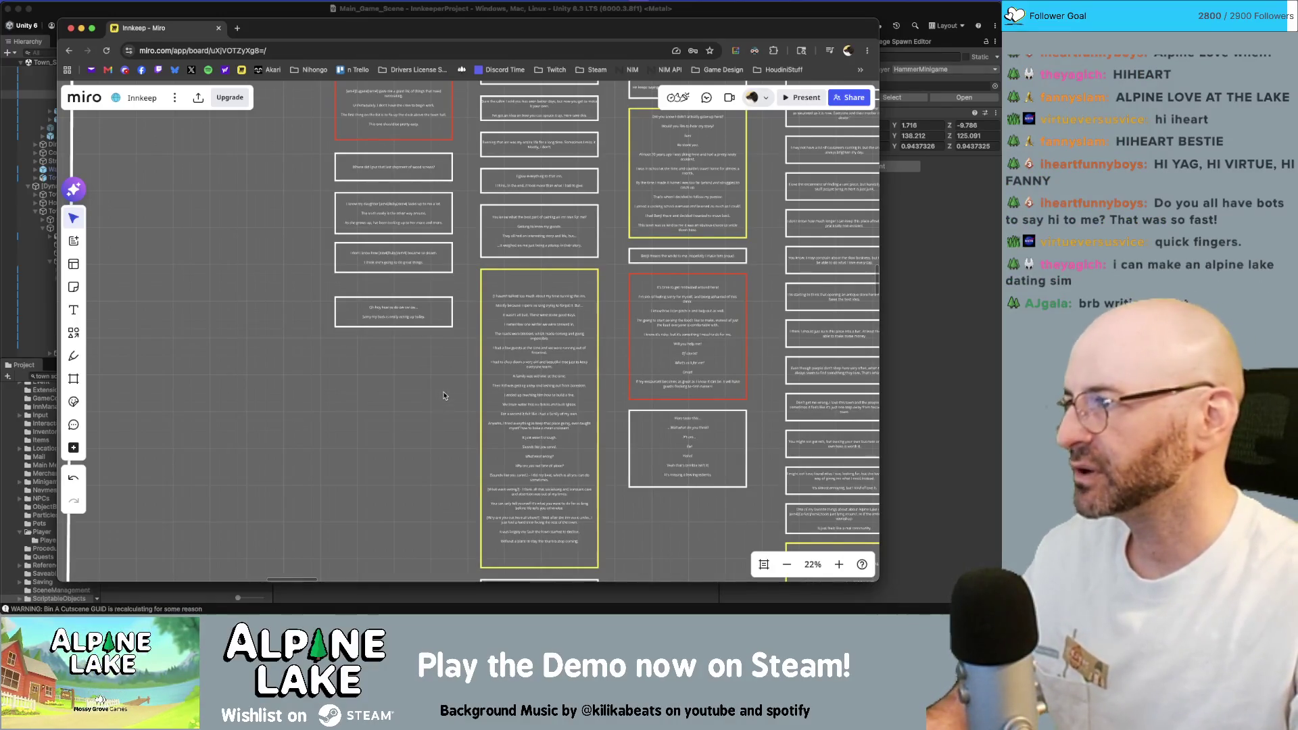
Alt-drag a copy of the yellow inn-monologue card into place under the 'Oh hey how ya do' card.
left_click_drag(442, 396, 464, 431)
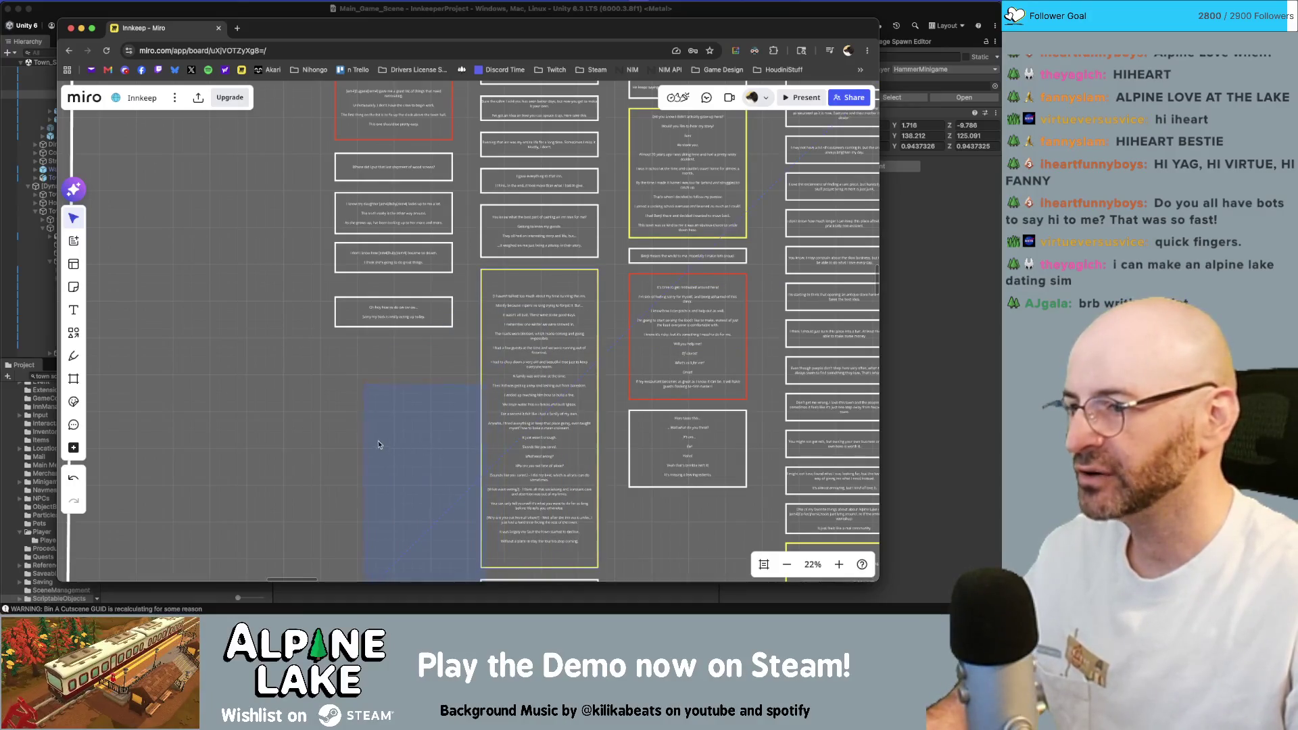
left_click_drag(374, 432, 460, 449)
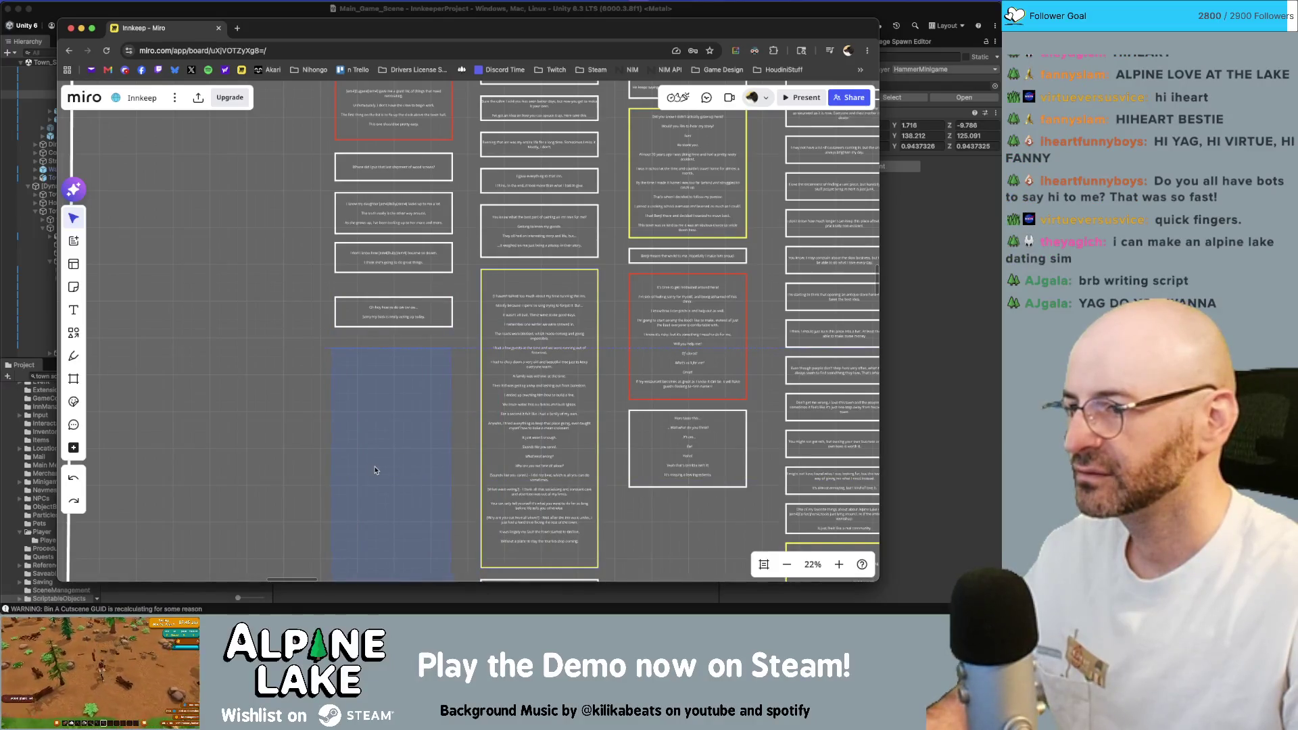
left_click_drag(371, 470, 373, 466)
scroll(317, 394, "up", 3)
left_click(317, 393)
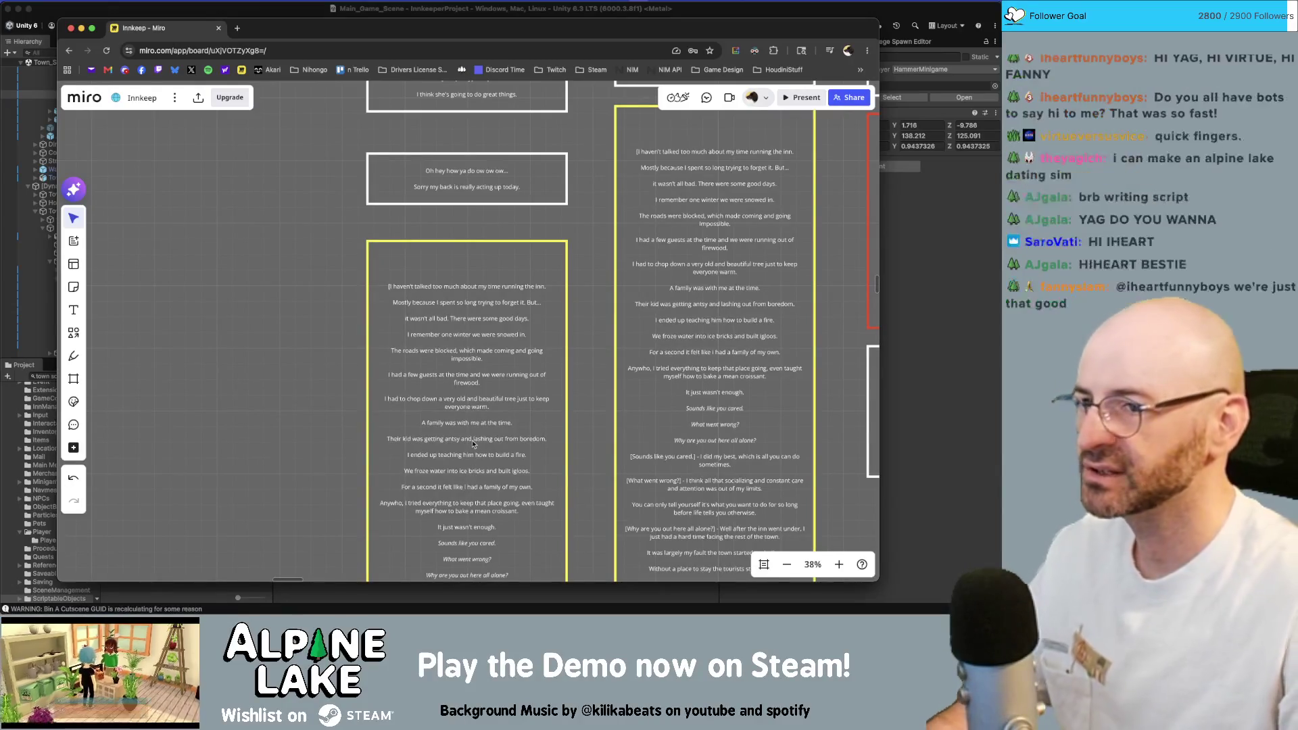
Select all the copied yellow card's story text and delete it, leaving the card blank.
left_click(462, 399)
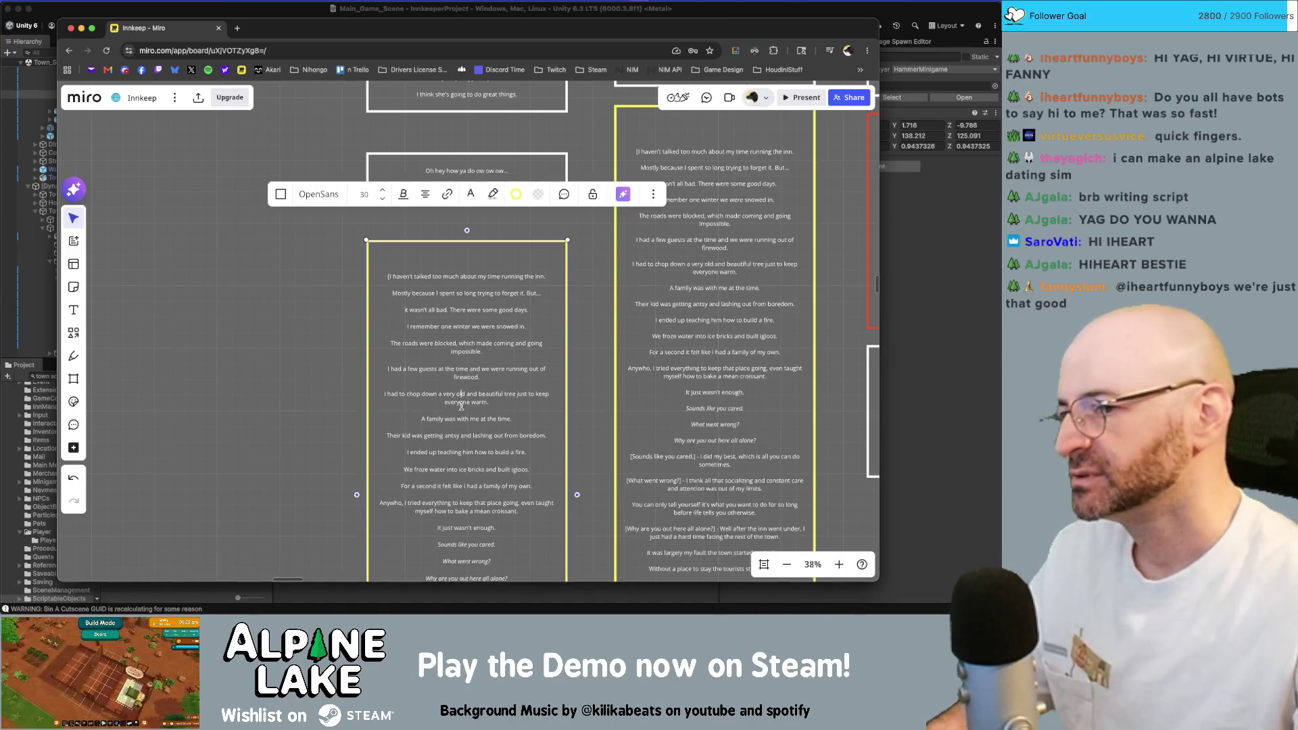
scroll(476, 447, "down", 5)
scroll(476, 446, "up", 3)
scroll(477, 432, "up", 2)
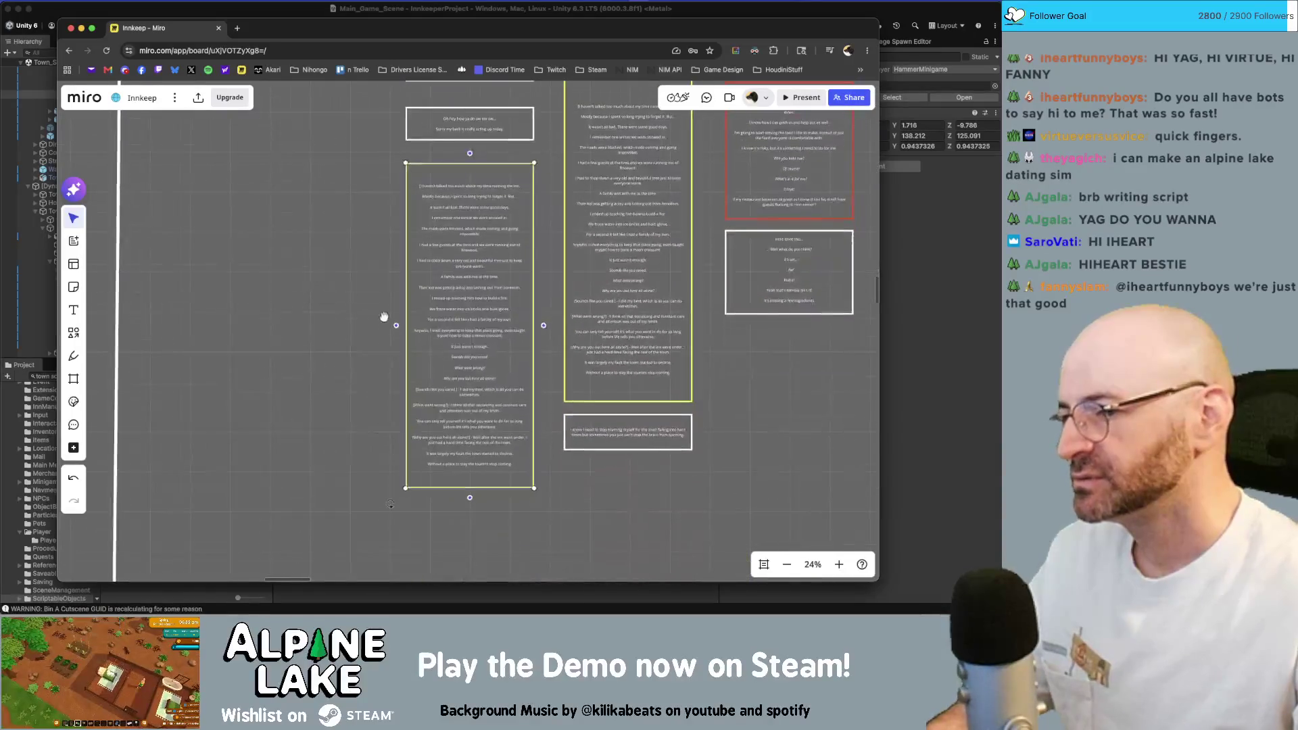
key("ctrl+a")
key("BackSpace")
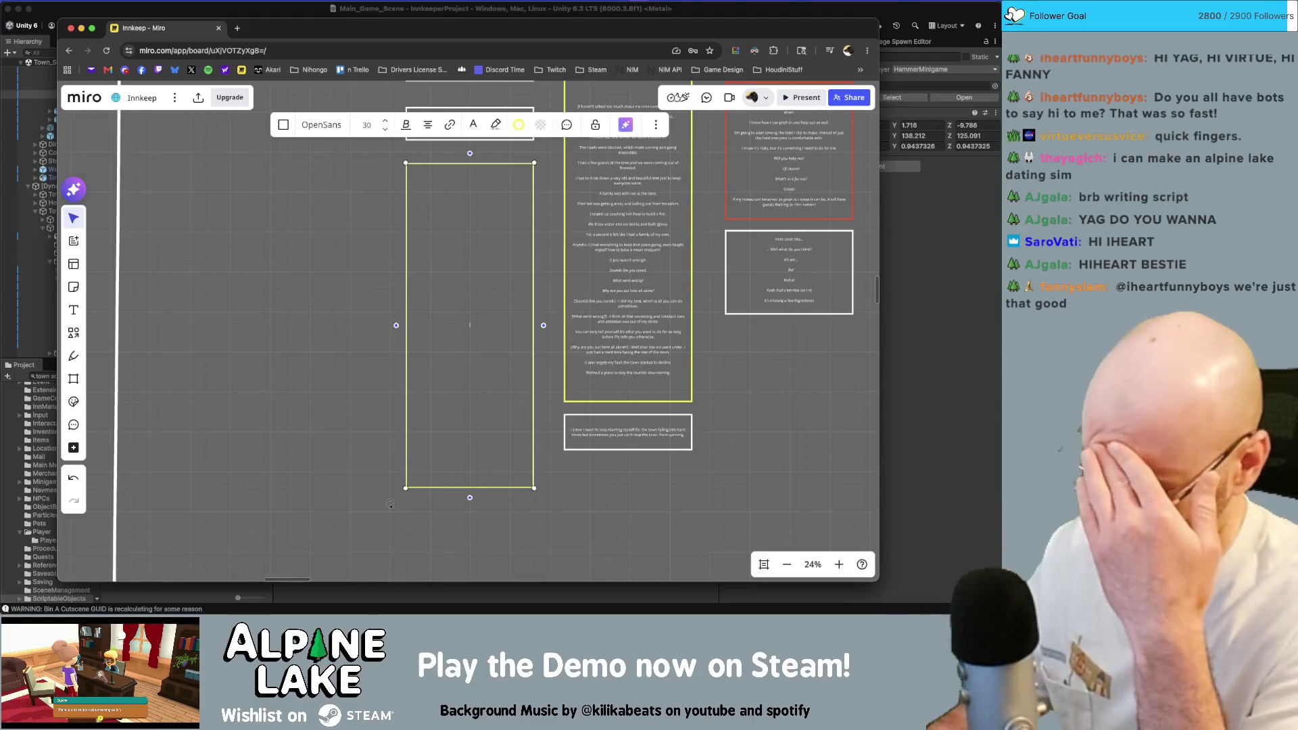
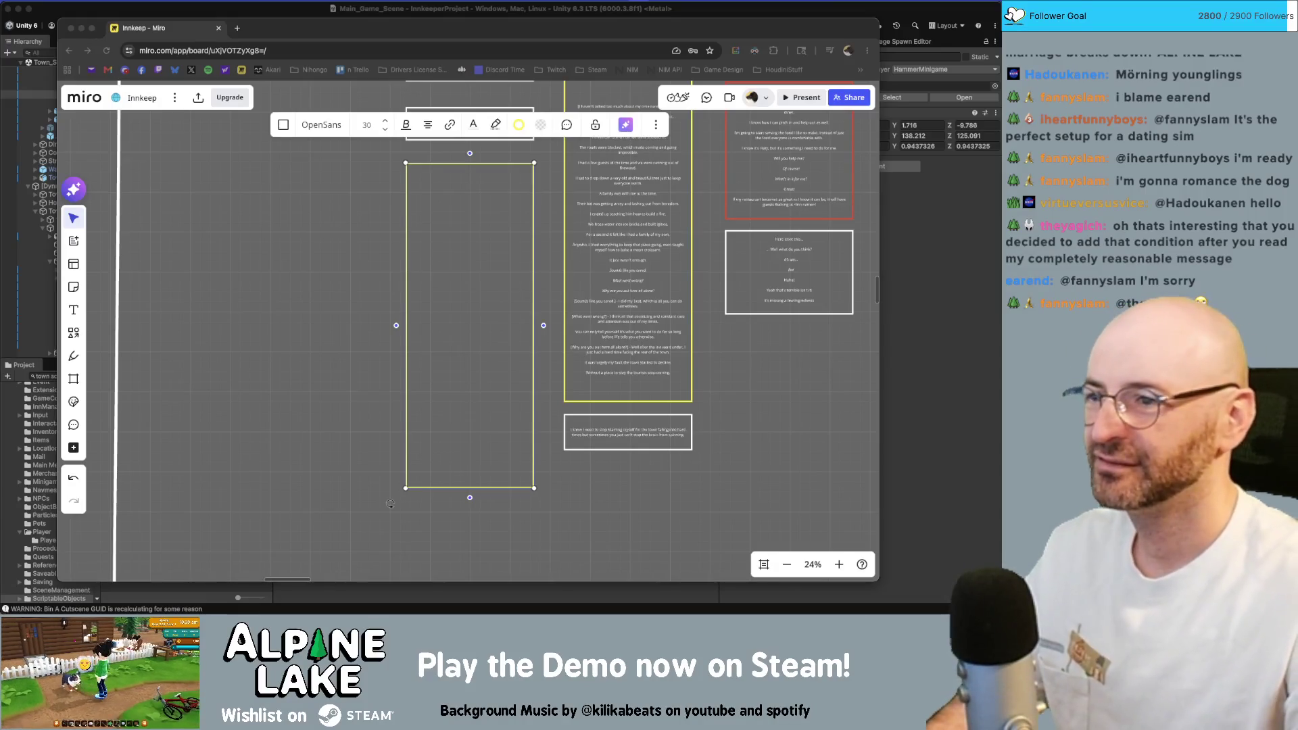
scroll(266, 296, "up", 3)
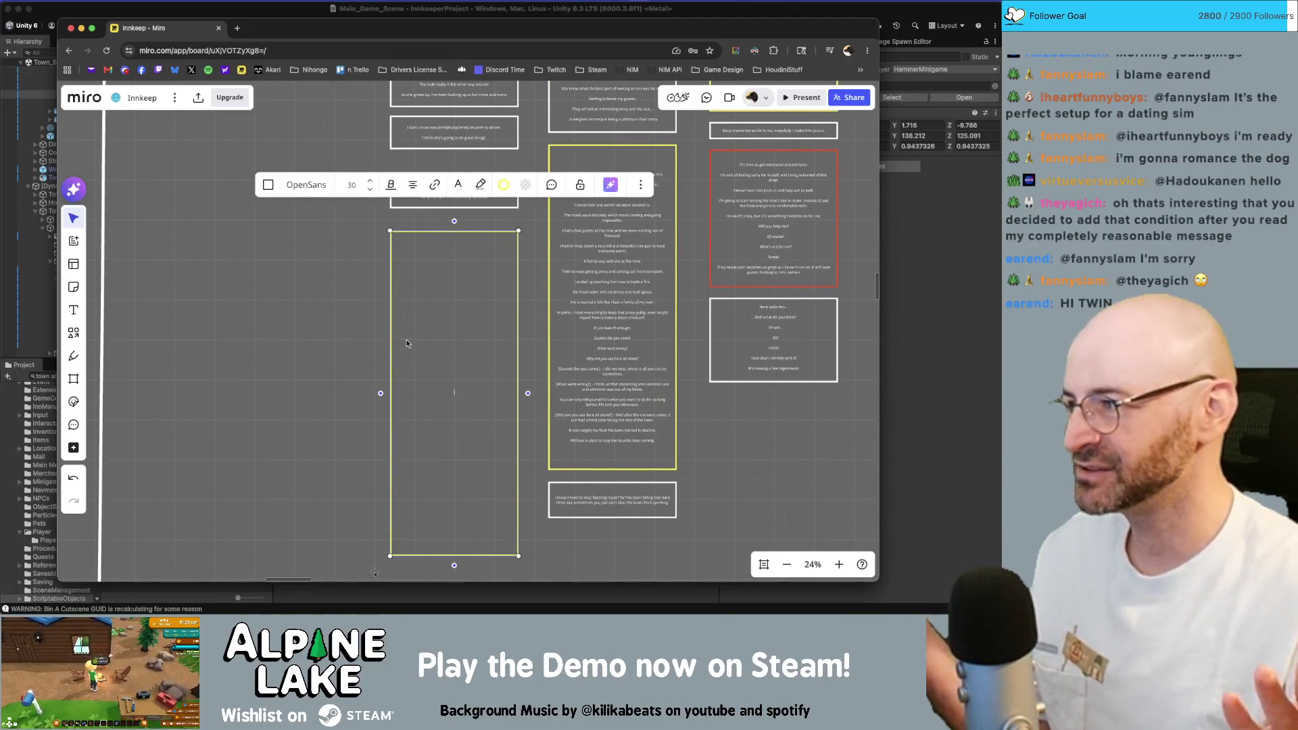
Shorten the empty yellow-bordered box by dragging its bottom edge up, then slightly back down.
left_click(462, 391)
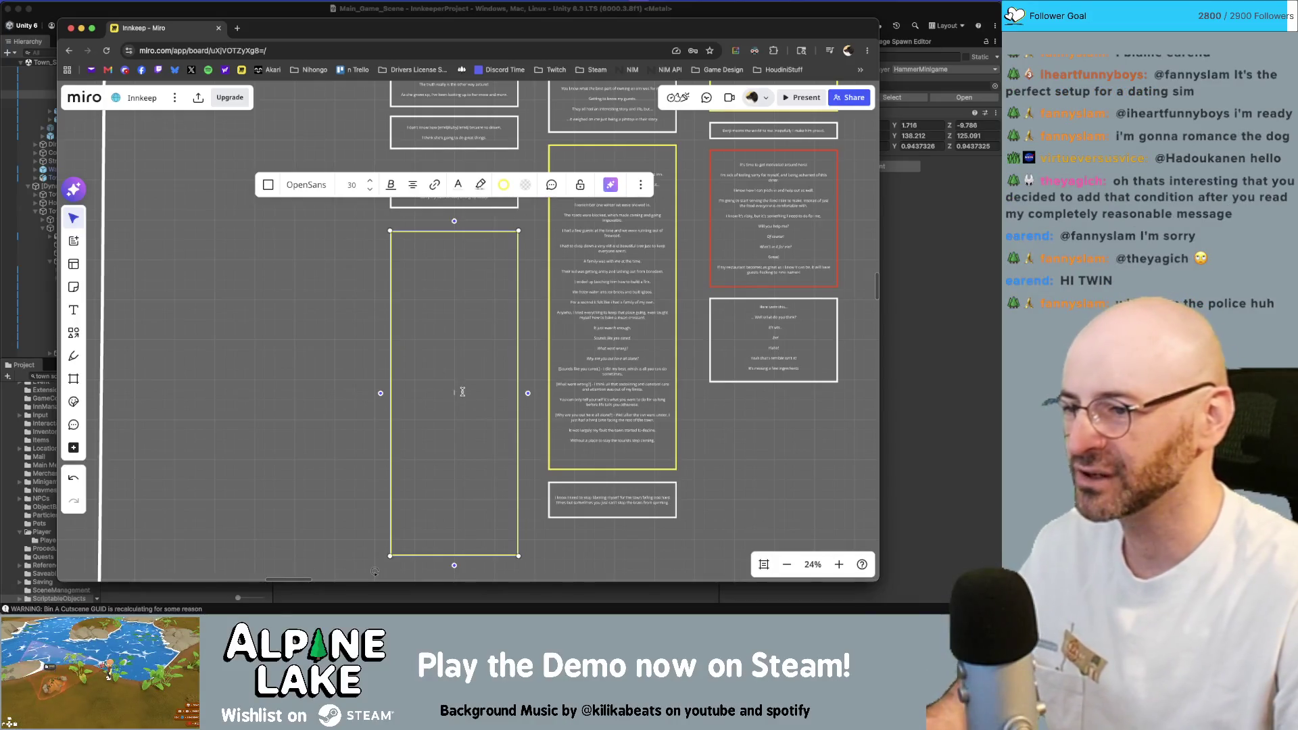
left_click_drag(470, 554, 464, 324)
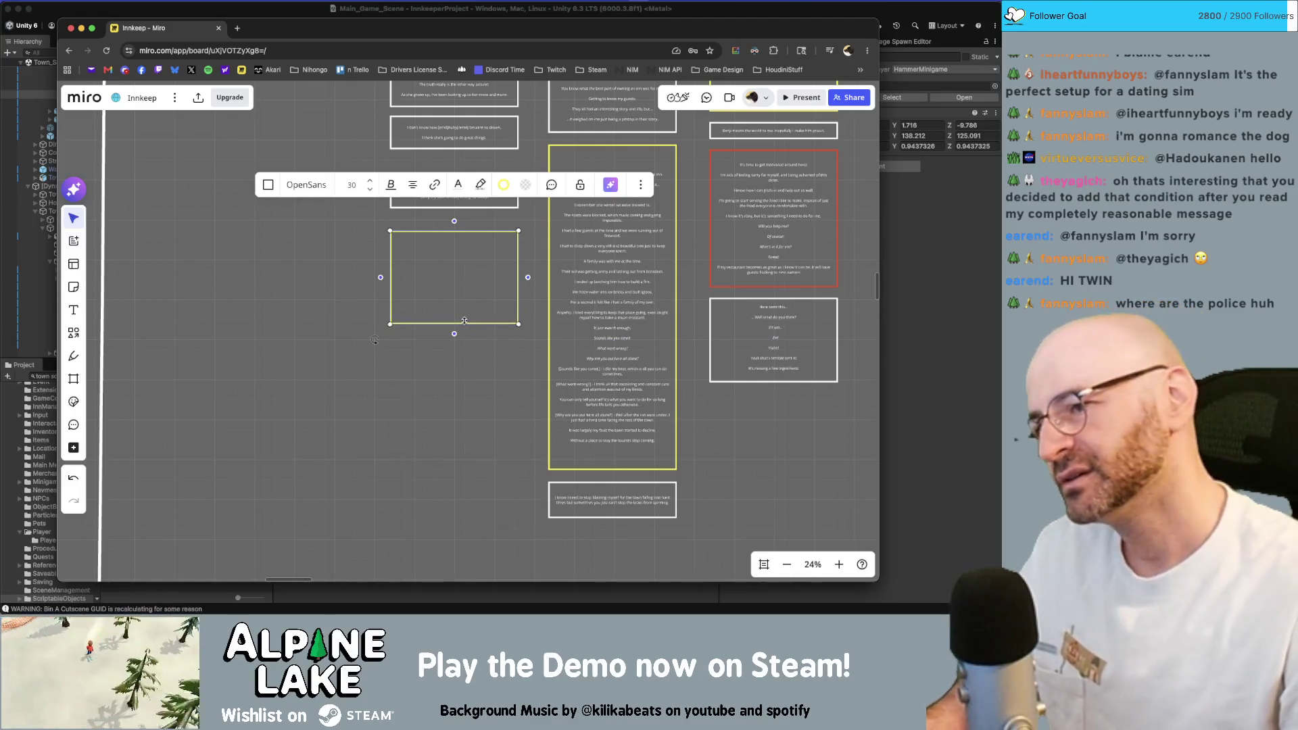
scroll(464, 324, "up", 1)
scroll(471, 335, "up", 3)
left_click_drag(478, 341, 480, 467)
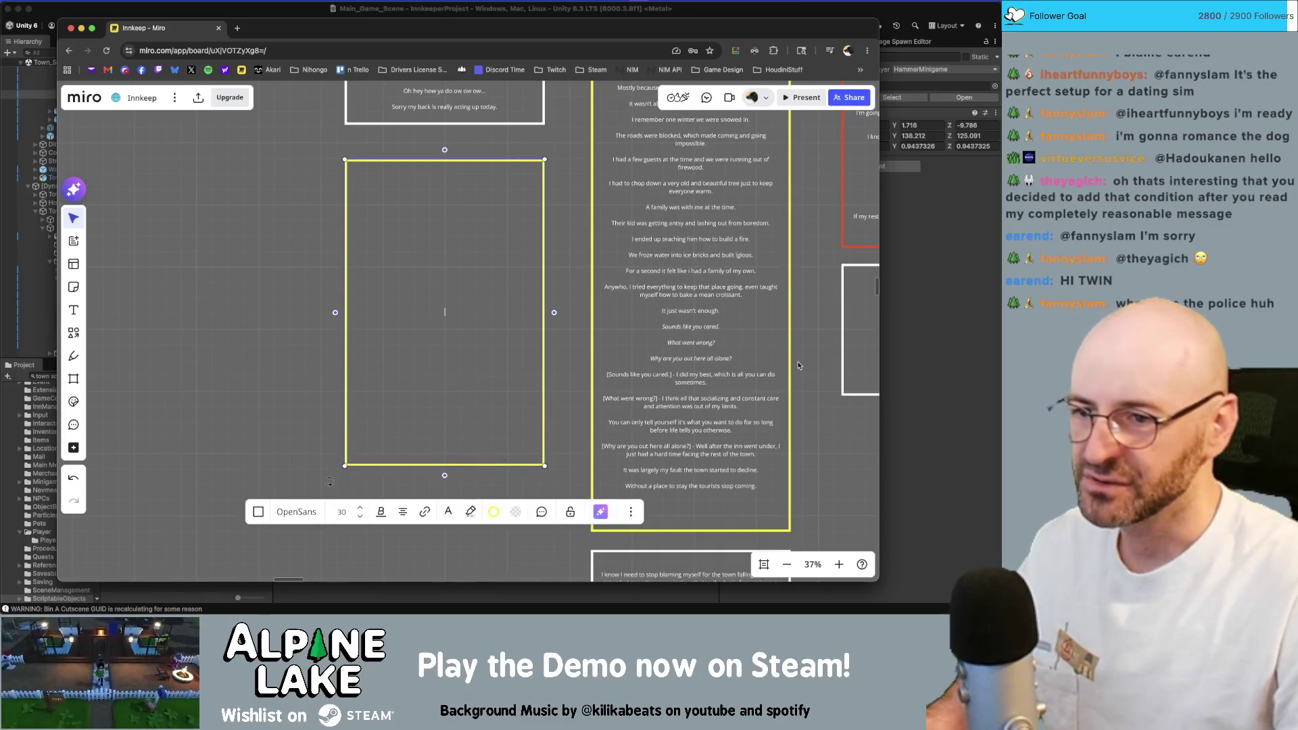
scroll(687, 320, "up", 3)
scroll(660, 405, "up", 5)
scroll(640, 477, "up", 5)
scroll(619, 305, "down", 5)
scroll(612, 218, "down", 5)
scroll(594, 371, "down", 3)
scroll(594, 371, "up", 2)
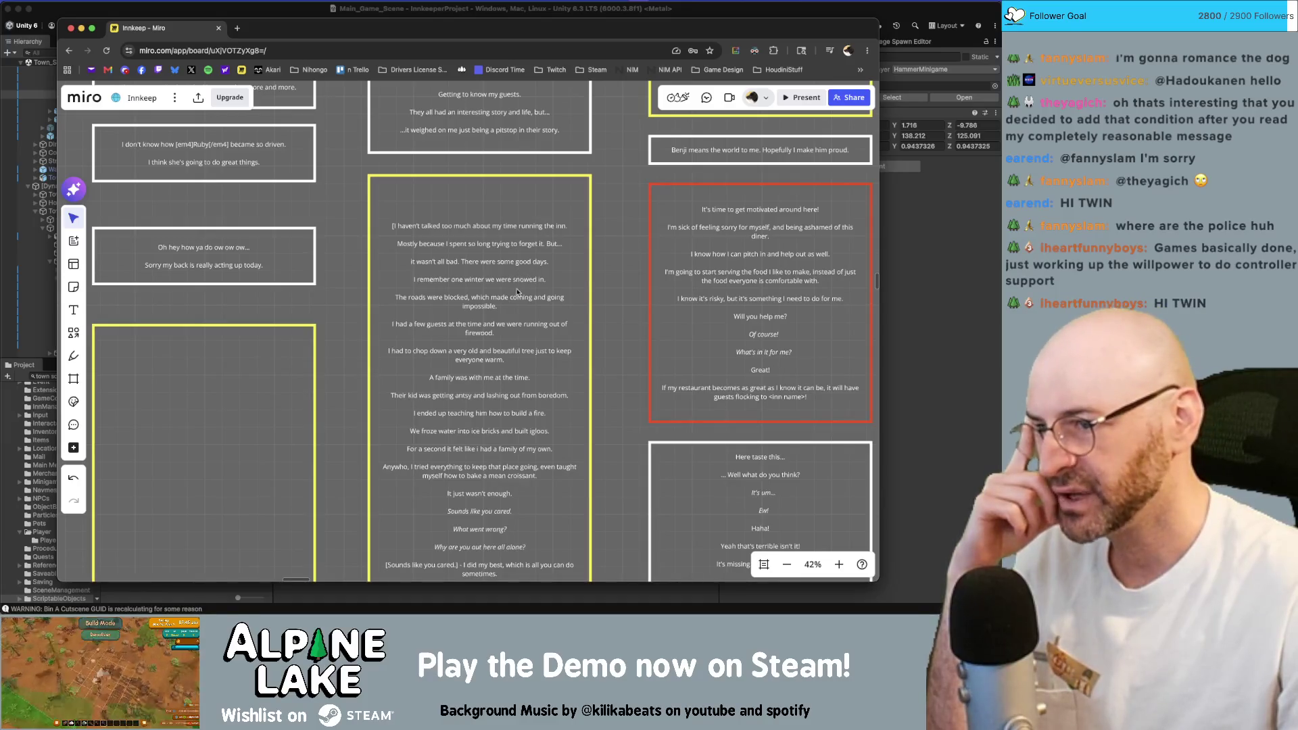
scroll(614, 290, "down", 3)
scroll(609, 324, "left", 3)
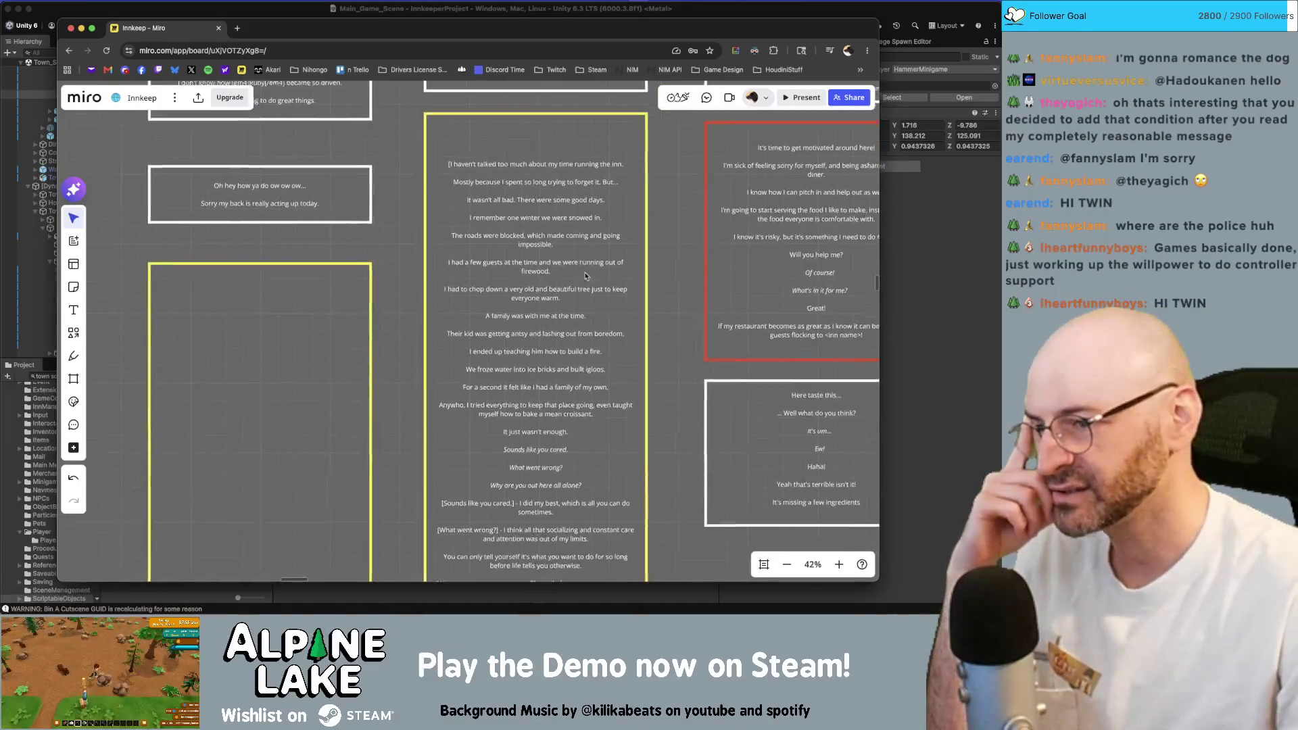
double_click(376, 357)
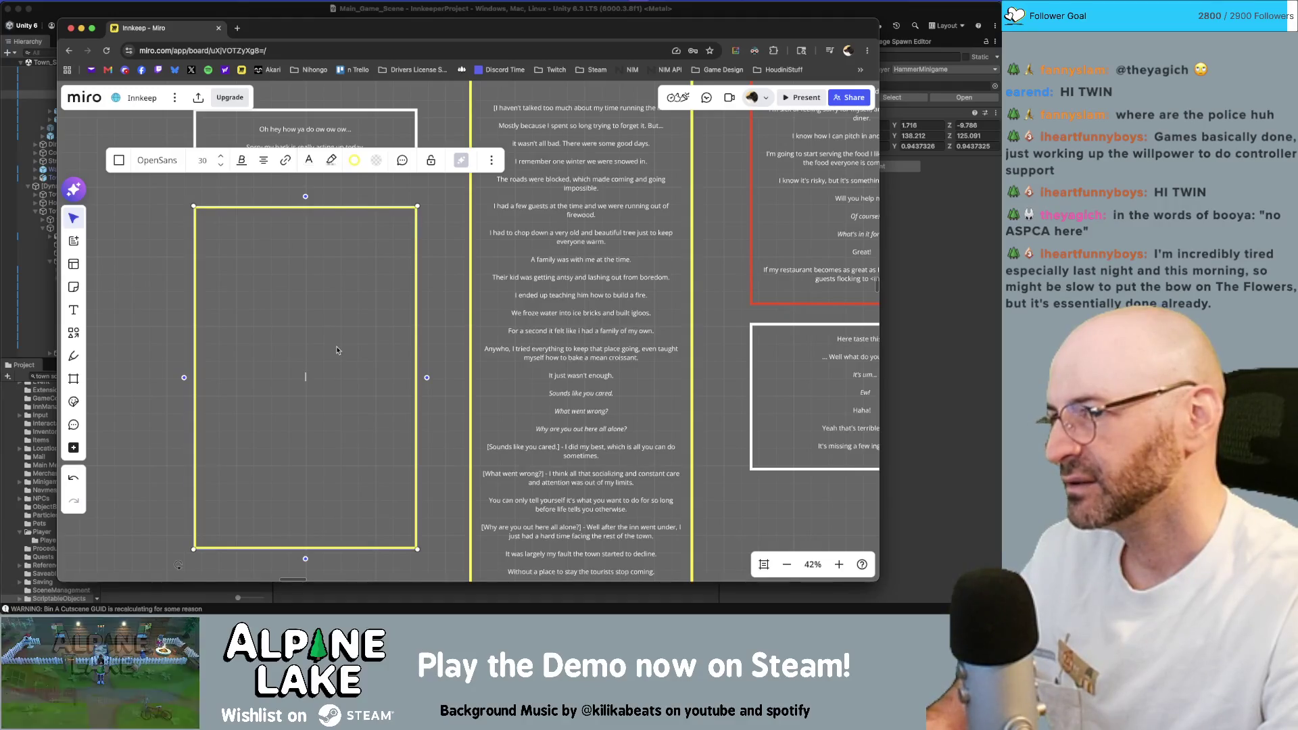
Enter text-edit mode in the empty yellow box and begin the monologue with "You kno".
left_click(338, 350)
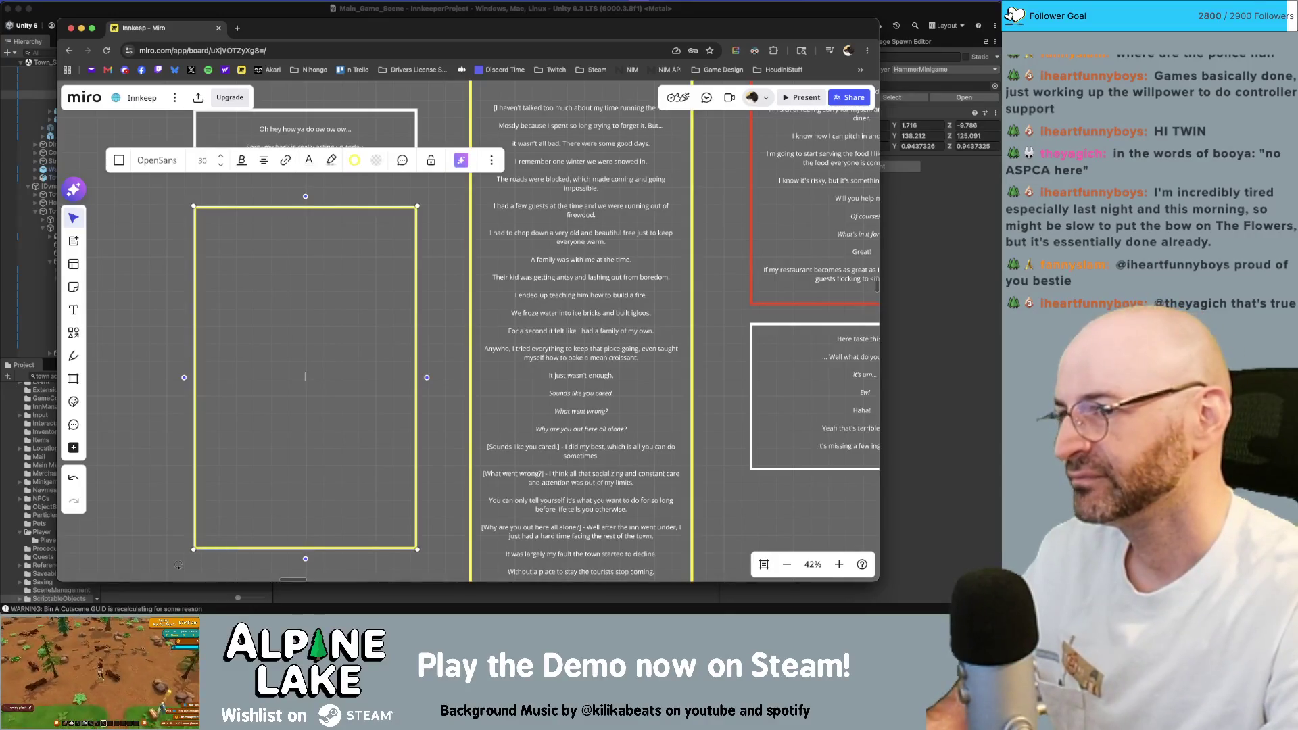
key("Return")
type("You know as a")
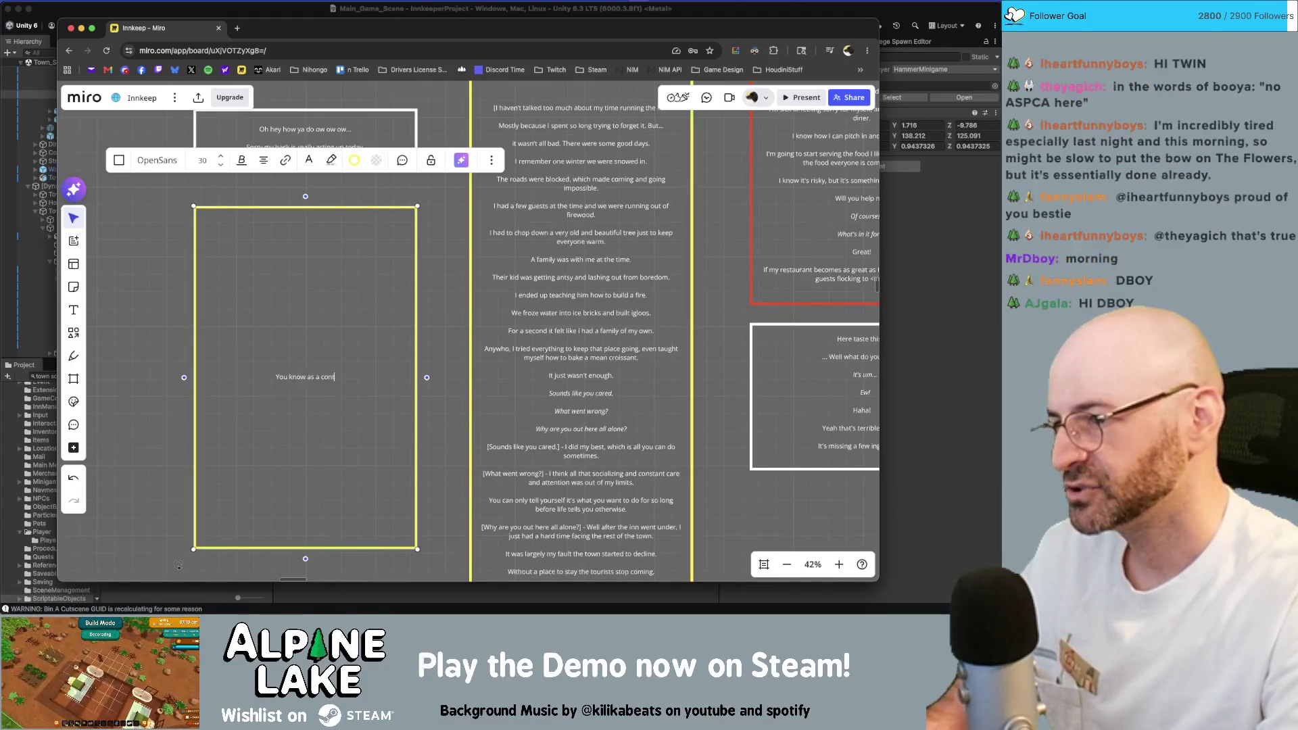
type("contractor")
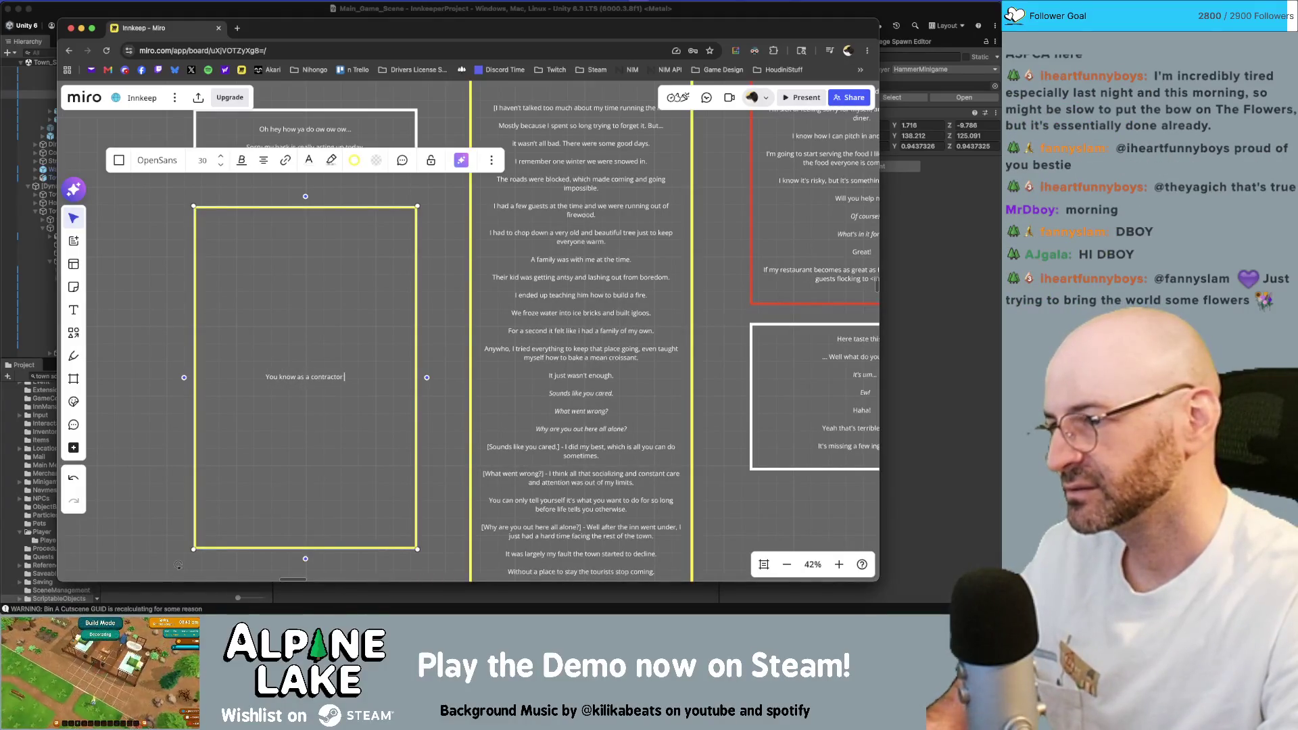
type(" and no store owner I always")
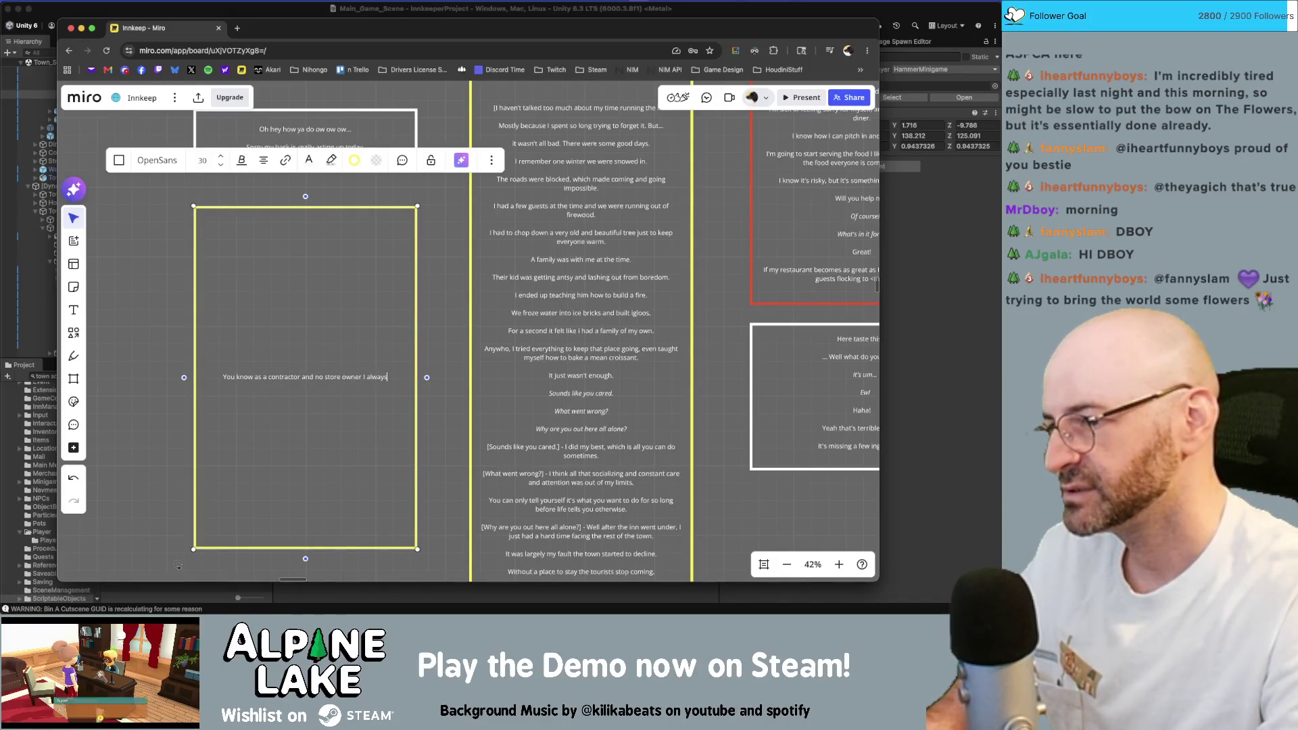
type(" felt")
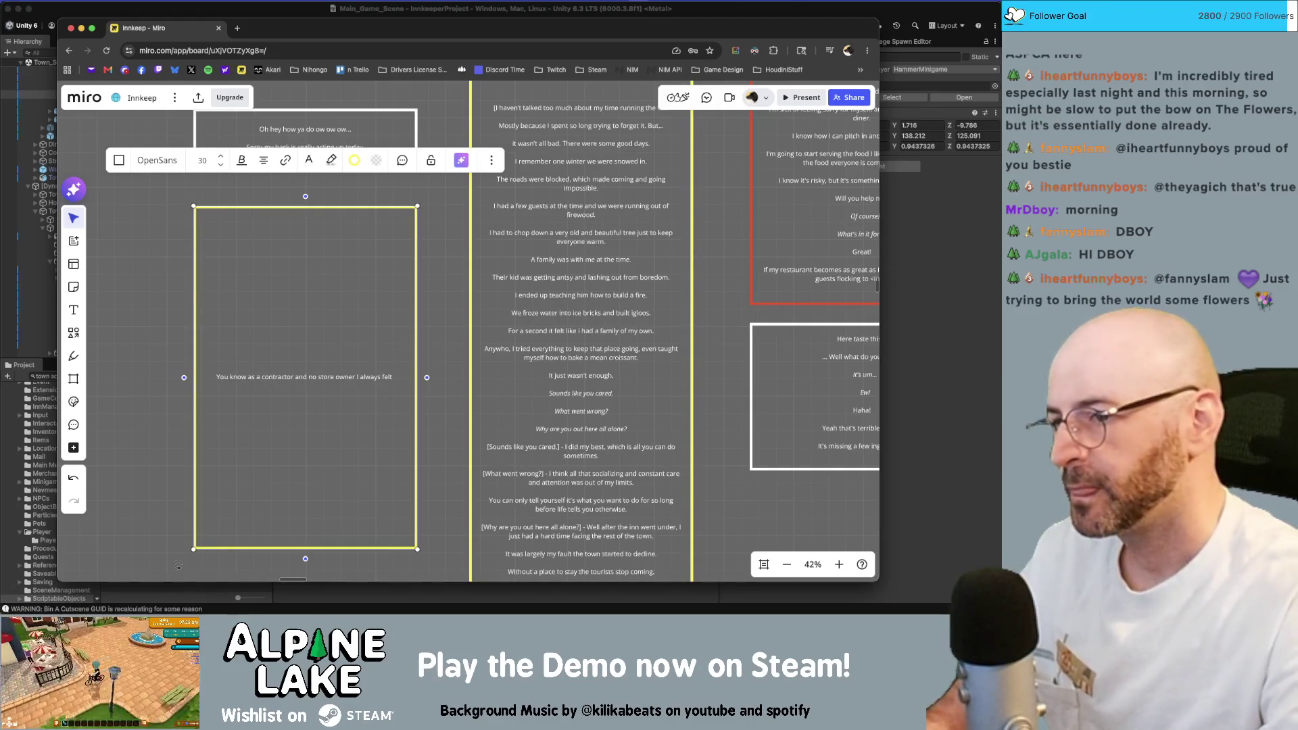
type(" jealous")
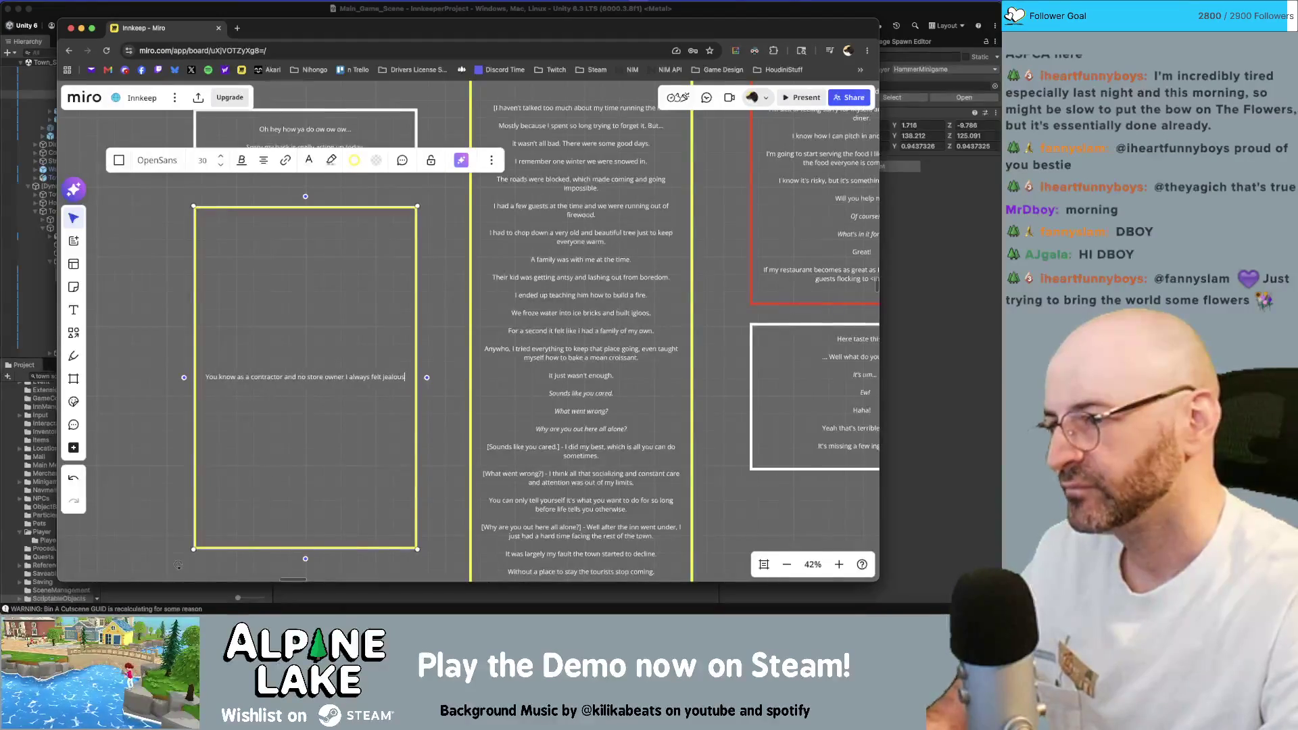
key("alt+shift+Left")
key("alt+shift+Left")
key("alt+shift+Left")
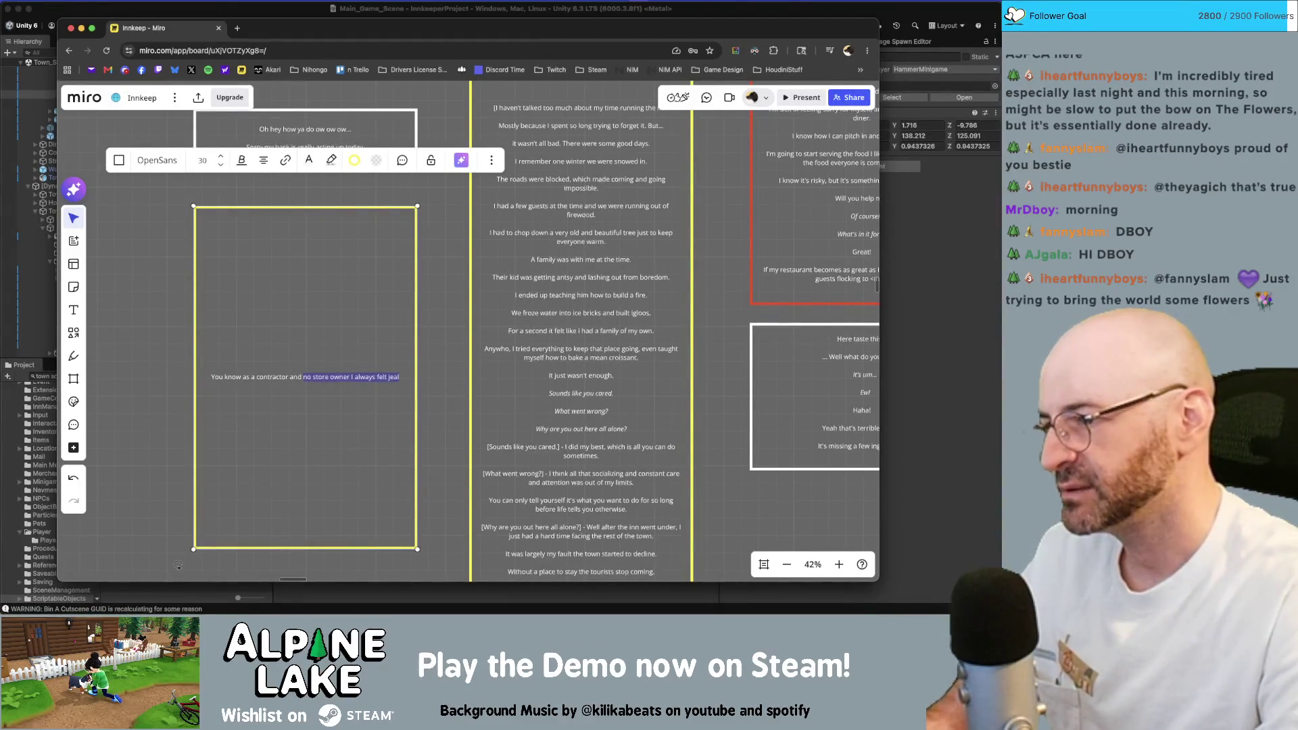
key("ctrl+a")
key("BackSpace")
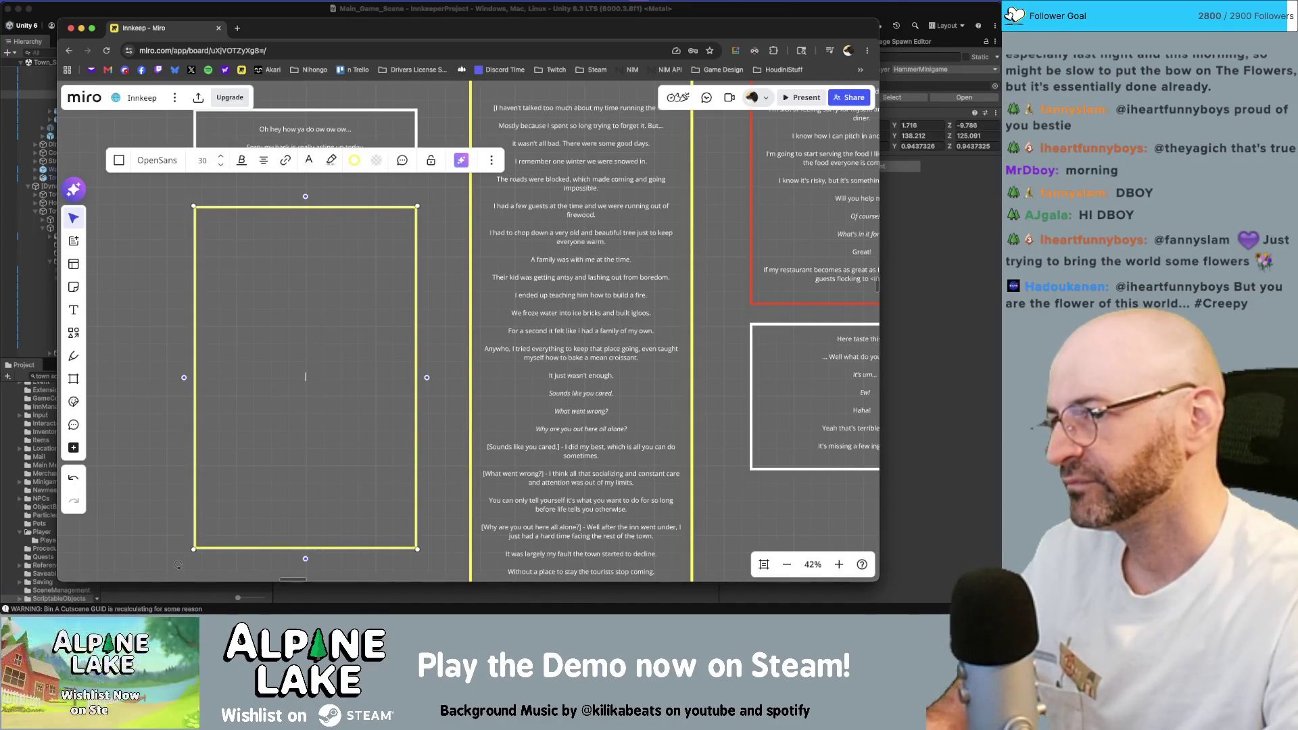
type("You know I loved being a contractor")
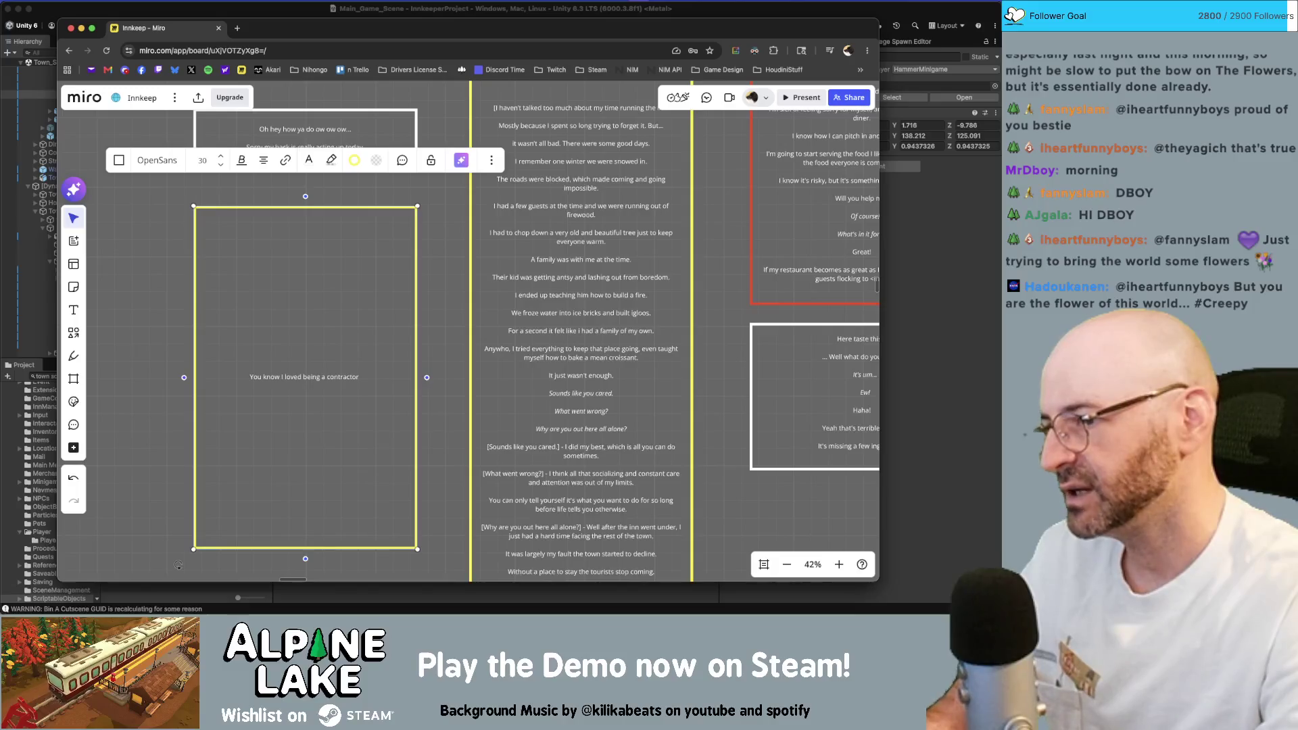
Write "You know I loved being a contractor, but I was always jealous of my brother." fixing typos.
key("BackSpace")
key("BackSpace")
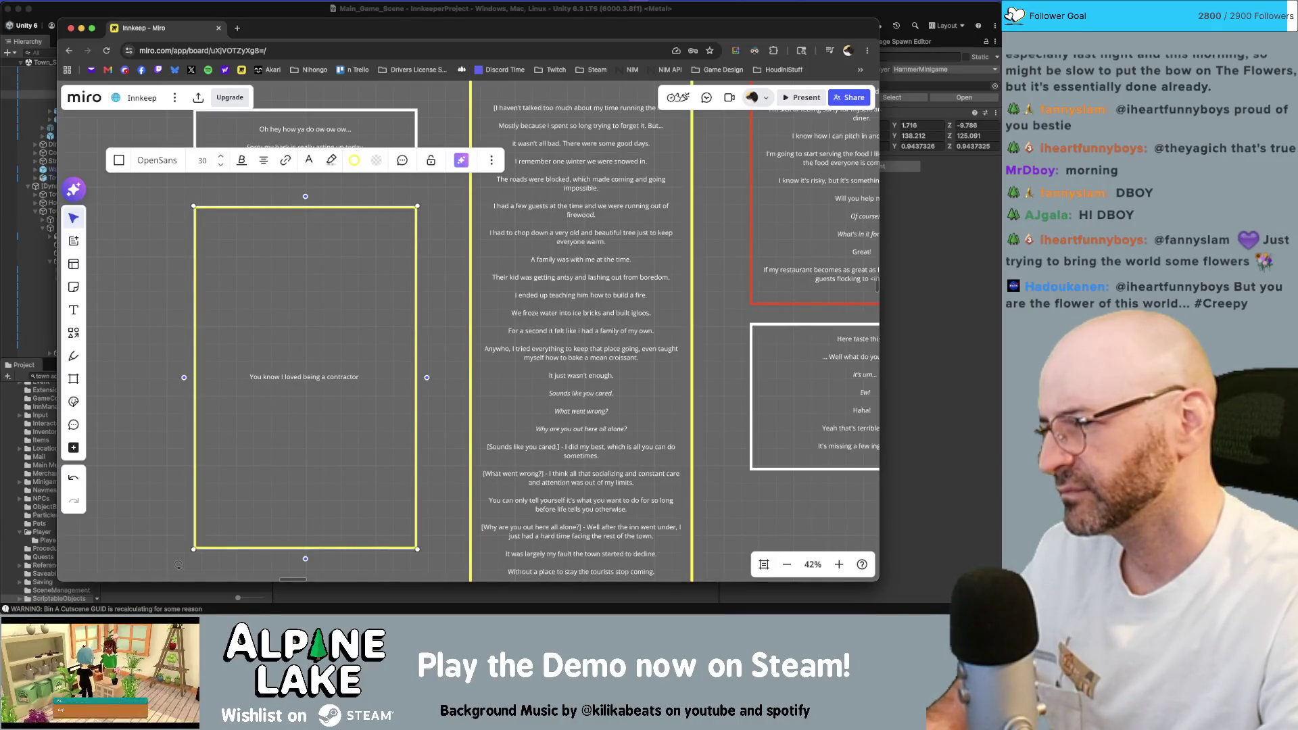
type(". ")
type(" always jealous of mor")
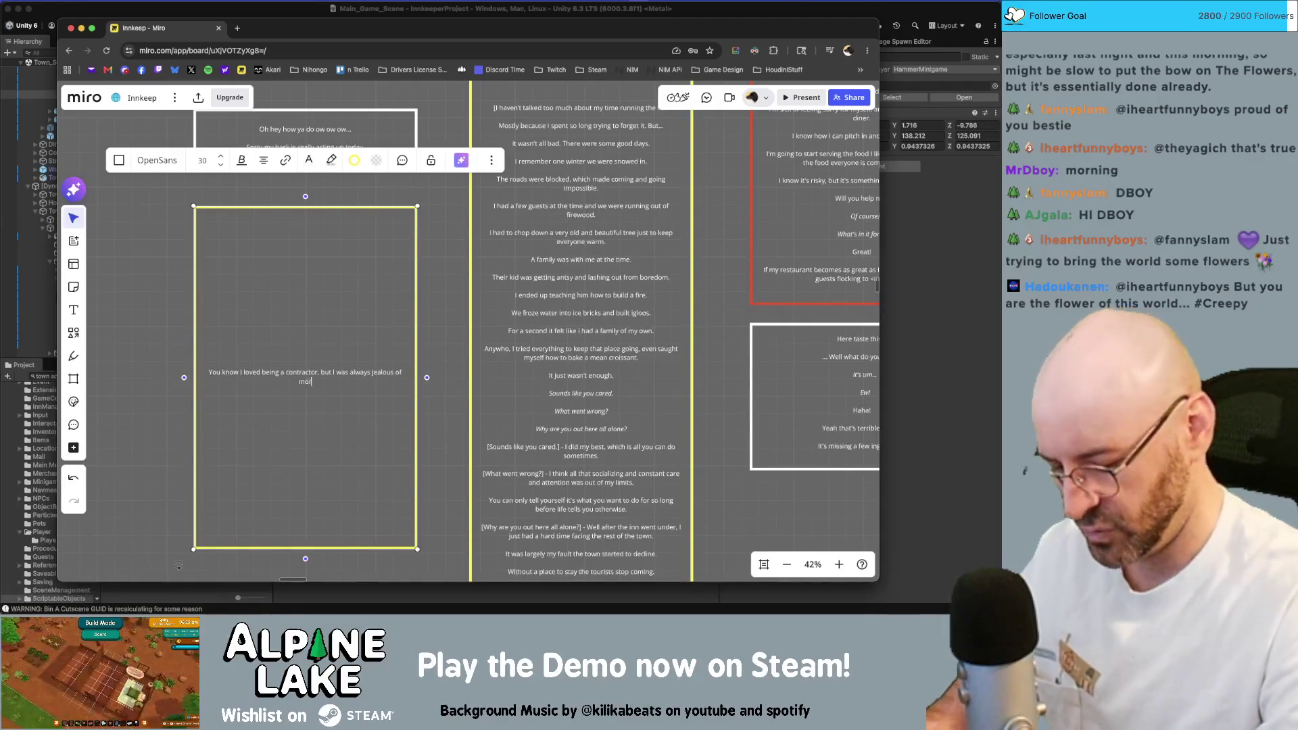
type("e creative types")
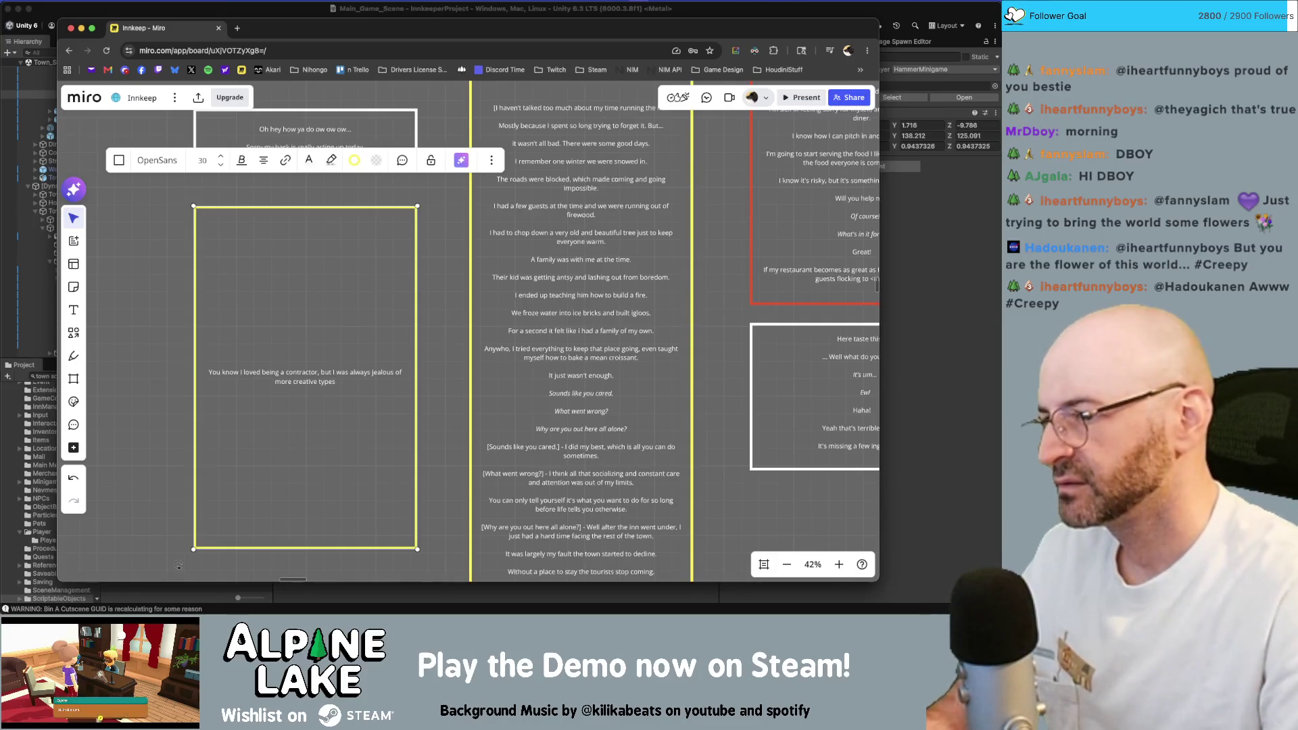
key("BackSpace")
key("BackSpace")
key("BackSpace")
key("BackSpace")
type("of my brother.")
Add paragraphs about the brother's creativity, loving building, and never building without a blueprint.
key("Return")
key("Return")
type("He")
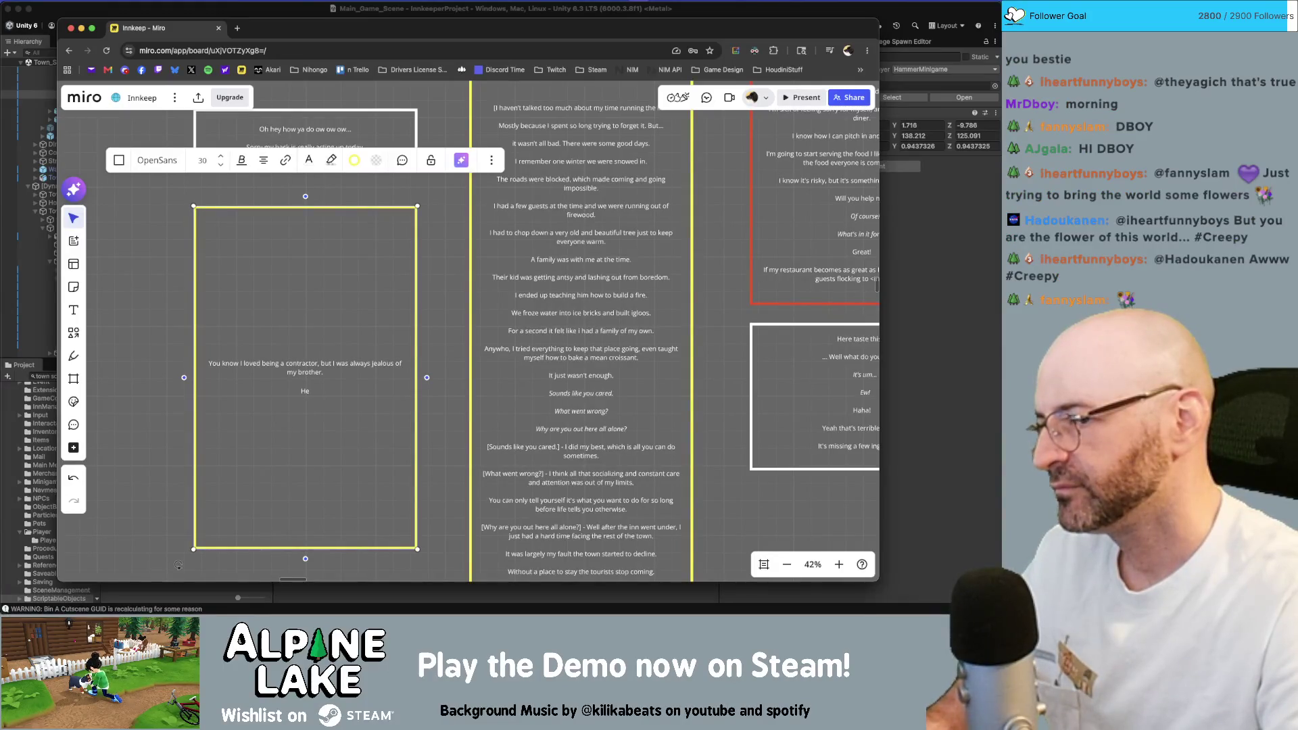
type(" was")
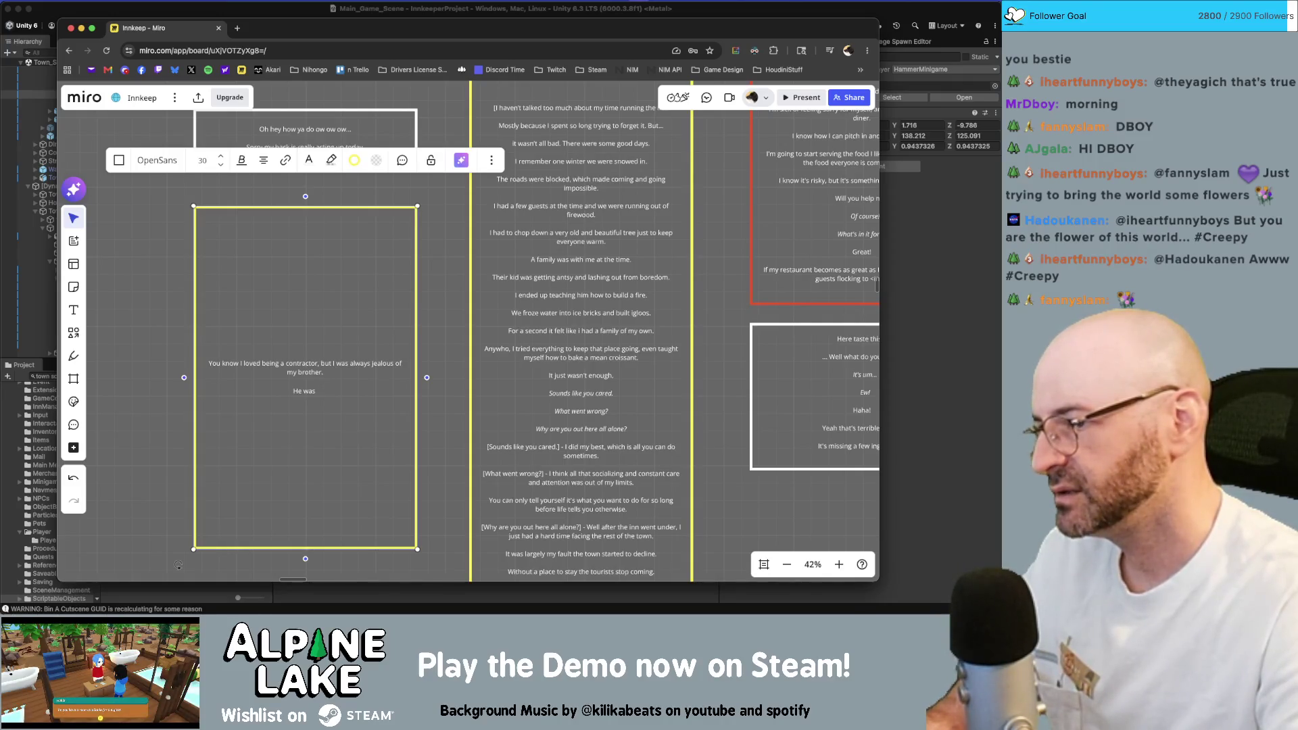
key("BackSpace")
key("BackSpace")
key("BackSpace")
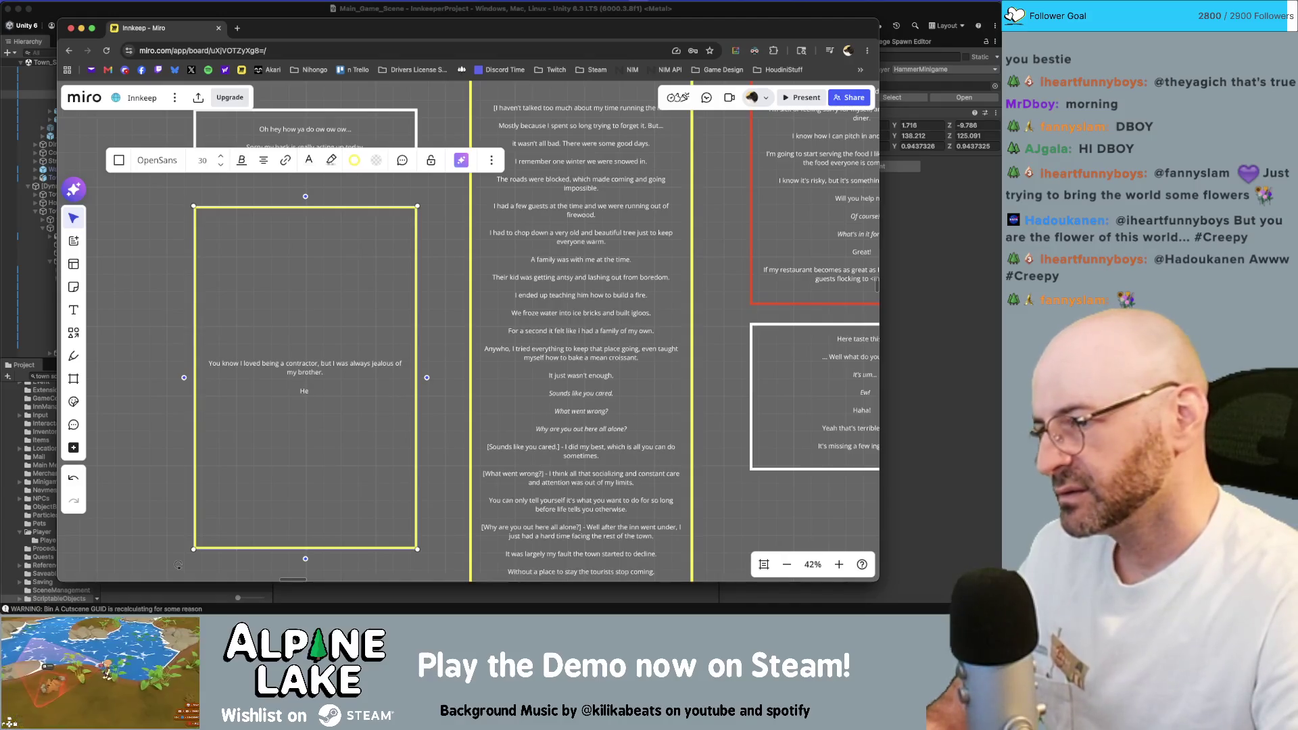
type("'s just so c")
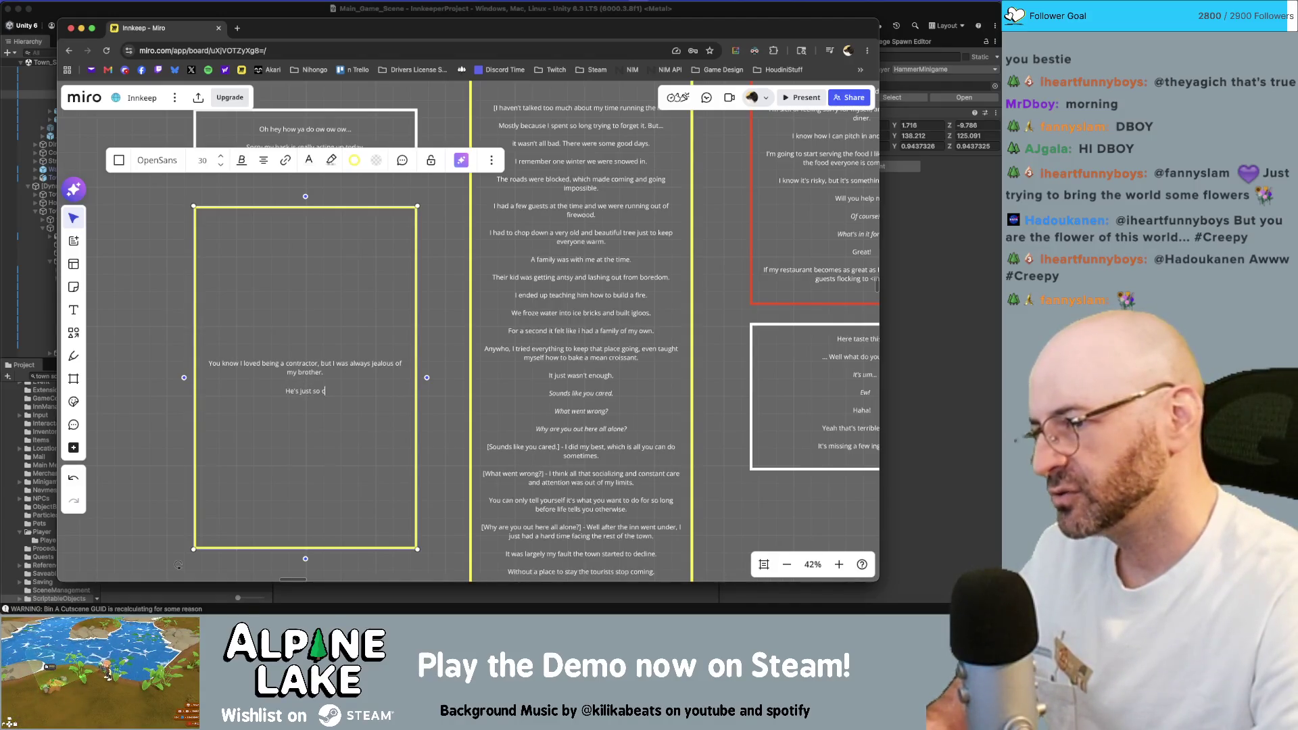
type("reative sometimes and I strugg")
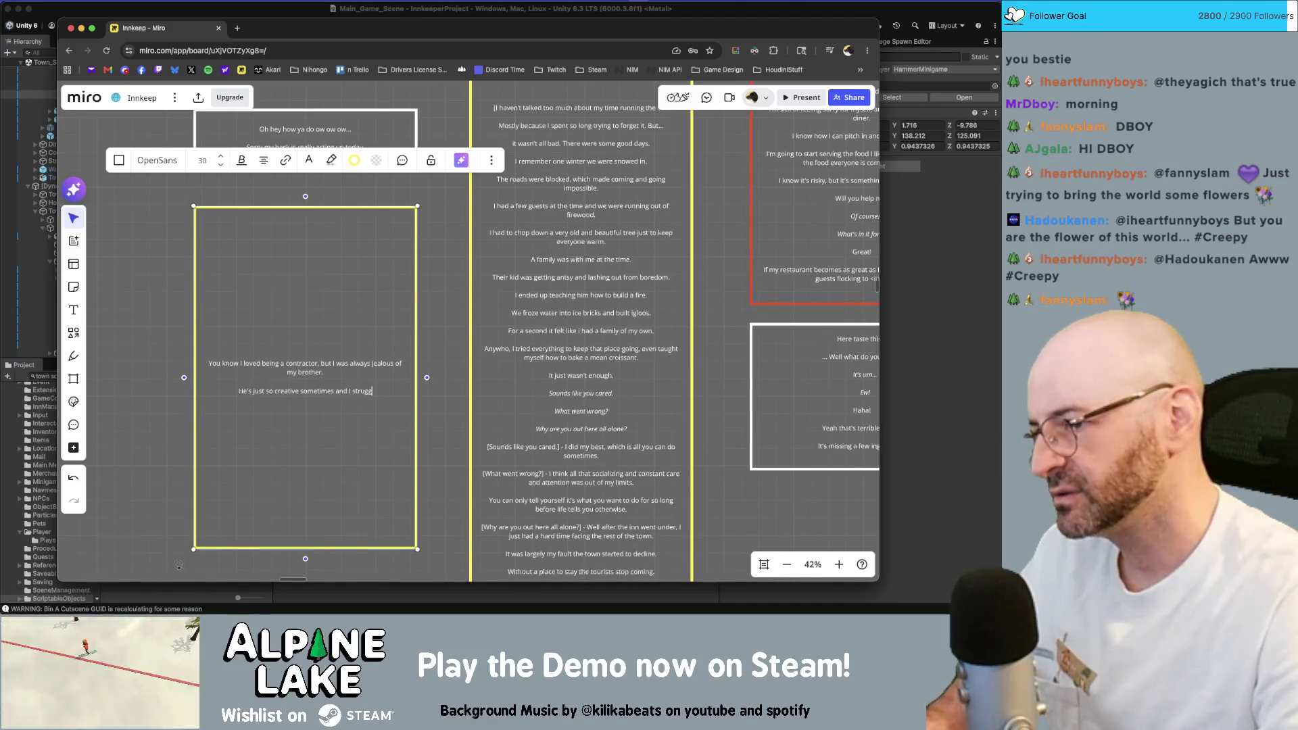
type("le with anything that ")
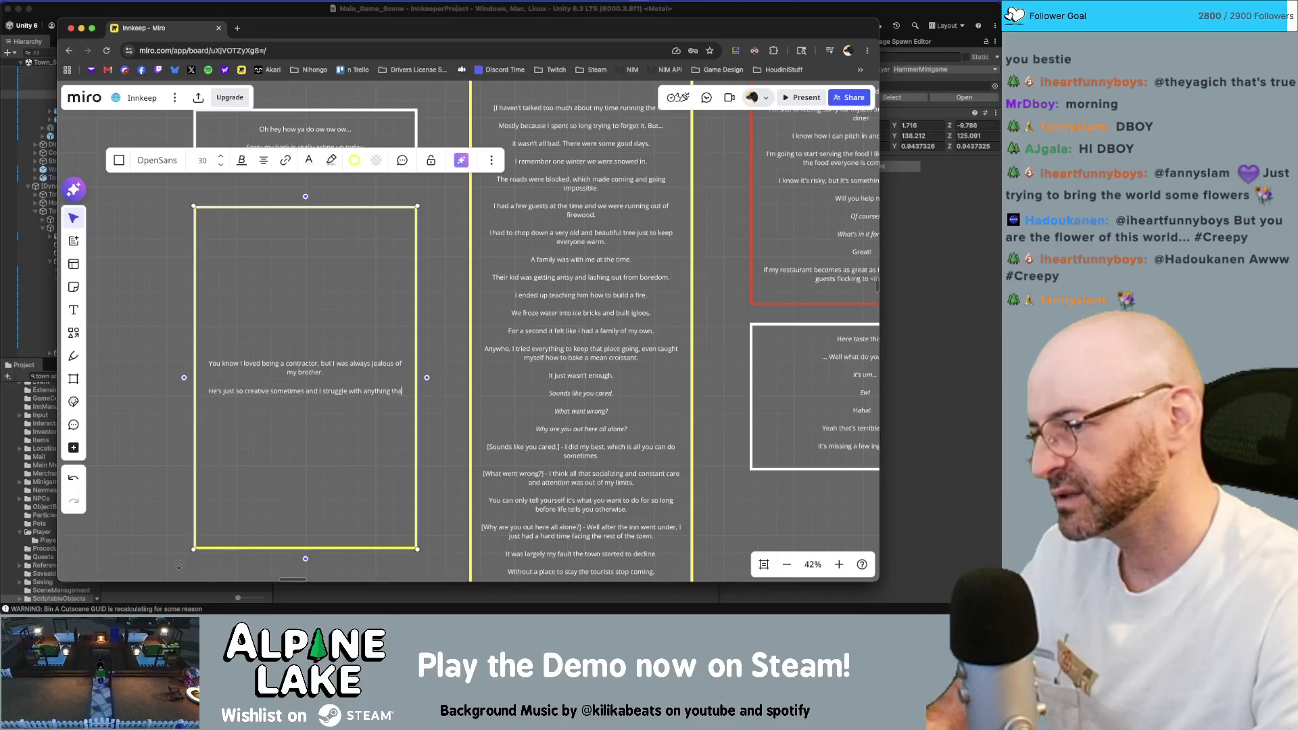
type("doesn't have")
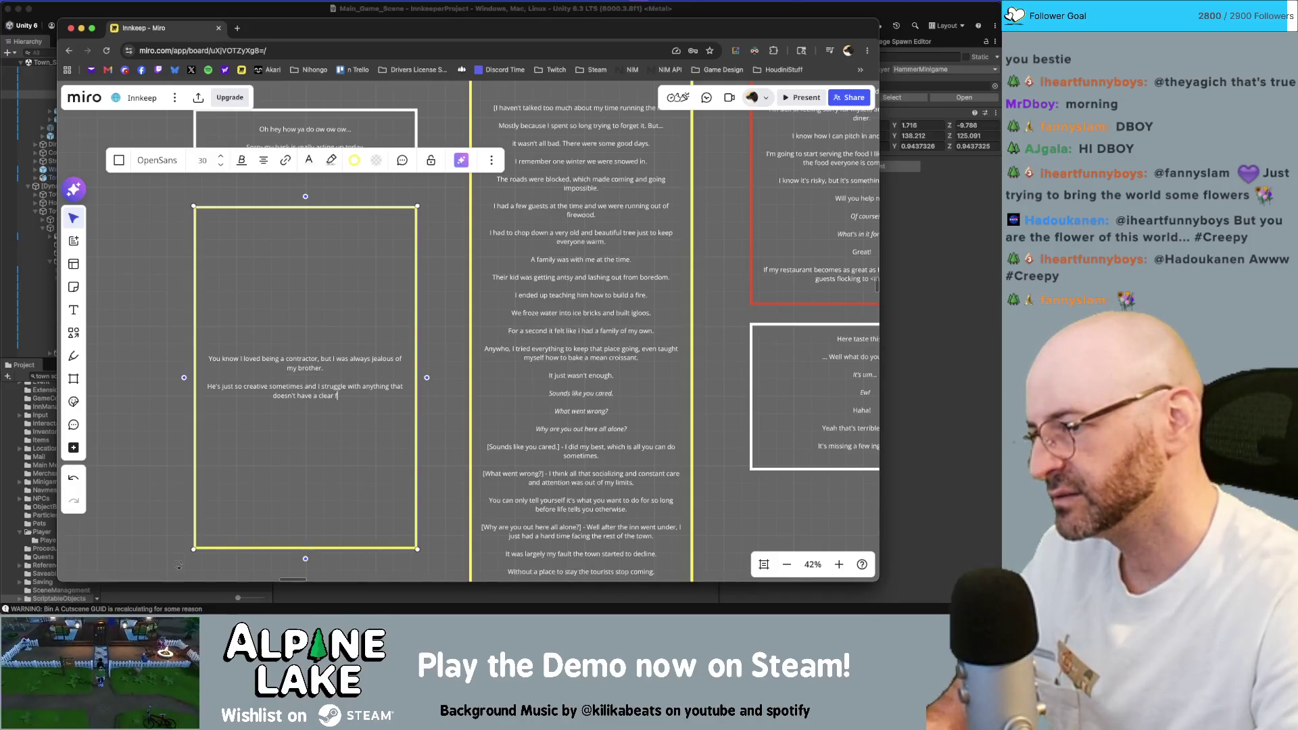
type(" a clear defined list of steps")
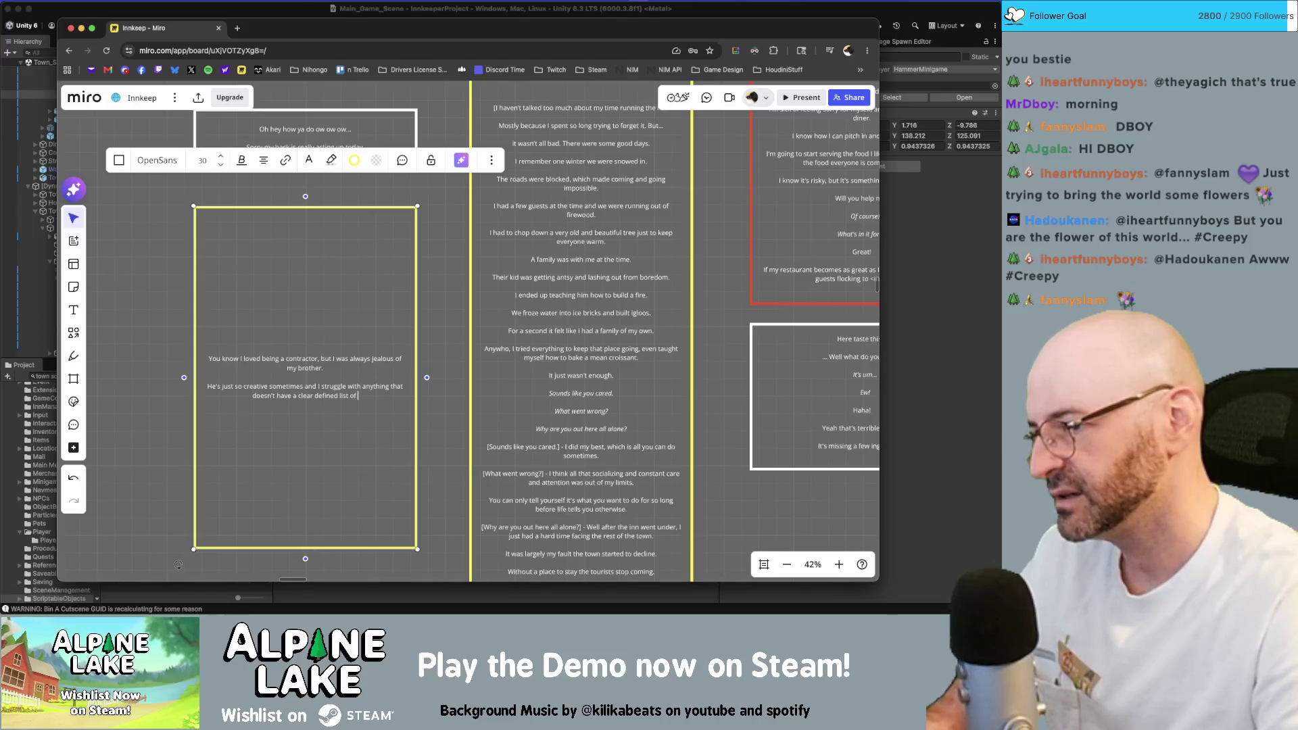
type(".")
key("Return")
key("Return")
type("Part of the reason I love building is beca")
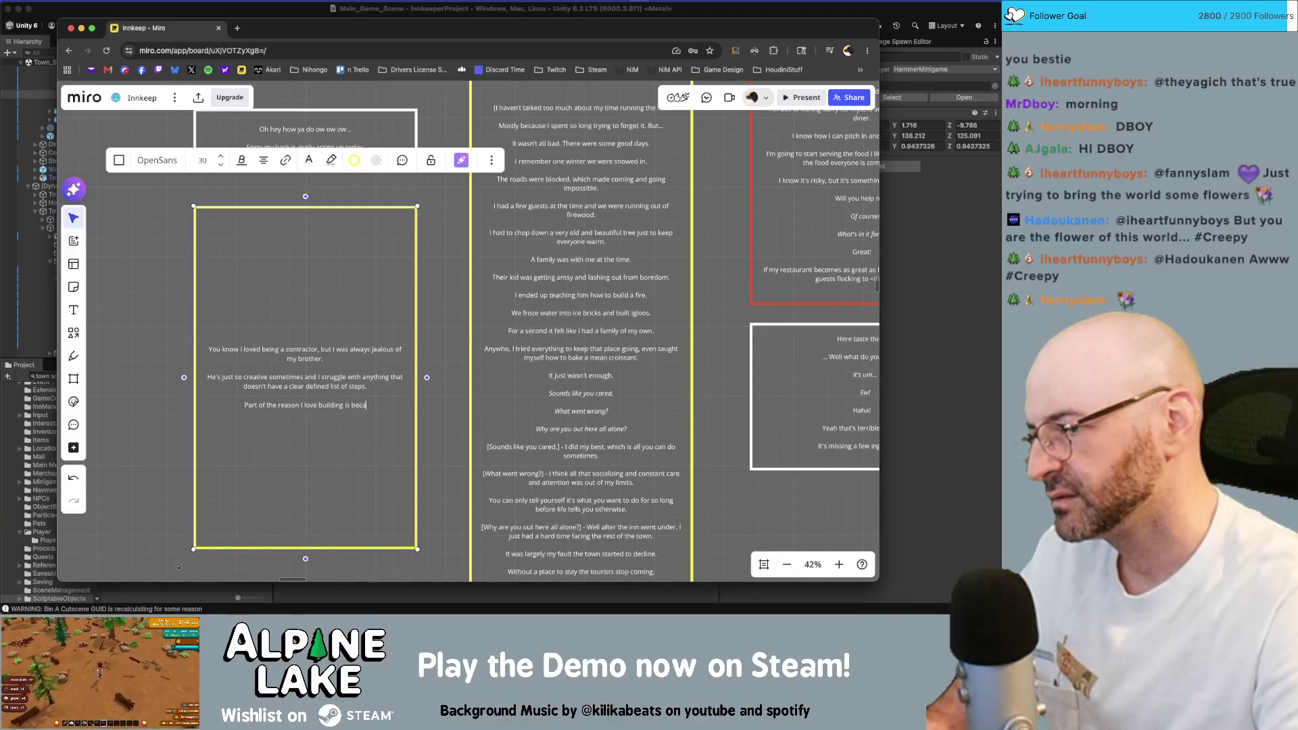
type("use")
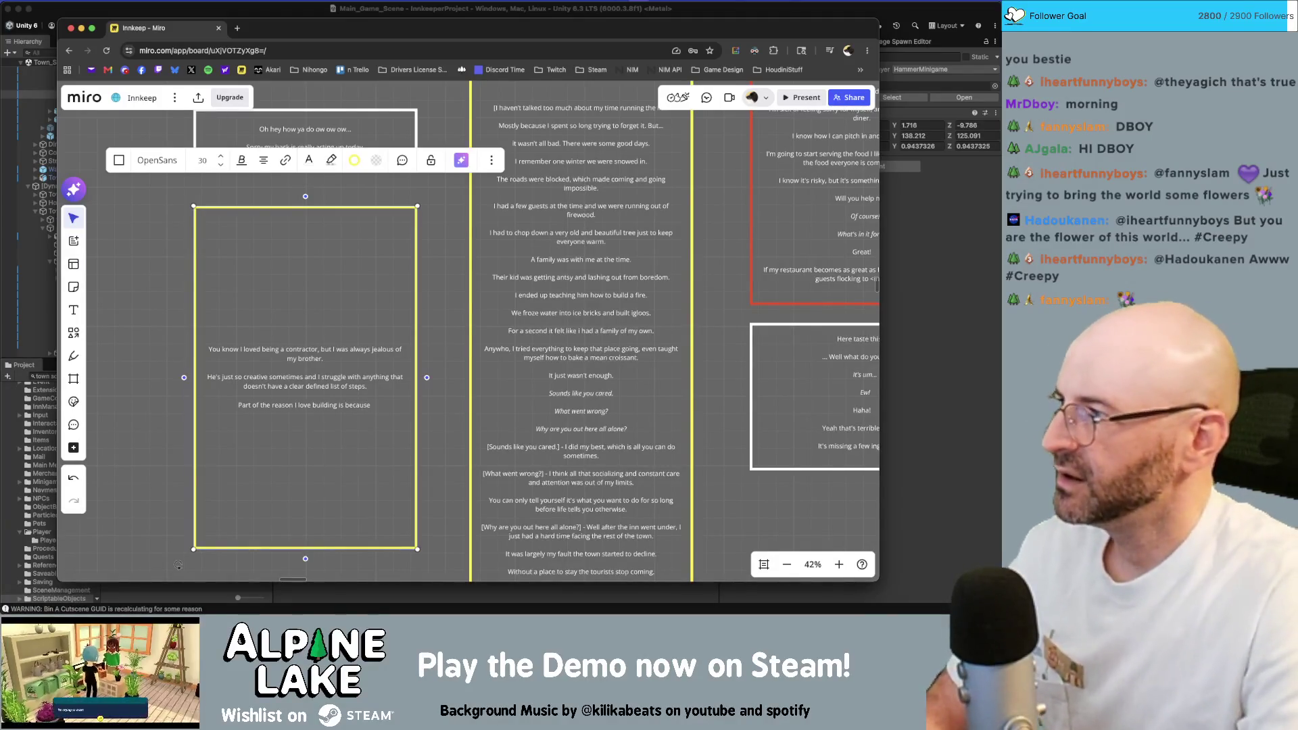
type(" you can")
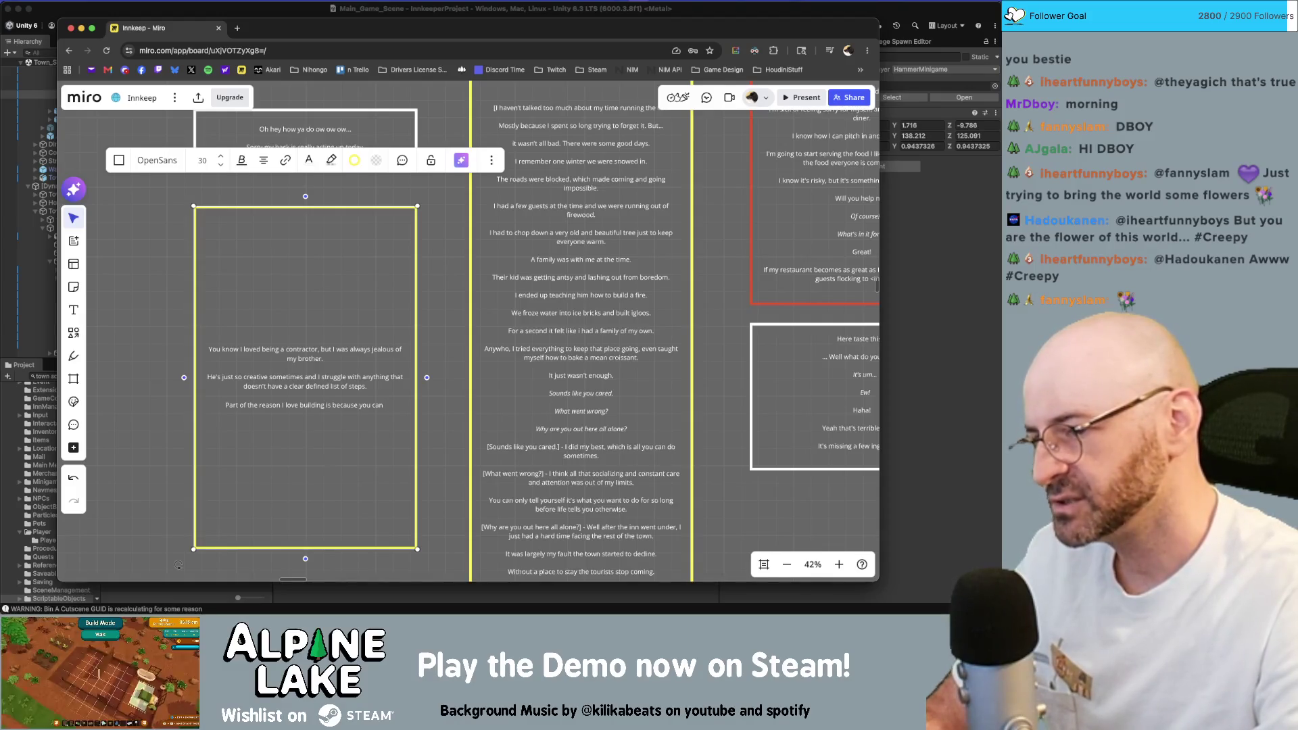
type("put someth")
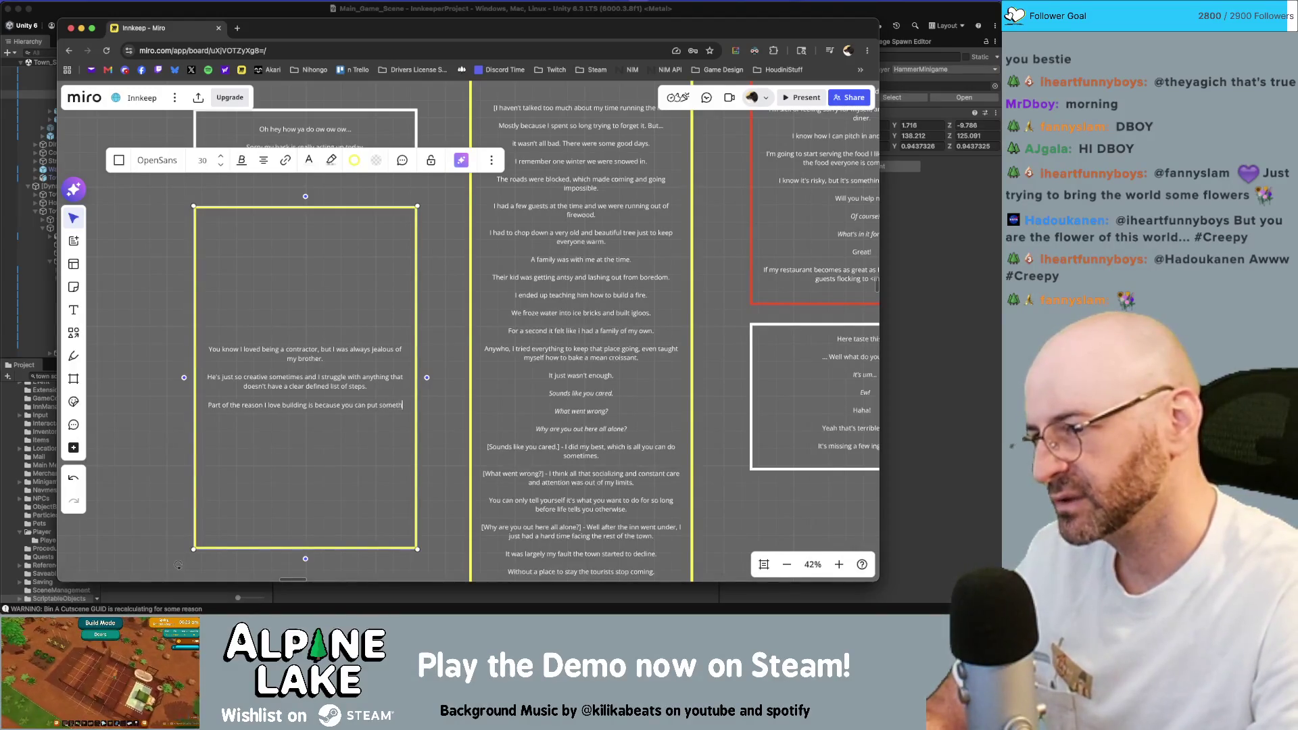
type("ing together perfectly")
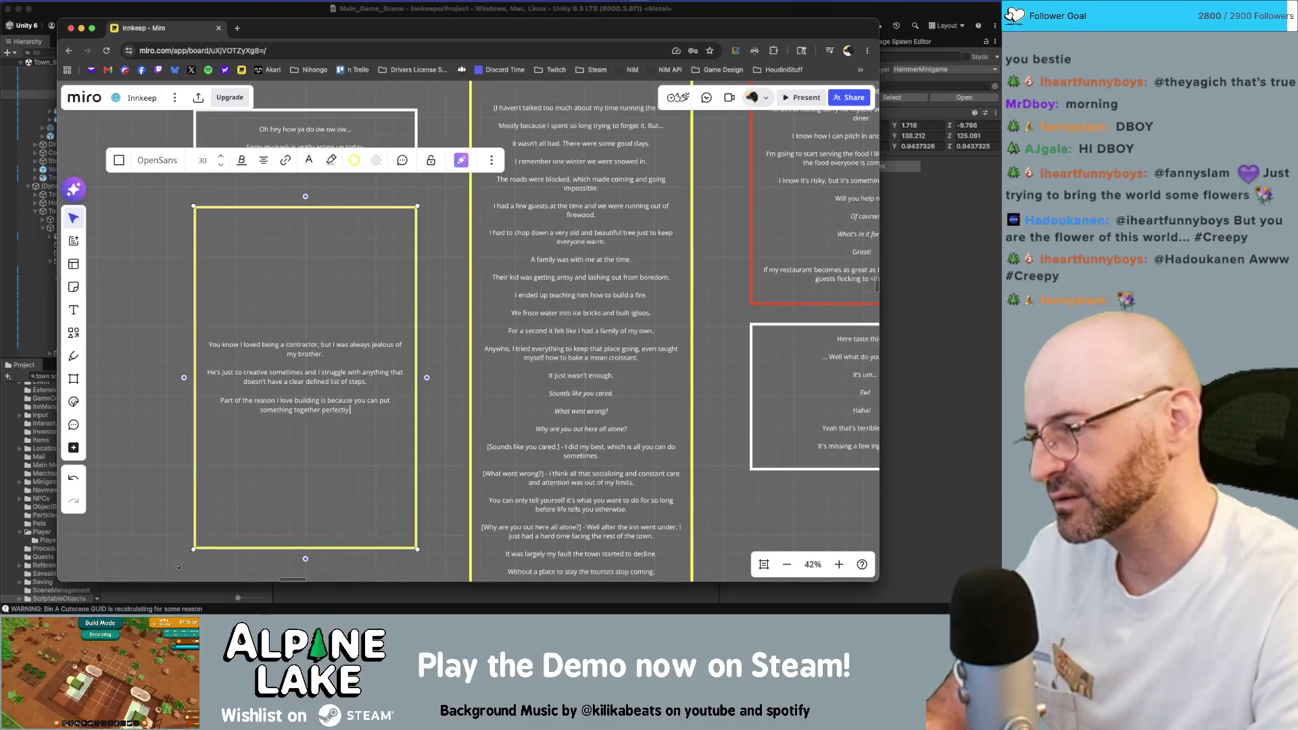
type(" and it works.")
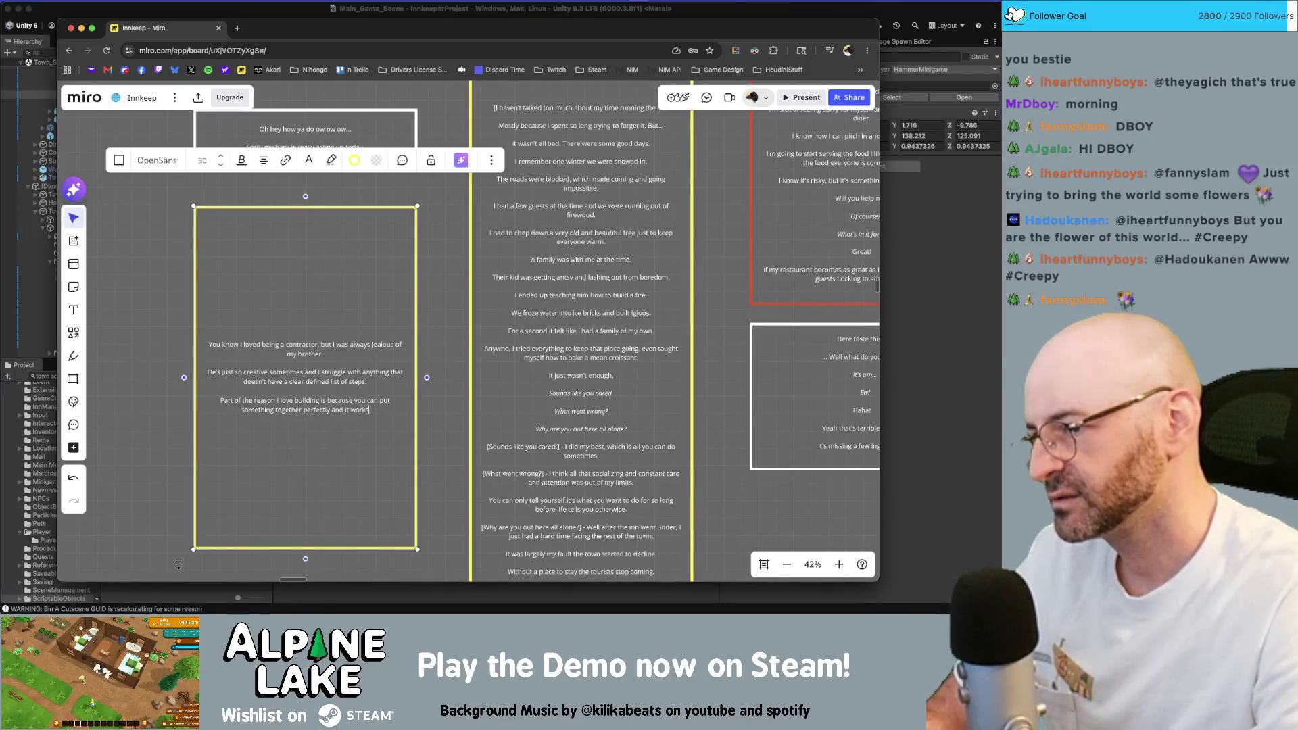
key("Return")
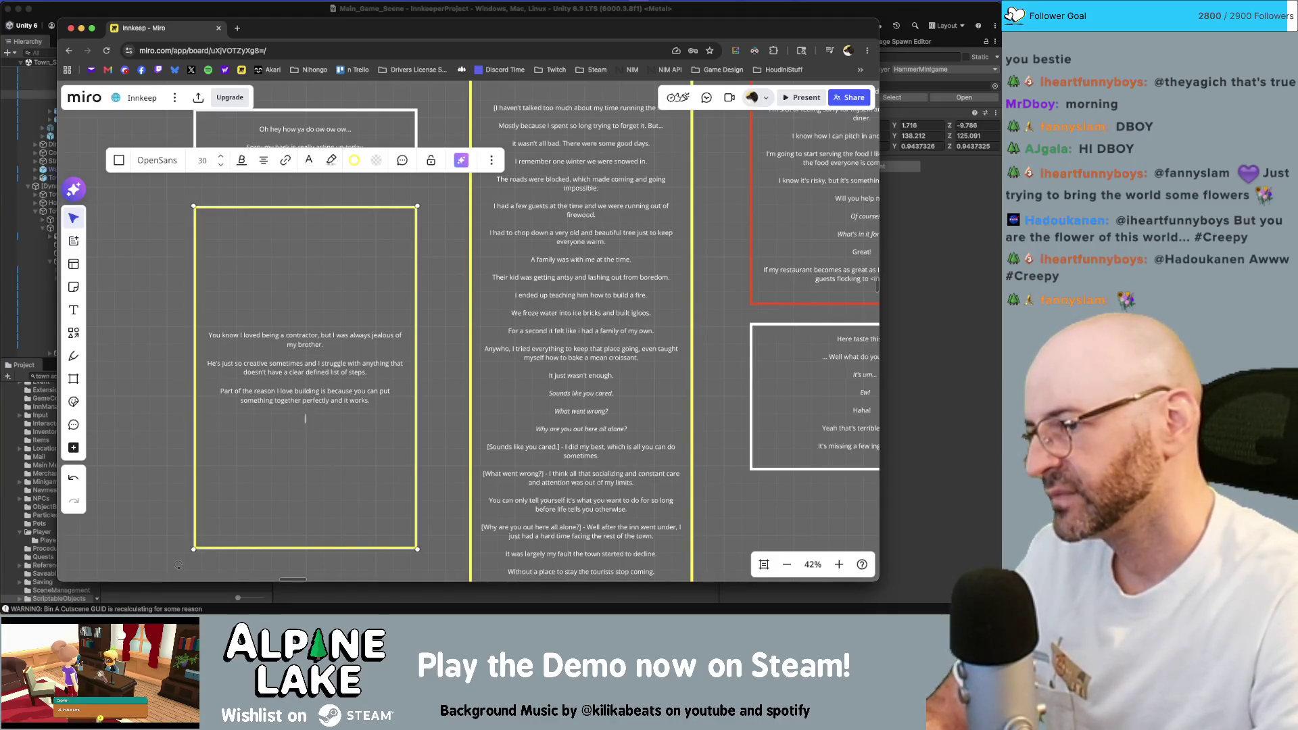
type("I stru")
key("BackSpace")
key("BackSpace")
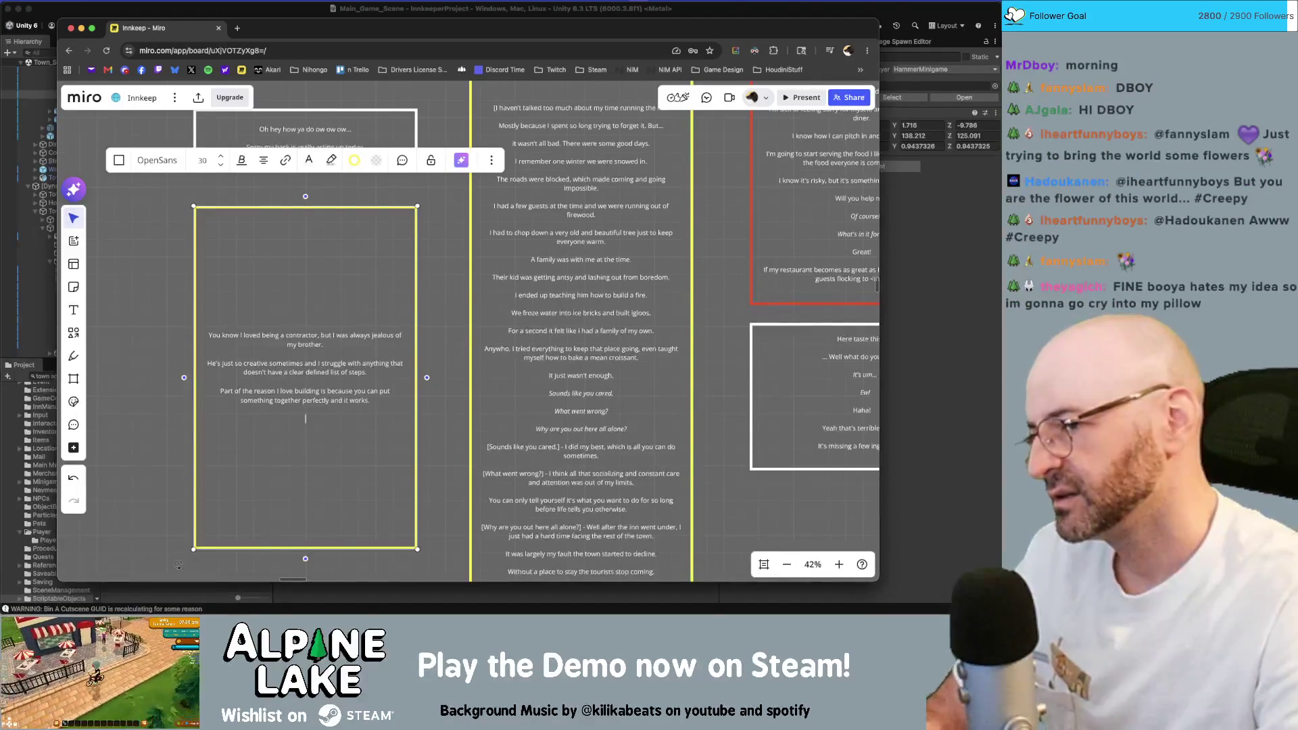
type("The or")
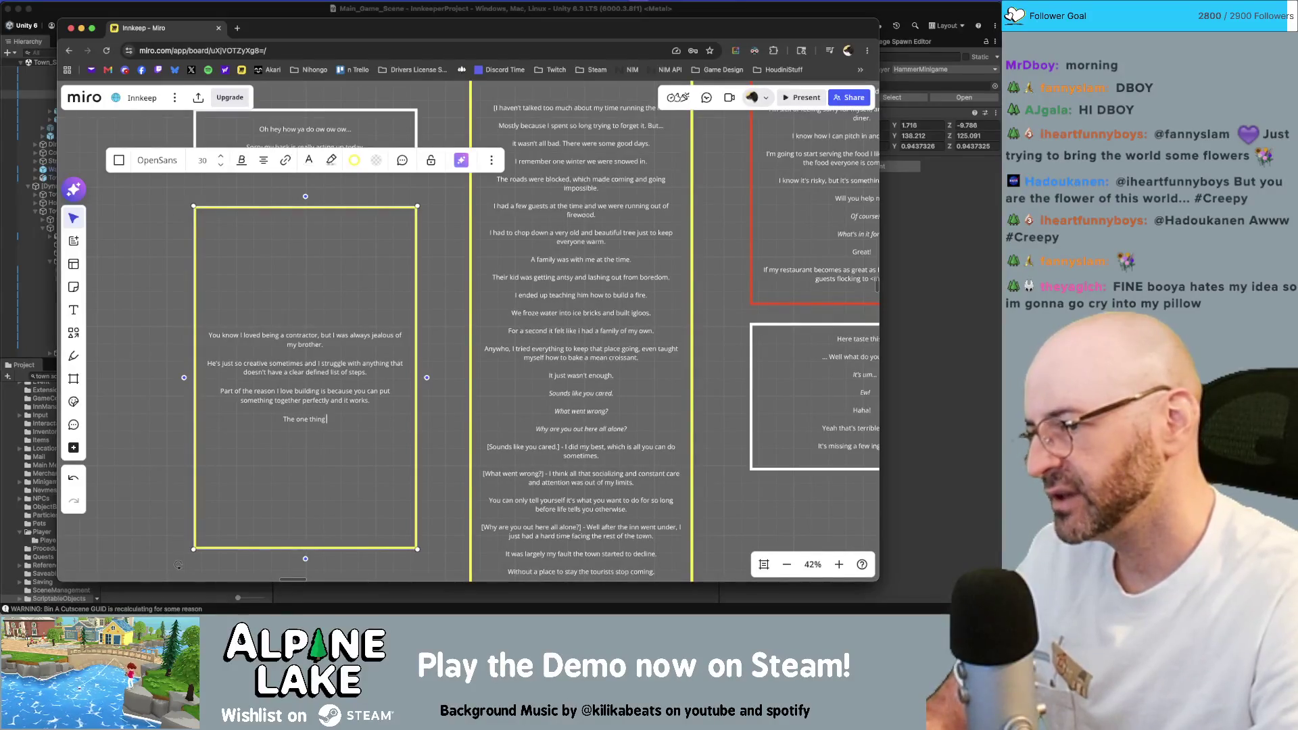
type("er able to do is")
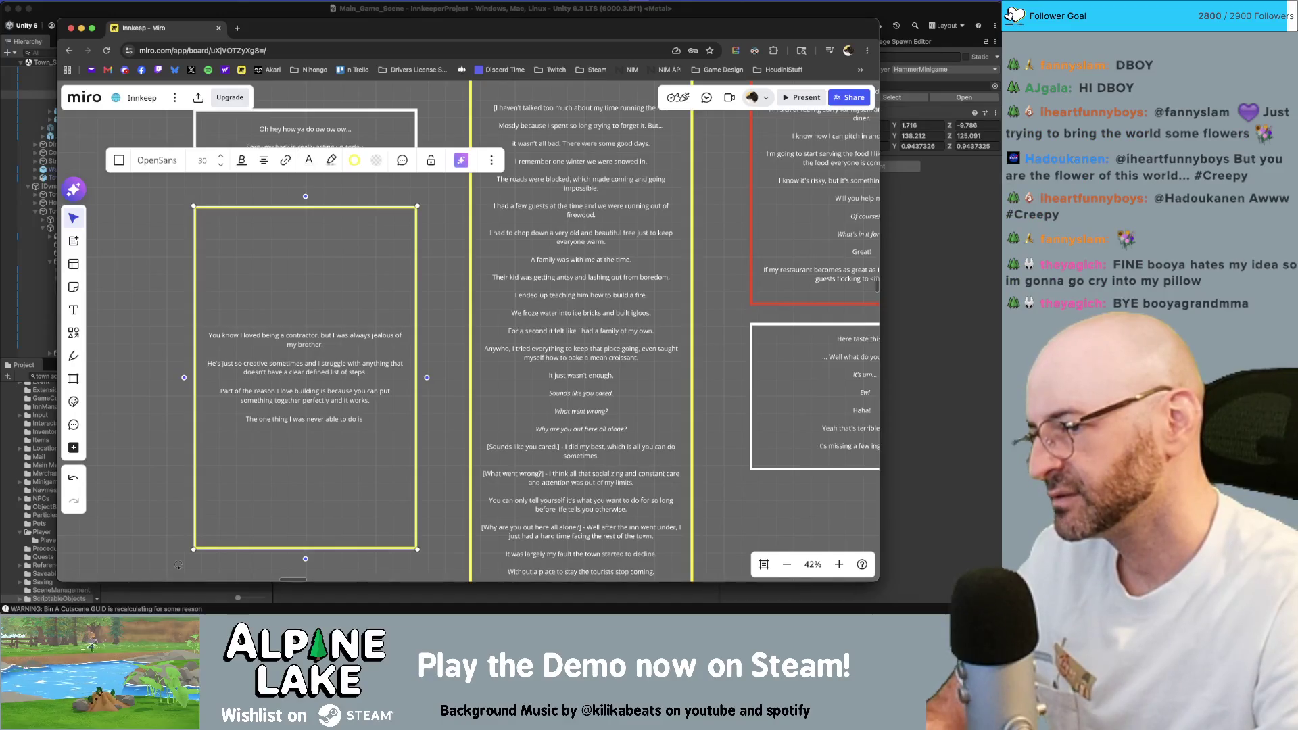
type("thing")
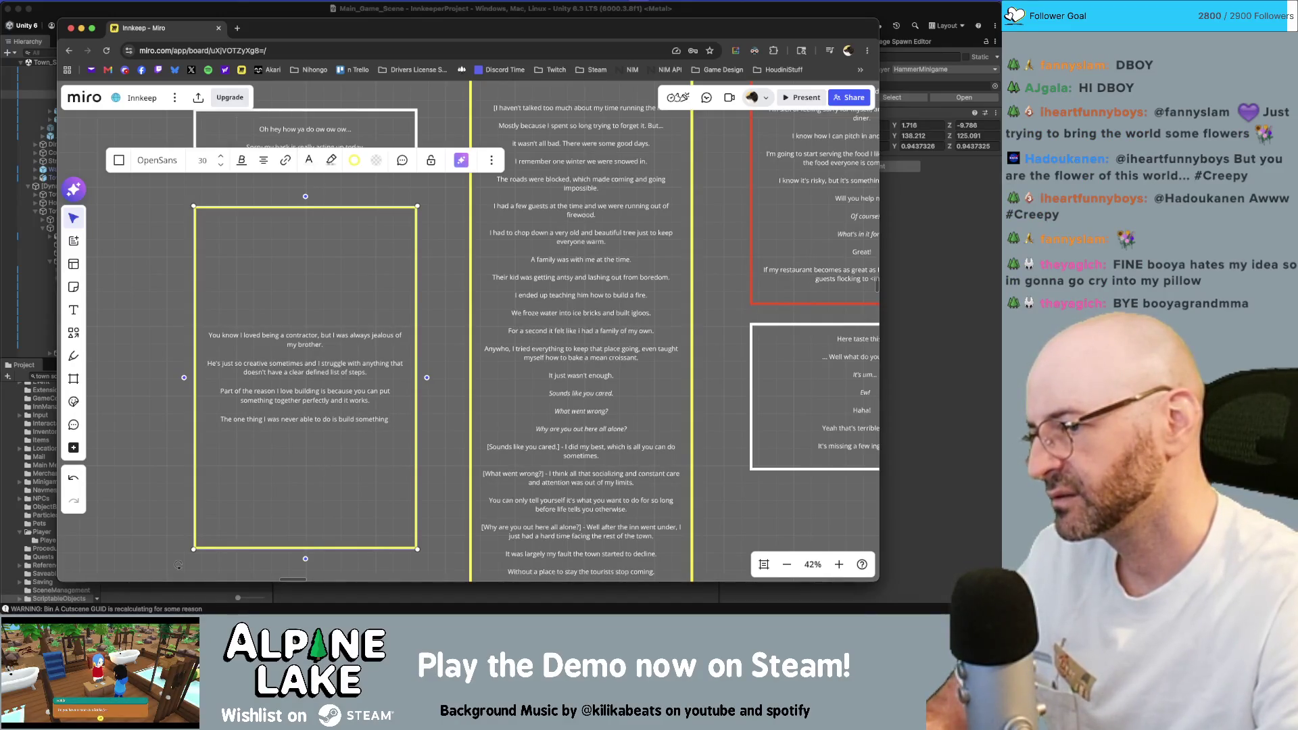
type(" without a")
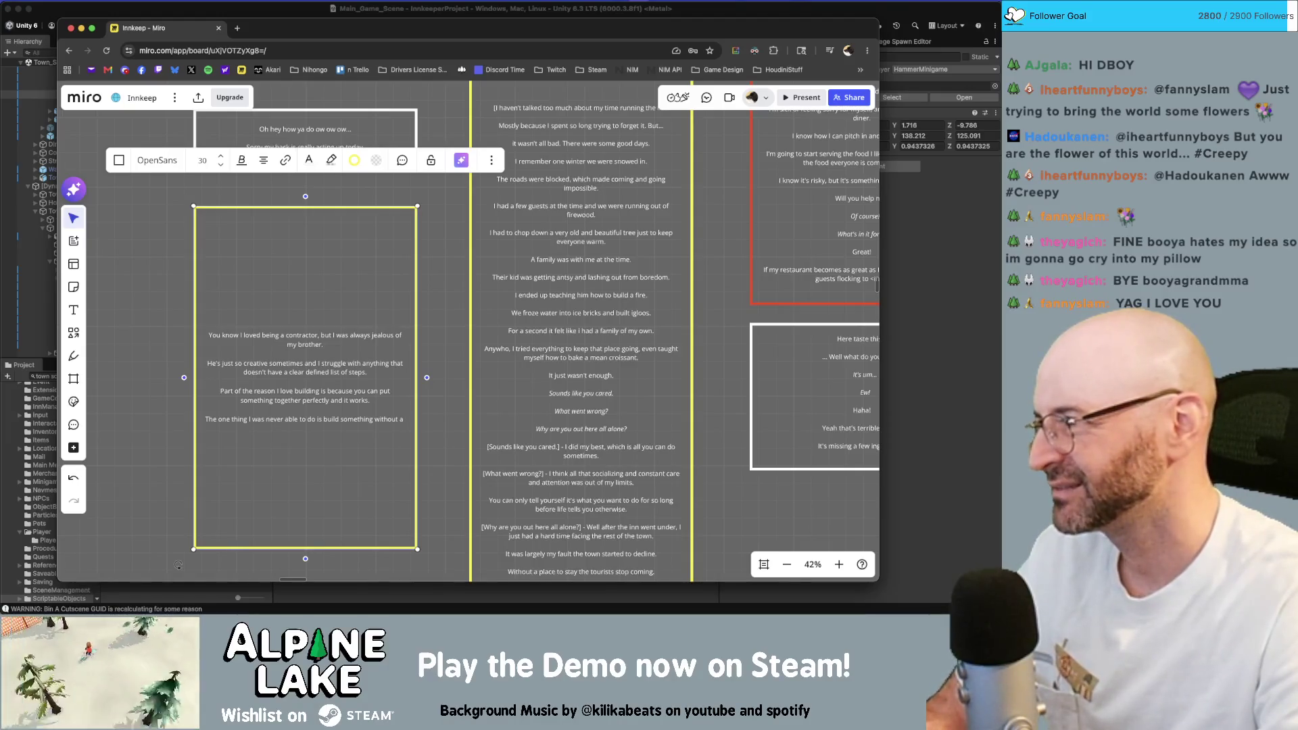
type("blueprint")
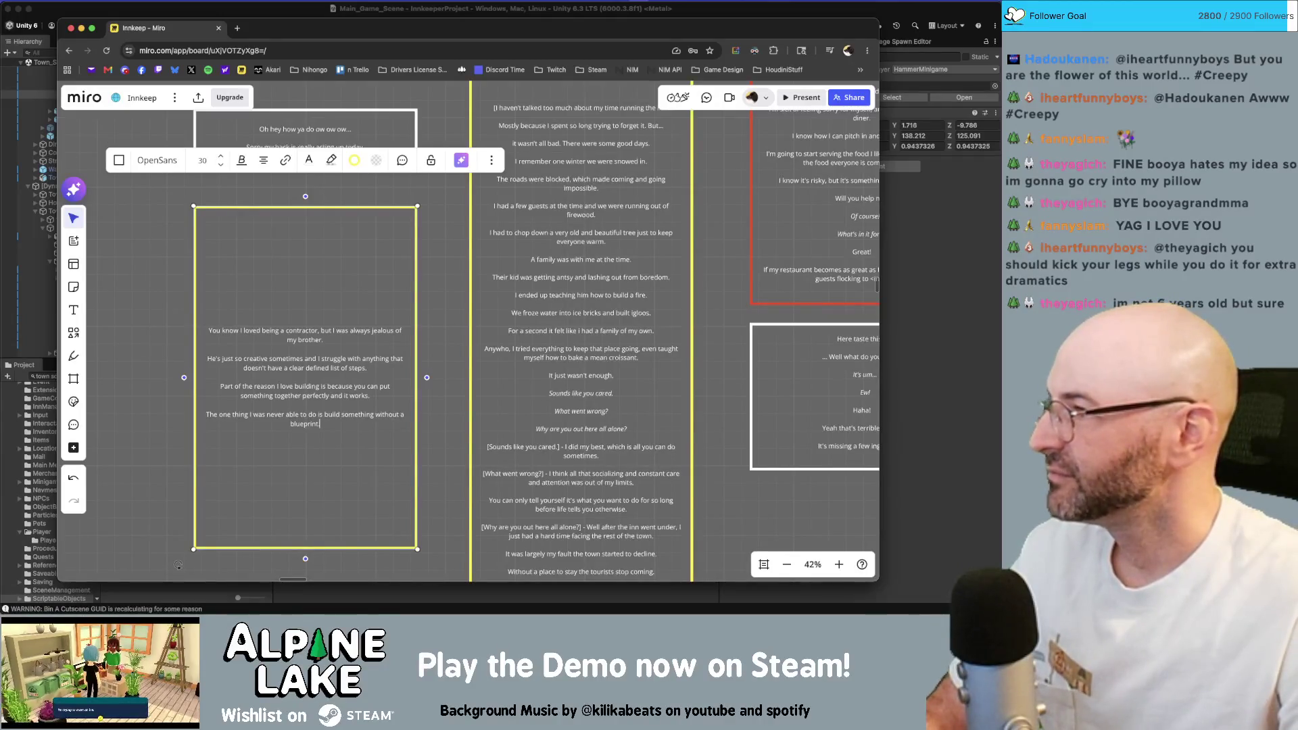
type(".")
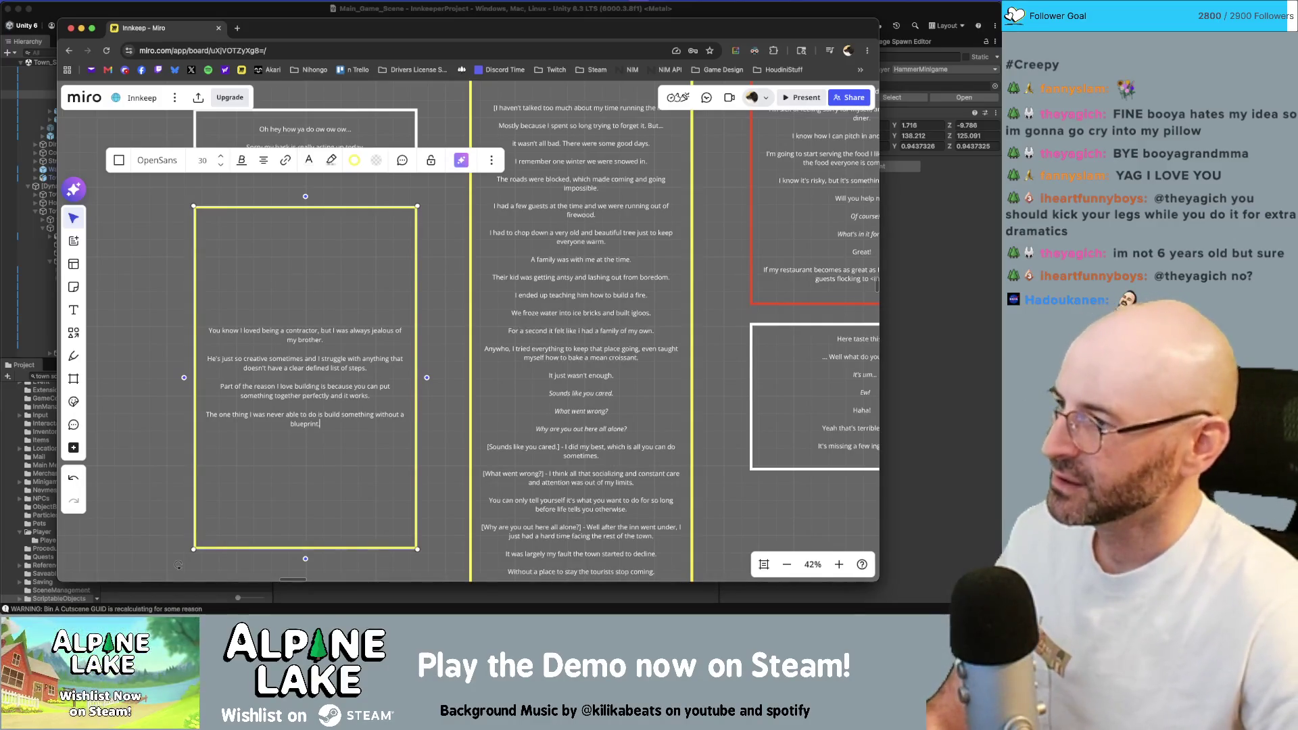
type(".")
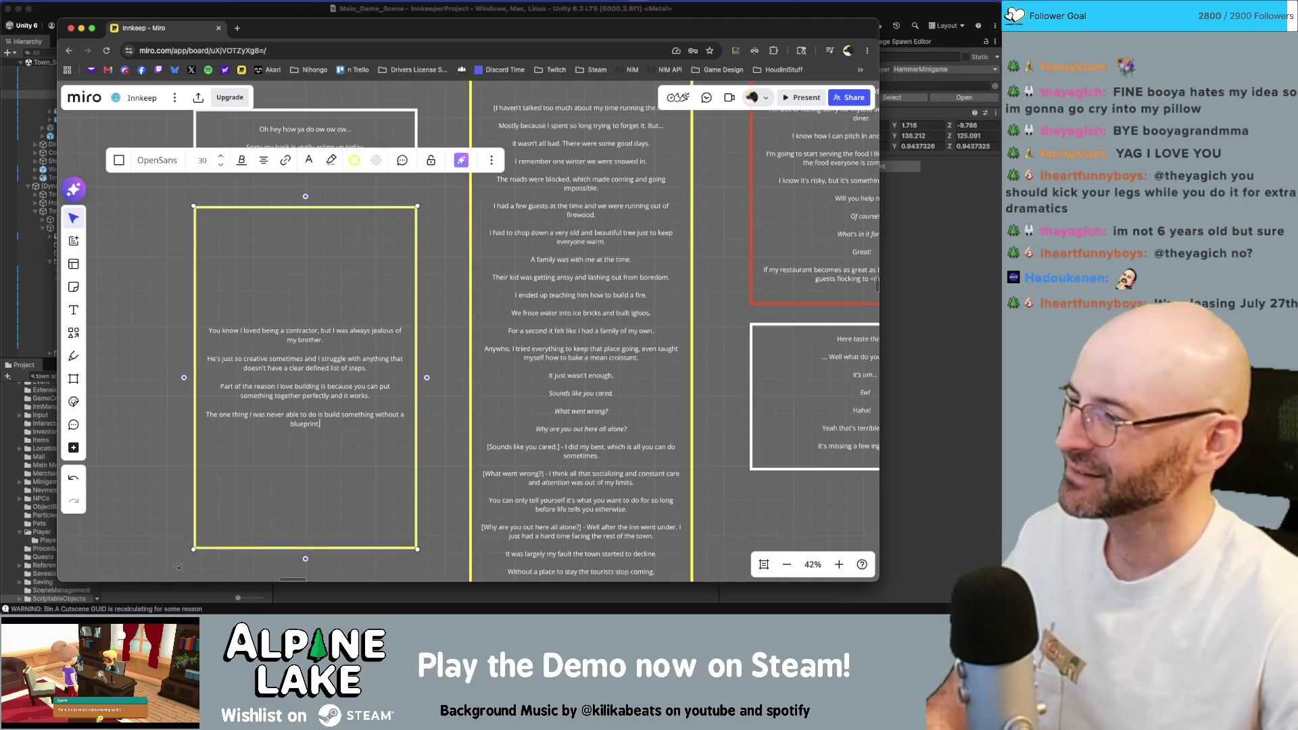
type(".")
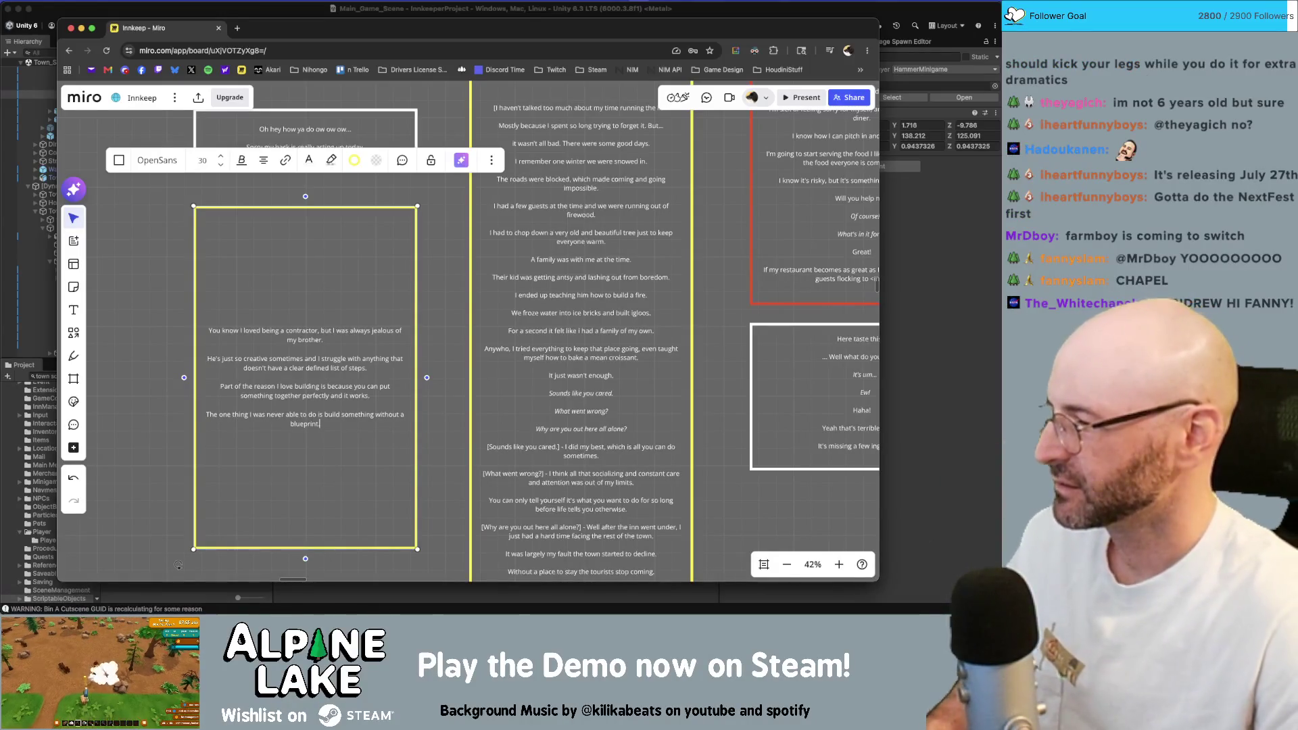
key("super+Tab")
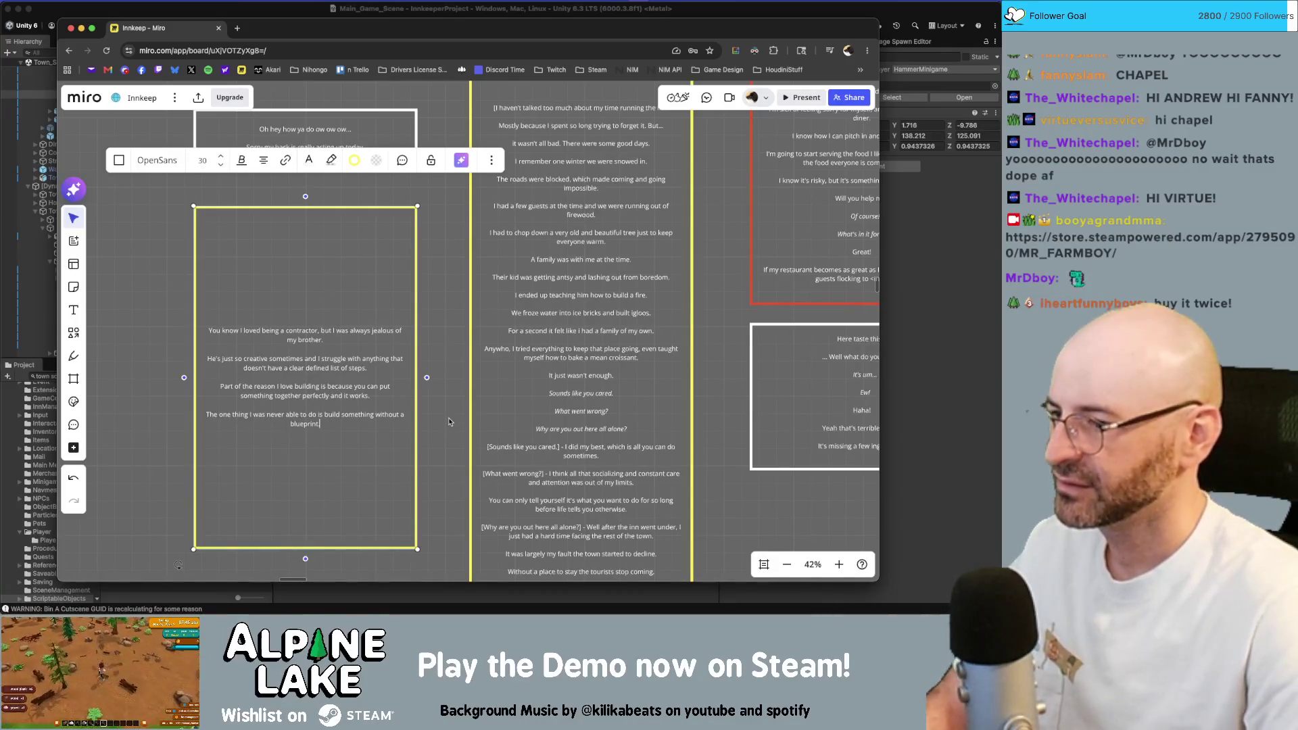
Rework the blueprint sentence to start with "I was" and begin a question line below it.
key("BackSpace")
key("Escape")
key("Return")
type("Some")
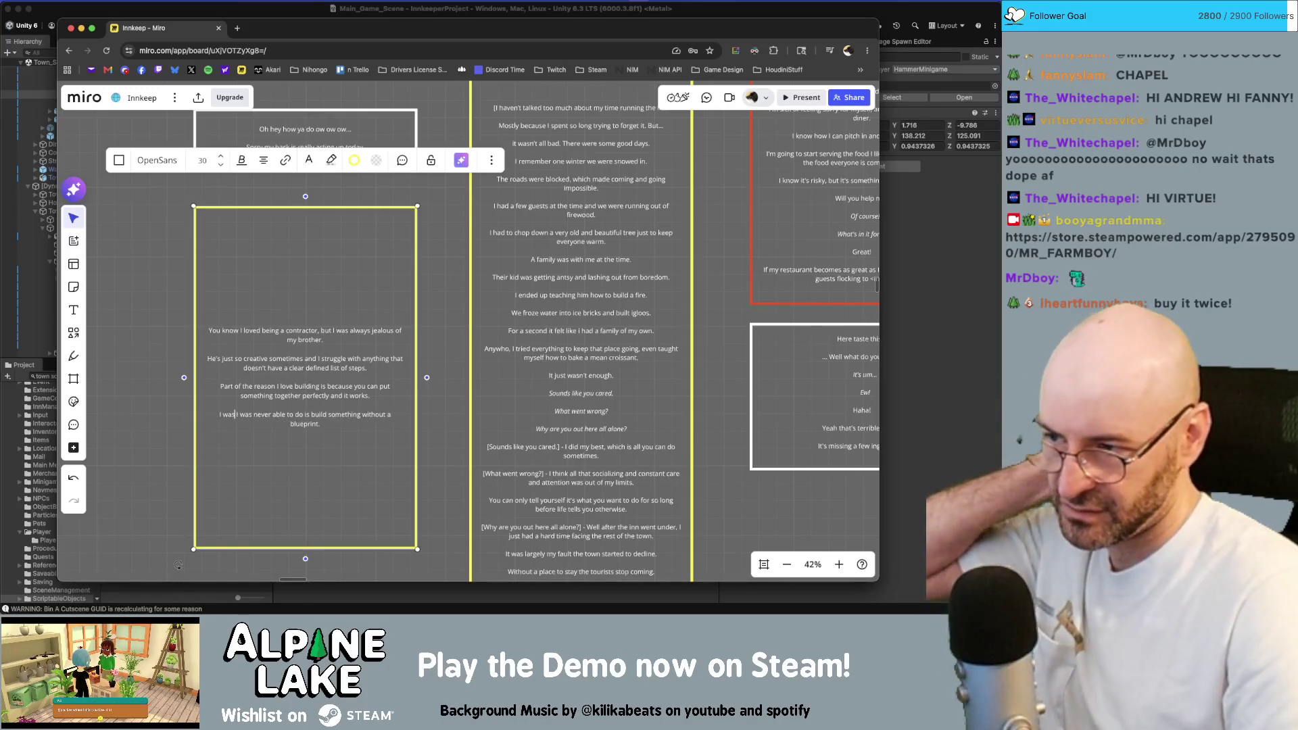
key("BackSpace")
key("BackSpace")
key("BackSpace")
type("just")
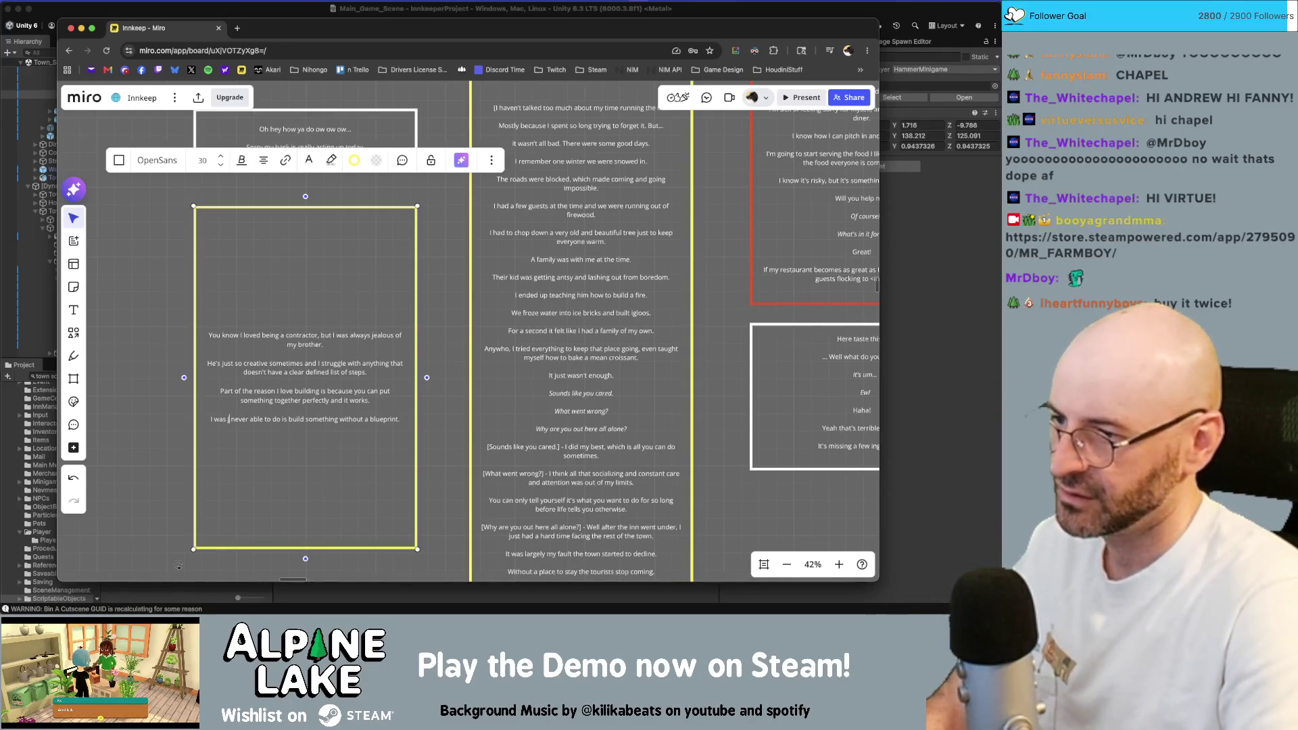
key("End")
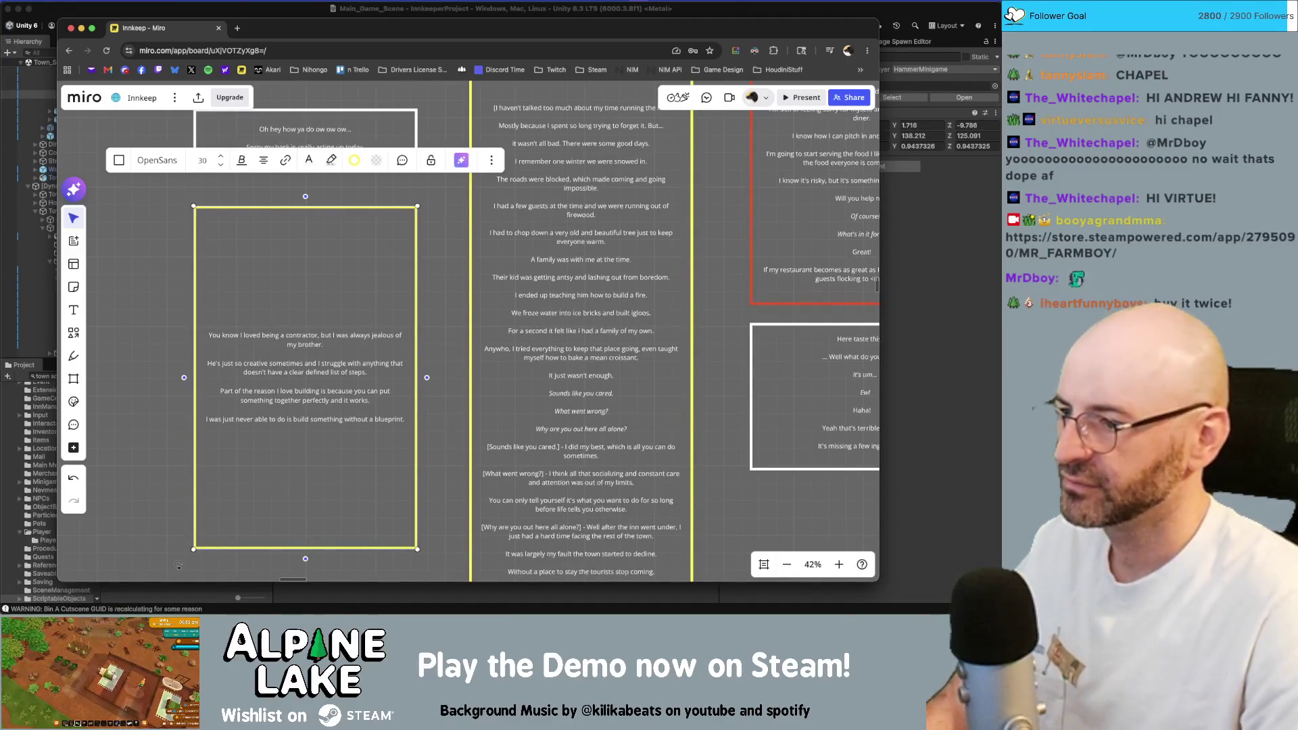
type(".")
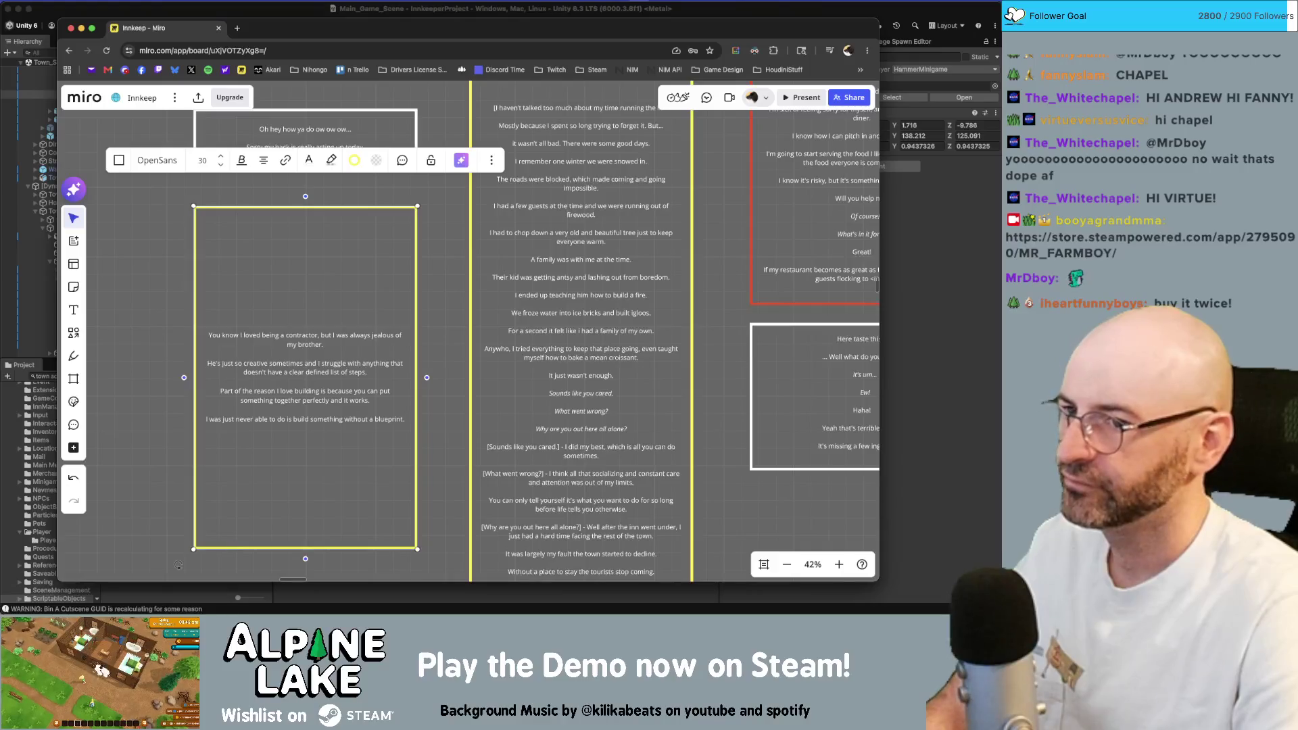
key("Return")
key("Return")
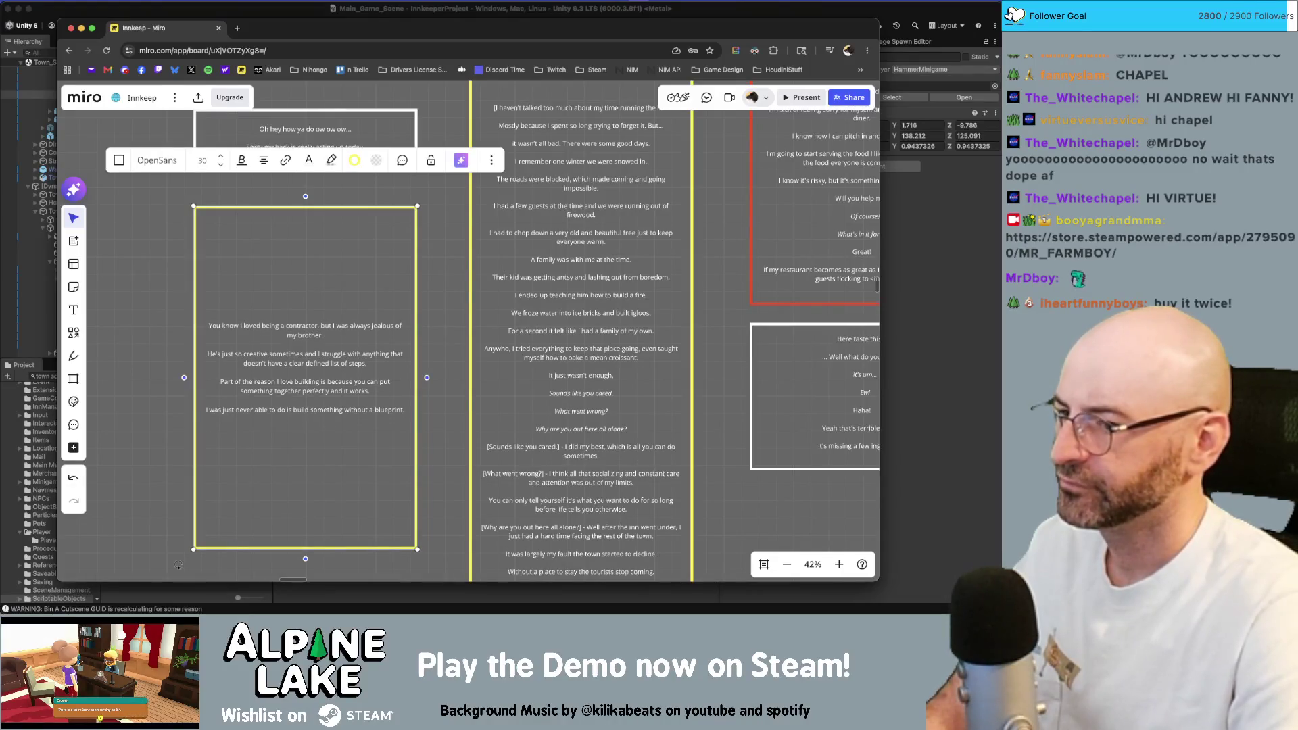
type("What kind of person")
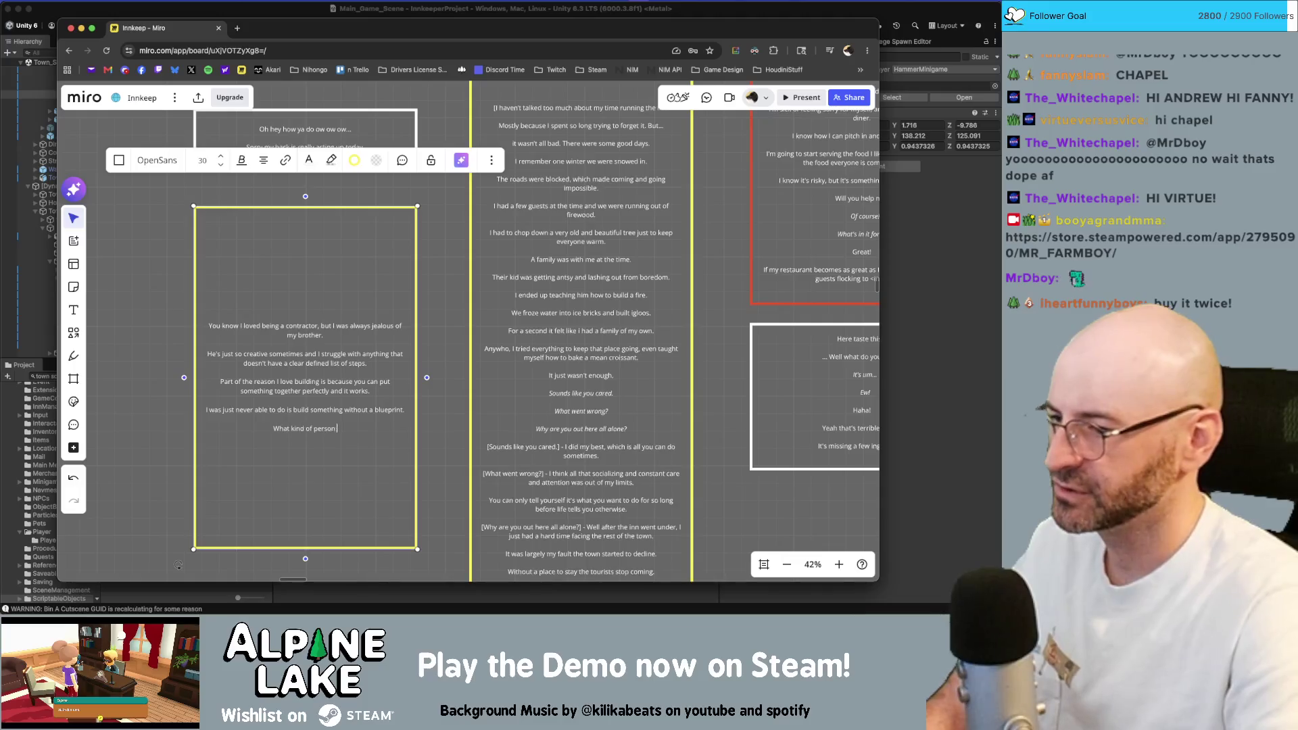
type("are you?")
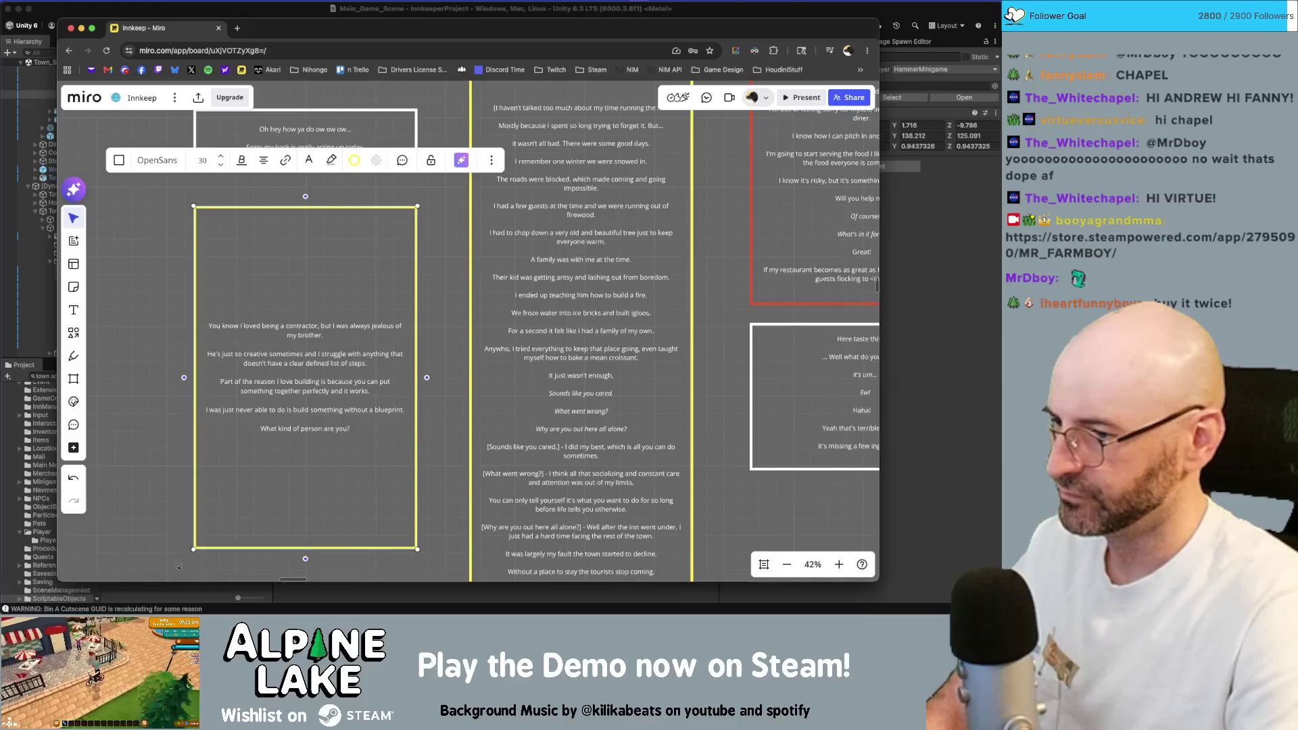
Reword the question to "A more creative type, or do you like structure?" and start a reply line.
key("Return")
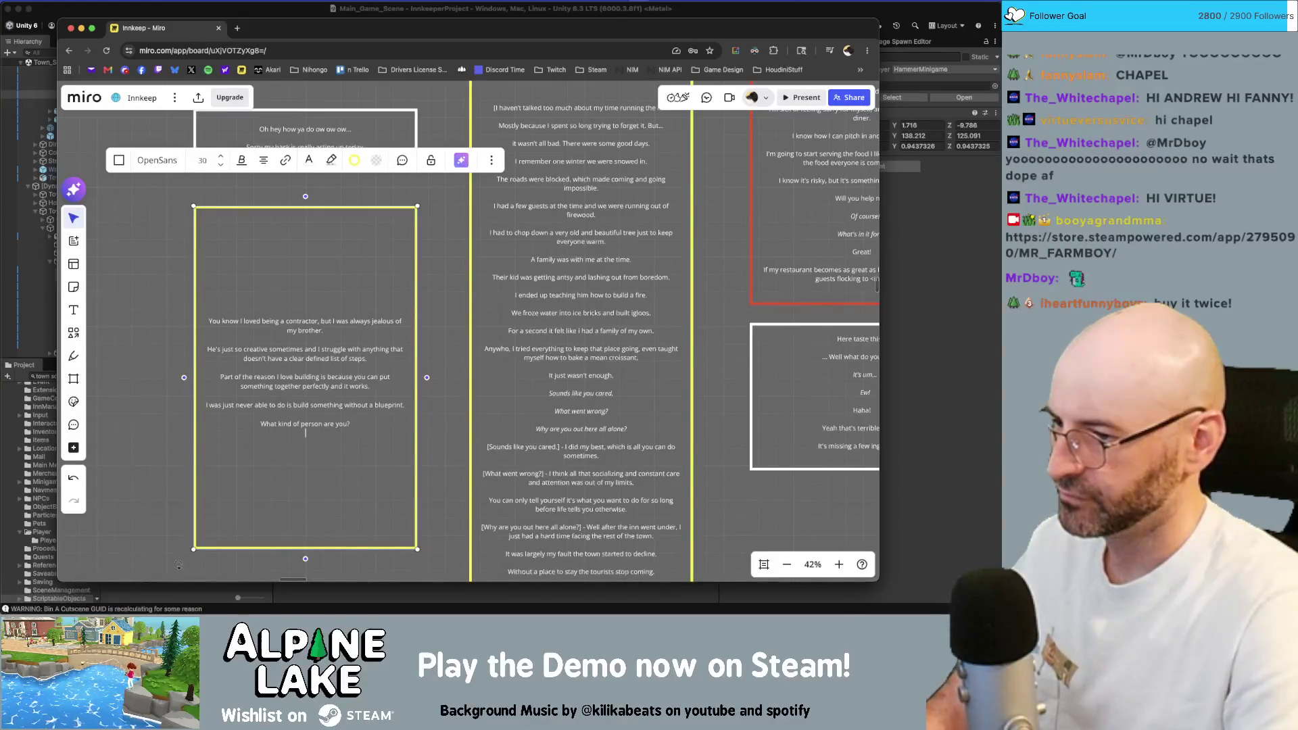
key("Return")
type("e creative? or d")
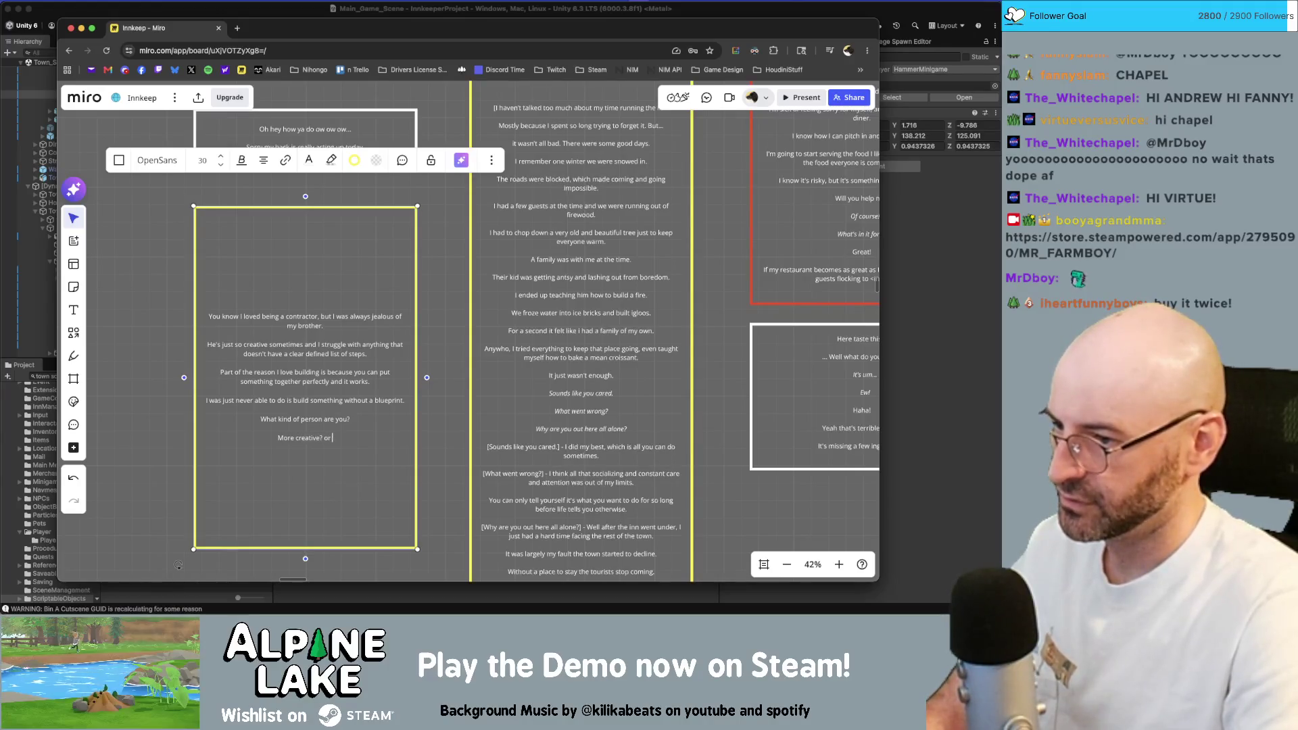
type("o you")
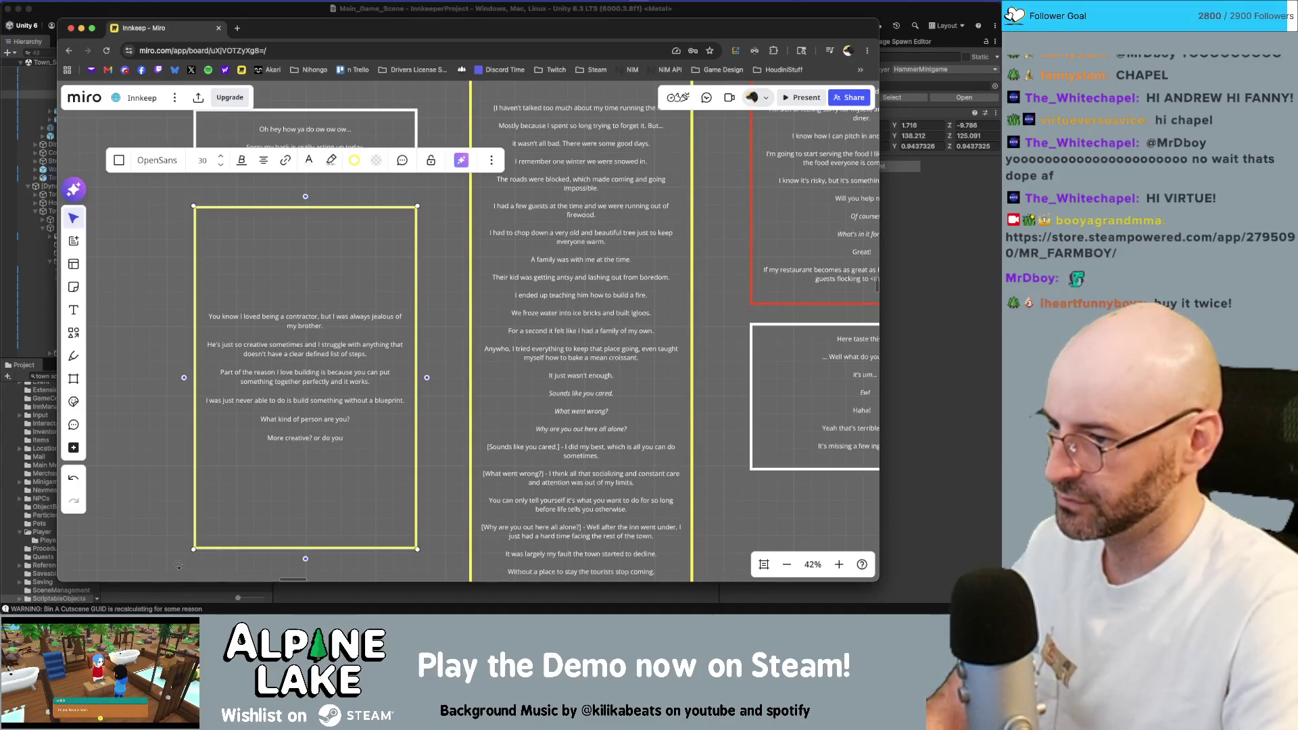
key("BackSpace")
key("BackSpace")
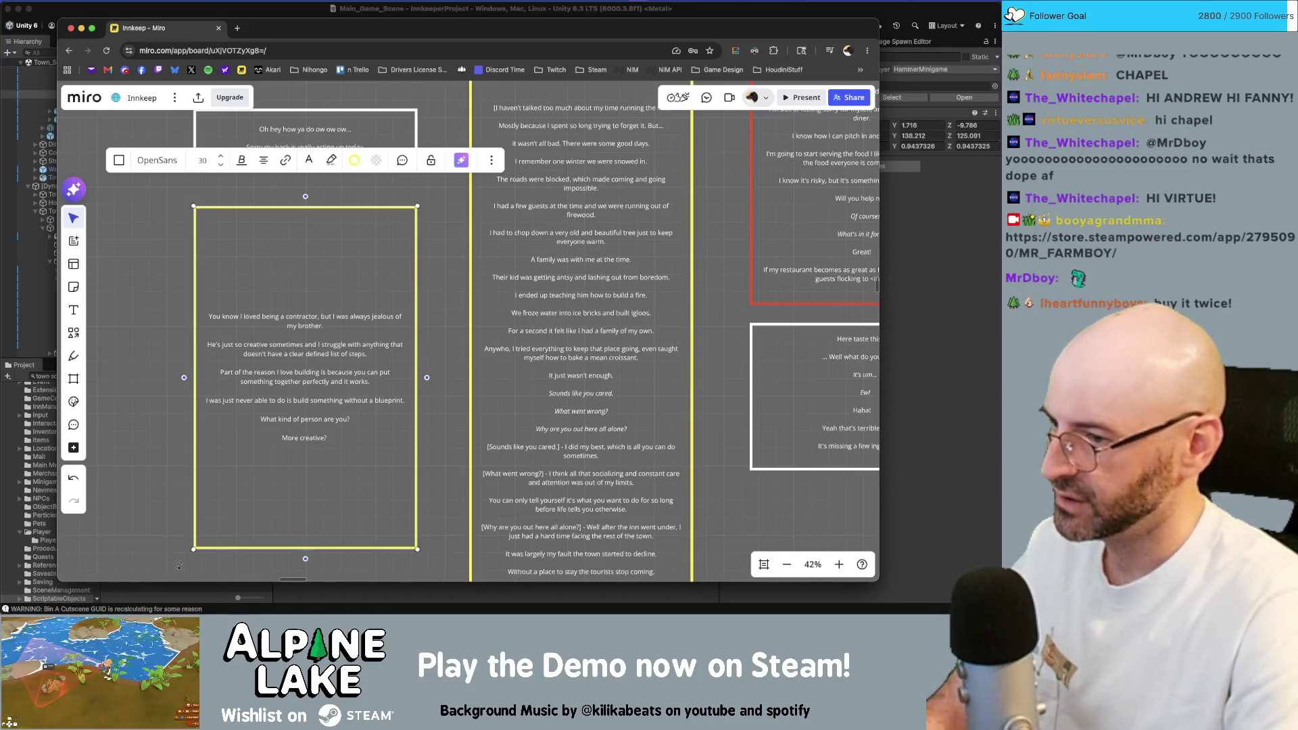
key("super+Left")
type("A m")
key("Delete")
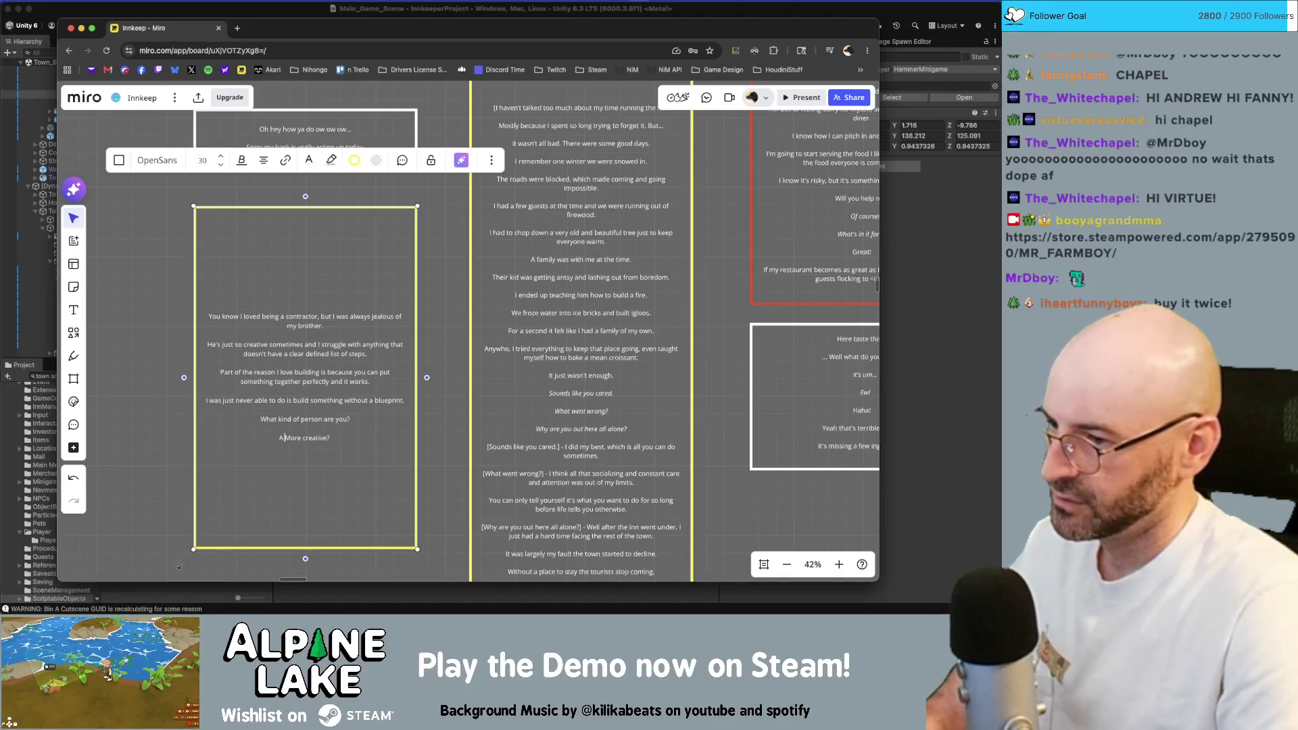
key("super+Right")
key("Left")
type("type")
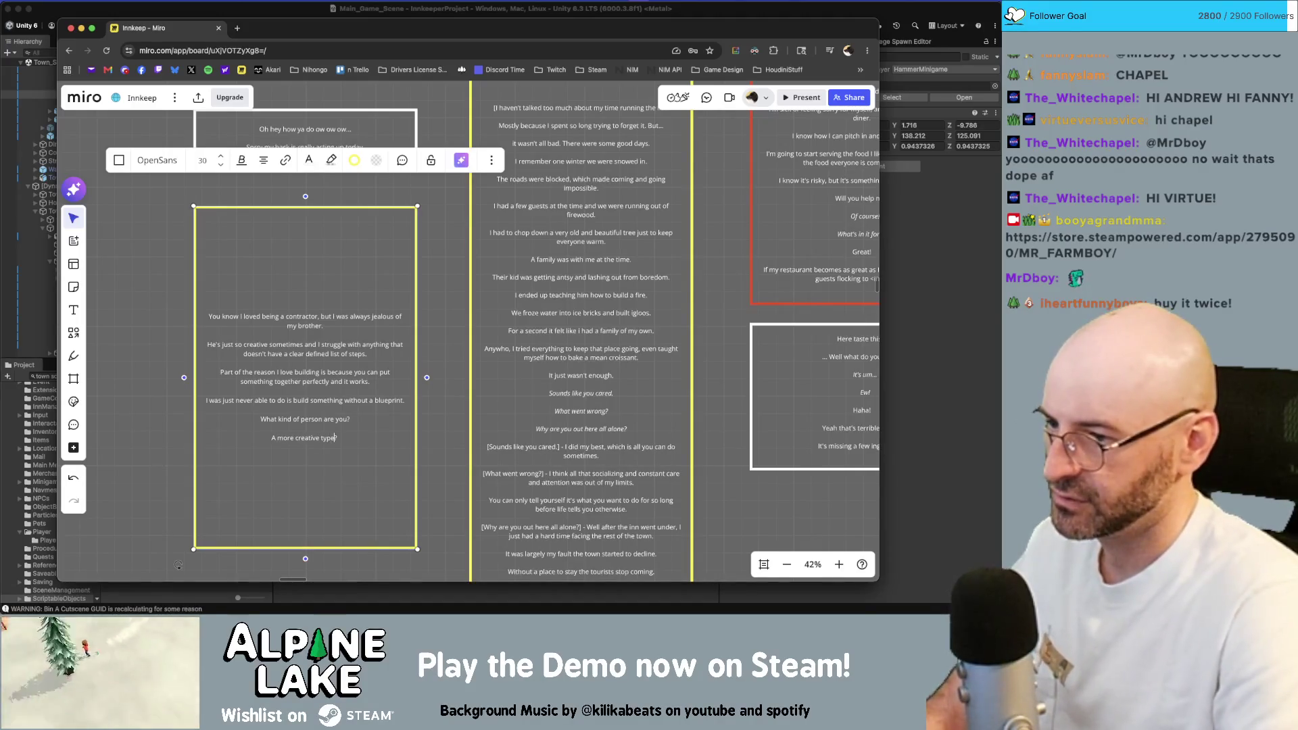
key("Delete")
type(", or do you like structure?")
key("Return")
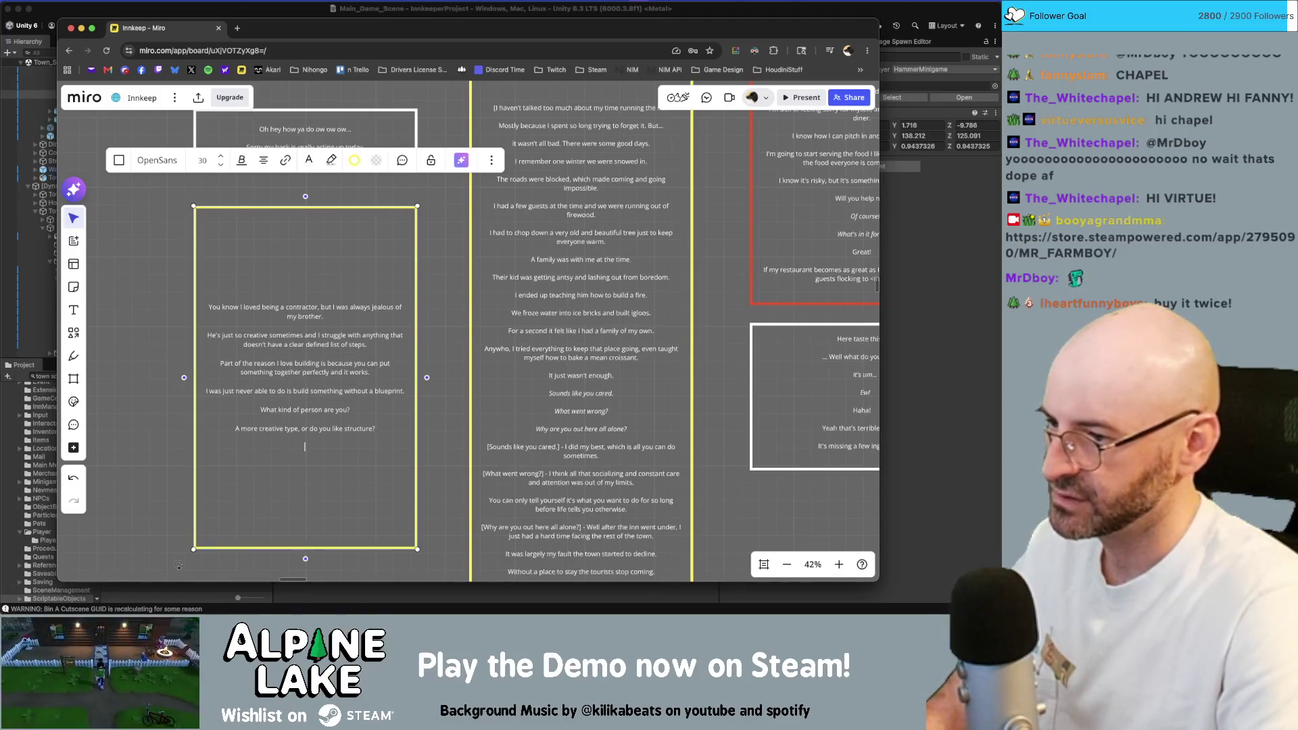
type("creative")
Add capitalised Creative and Structure choice lines under the question.
key("Return")
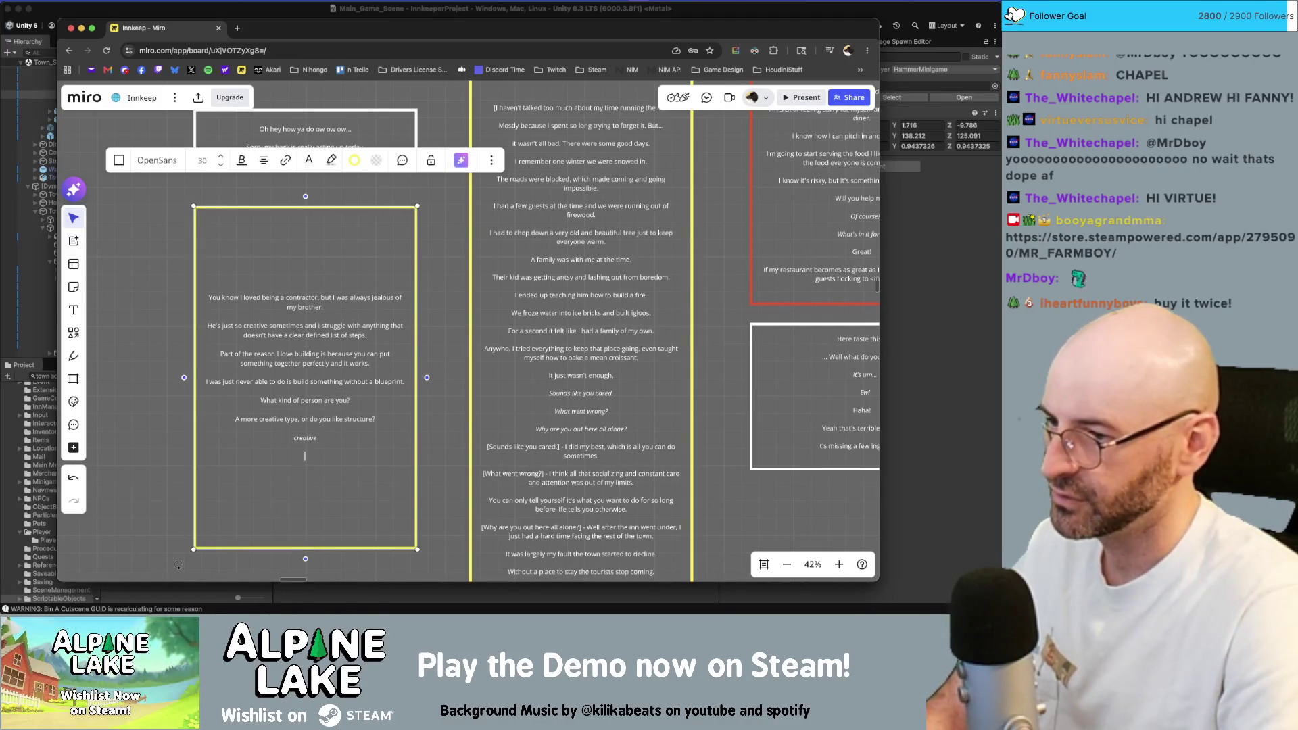
key("Up")
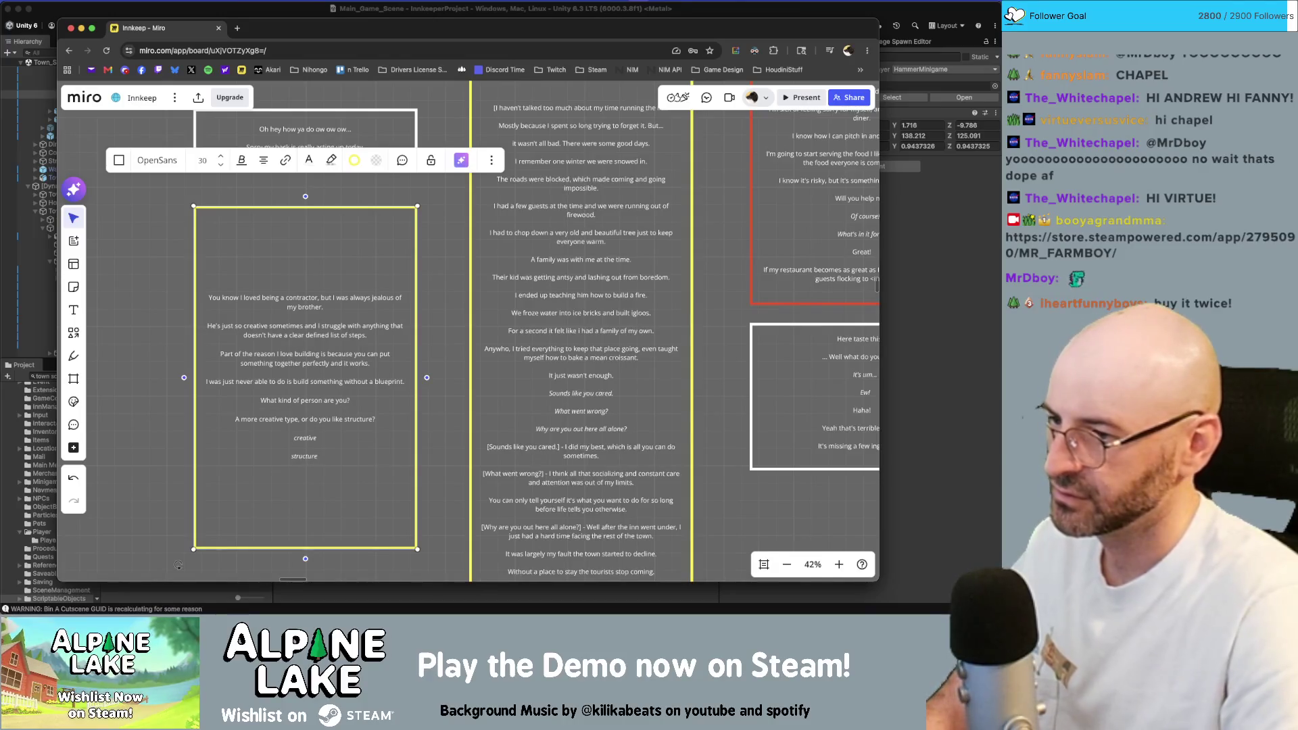
key("Down")
key("BackSpace")
type("S")
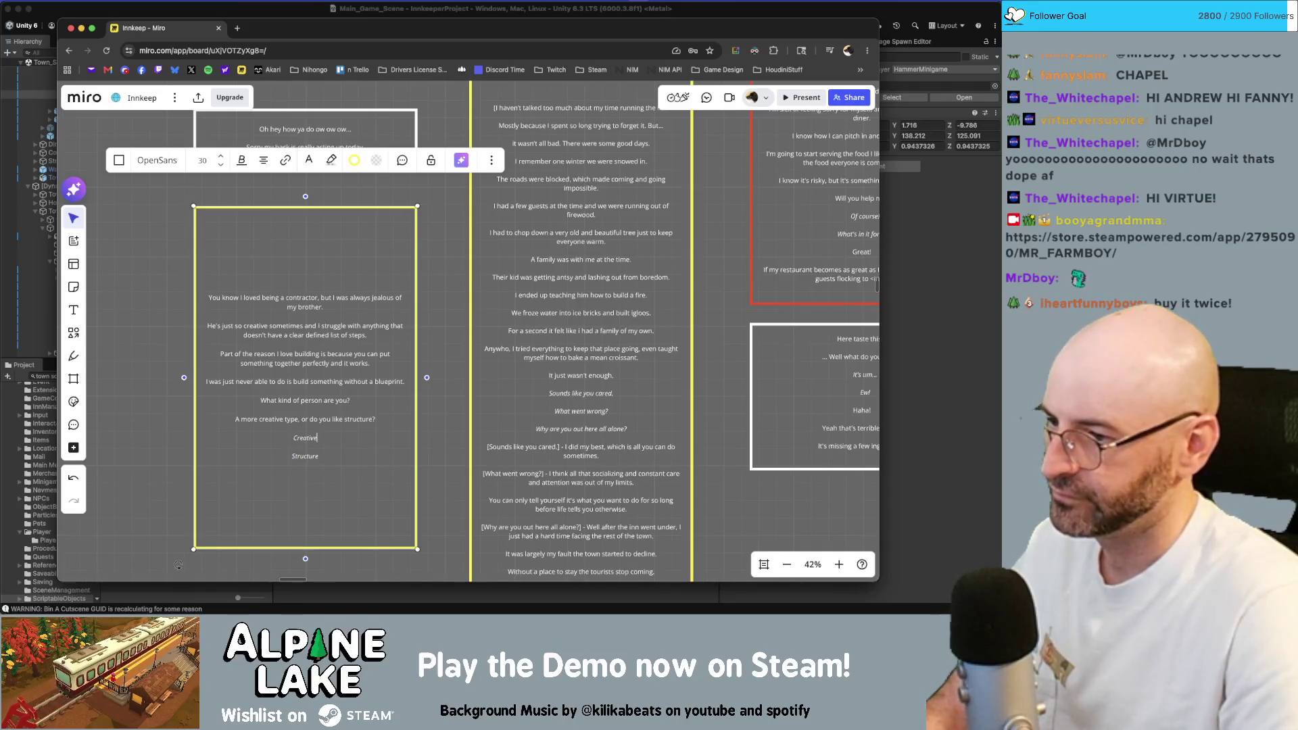
key("Return")
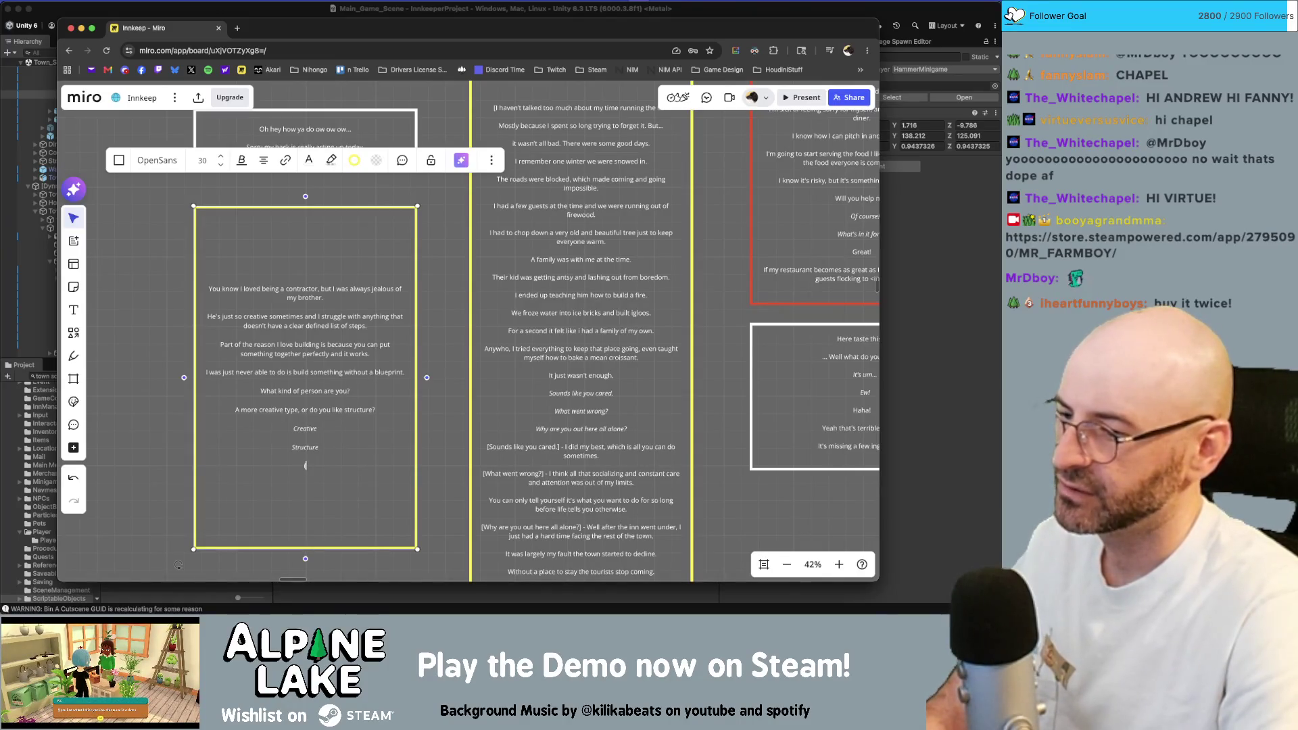
Add a "(creative)" reply label on a new line below Structure.
key("BackSpace")
key("BackSpace")
key("BackSpace")
key("Escape")
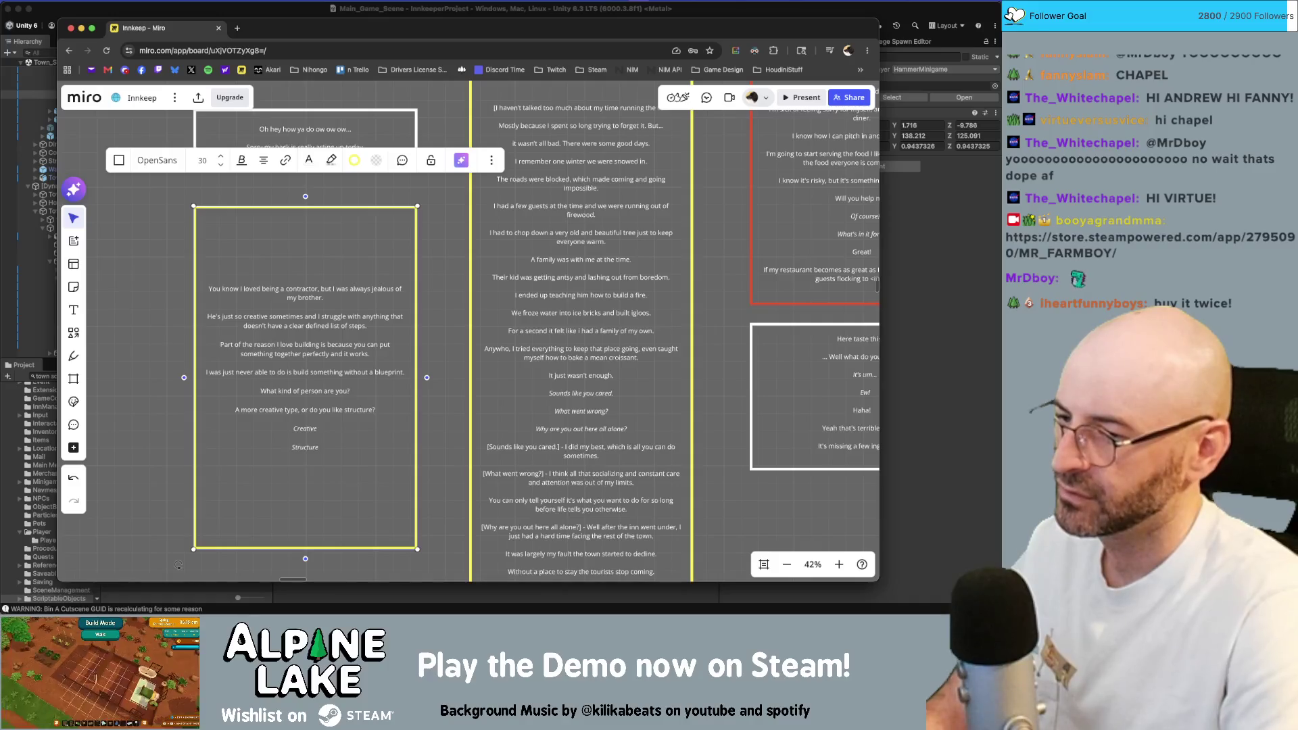
type("(creative)")
key("super+a")
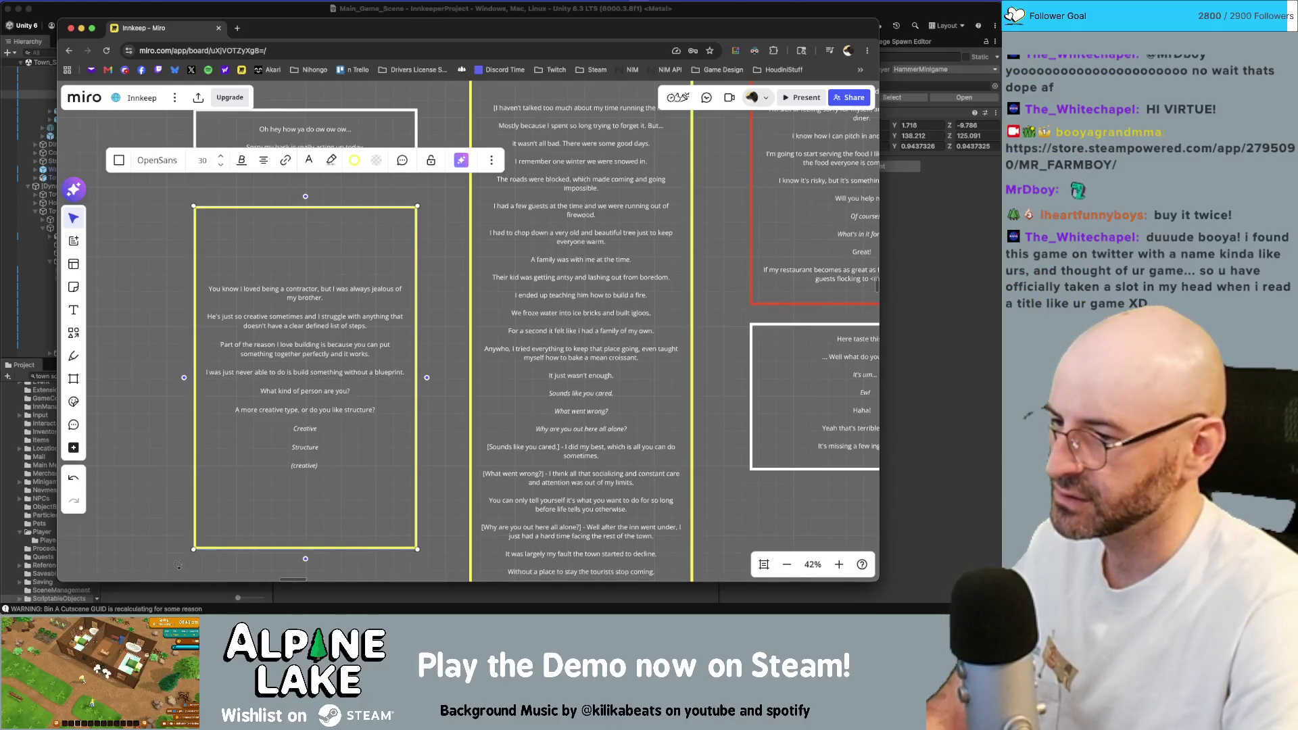
key("Right")
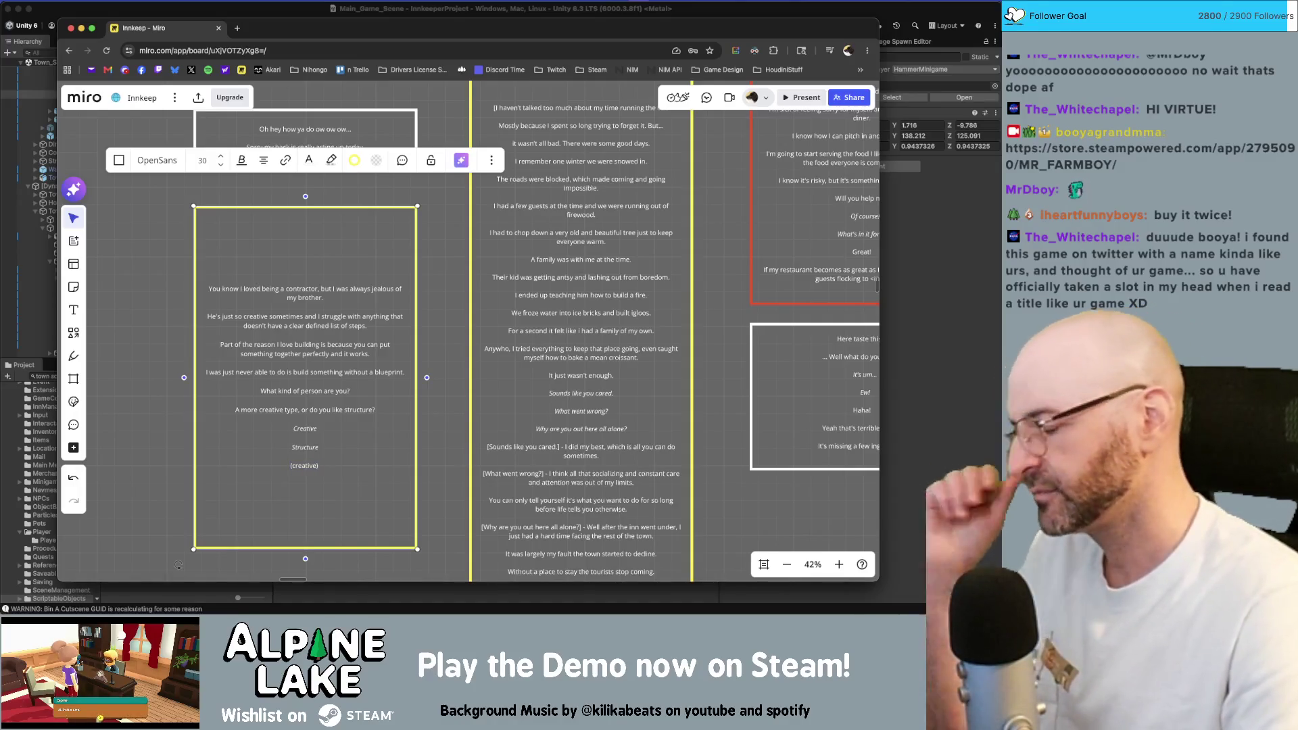
type("Aft")
type(" that's so cool")
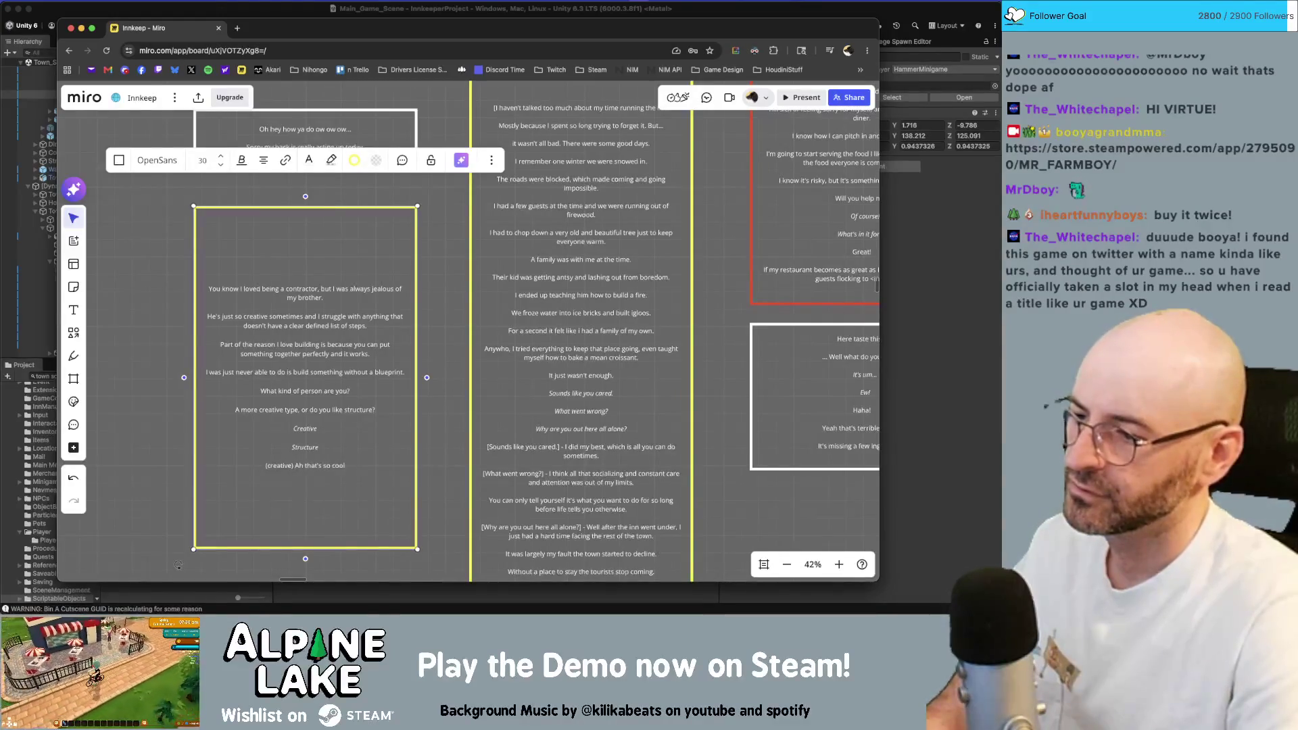
type(", now i'm")
Write the creative reply "Ah that's so cool, now I'm jealous of you!" and begin "(structure) So".
key("BackSpace")
key("BackSpace")
key("BackSpace")
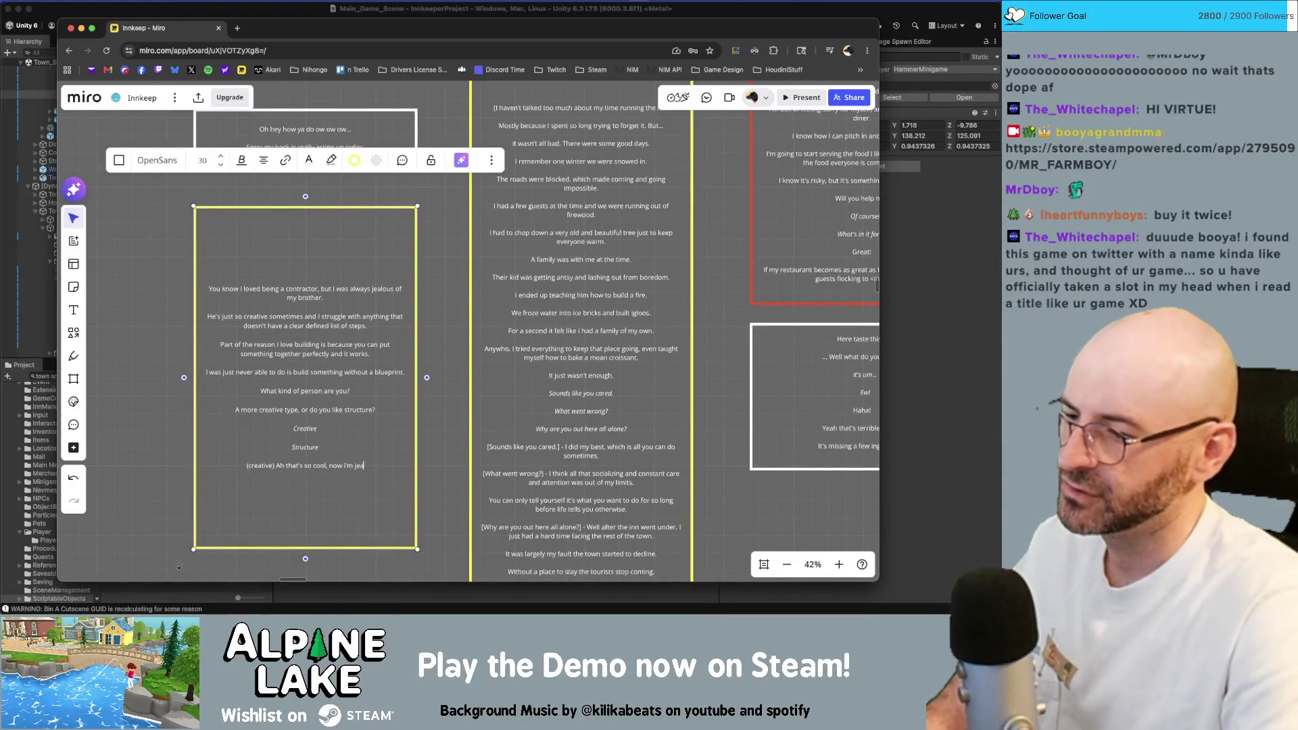
type("alous of you")
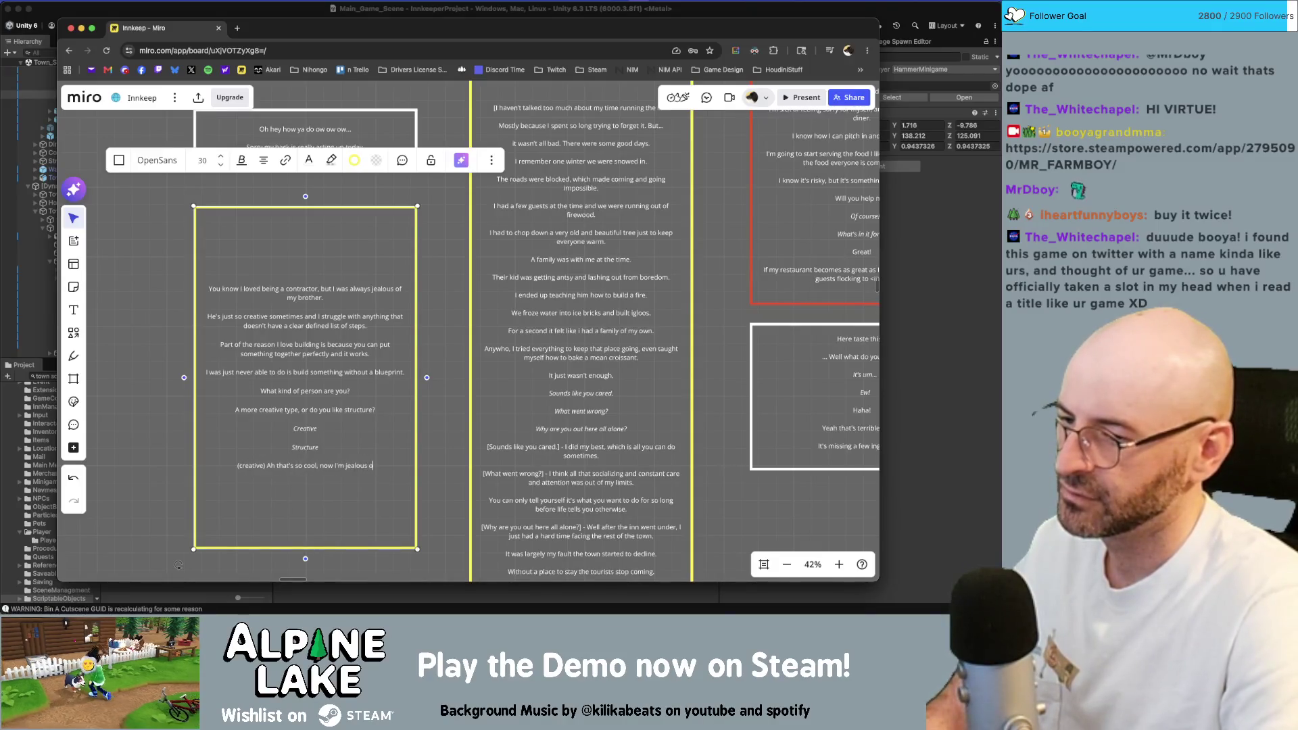
key("Return")
key("Return")
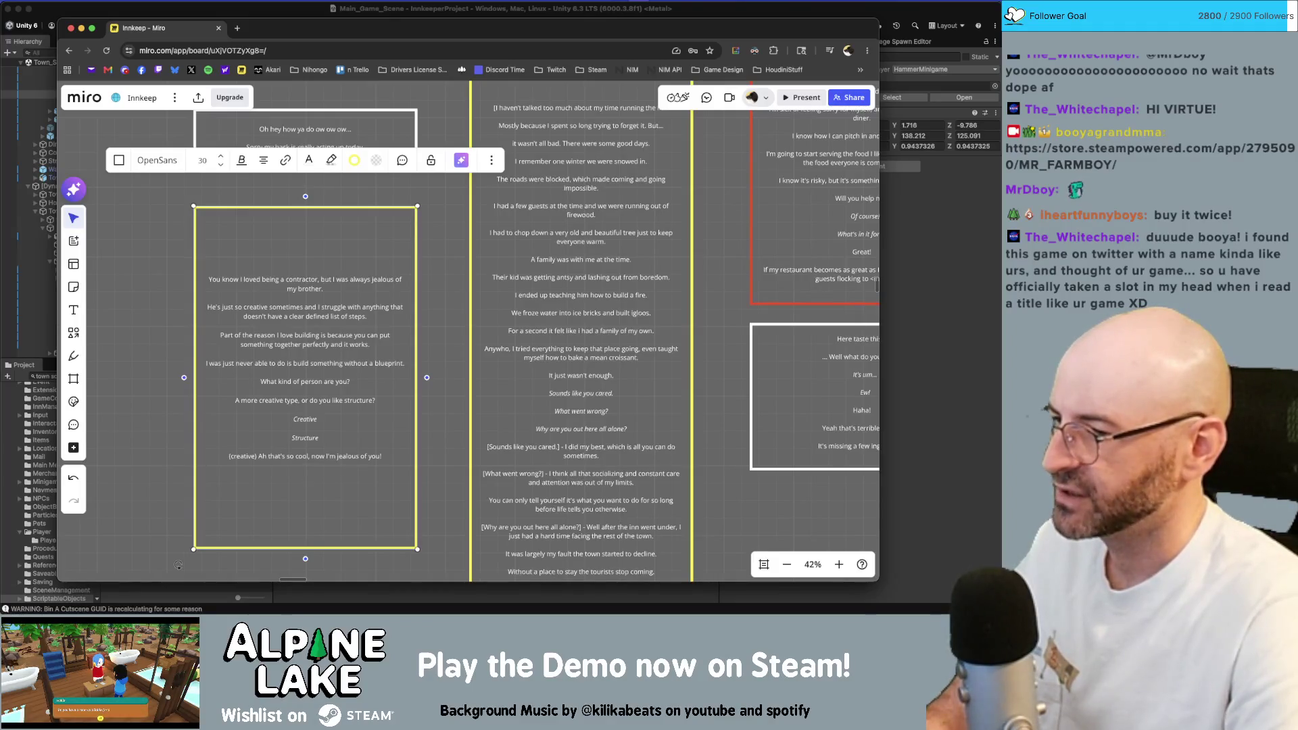
type("(structure")
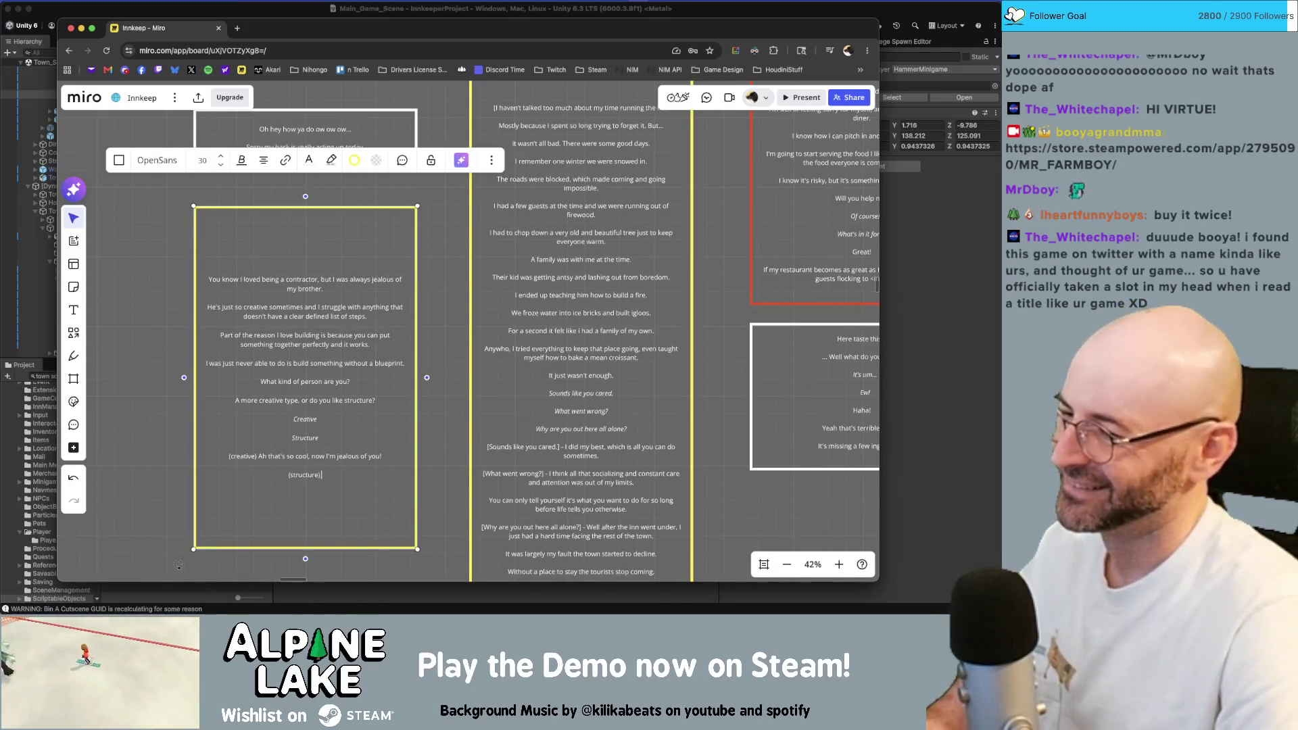
type("I")
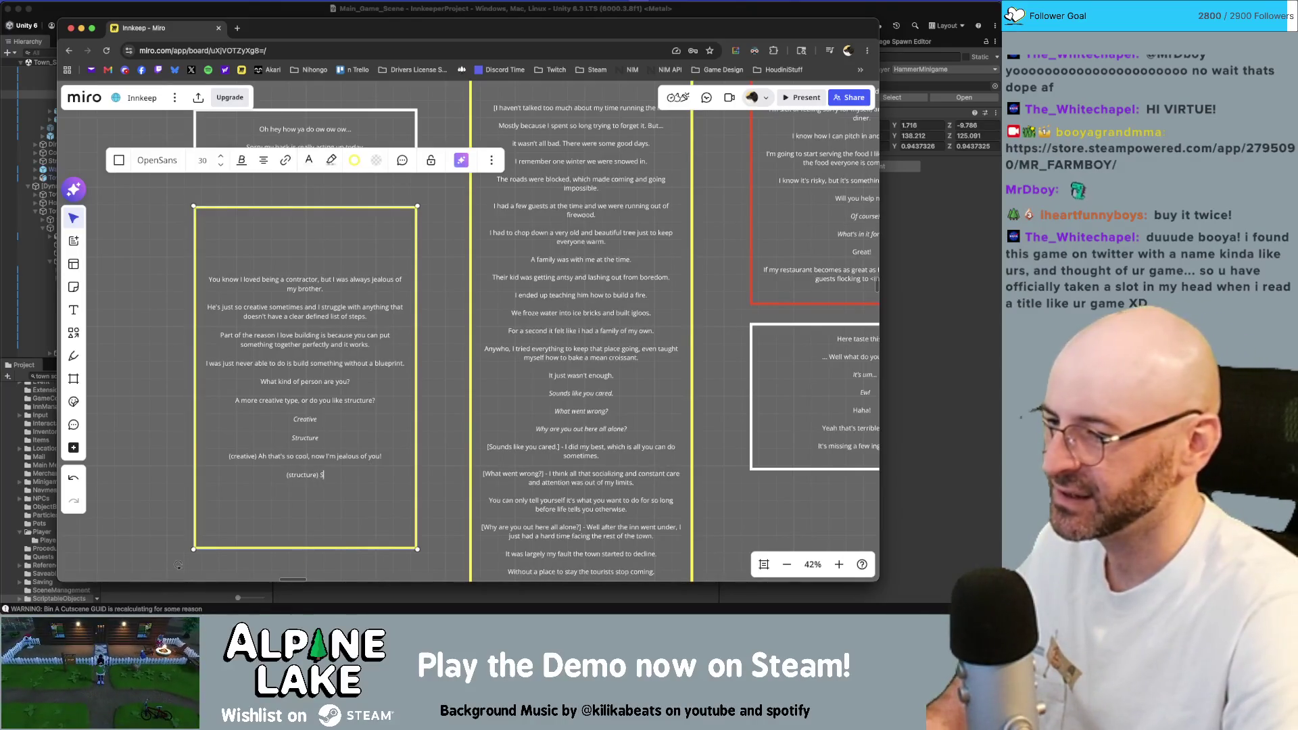
key("BackSpace")
type("just like me then.")
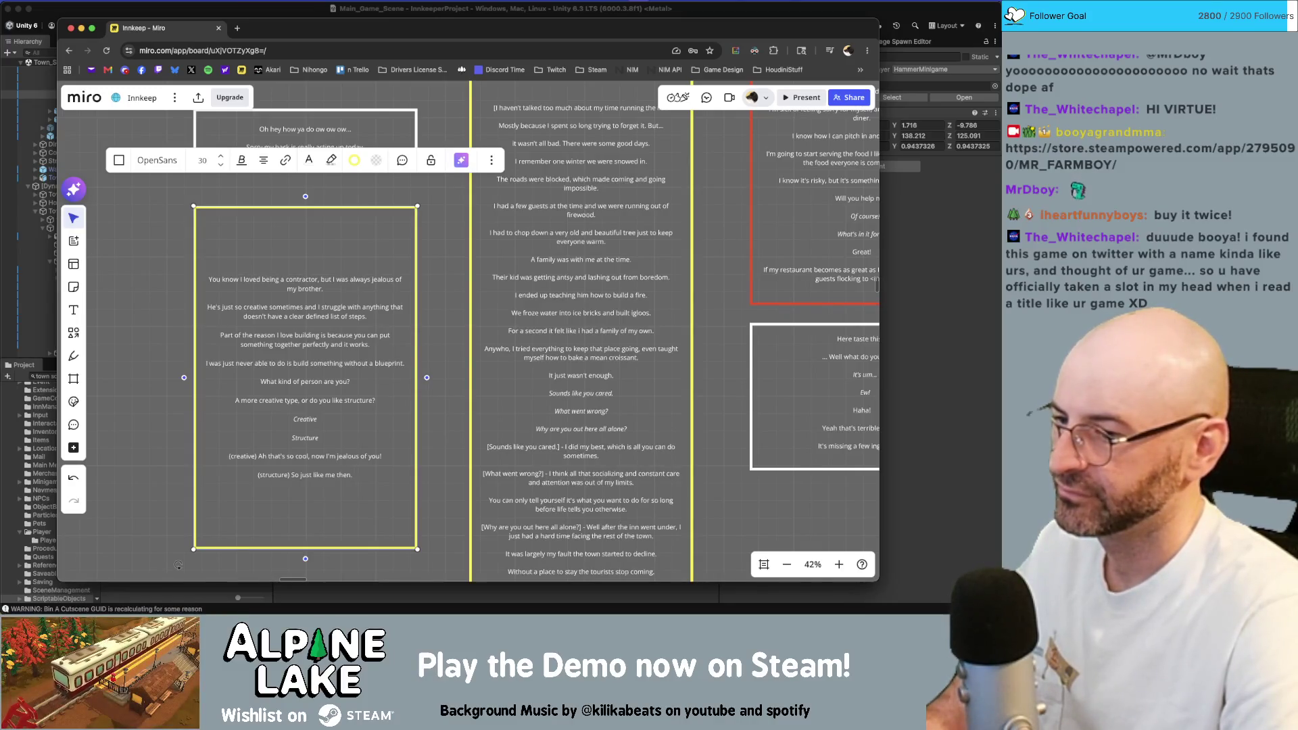
Finish "(structure) So just like me then." and start a new line below it.
key("Return")
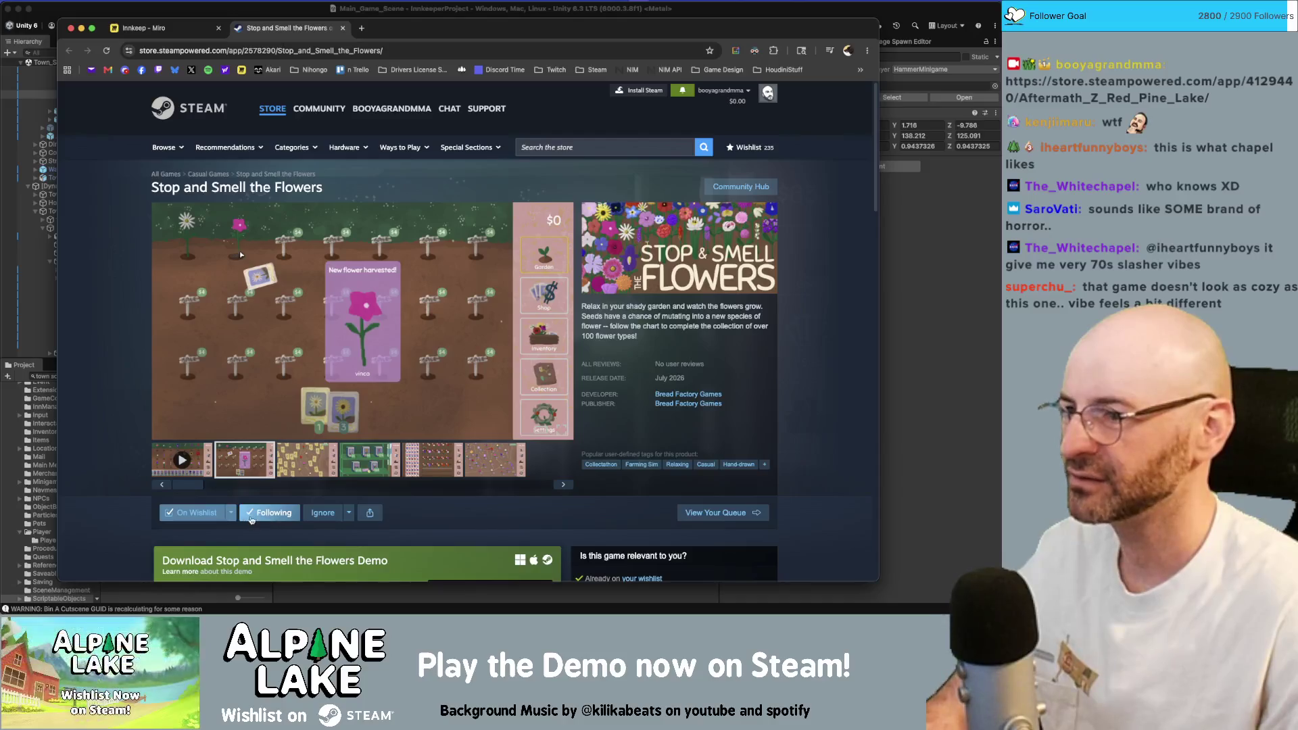
middle_click(267, 29)
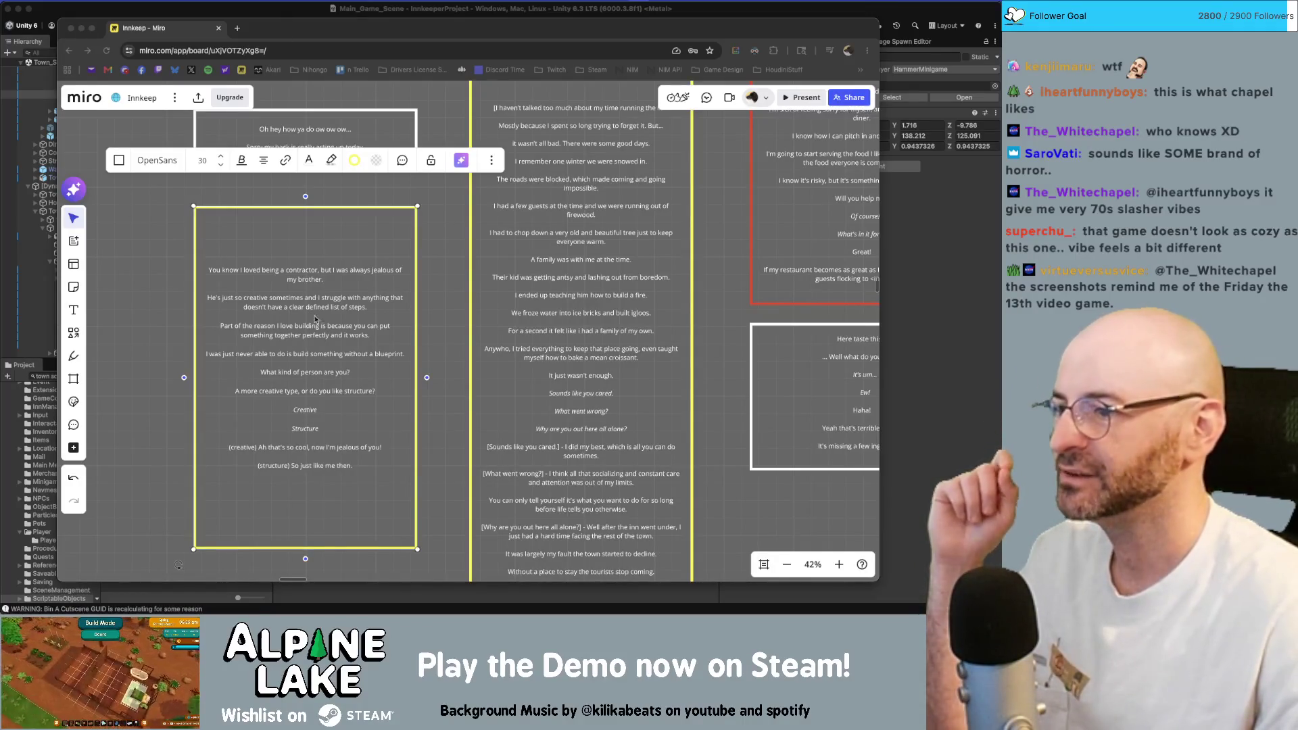
scroll(315, 319, "left", 3)
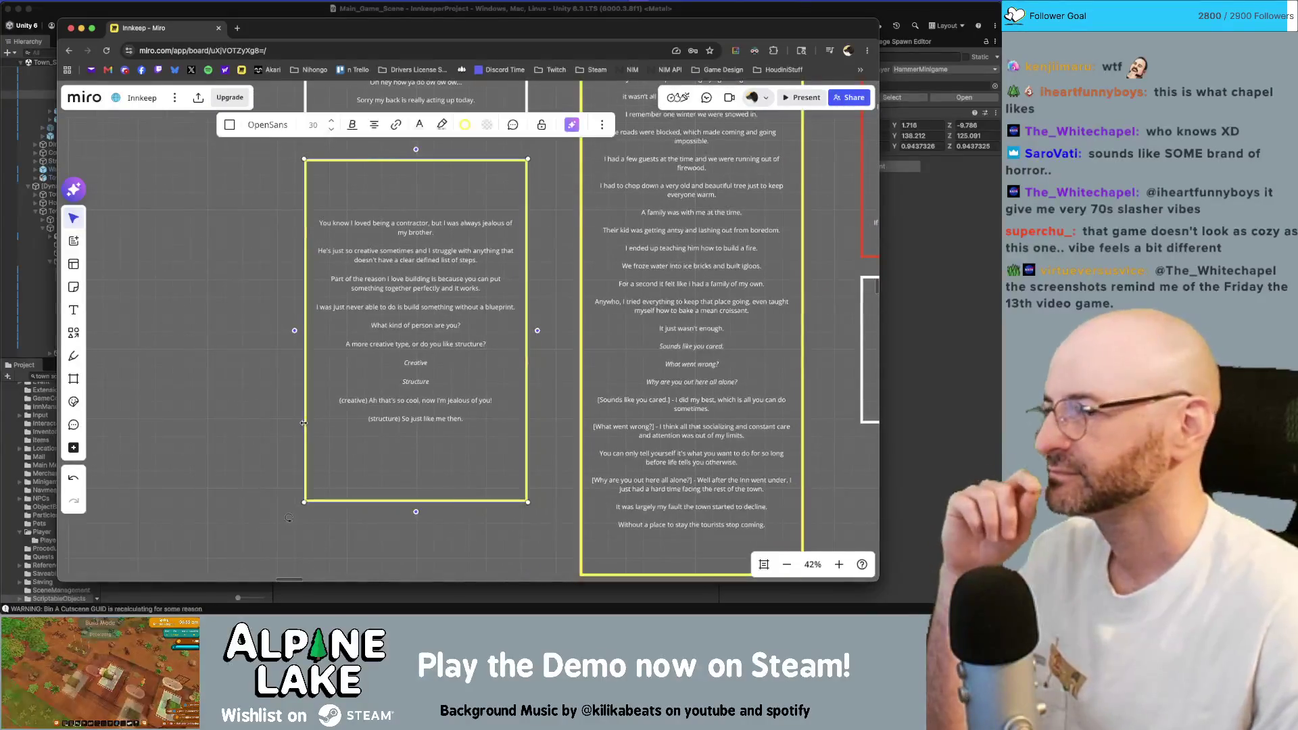
Insert "things" after "I love building" and add a blank line after the structure reply.
left_click(289, 520)
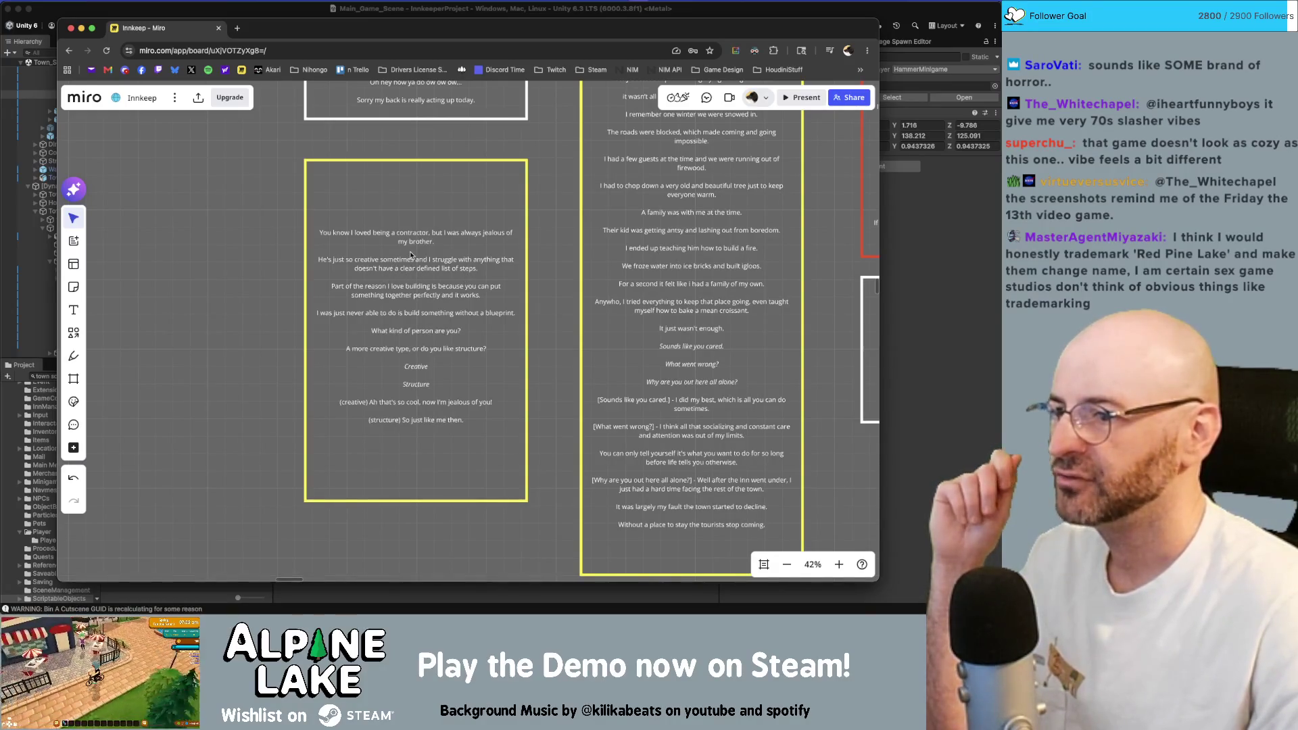
left_click(432, 291)
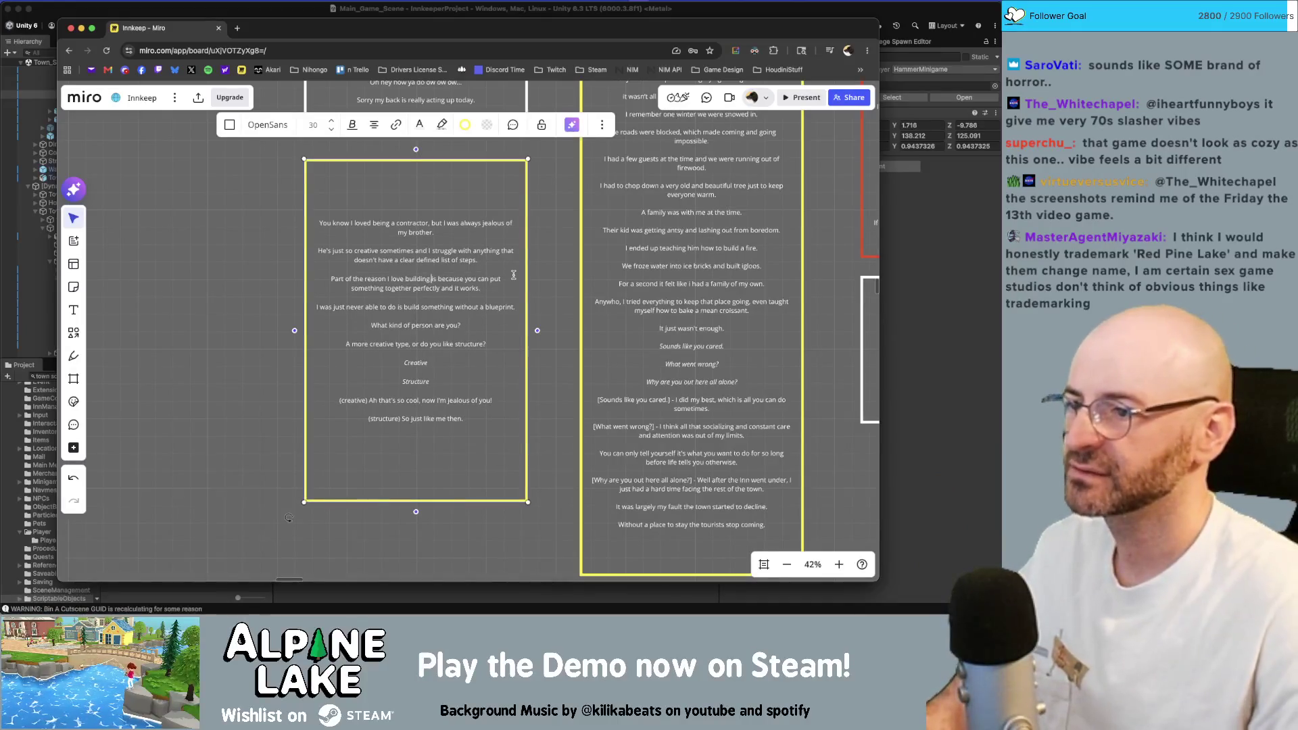
type("things")
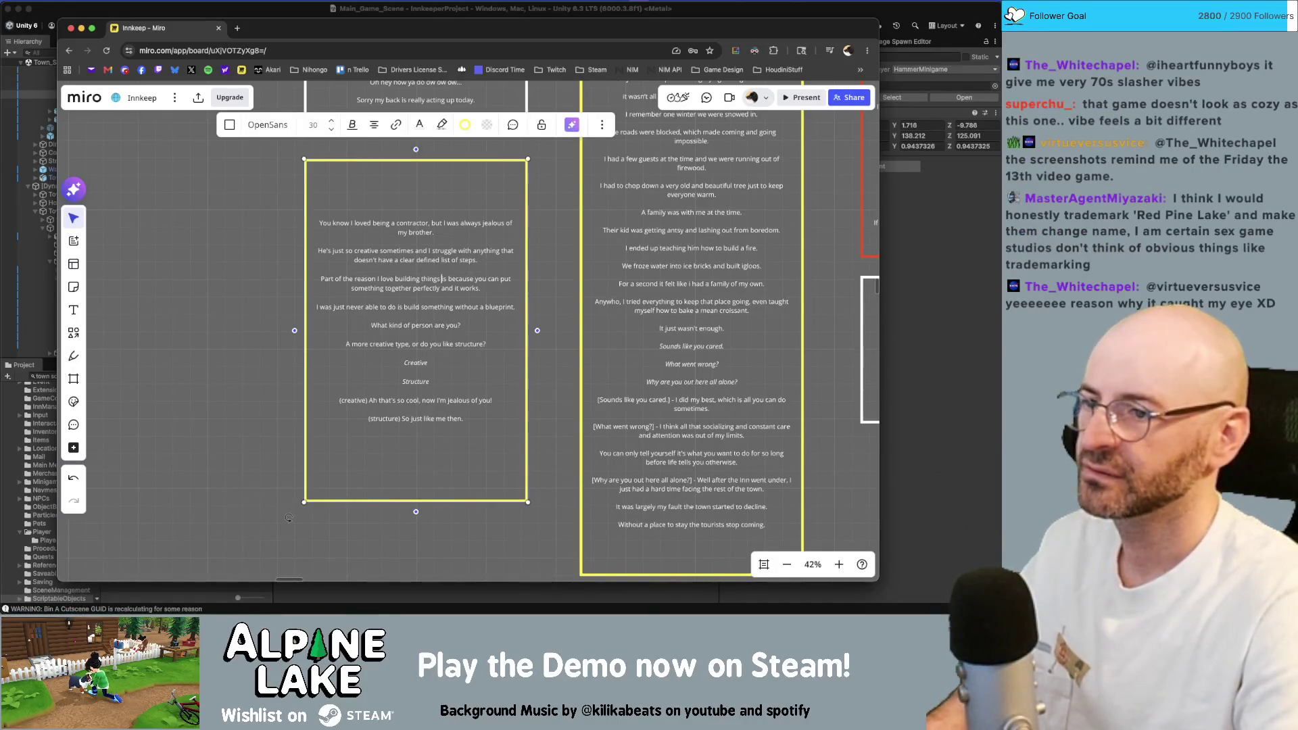
key("Down")
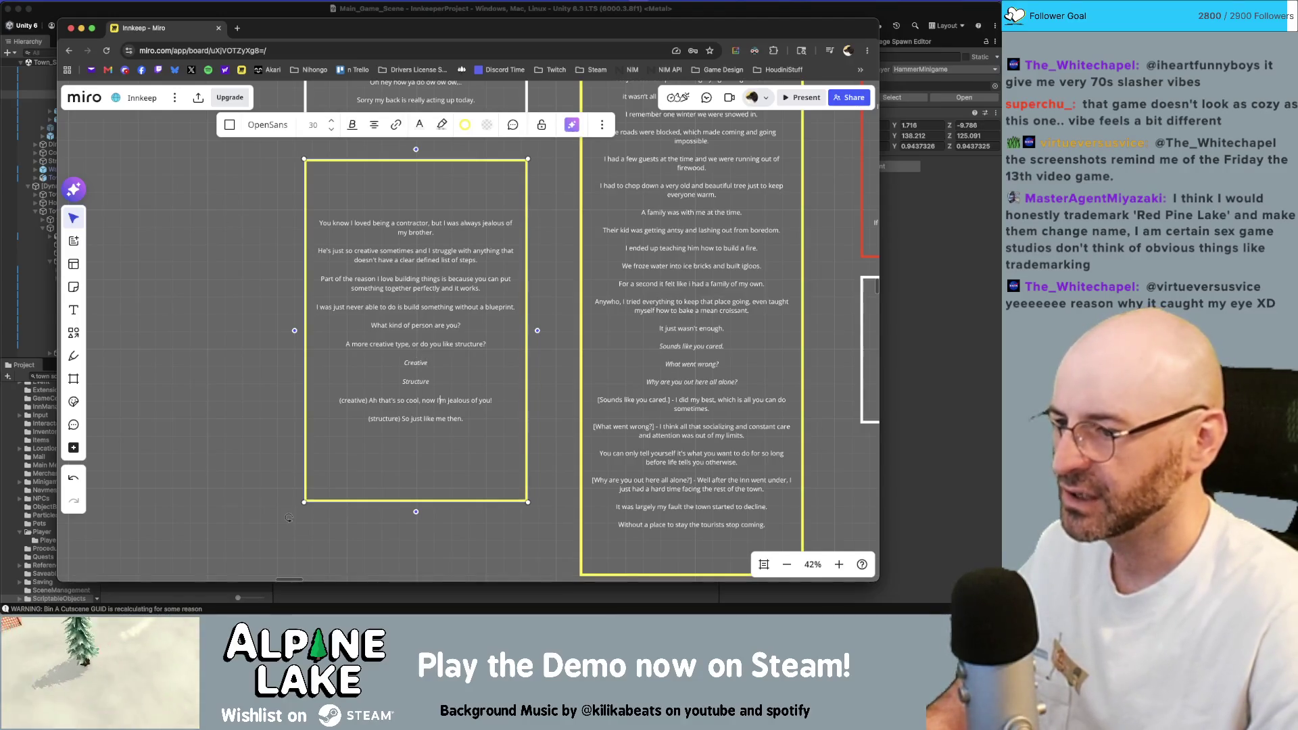
key("Return")
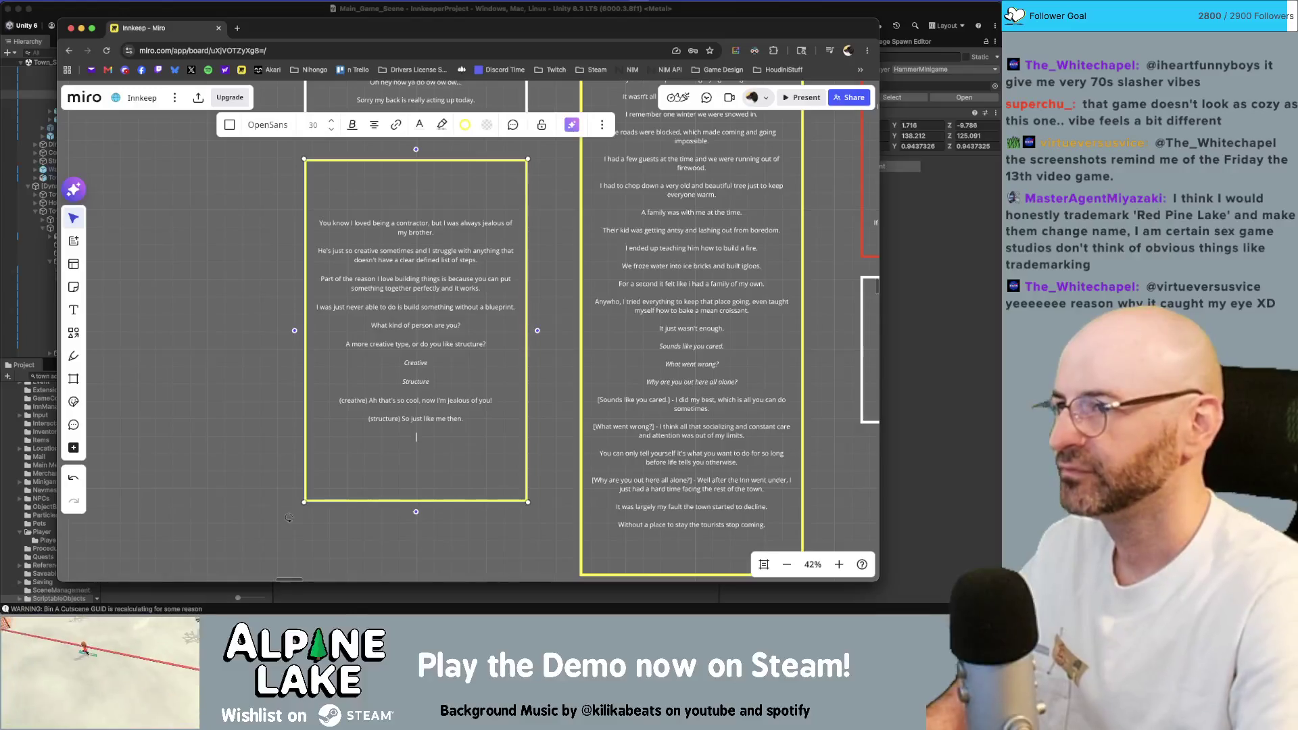
type("You know M")
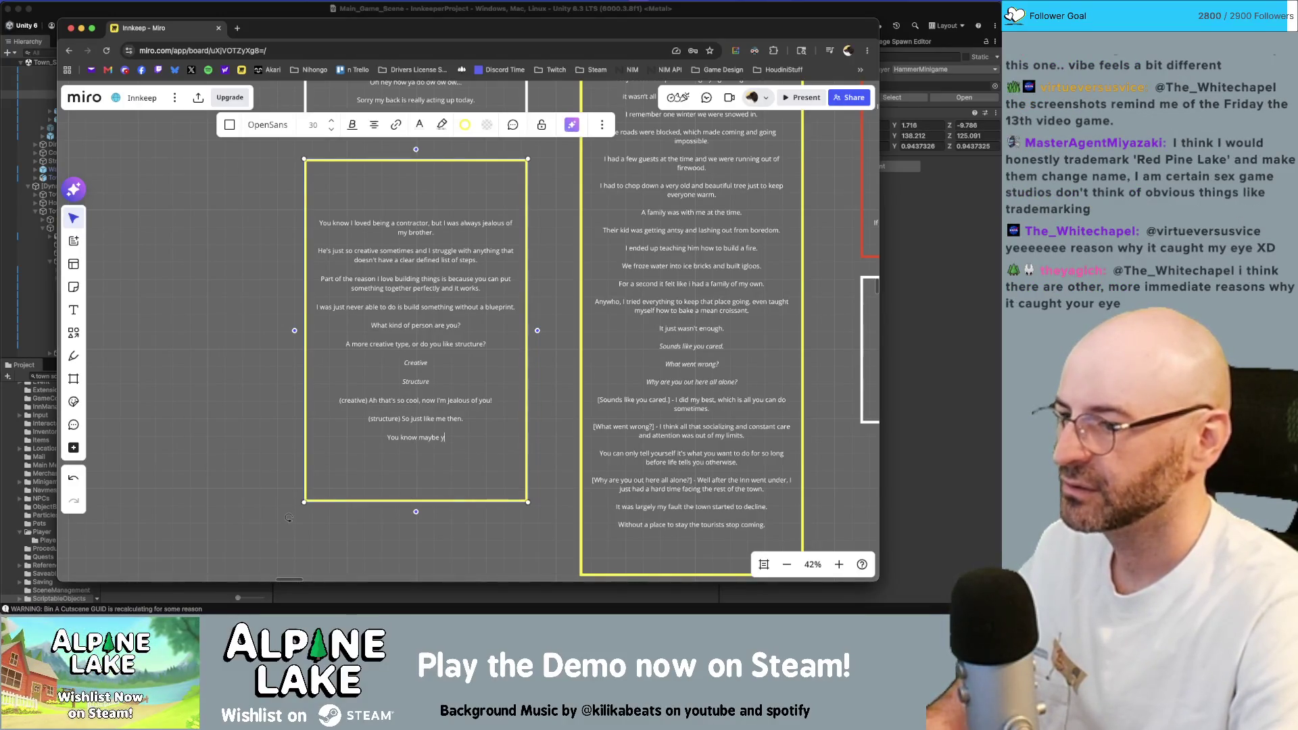
Add "You know, maybe you can help me out." and the praise line about building for you <innName>.
key("BackSpace")
key("BackSpace")
key("BackSpace")
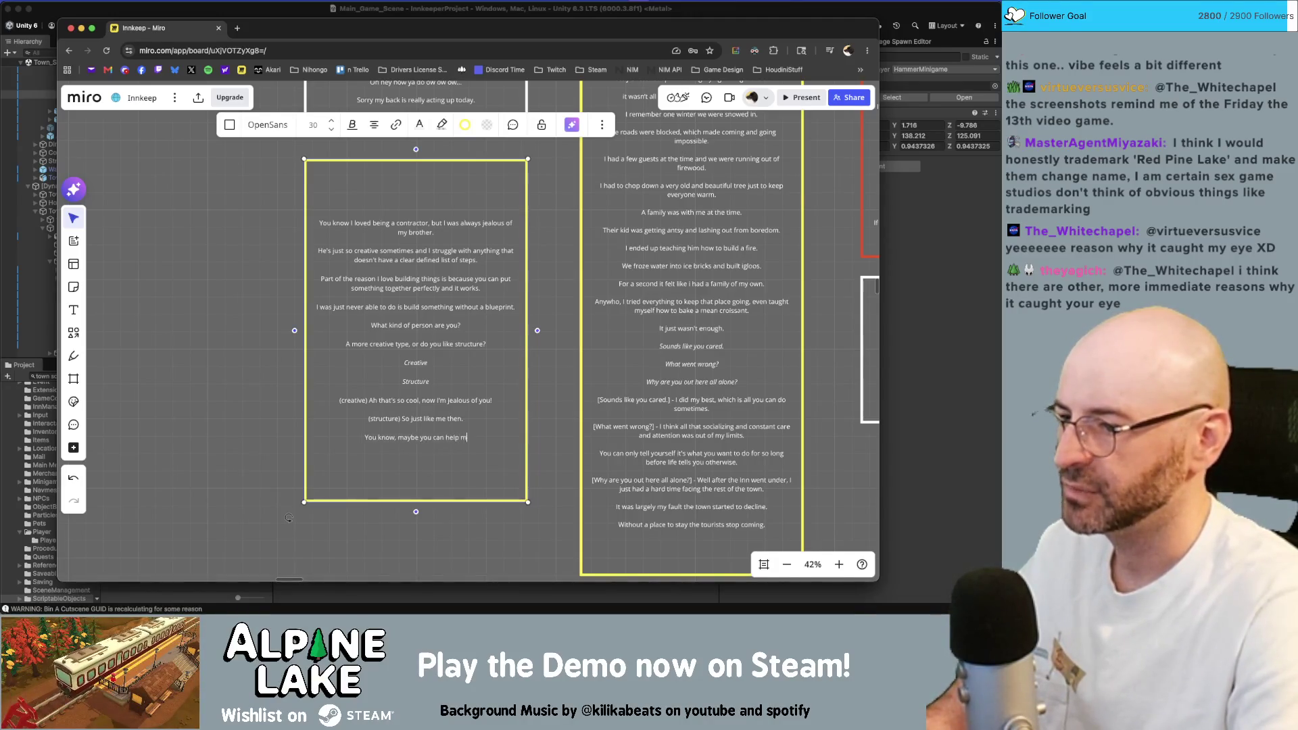
type("e out.")
key("Return")
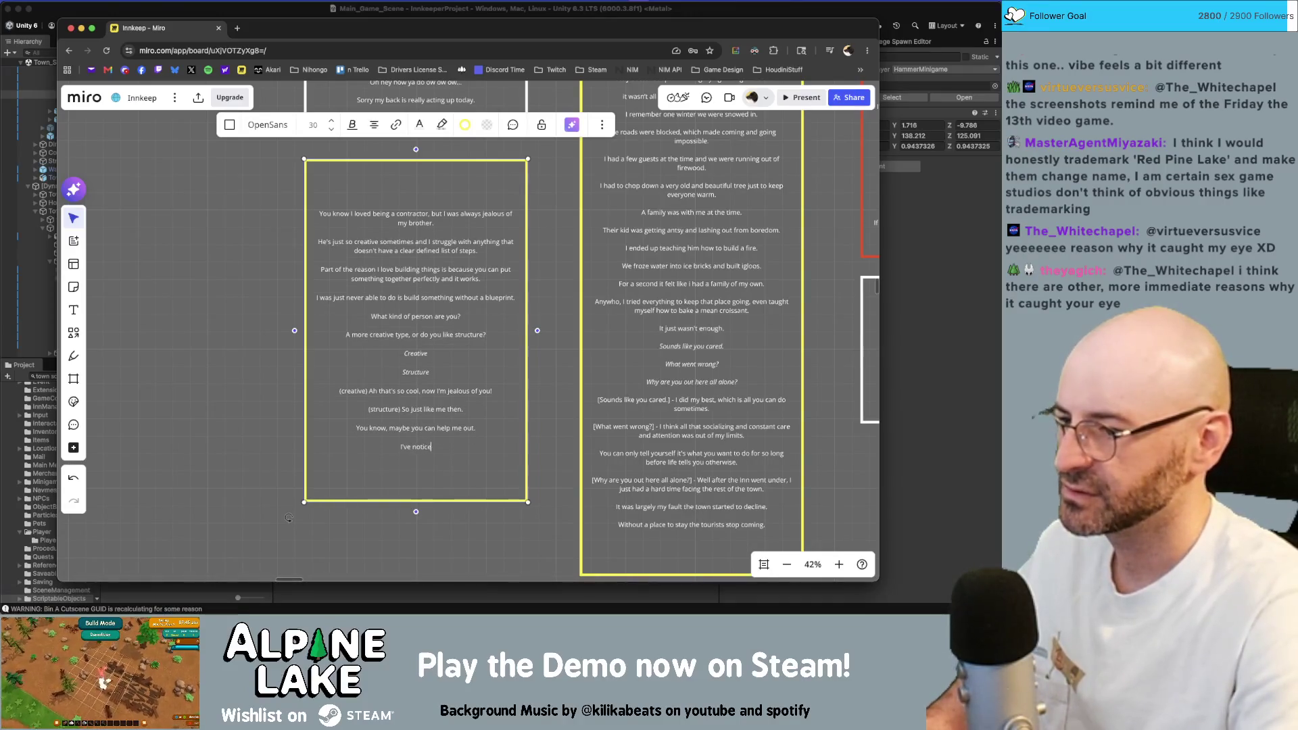
type("done a g")
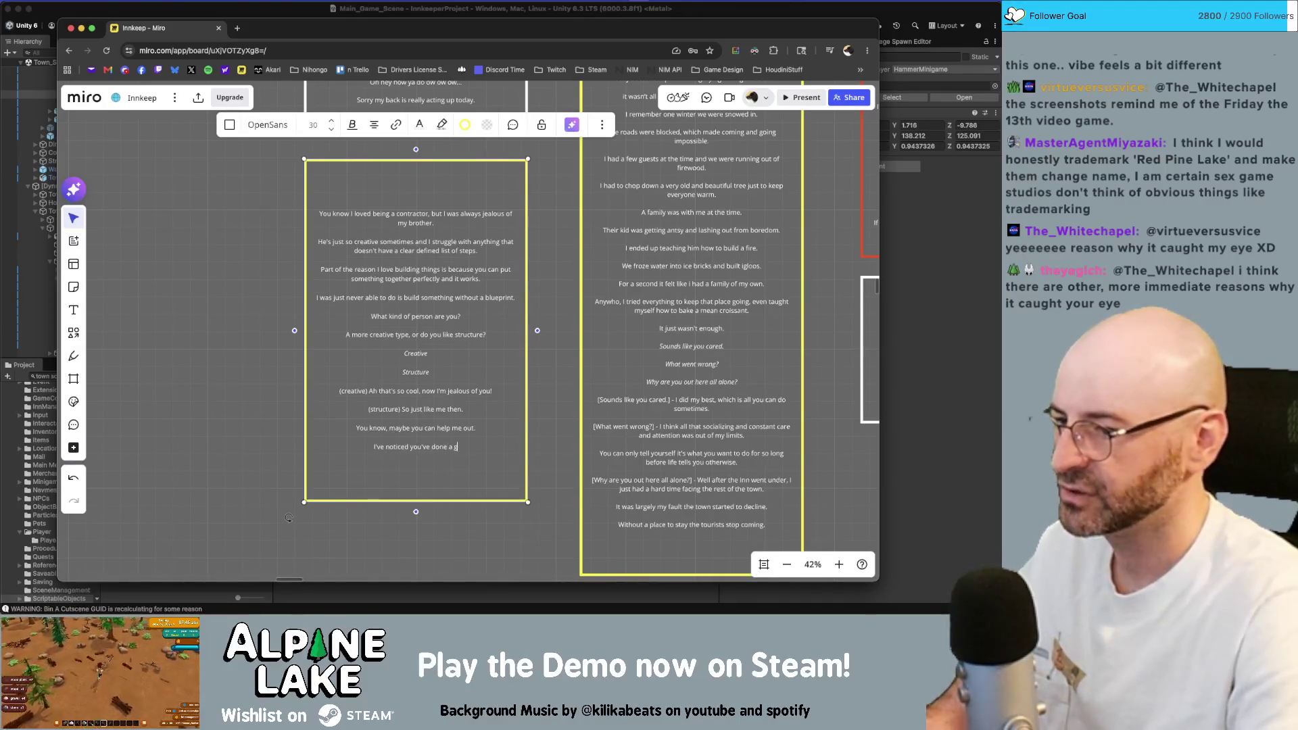
type("ood job building stuf")
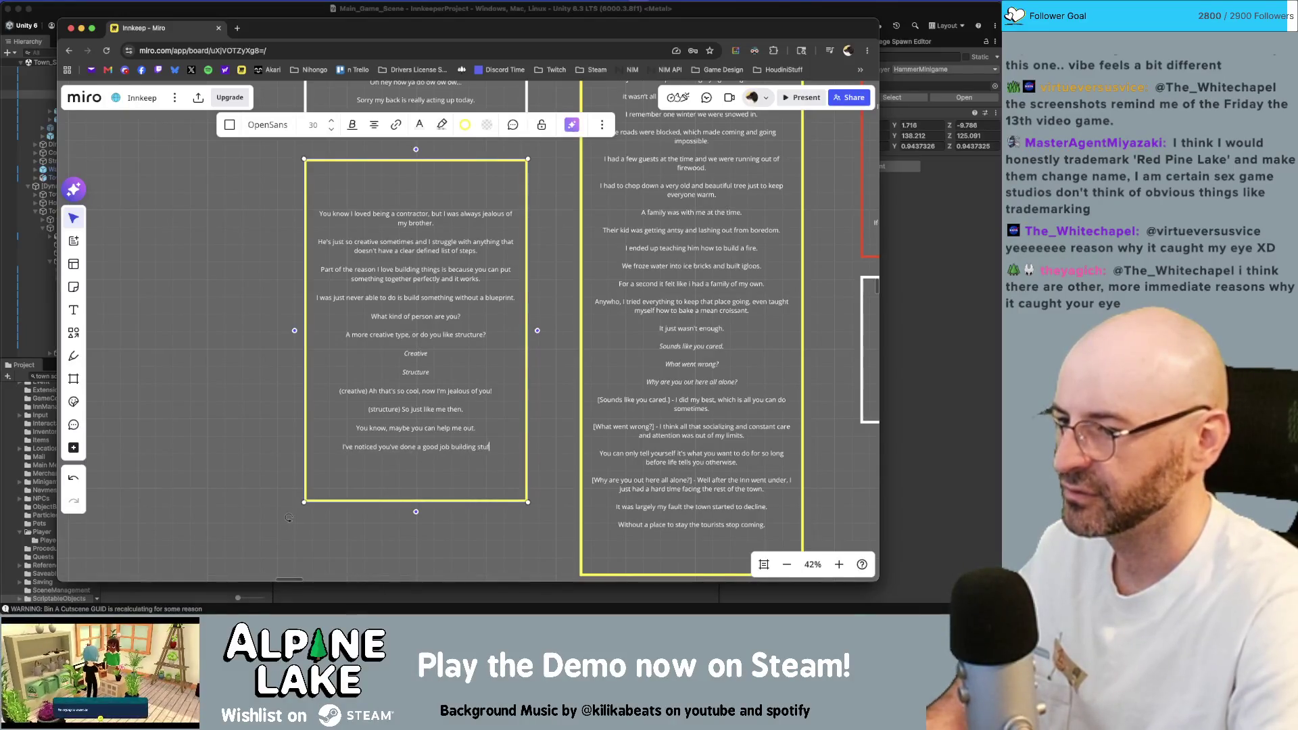
key("BackSpace")
key("BackSpace")
key("BackSpace")
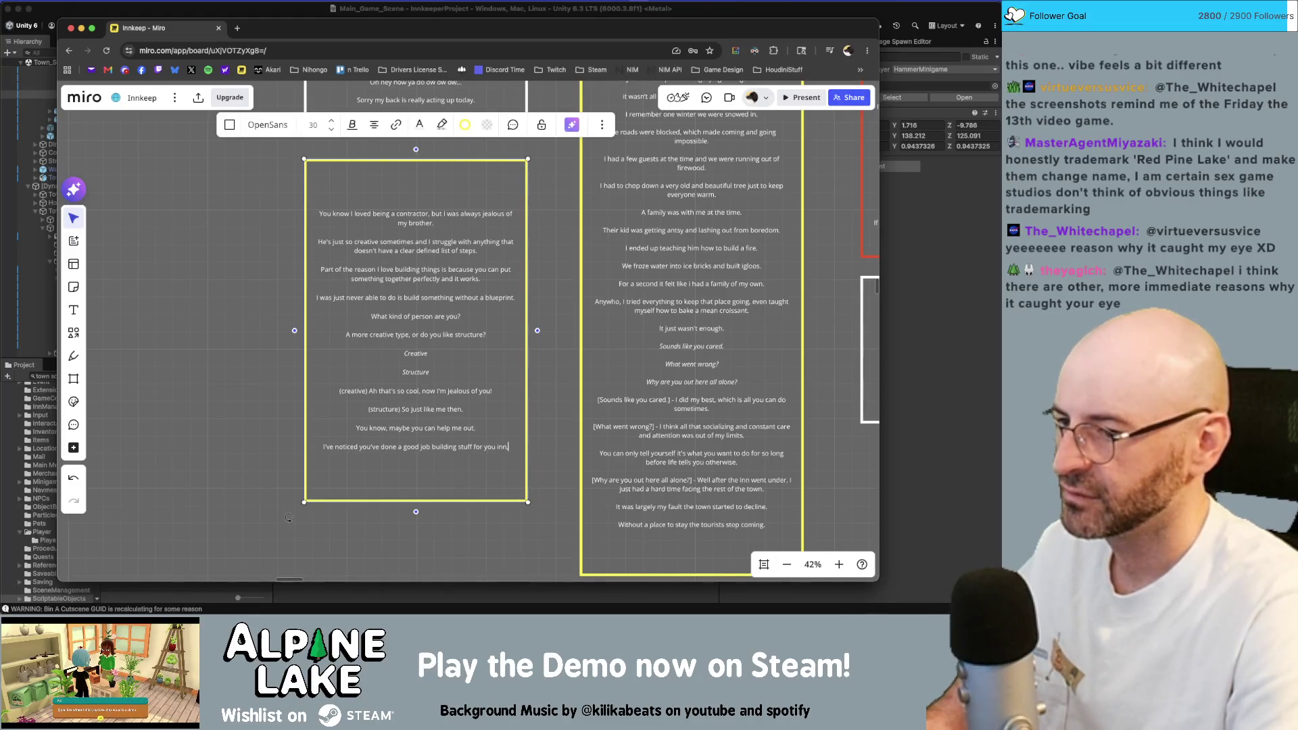
type("Name>")
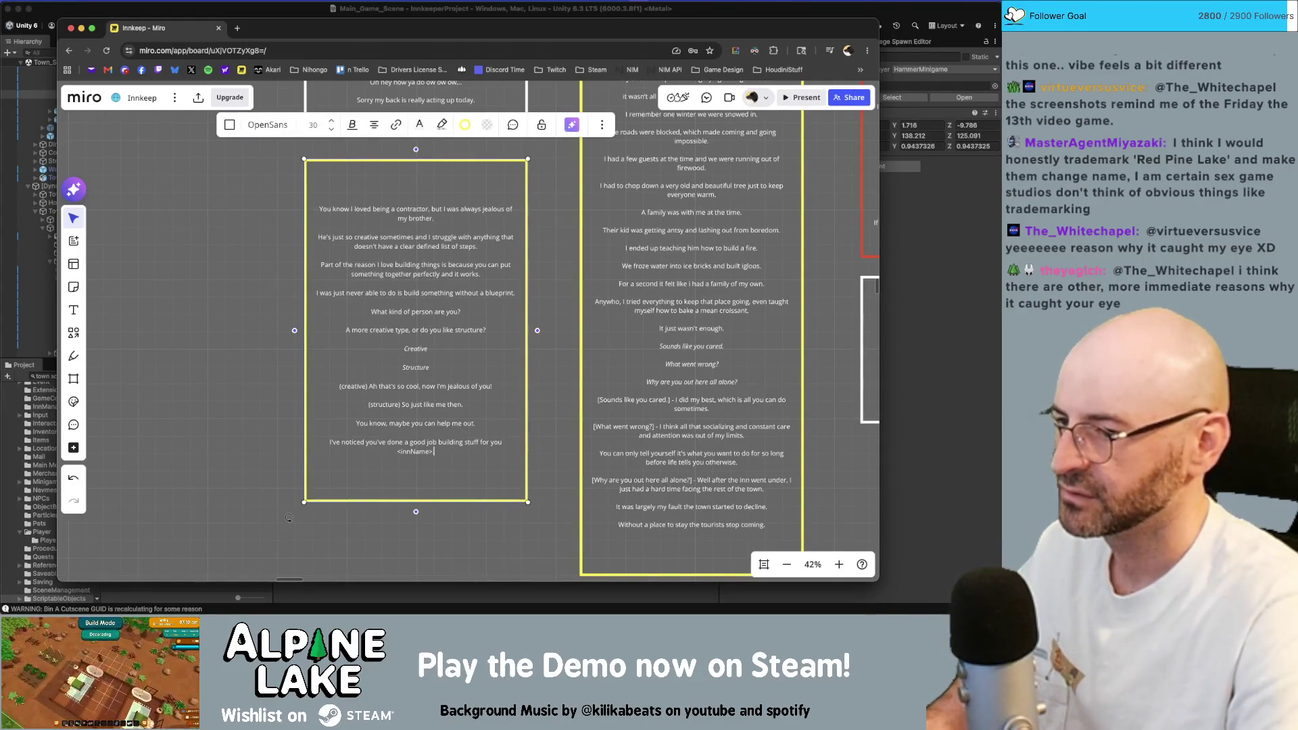
Correct the praise line by removing "done" and replacing "stuff" with "things", then start a new line.
key("Up")
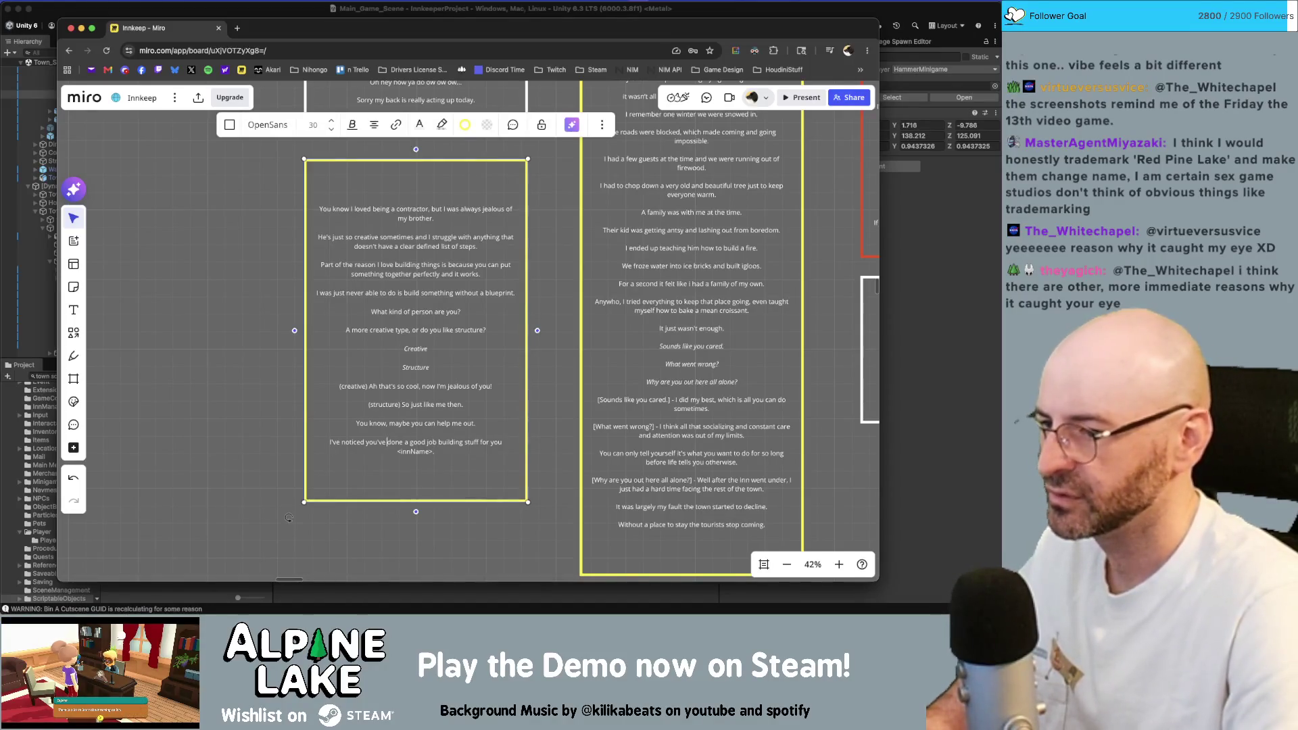
type("been doing")
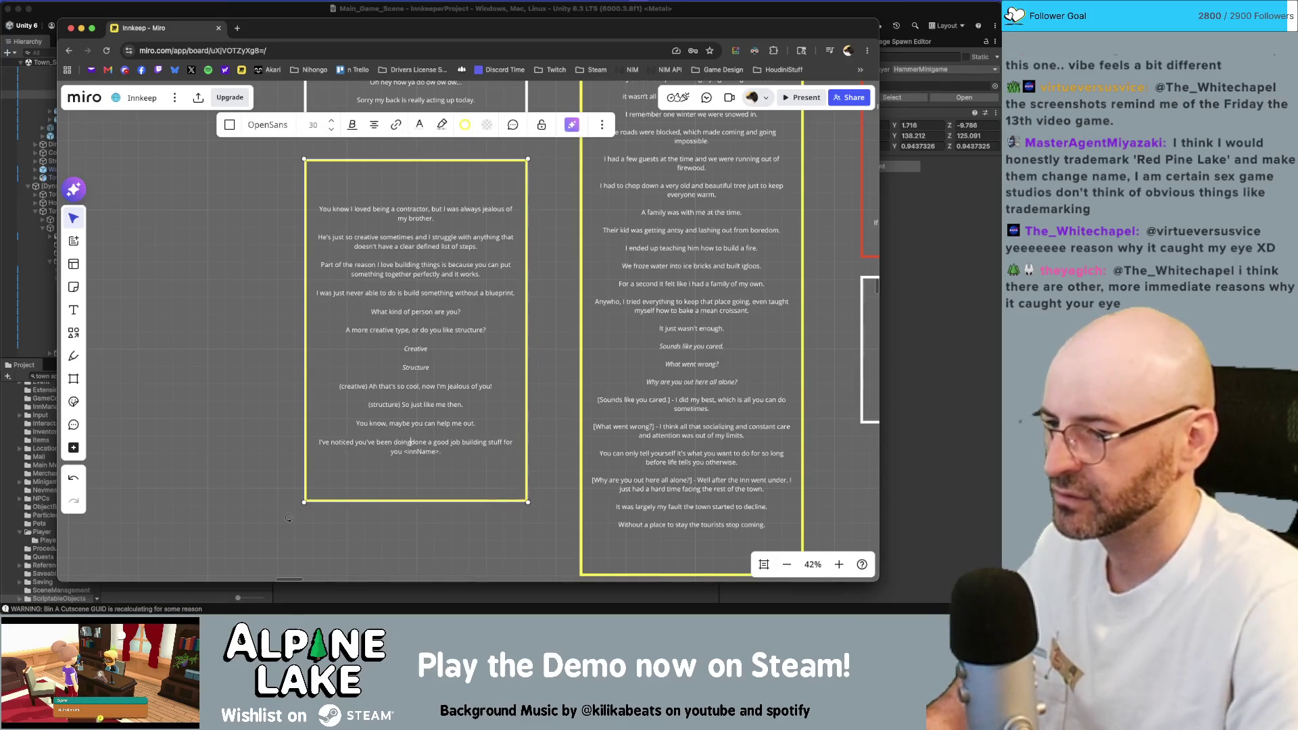
key("Delete")
key("Delete")
key("Delete")
key("Escape")
type("such")
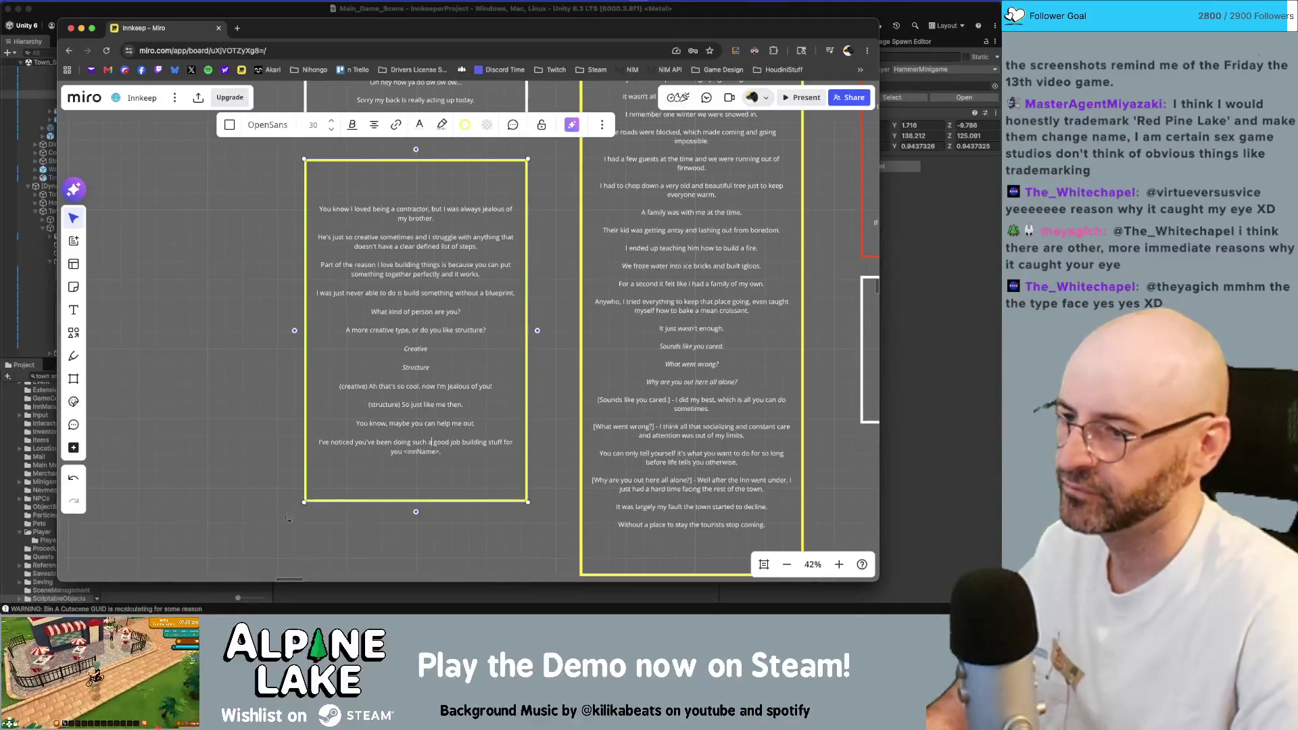
key("alt+Right")
key("alt+Right")
key("alt+Right")
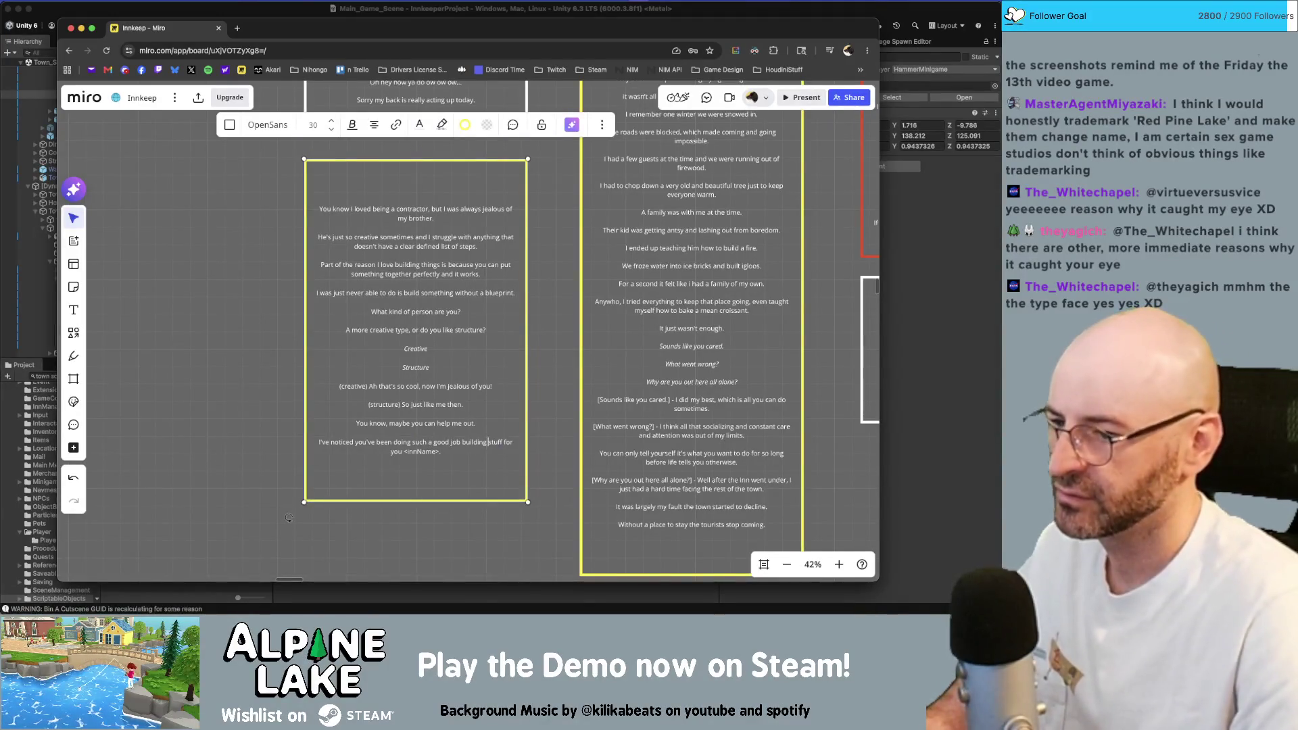
key("Delete")
key("Delete")
key("Delete")
type("things")
key("Escape")
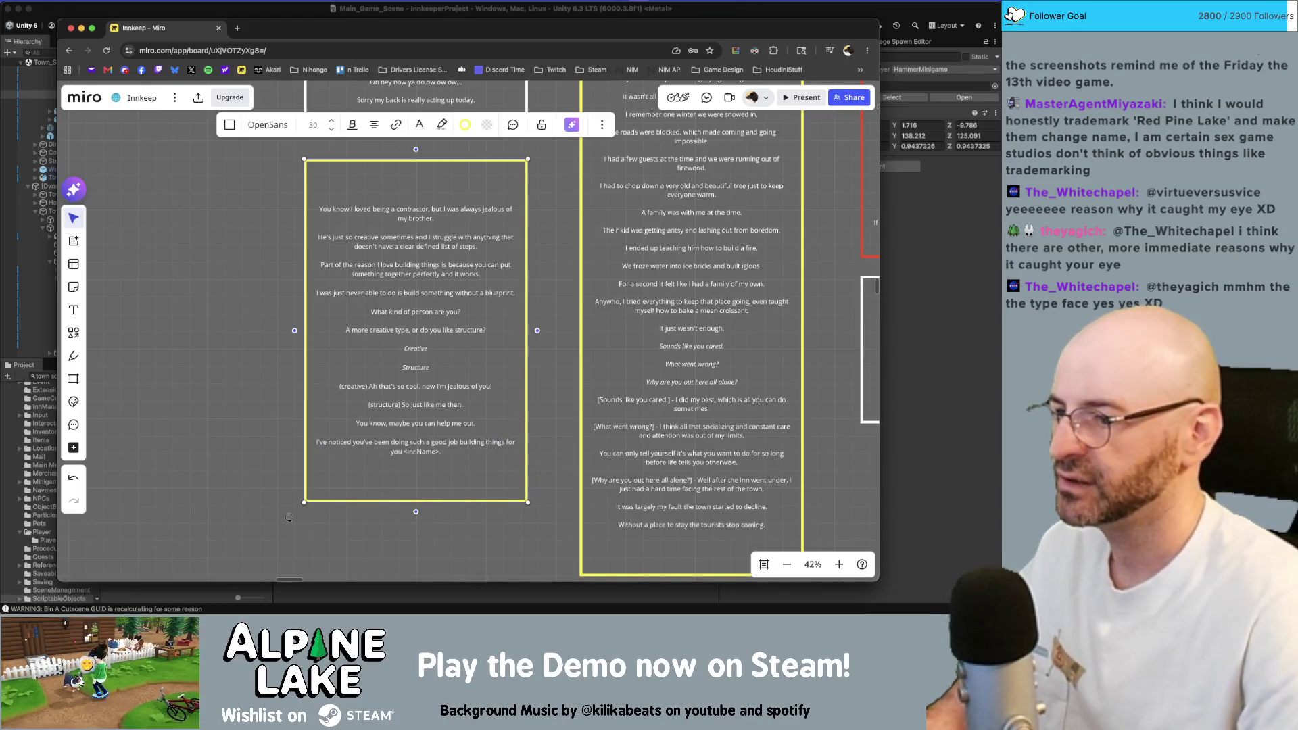
key("Return")
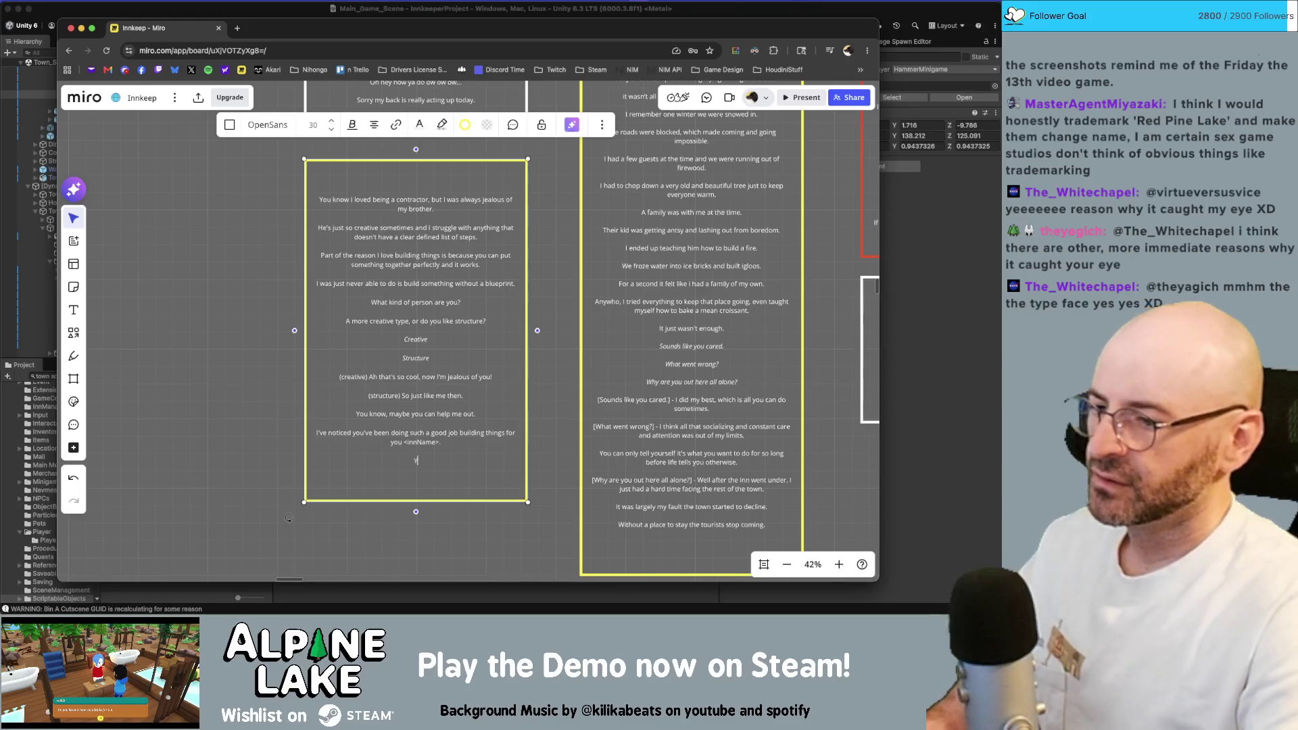
type("Have you ever")
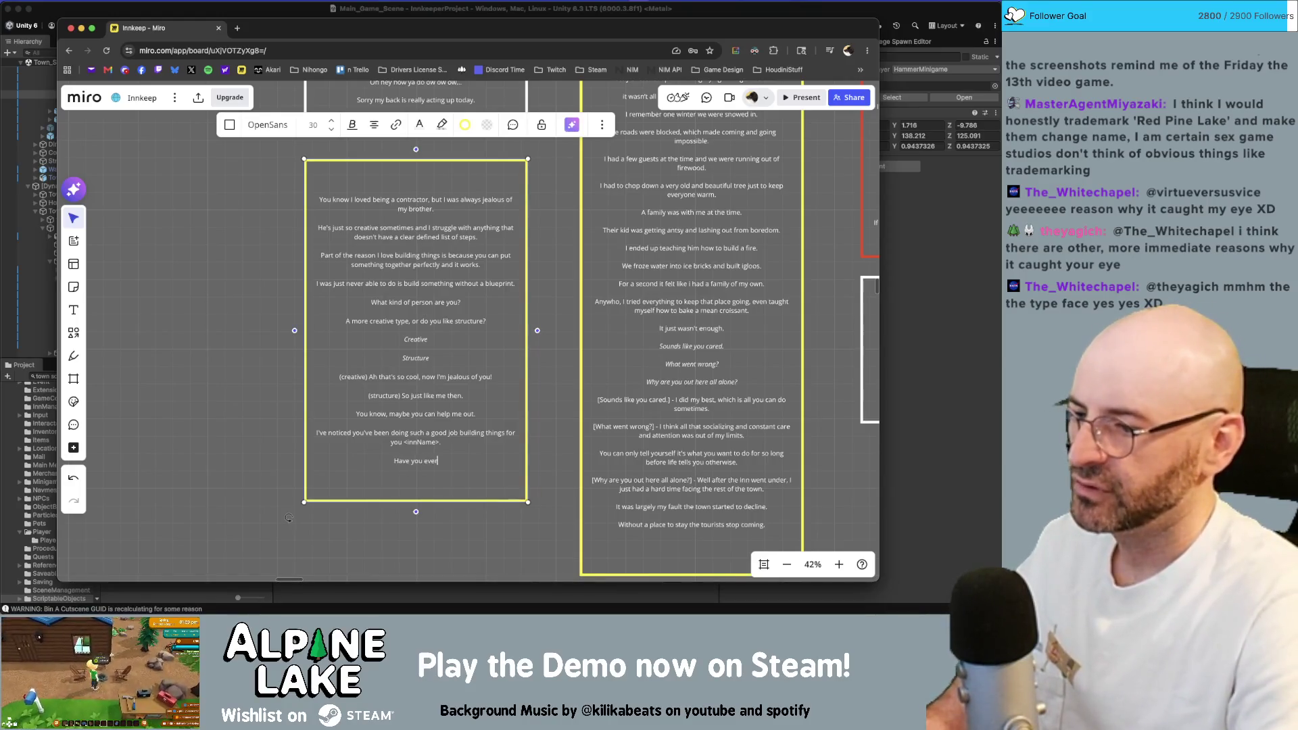
type(" noticed th")
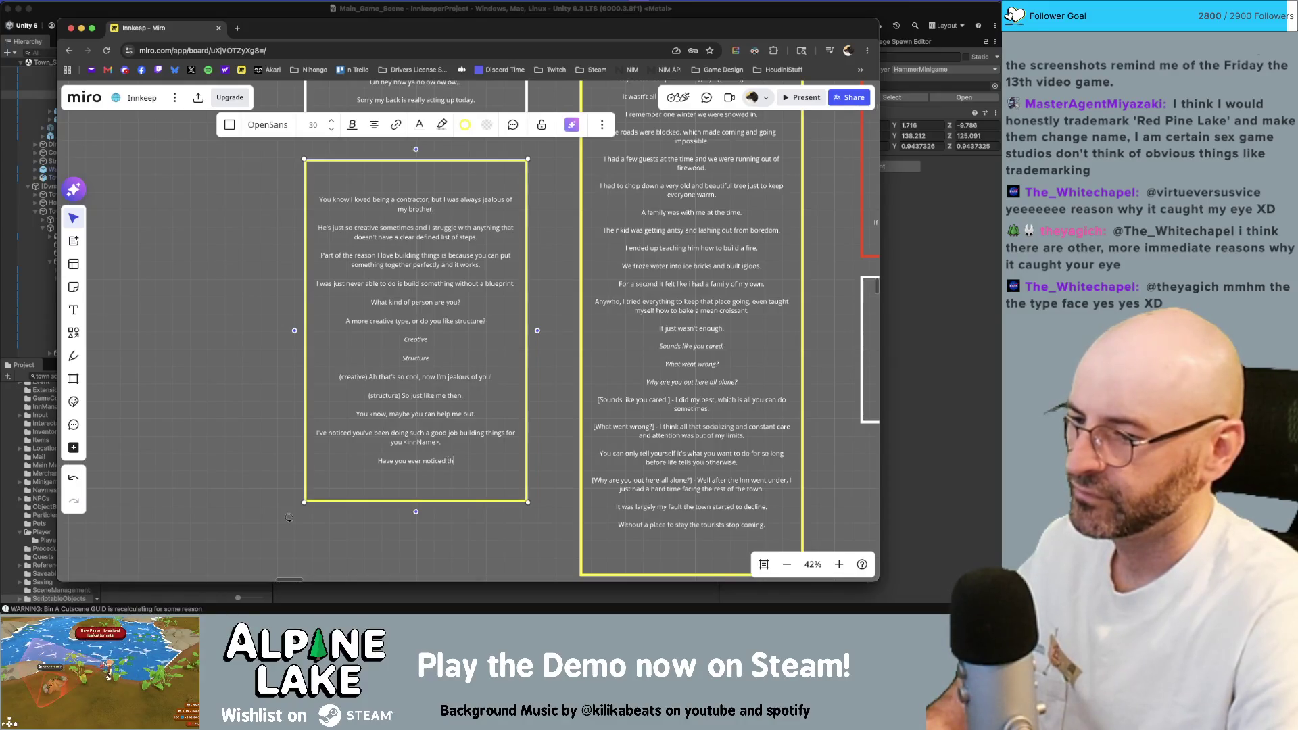
type("elast hammer")
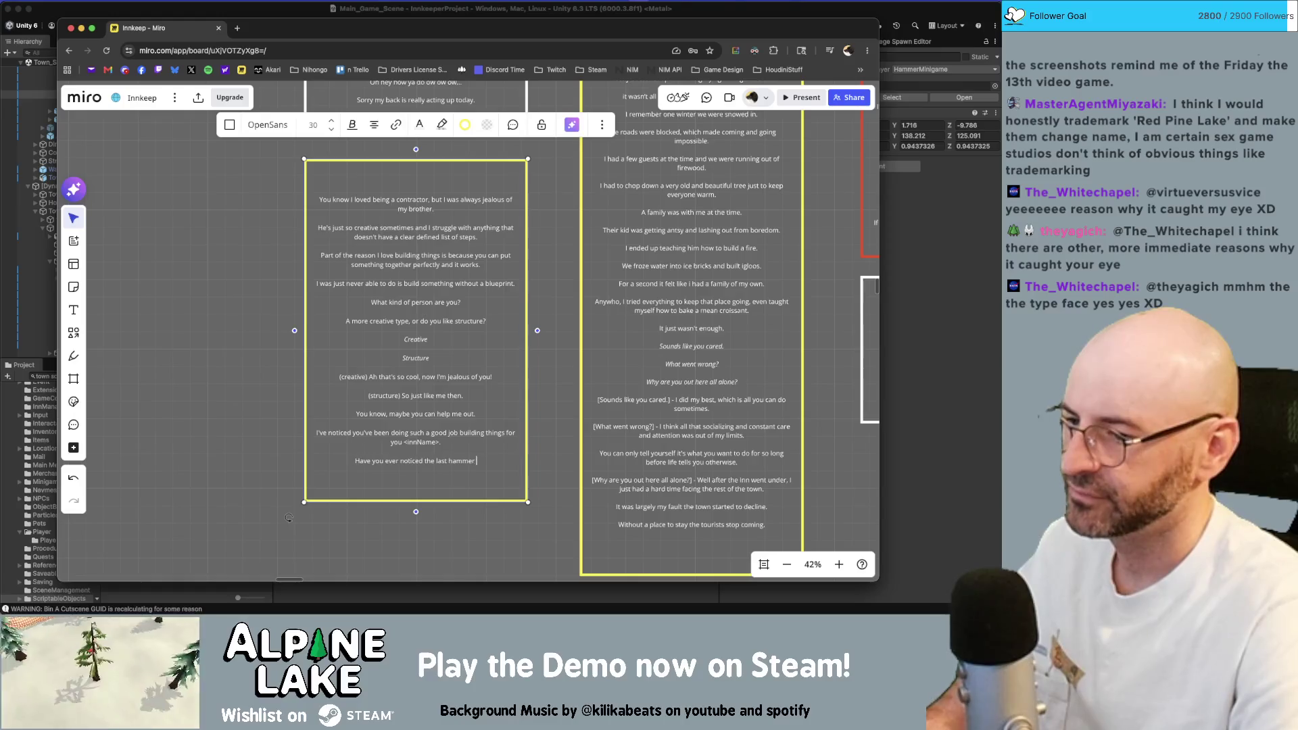
type(" in my s")
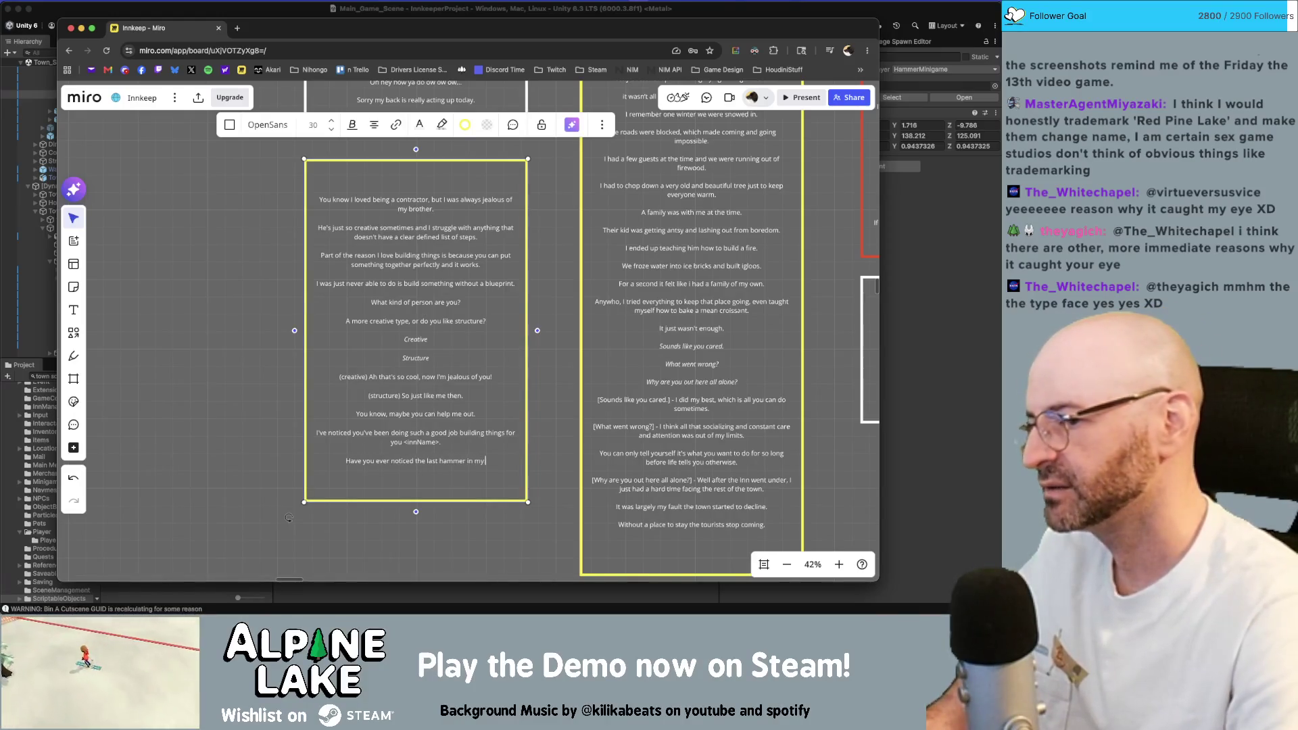
Finish the question about the last hammer falling off the store sign and begin the 'I fell off' reply line.
key("BackSpace")
key("BackSpace")
key("BackSpace")
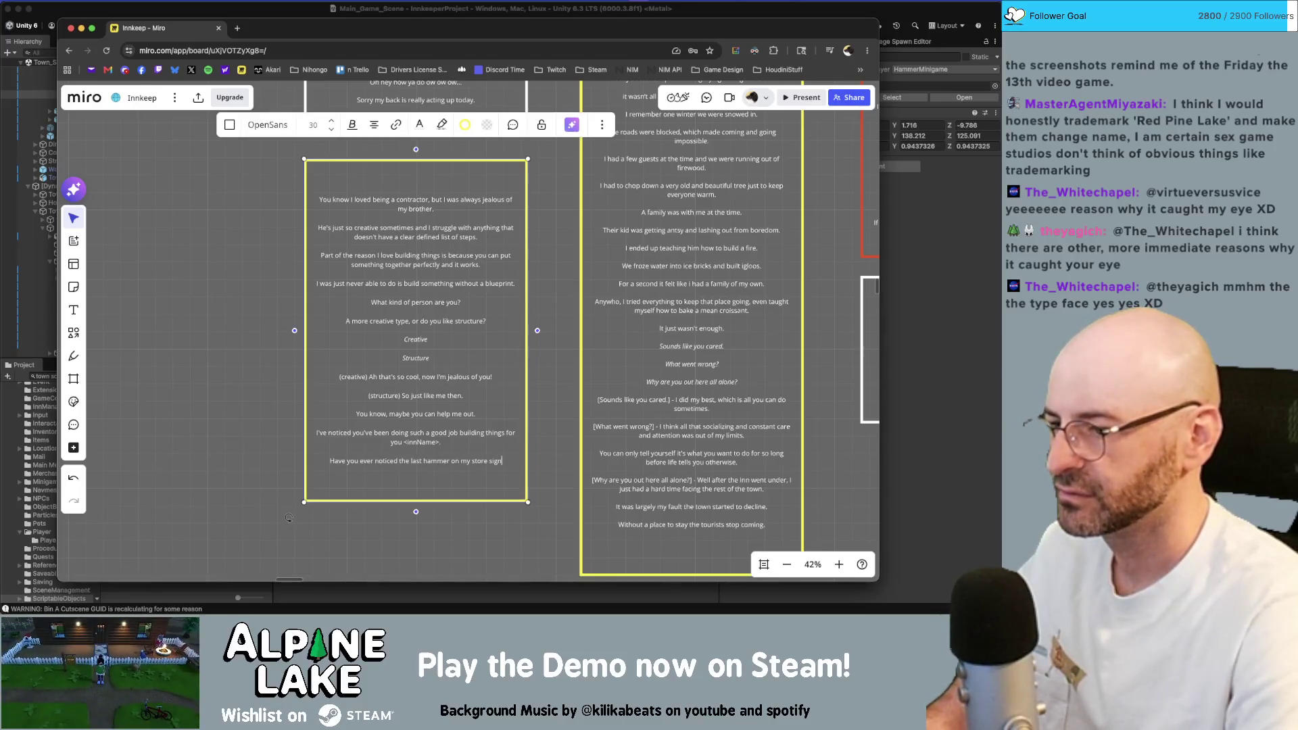
type(" is falling of")
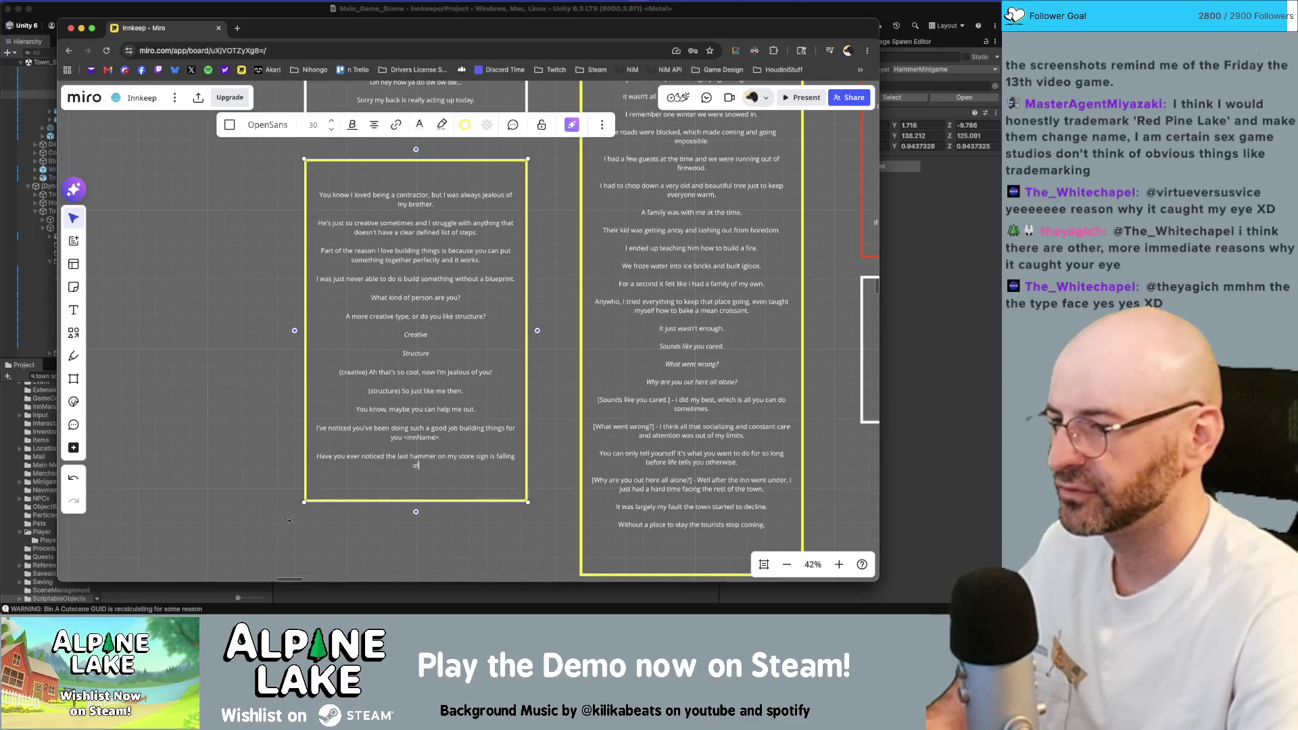
type("f?")
key("Return")
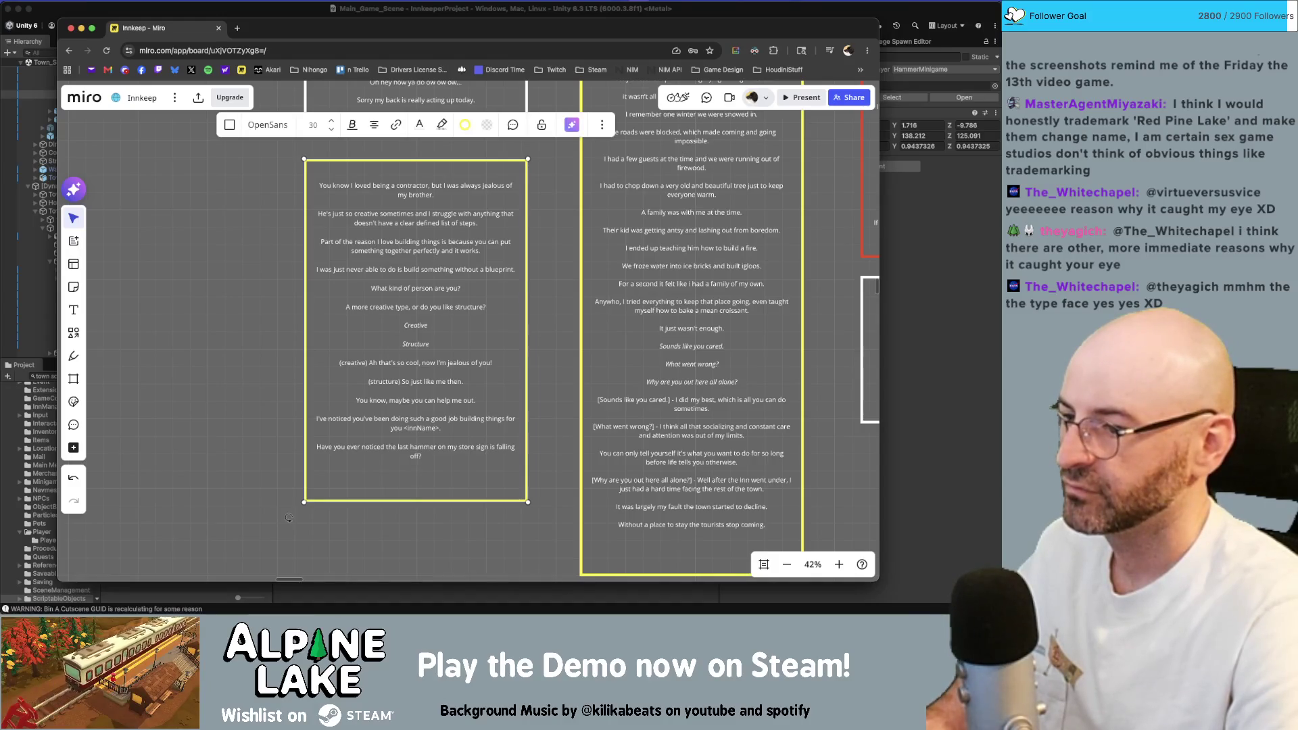
type("That's the")
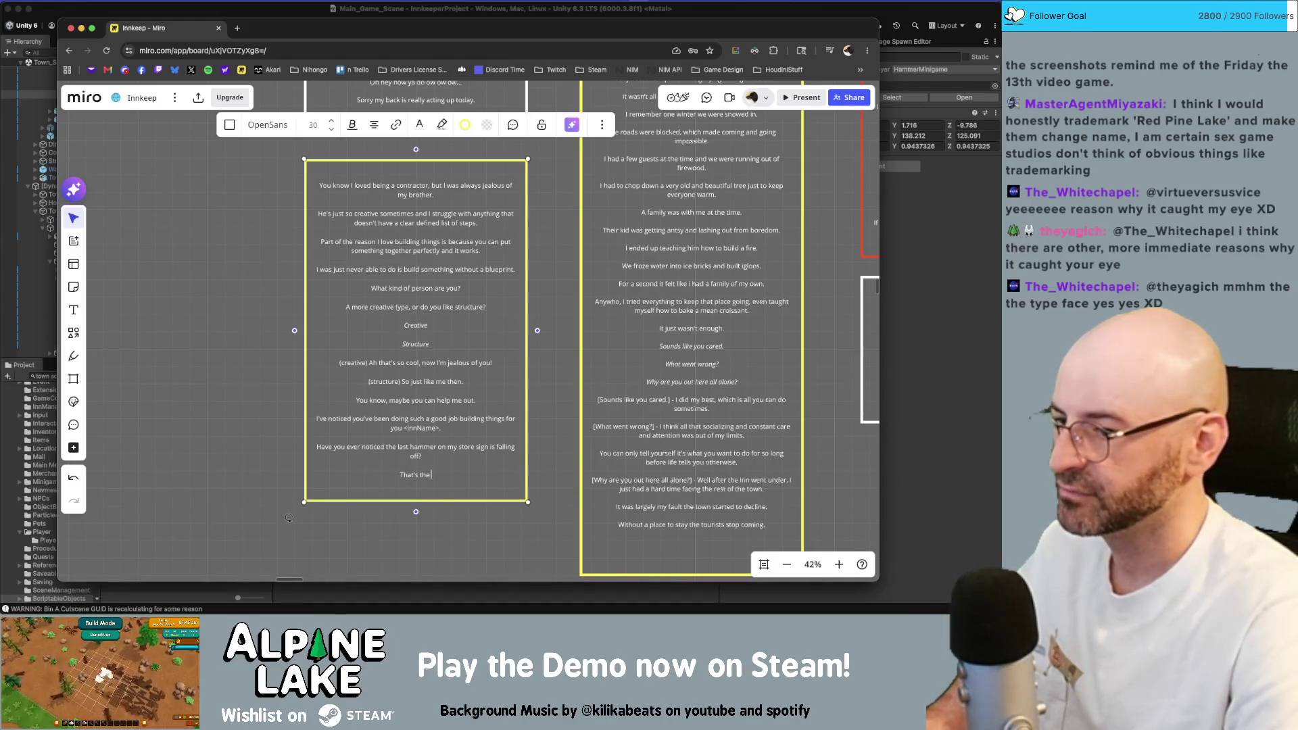
type(" piec")
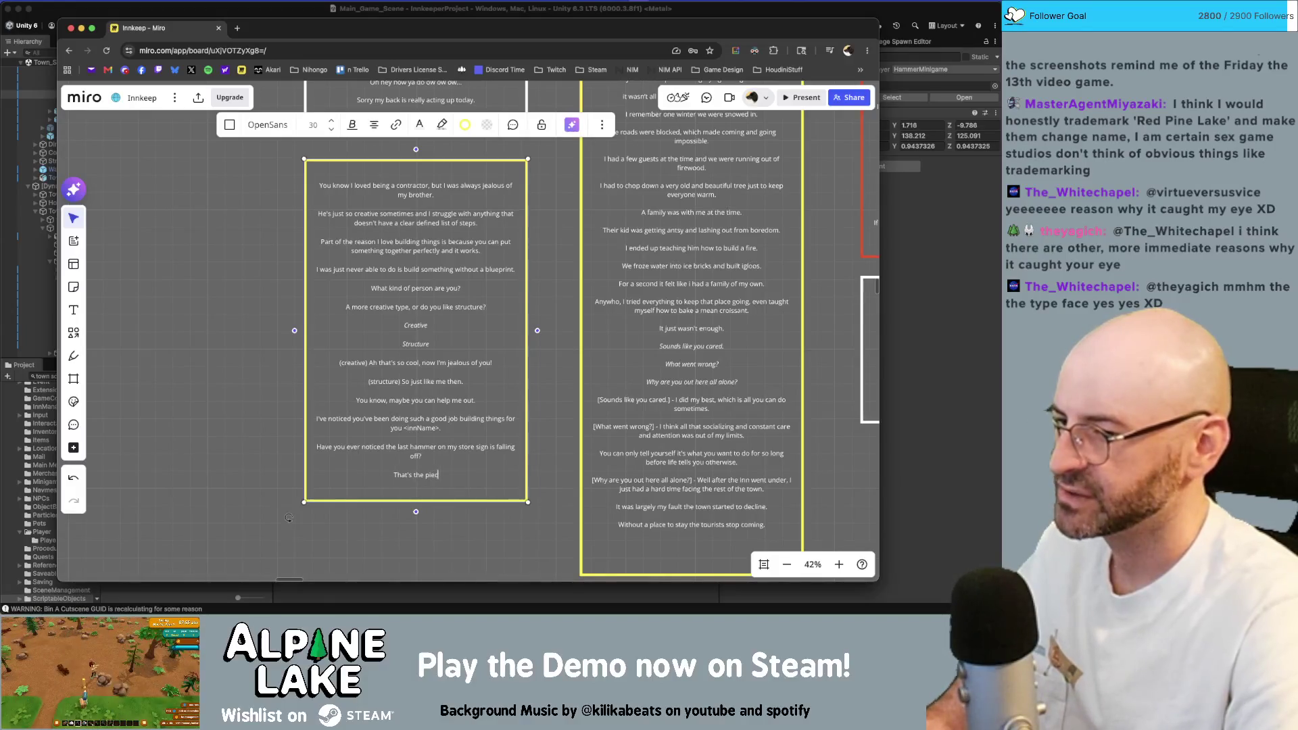
type("e that")
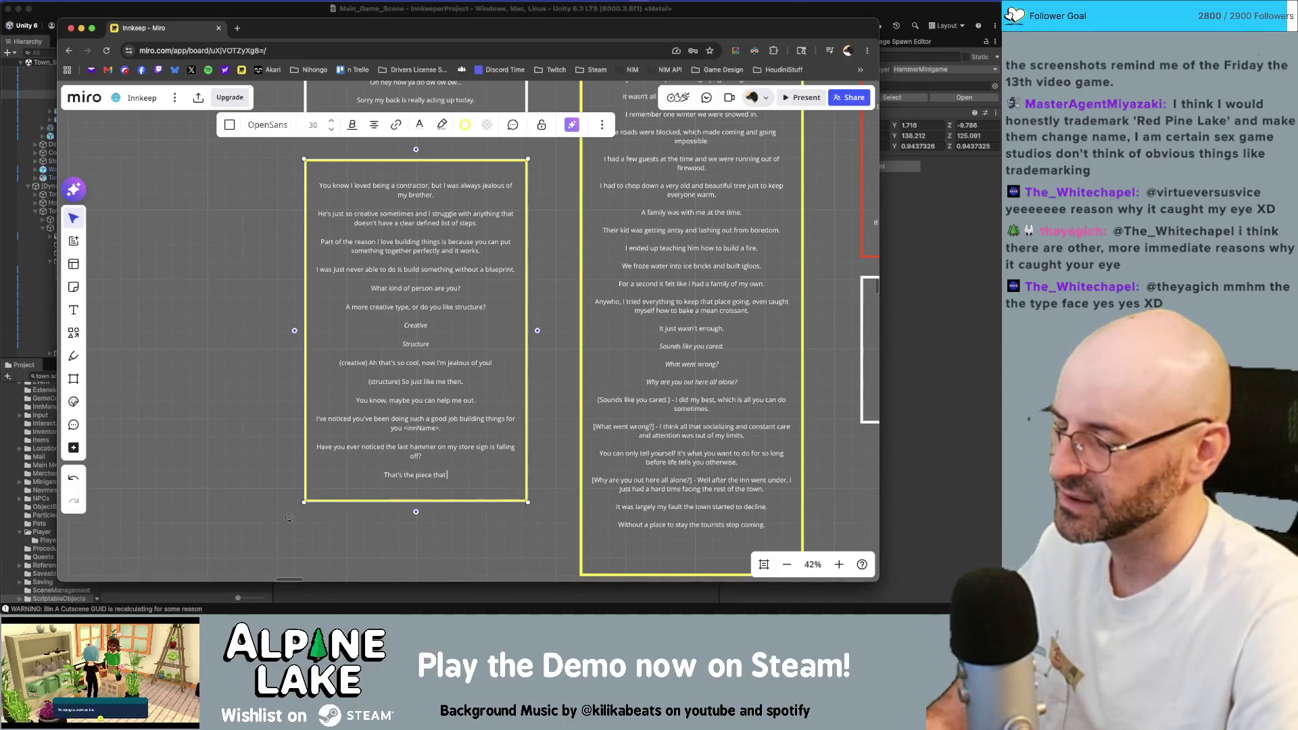
key("shift+Home")
key("BackSpace")
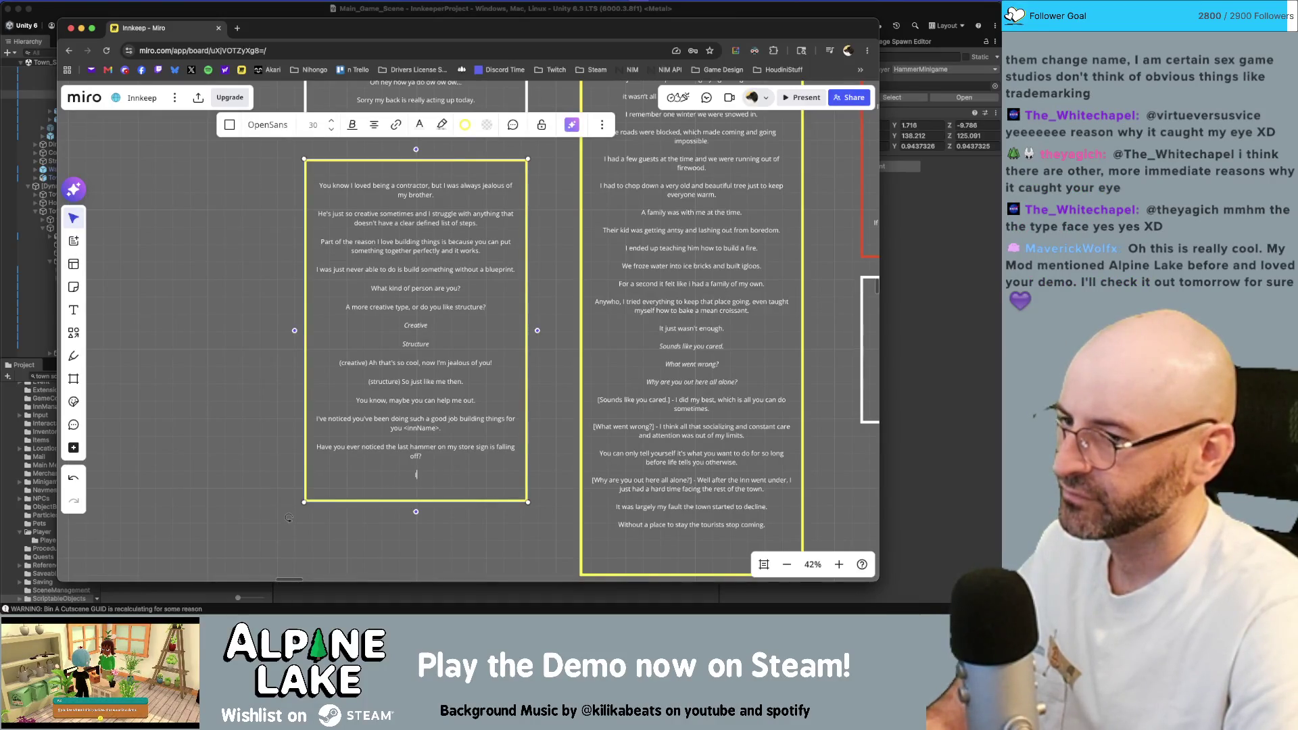
type("That's")
key("BackSpace")
key("BackSpace")
key("BackSpace")
type("I feell off")
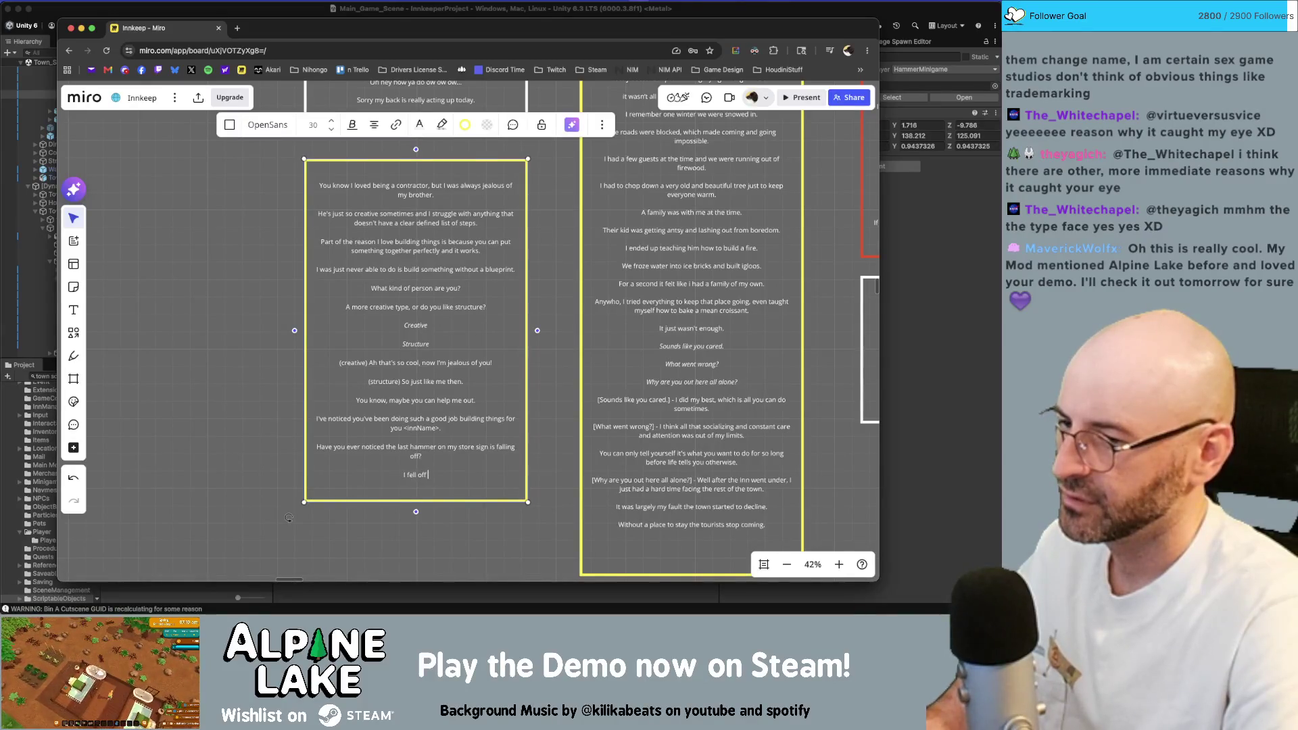